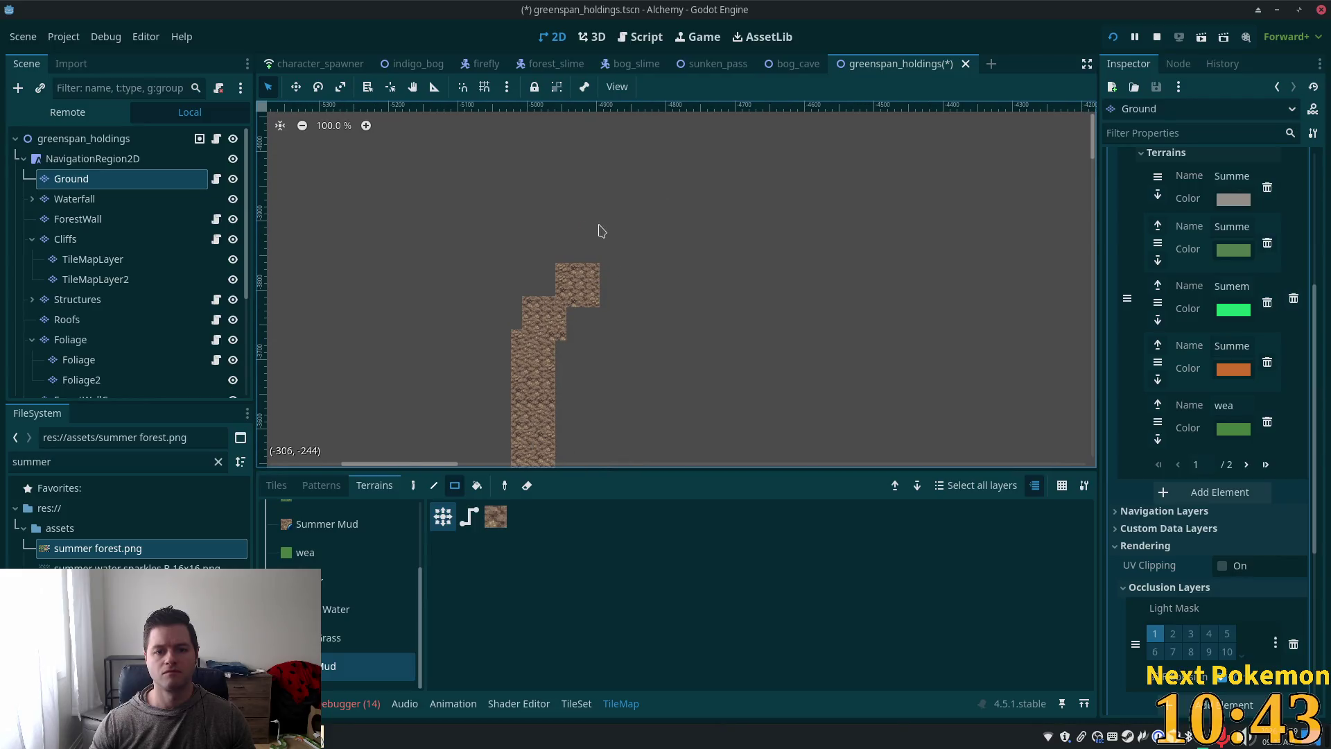
Step: Paint two mud blocks at the top of the path
{"action": "mouse_move", "coordinate": [610, 263]}
{"action": "left_mouse_down"}
{"action": "mouse_move", "coordinate": [605, 218]}
{"action": "mouse_move", "coordinate": [632, 277]}
{"action": "left_mouse_up"}
{"action": "scroll", "coordinate": [605, 217], "scroll_direction": "up", "scroll_amount": 1}
{"action": "scroll", "coordinate": [645, 283], "scroll_direction": "up", "scroll_amount": 1}
{"action": "left_click_drag", "start_coordinate": [628, 221], "coordinate": [583, 252]}
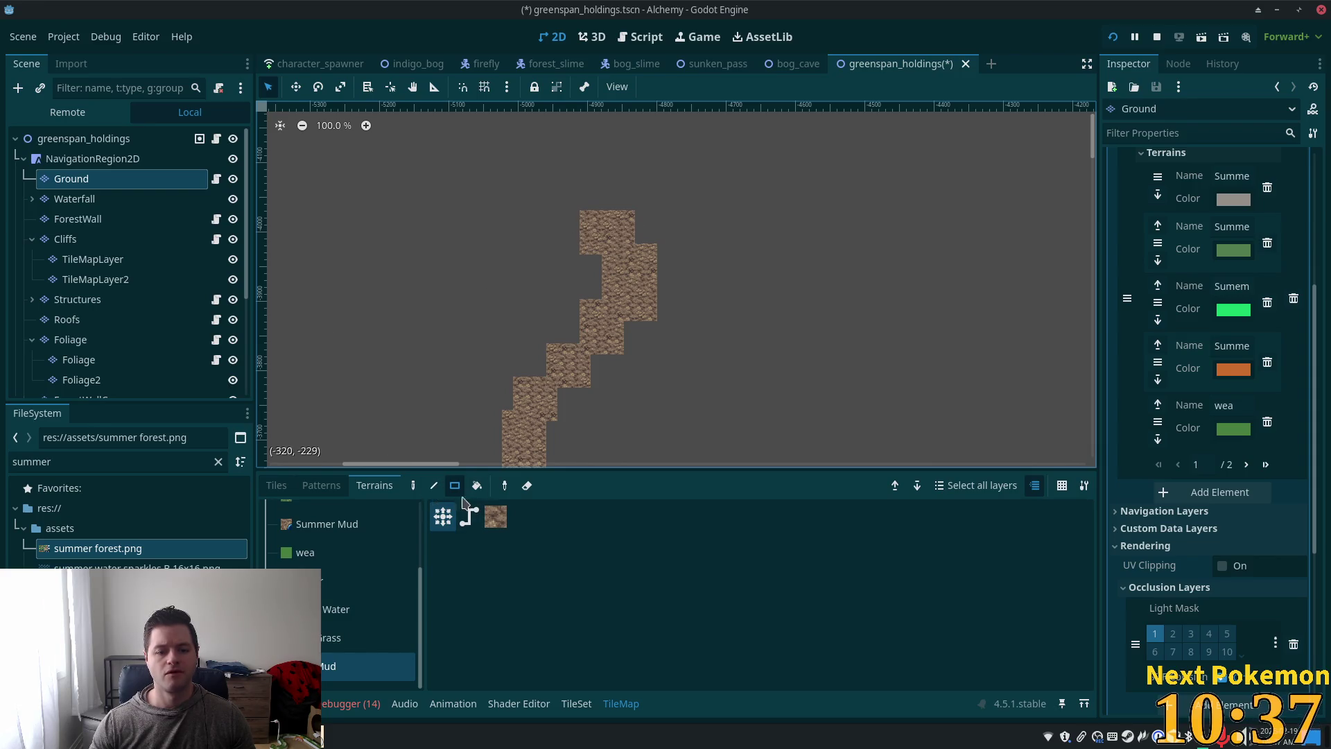
Step: Draw diagonal lines of mud tiles running up and to the left from the path
{"action": "left_click", "coordinate": [435, 485]}
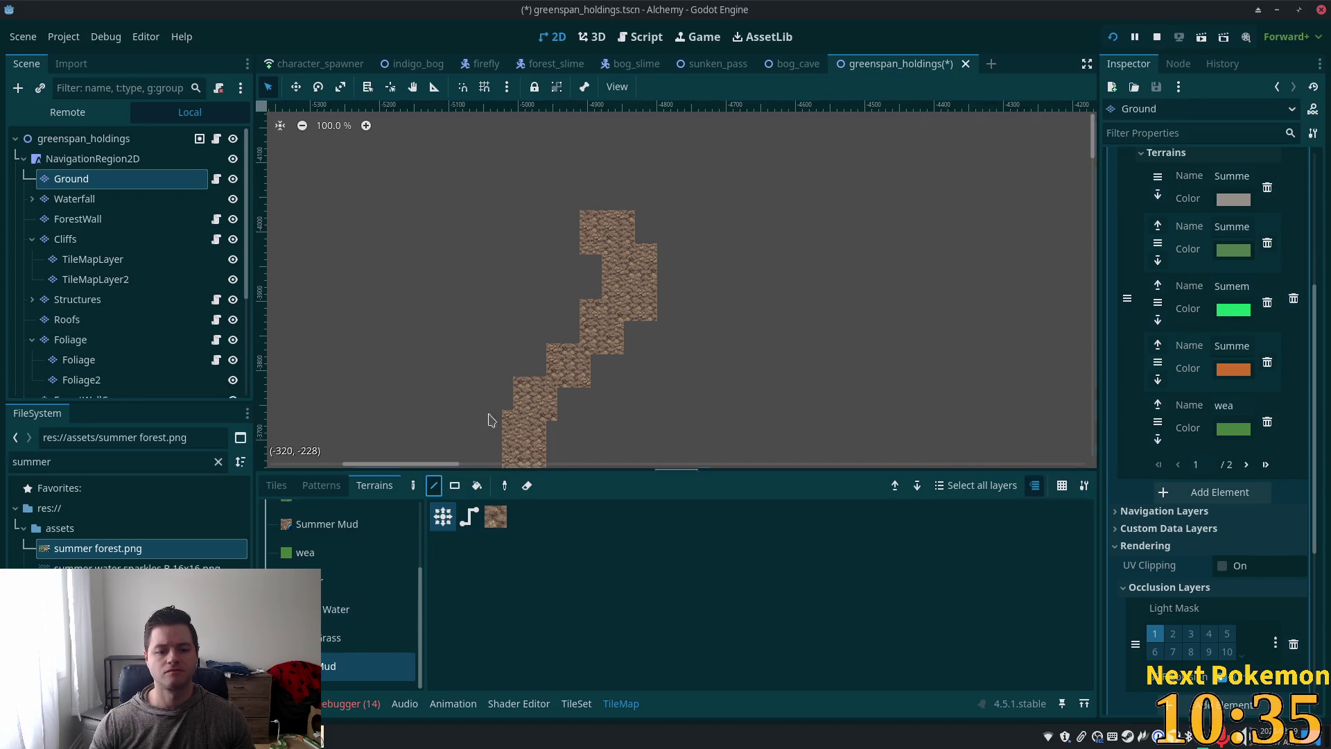
{"action": "left_click_drag", "start_coordinate": [607, 238], "coordinate": [484, 149]}
{"action": "left_click_drag", "start_coordinate": [603, 200], "coordinate": [518, 127]}
{"action": "scroll", "coordinate": [627, 202], "scroll_direction": "up", "scroll_amount": 3}
{"action": "scroll", "coordinate": [628, 202], "scroll_direction": "left", "scroll_amount": 3}
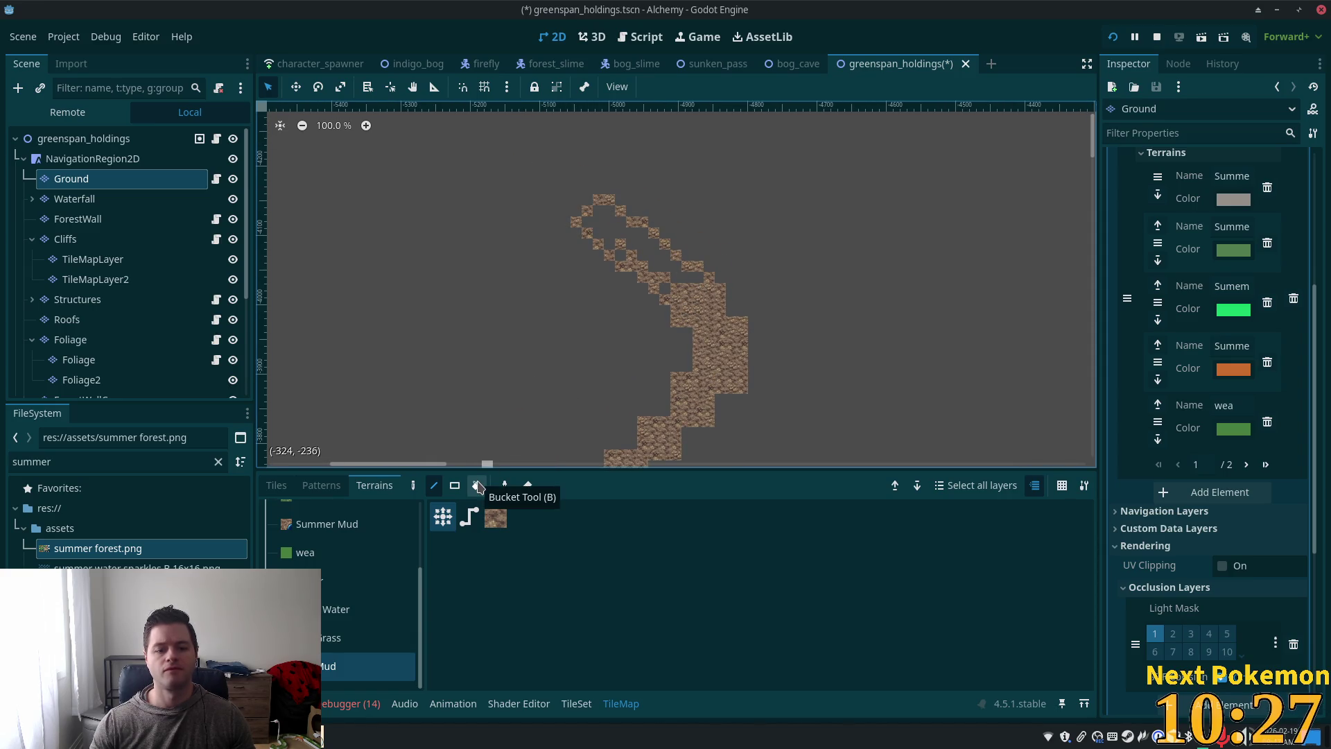
Step: Bucket-fill the holes in the path's upper section with mud
{"action": "key", "text": "b"}
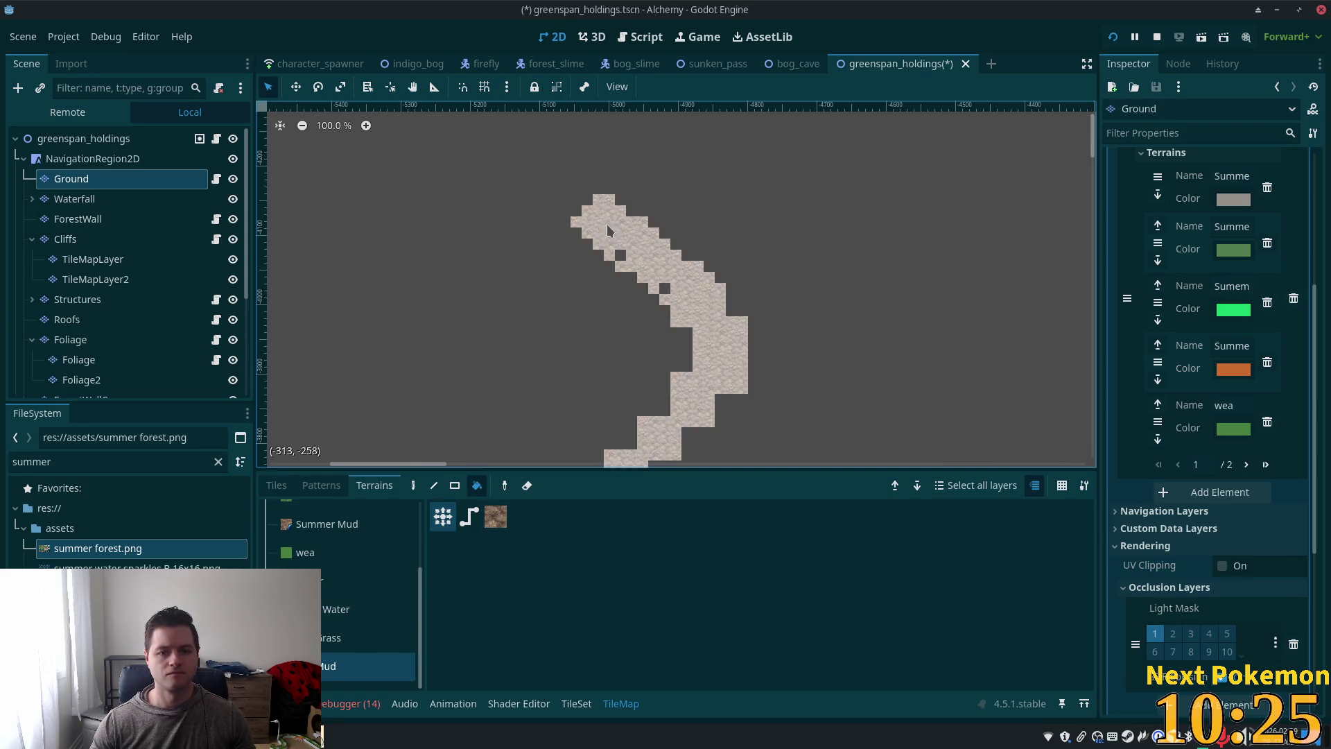
{"action": "left_click", "coordinate": [624, 229]}
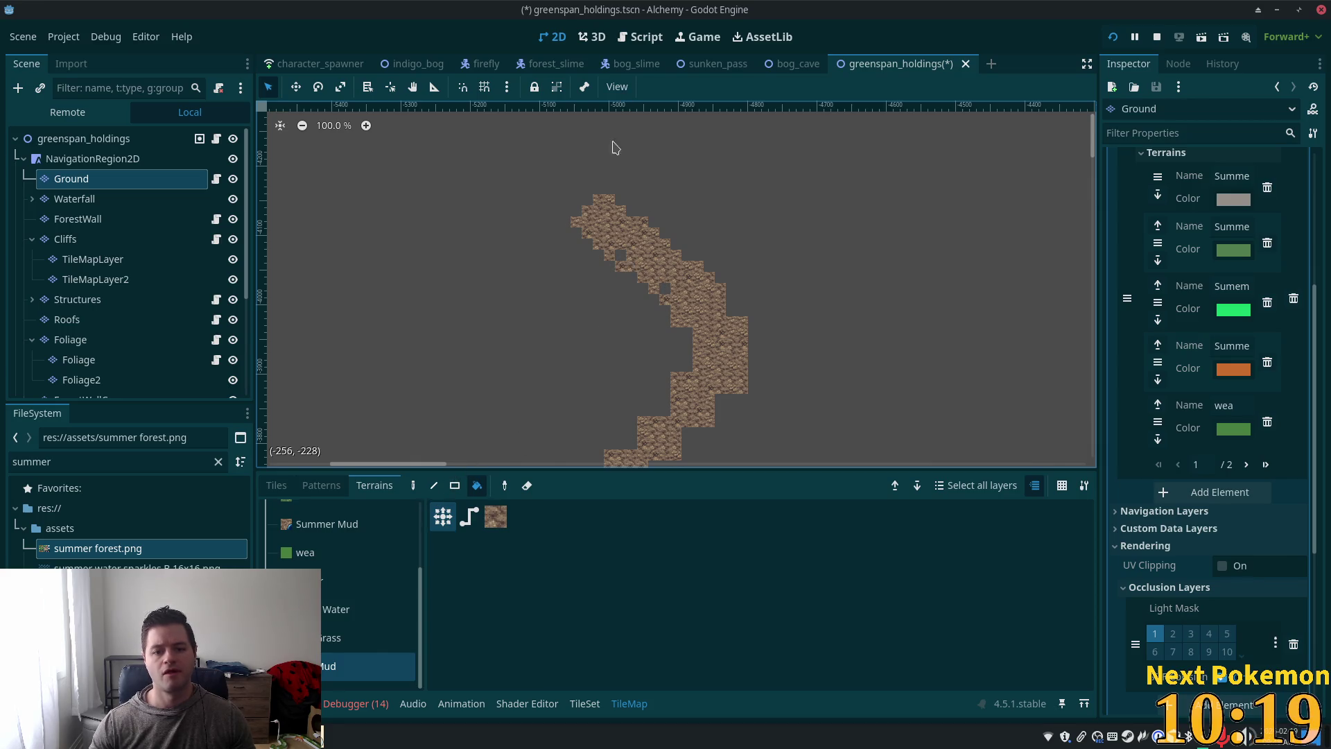
{"action": "left_click", "coordinate": [434, 486]}
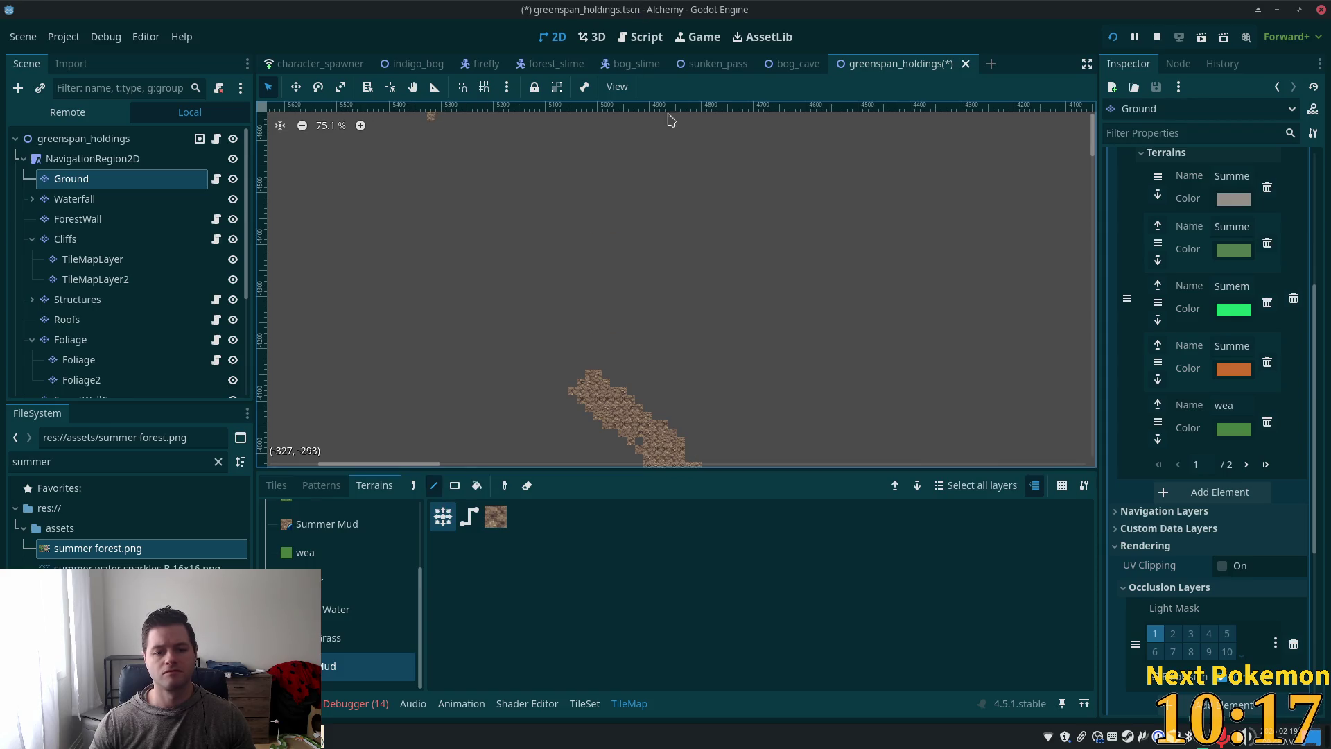
Step: Paint a short mud trail northward along the path
{"action": "scroll", "coordinate": [742, 281], "scroll_direction": "down", "scroll_amount": 1}
{"action": "scroll", "coordinate": [742, 281], "scroll_direction": "down", "scroll_amount": 3}
{"action": "scroll", "coordinate": [725, 267], "scroll_direction": "up", "scroll_amount": 5}
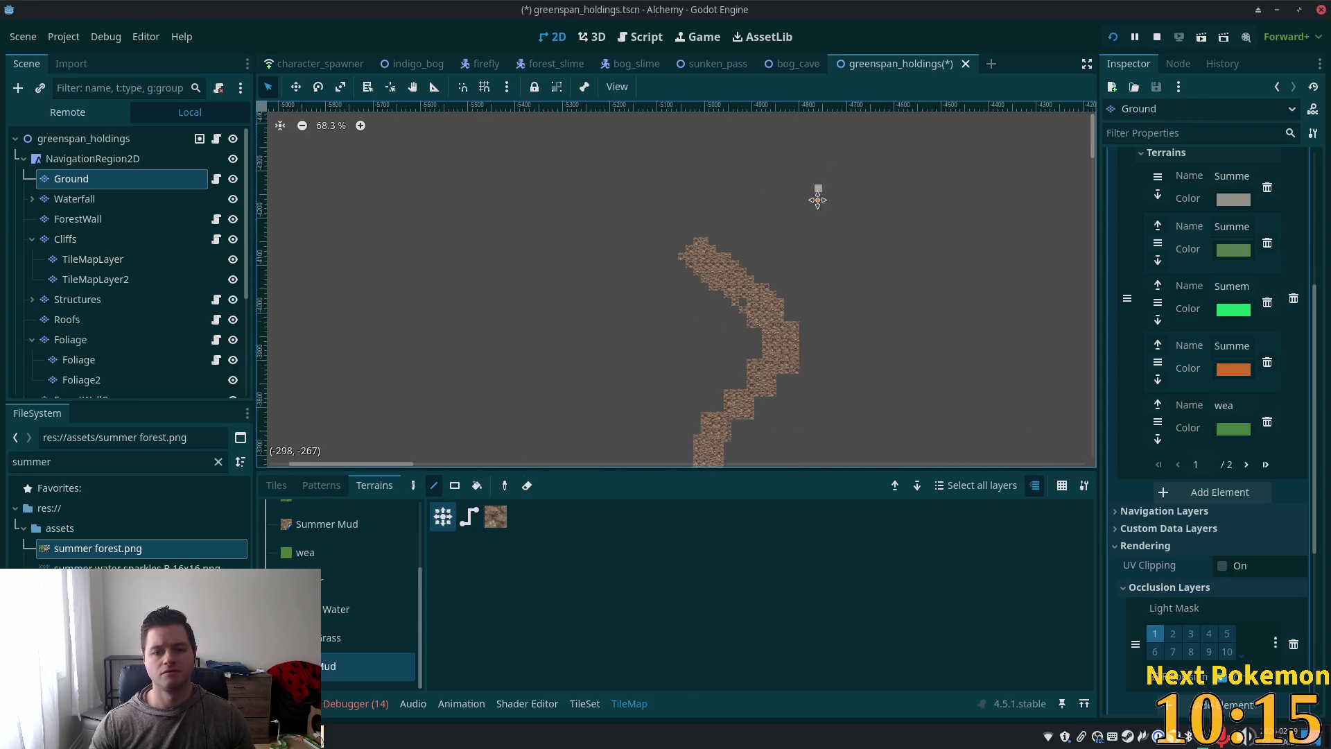
{"action": "mouse_move", "coordinate": [785, 221]}
{"action": "left_mouse_down"}
{"action": "mouse_move", "coordinate": [704, 134]}
{"action": "mouse_move", "coordinate": [715, 259]}
{"action": "mouse_move", "coordinate": [624, 228]}
{"action": "mouse_move", "coordinate": [614, 208]}
{"action": "left_mouse_up"}
{"action": "mouse_move", "coordinate": [633, 264]}
{"action": "left_mouse_down"}
{"action": "mouse_move", "coordinate": [591, 242]}
{"action": "mouse_move", "coordinate": [576, 184]}
{"action": "mouse_move", "coordinate": [578, 140]}
{"action": "mouse_move", "coordinate": [612, 185]}
{"action": "mouse_move", "coordinate": [610, 112]}
{"action": "left_mouse_up"}
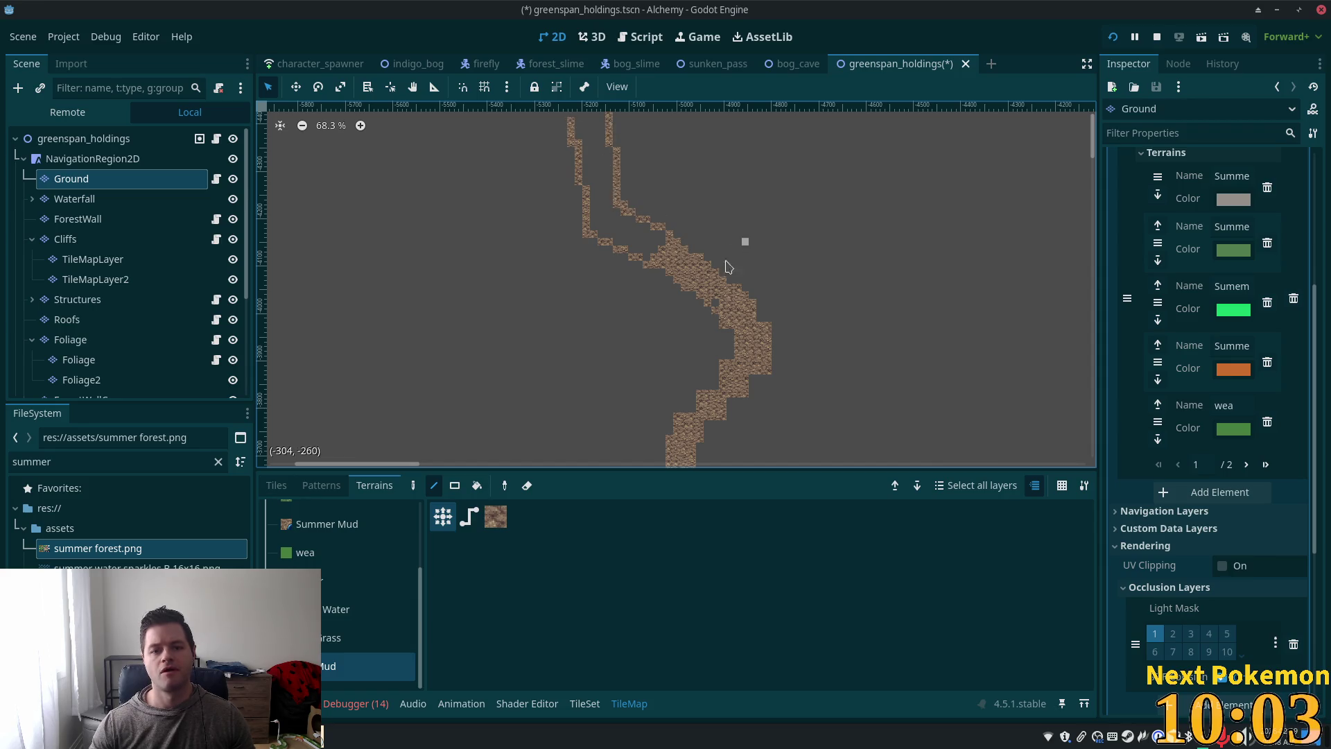
Step: Paint two parallel mud columns running upward
{"action": "scroll", "coordinate": [655, 203], "scroll_direction": "down", "scroll_amount": 1}
{"action": "scroll", "coordinate": [624, 309], "scroll_direction": "up", "scroll_amount": 3}
{"action": "left_click_drag", "start_coordinate": [605, 290], "coordinate": [602, 239]}
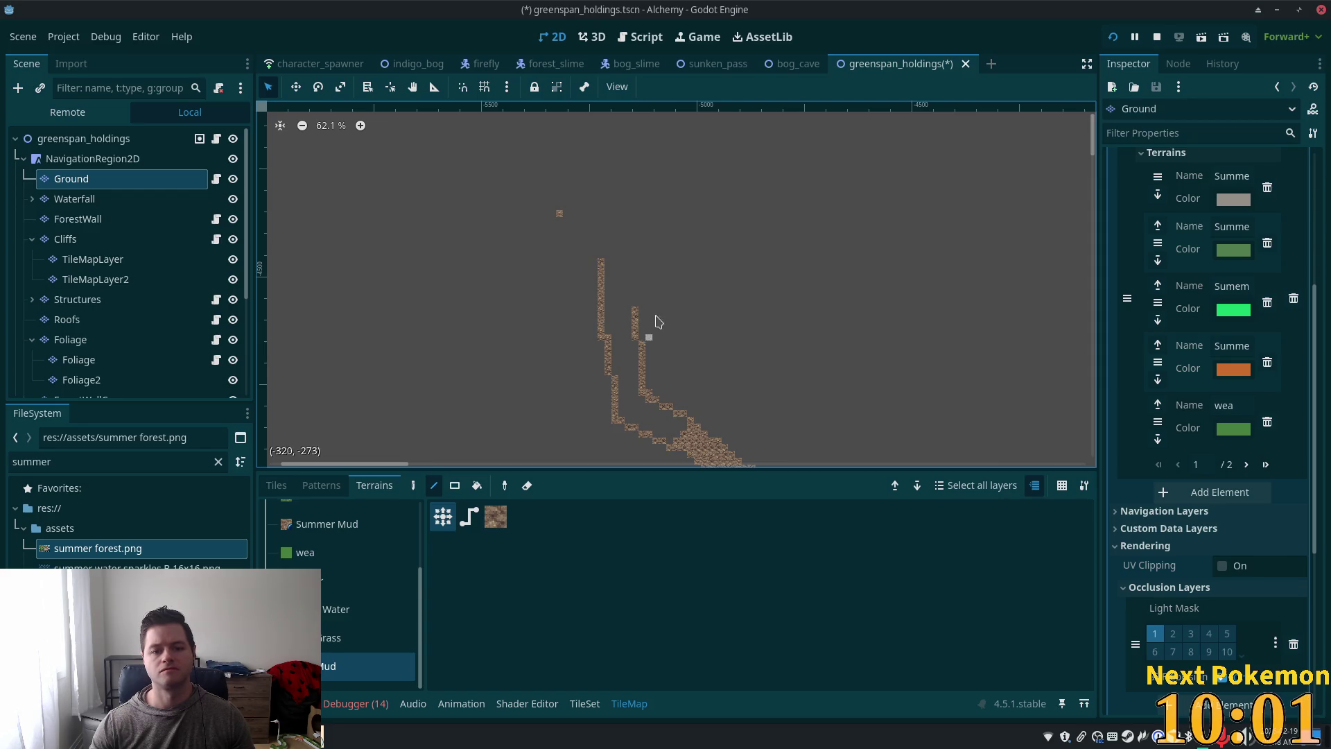
{"action": "left_click_drag", "start_coordinate": [637, 313], "coordinate": [642, 248]}
Step: Join the tops of the two mud columns with a line of mud
{"action": "left_click", "coordinate": [479, 486]}
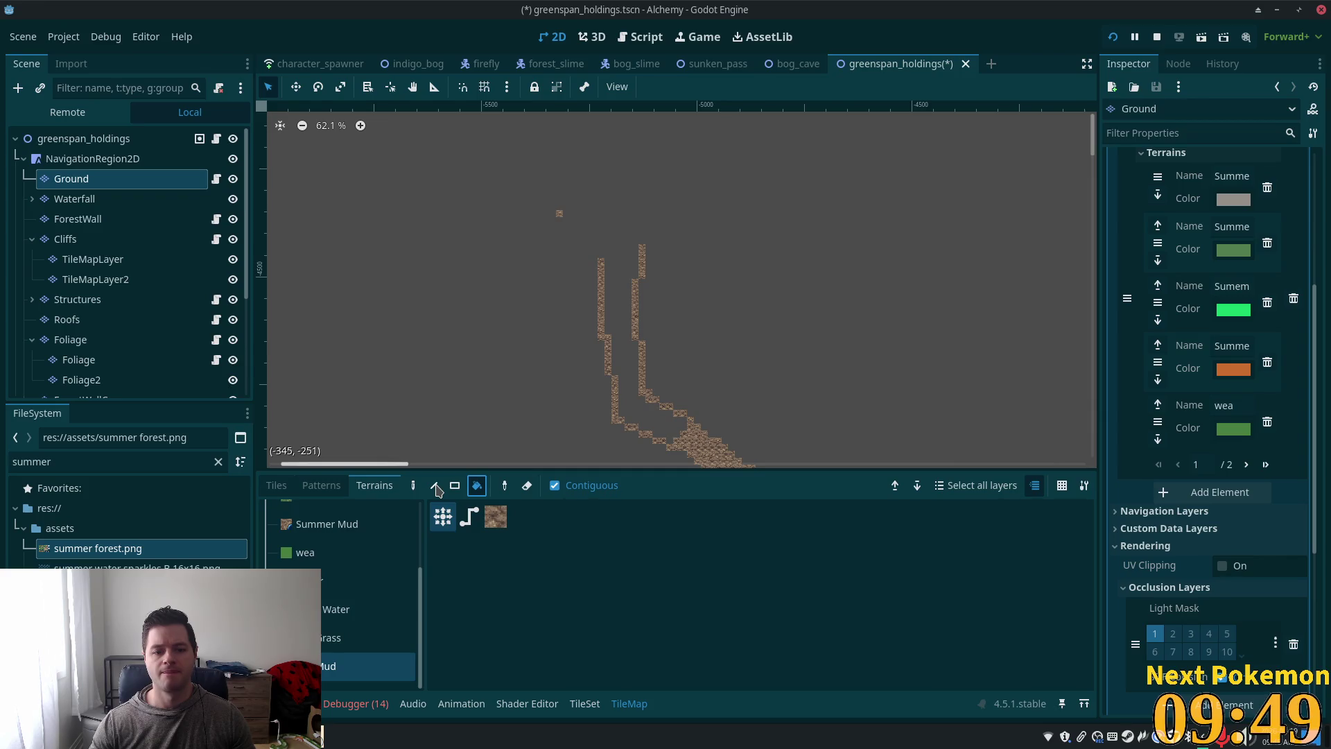
{"action": "left_click", "coordinate": [437, 486]}
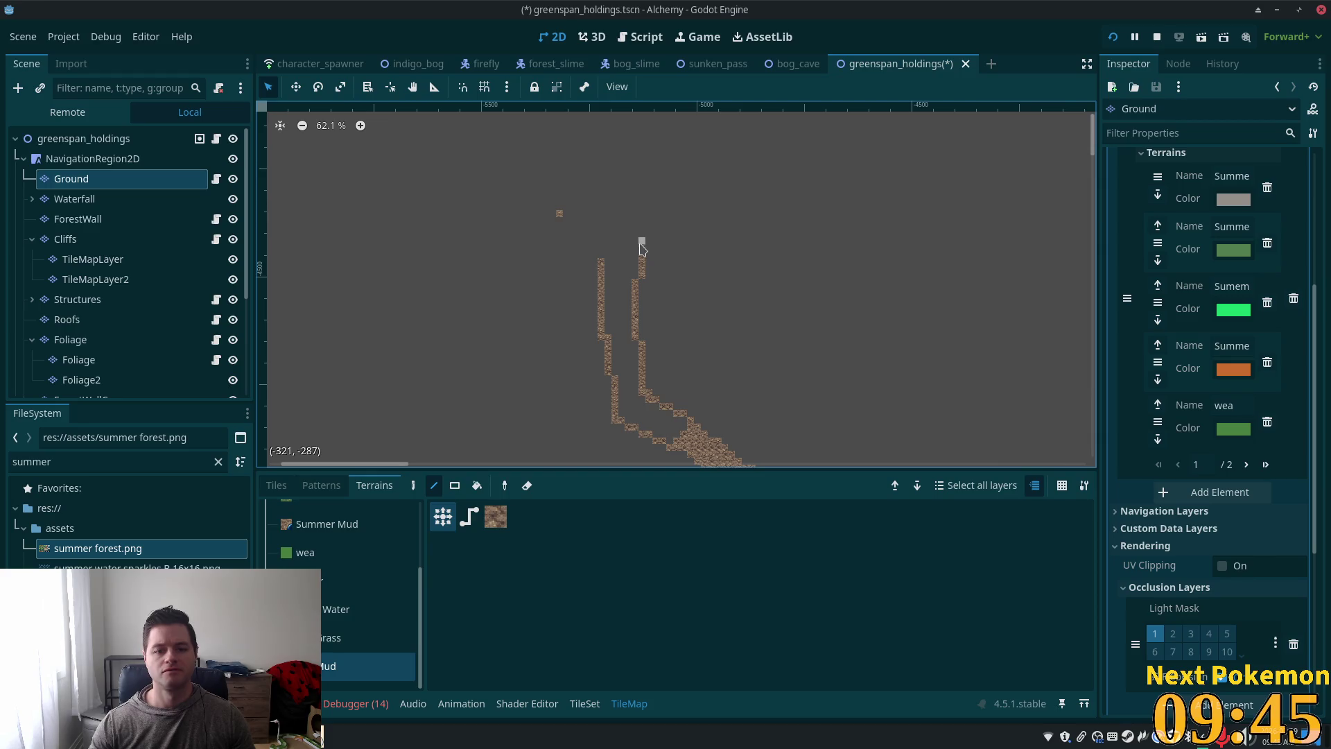
{"action": "left_click_drag", "start_coordinate": [603, 266], "coordinate": [603, 265]}
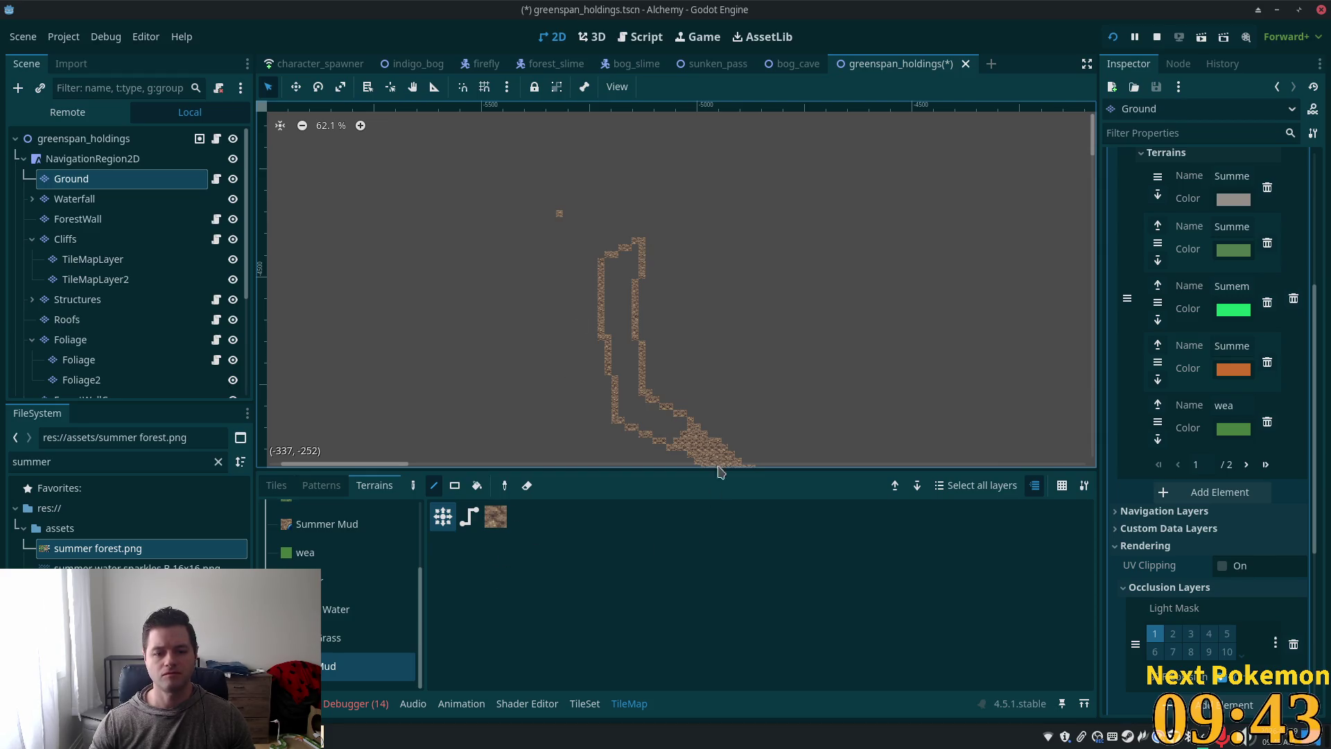
Step: Bucket-fill the space between the two mud edges with mud
{"action": "scroll", "coordinate": [712, 140], "scroll_direction": "up", "scroll_amount": 2}
{"action": "scroll", "coordinate": [596, 411], "scroll_direction": "up", "scroll_amount": 5}
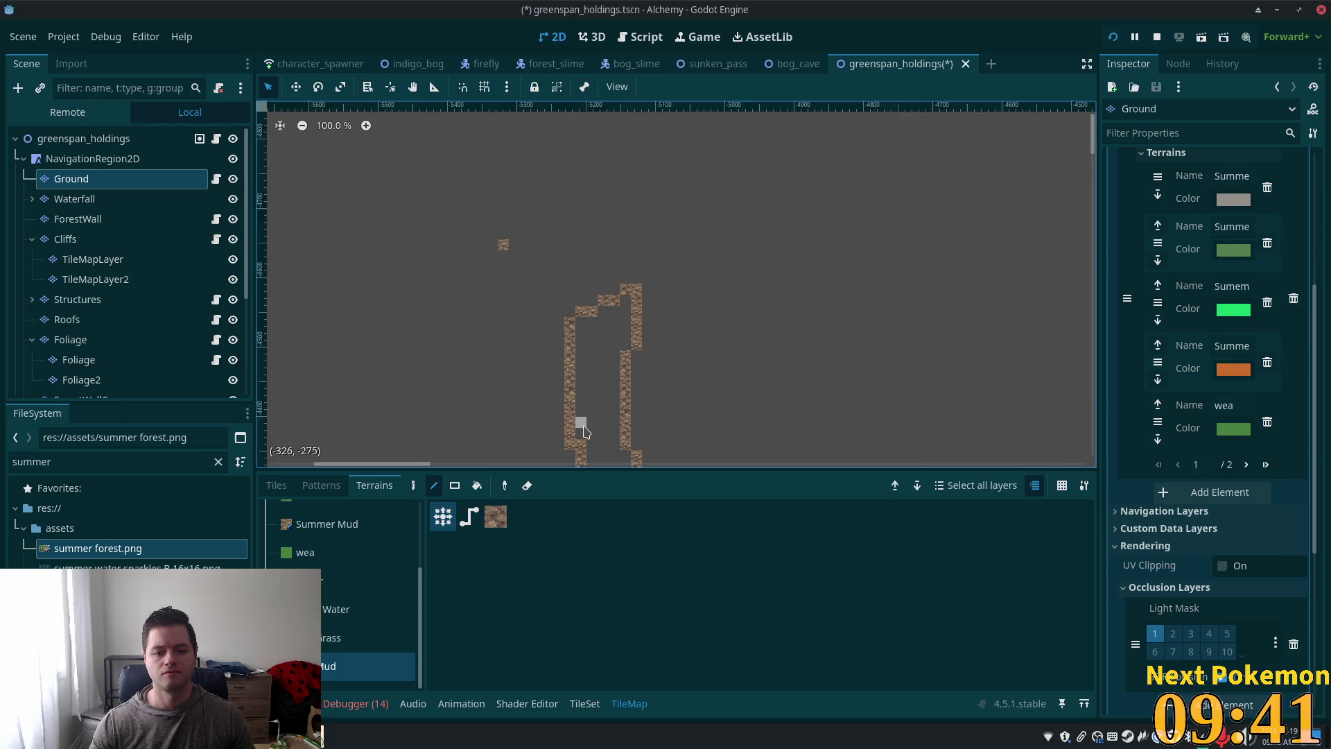
{"action": "left_click", "coordinate": [477, 485]}
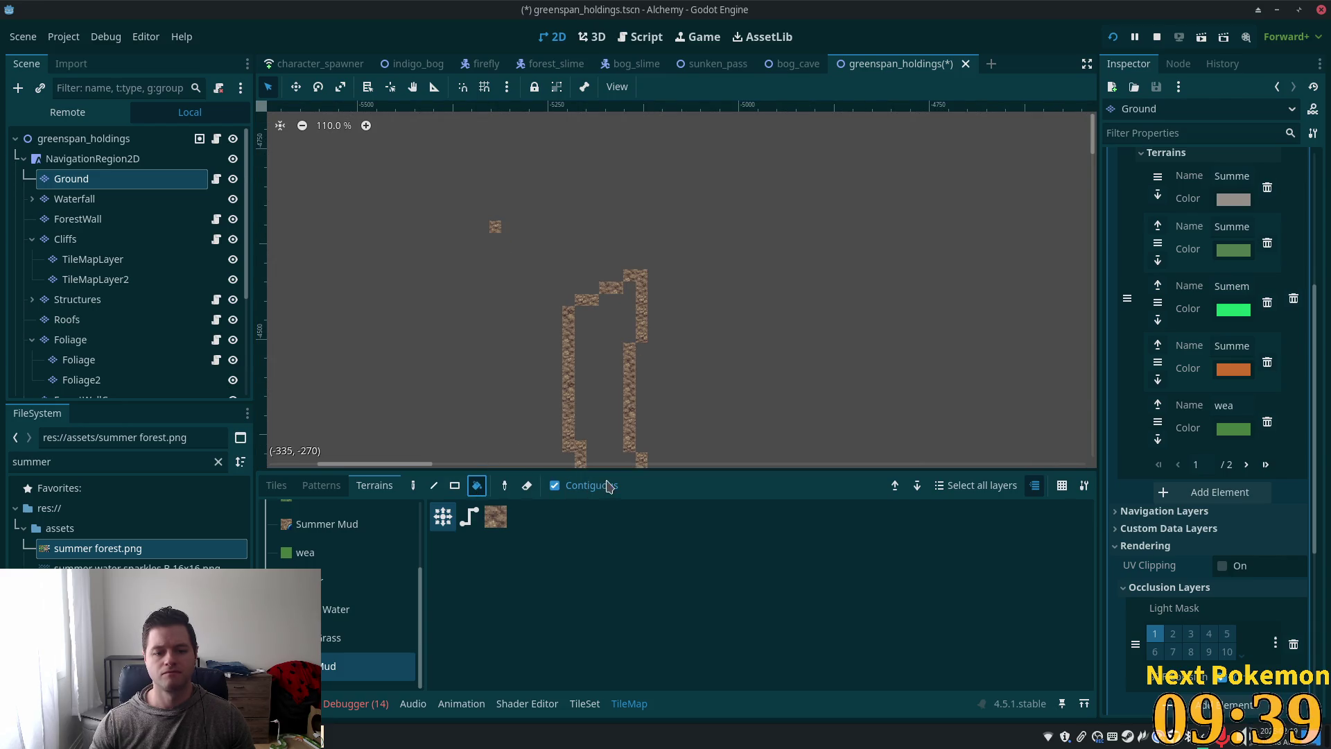
{"action": "left_click", "coordinate": [599, 419]}
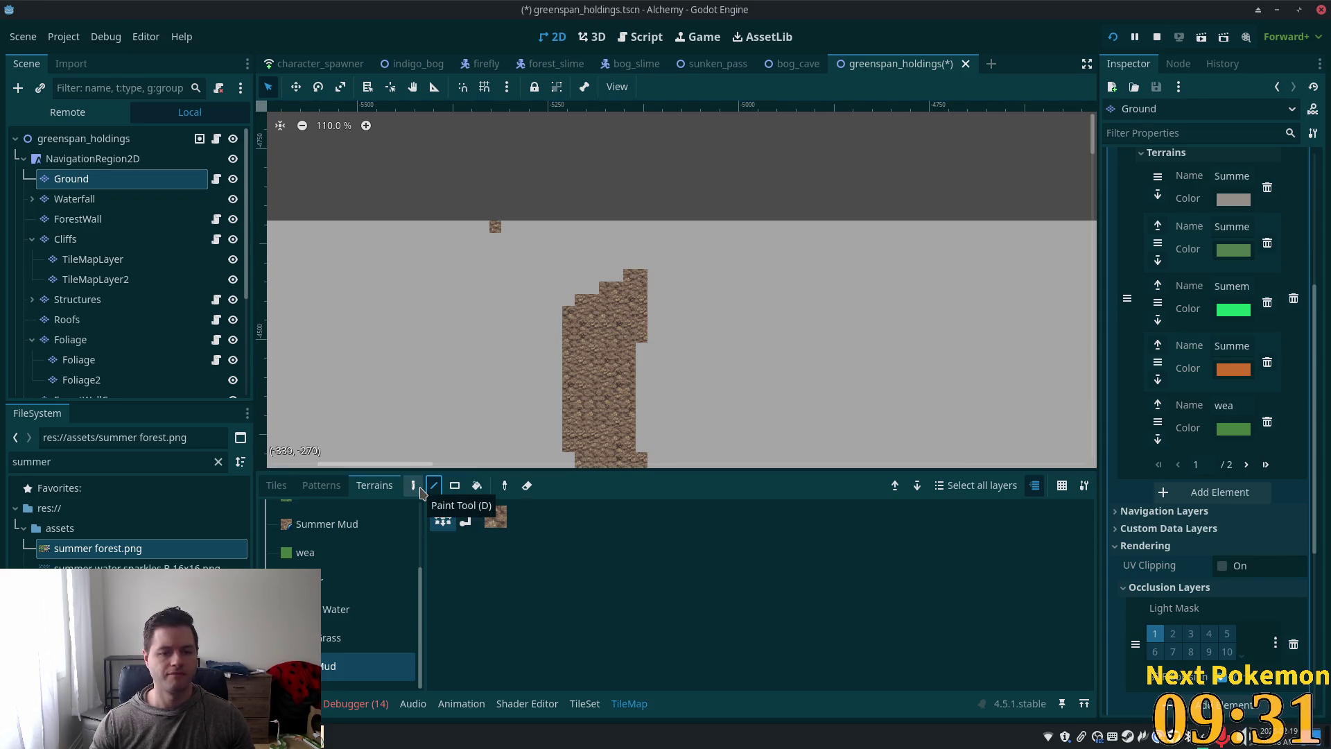
Step: Select Summer Grass as the active terrain in the terrain list
{"action": "left_click", "coordinate": [413, 486]}
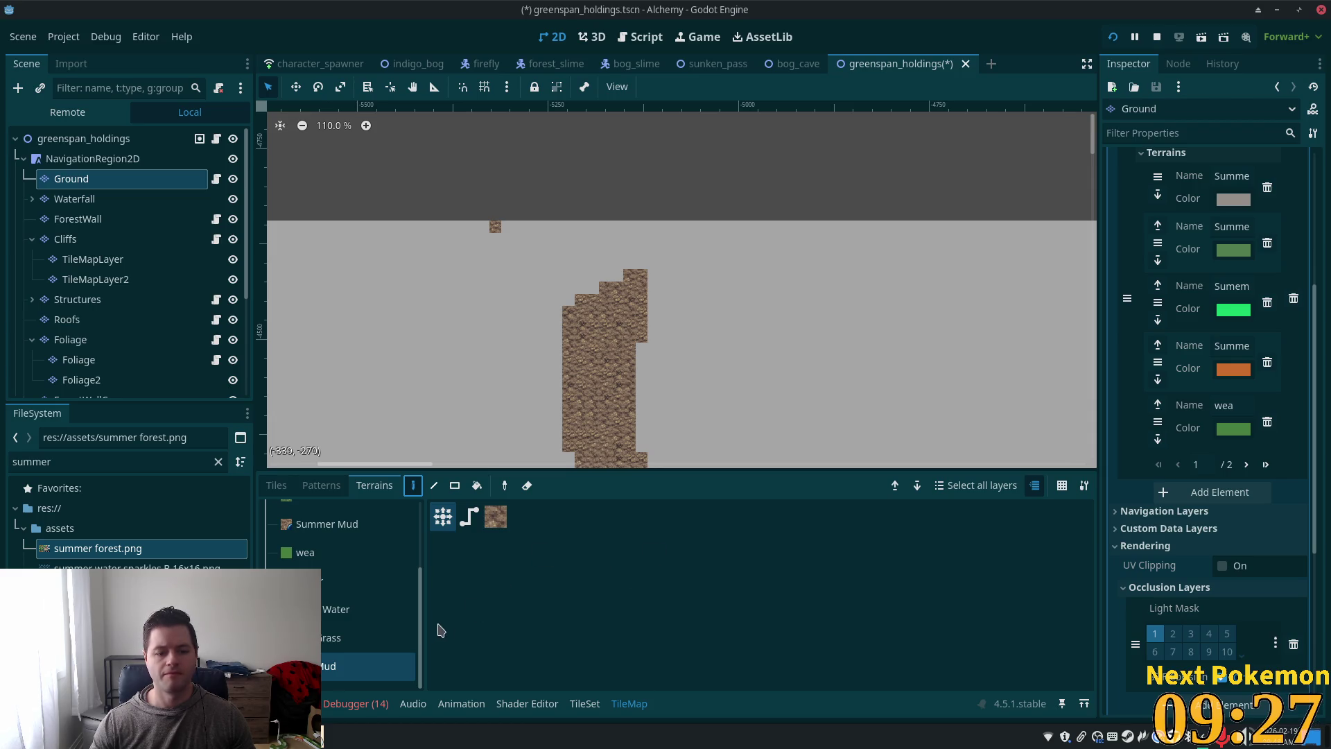
{"action": "left_click", "coordinate": [347, 640]}
{"action": "scroll", "coordinate": [728, 395], "scroll_direction": "down", "scroll_amount": 2}
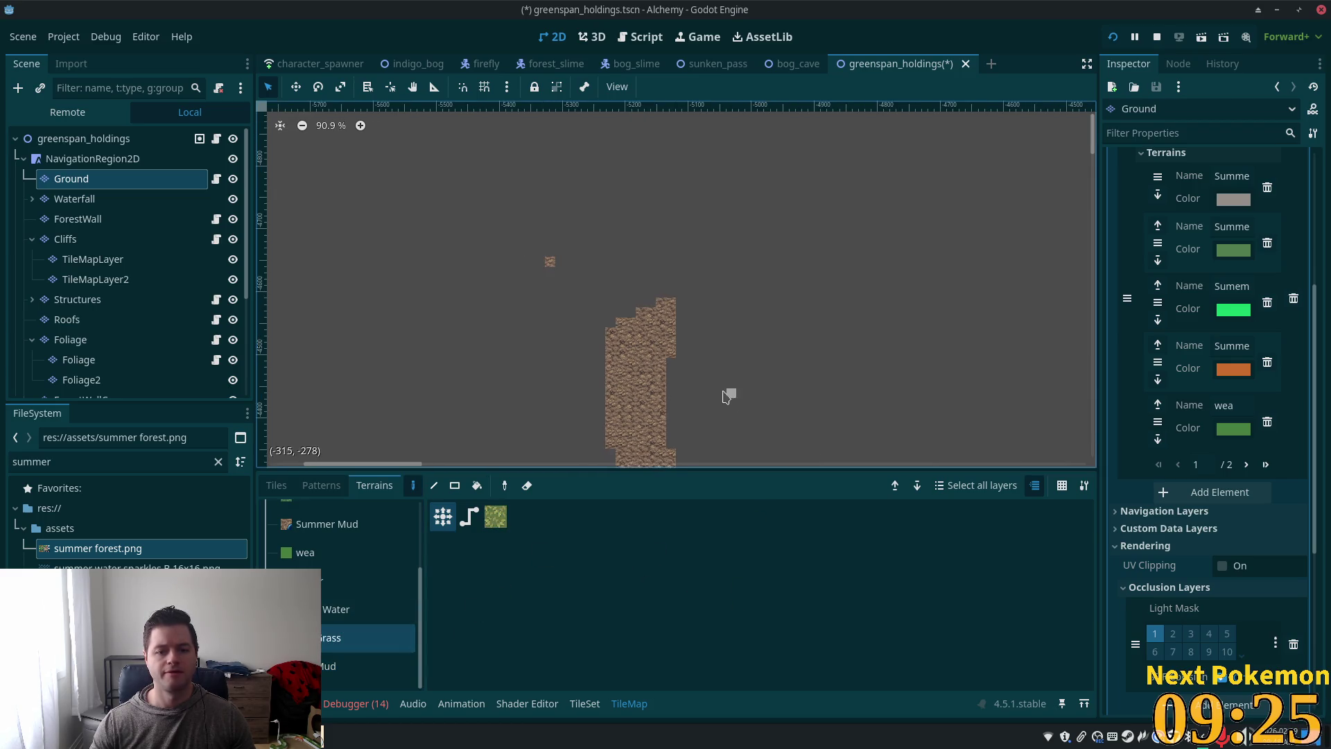
{"action": "scroll", "coordinate": [310, 531], "scroll_direction": "up", "scroll_amount": 4}
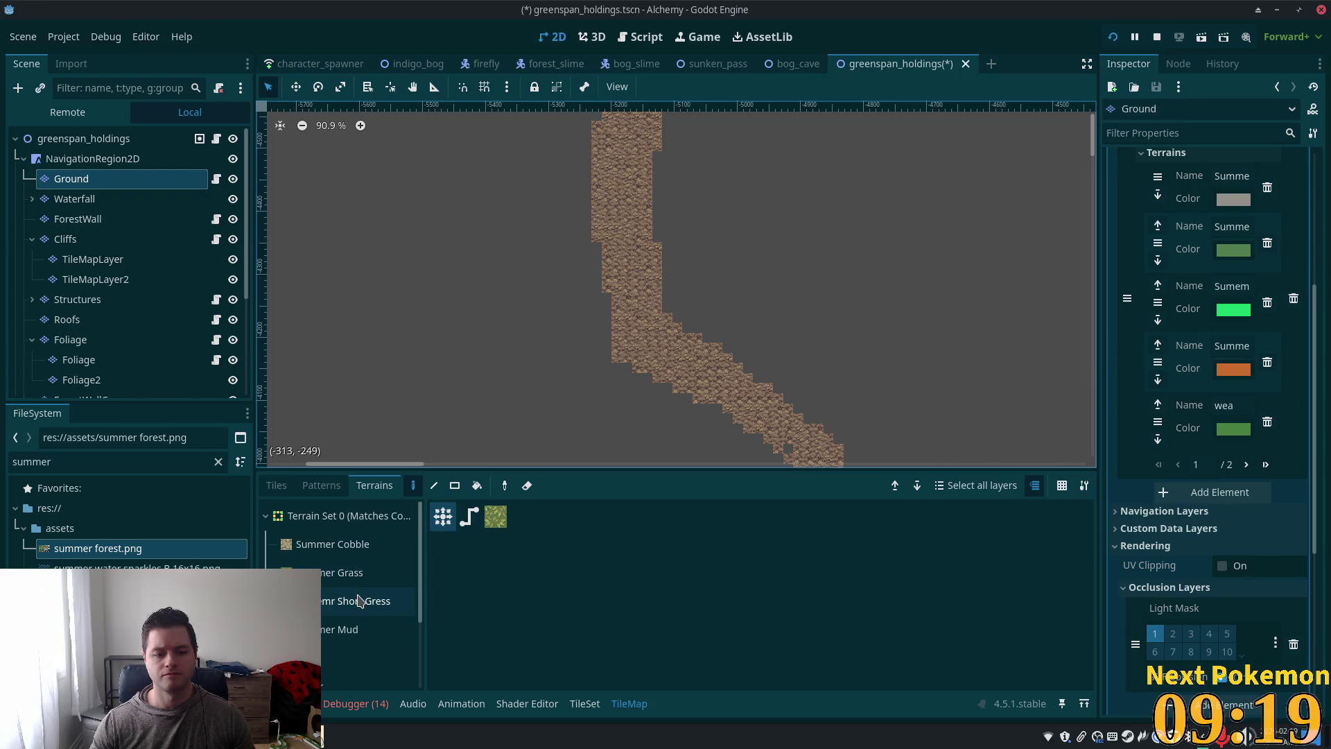
{"action": "left_click", "coordinate": [359, 584]}
Step: Try a grass stroke and a grass rectangle left of the path, undoing both
{"action": "mouse_move", "coordinate": [498, 136]}
{"action": "left_mouse_down"}
{"action": "mouse_move", "coordinate": [559, 285]}
{"action": "mouse_move", "coordinate": [583, 222]}
{"action": "left_mouse_up"}
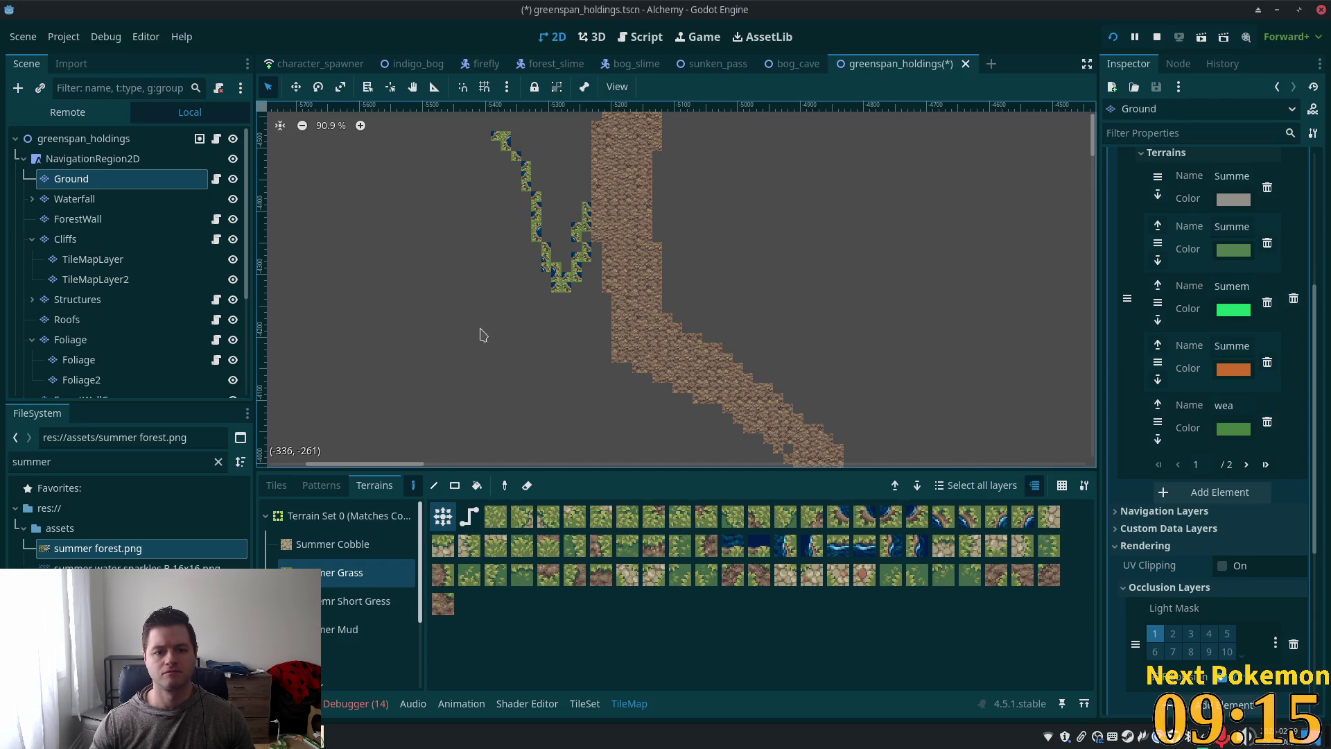
{"action": "key", "text": "ctrl+z"}
{"action": "left_click", "coordinate": [454, 485]}
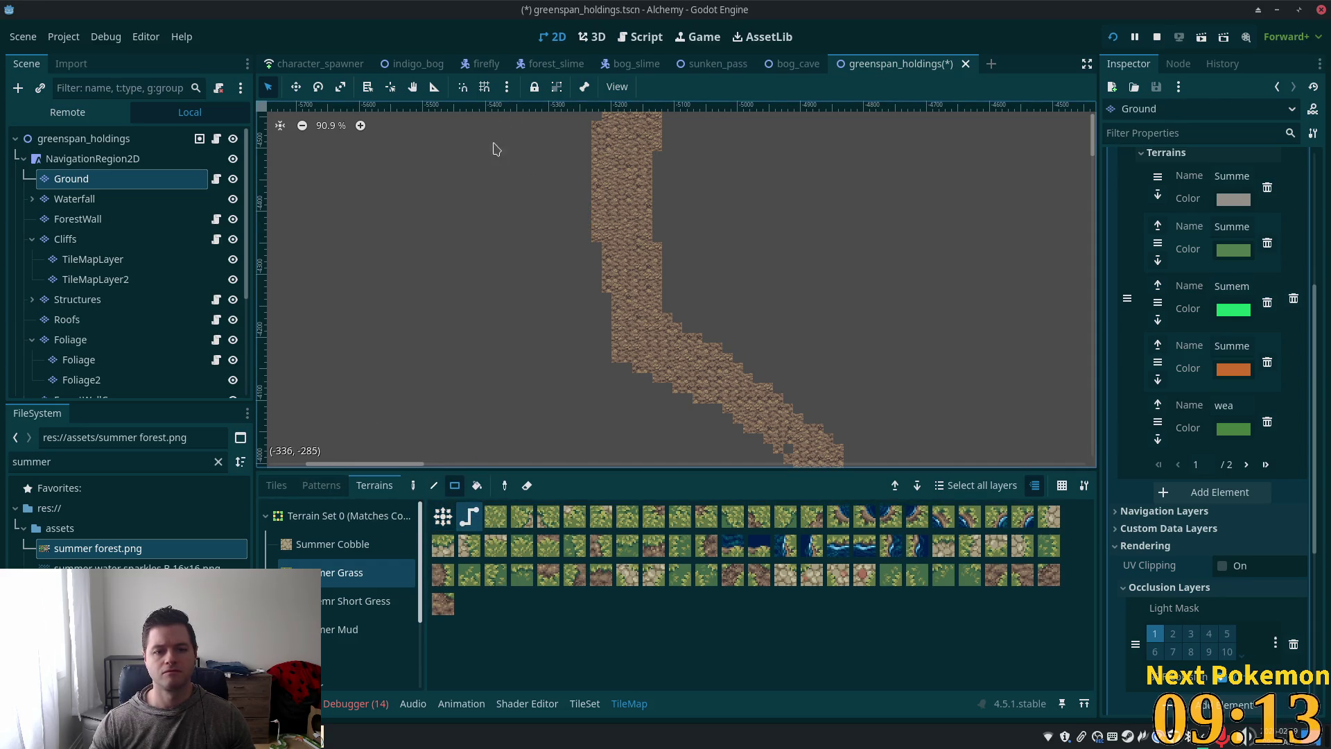
{"action": "left_click_drag", "start_coordinate": [492, 142], "coordinate": [587, 306]}
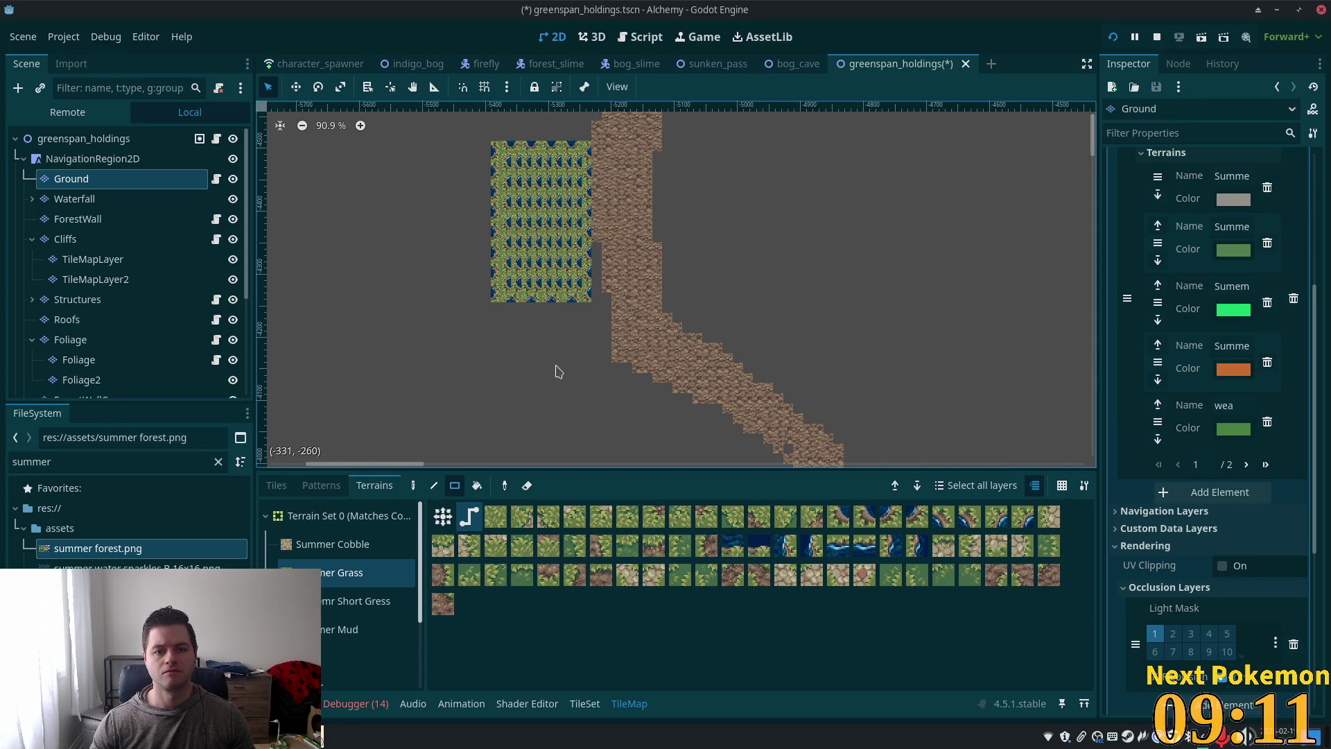
{"action": "key", "text": "ctrl+z"}
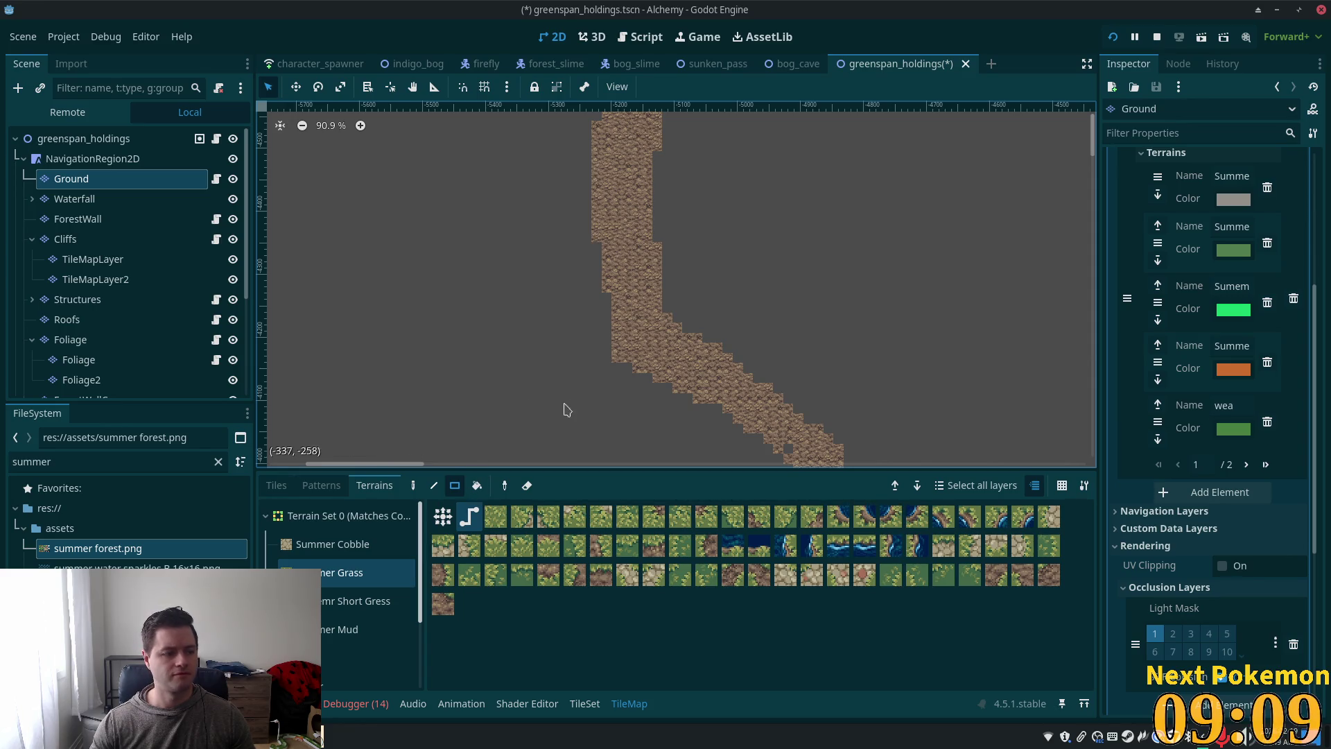
{"action": "scroll", "coordinate": [598, 367], "scroll_direction": "down", "scroll_amount": 4}
{"action": "mouse_move", "coordinate": [598, 366]}
{"action": "left_mouse_down"}
{"action": "mouse_move", "coordinate": [661, 392]}
{"action": "mouse_move", "coordinate": [577, 183]}
{"action": "left_mouse_up"}
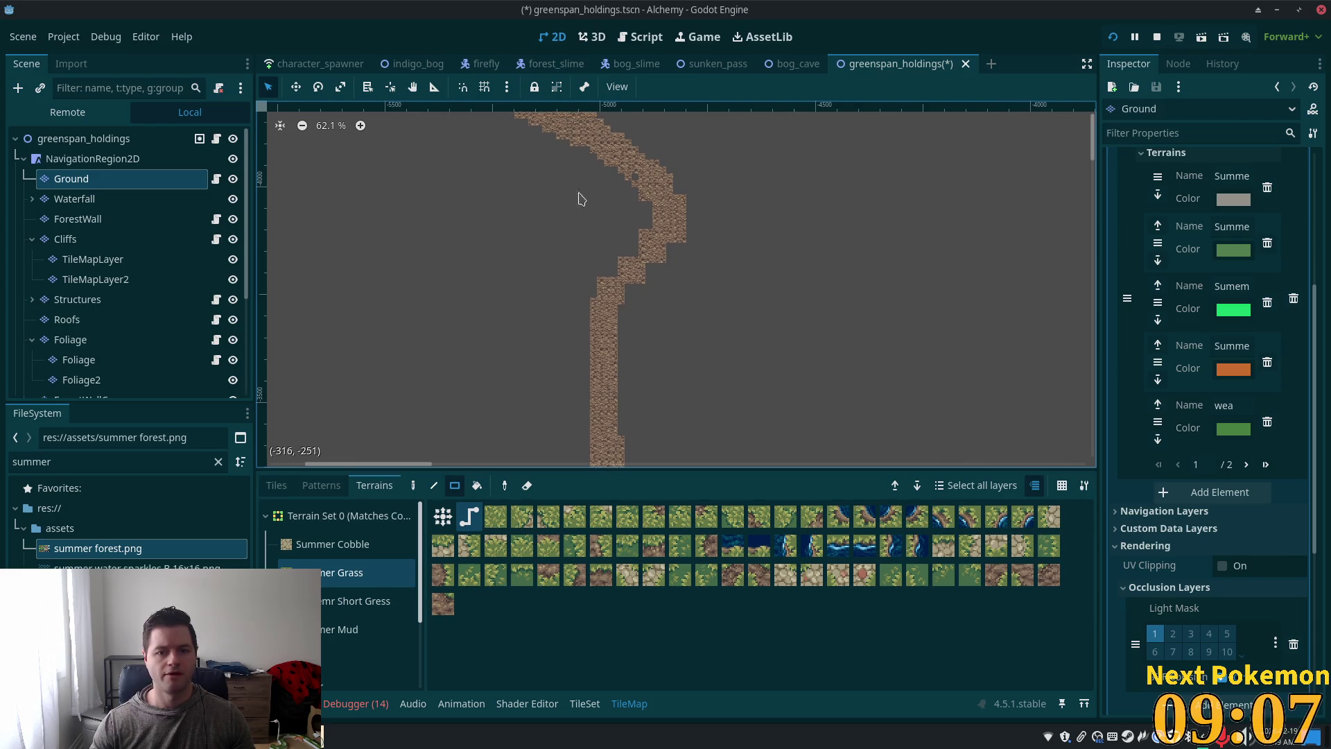
Step: Return to freehand painting with Mud as the terrain
{"action": "left_click", "coordinate": [413, 485]}
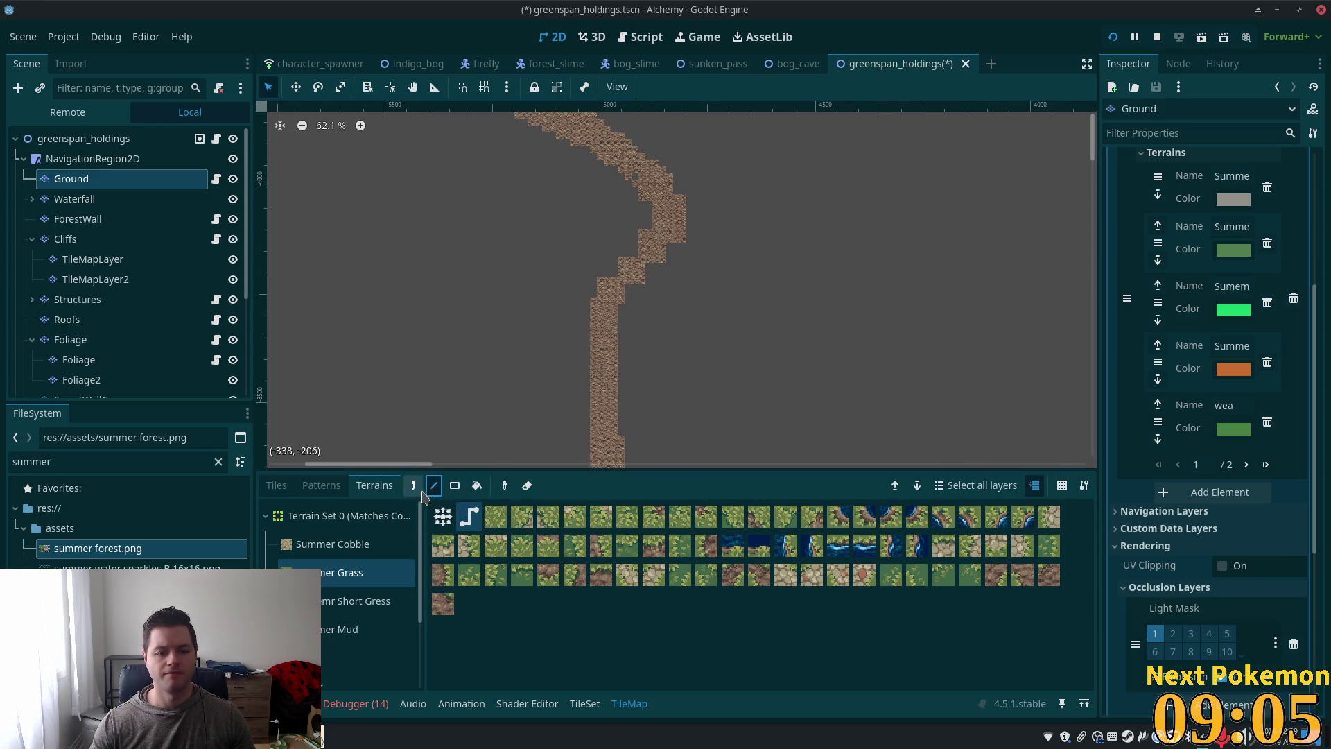
{"action": "scroll", "coordinate": [382, 631], "scroll_direction": "down", "scroll_amount": 2}
{"action": "scroll", "coordinate": [382, 631], "scroll_direction": "down", "scroll_amount": 1}
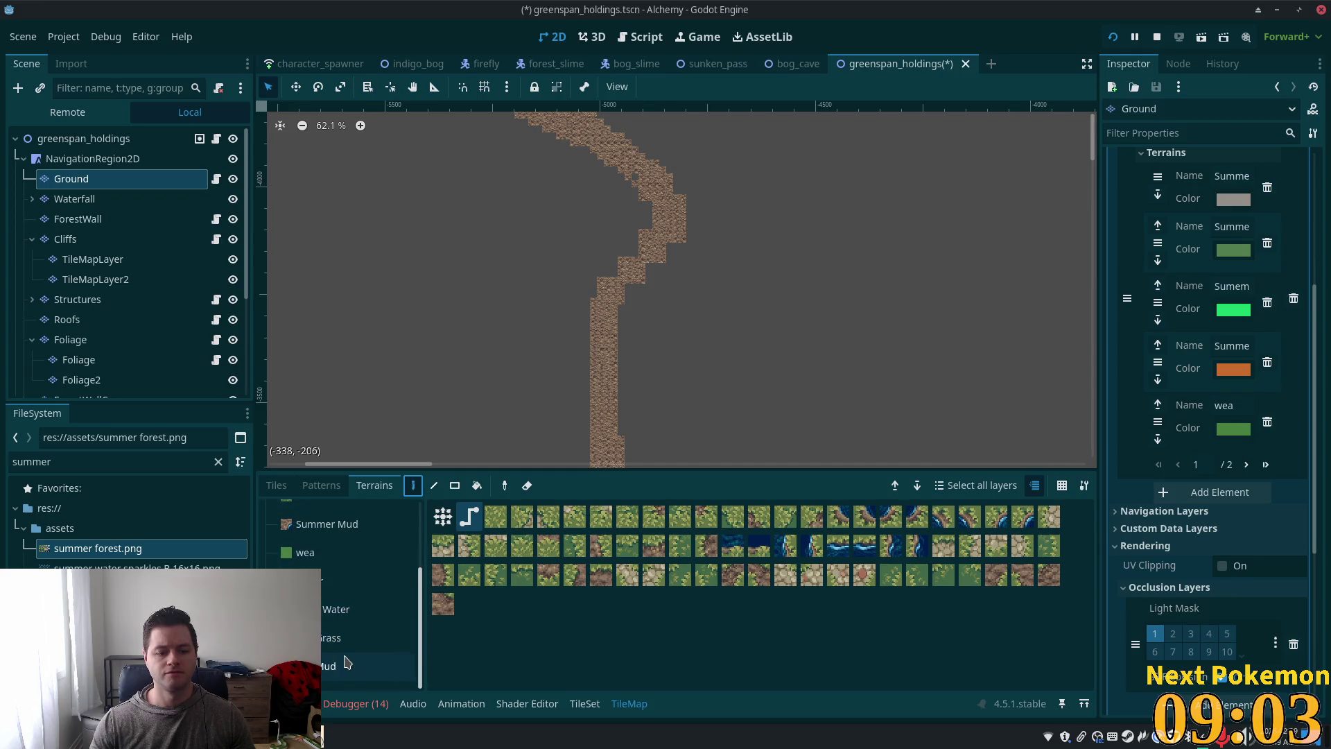
{"action": "left_click", "coordinate": [367, 666]}
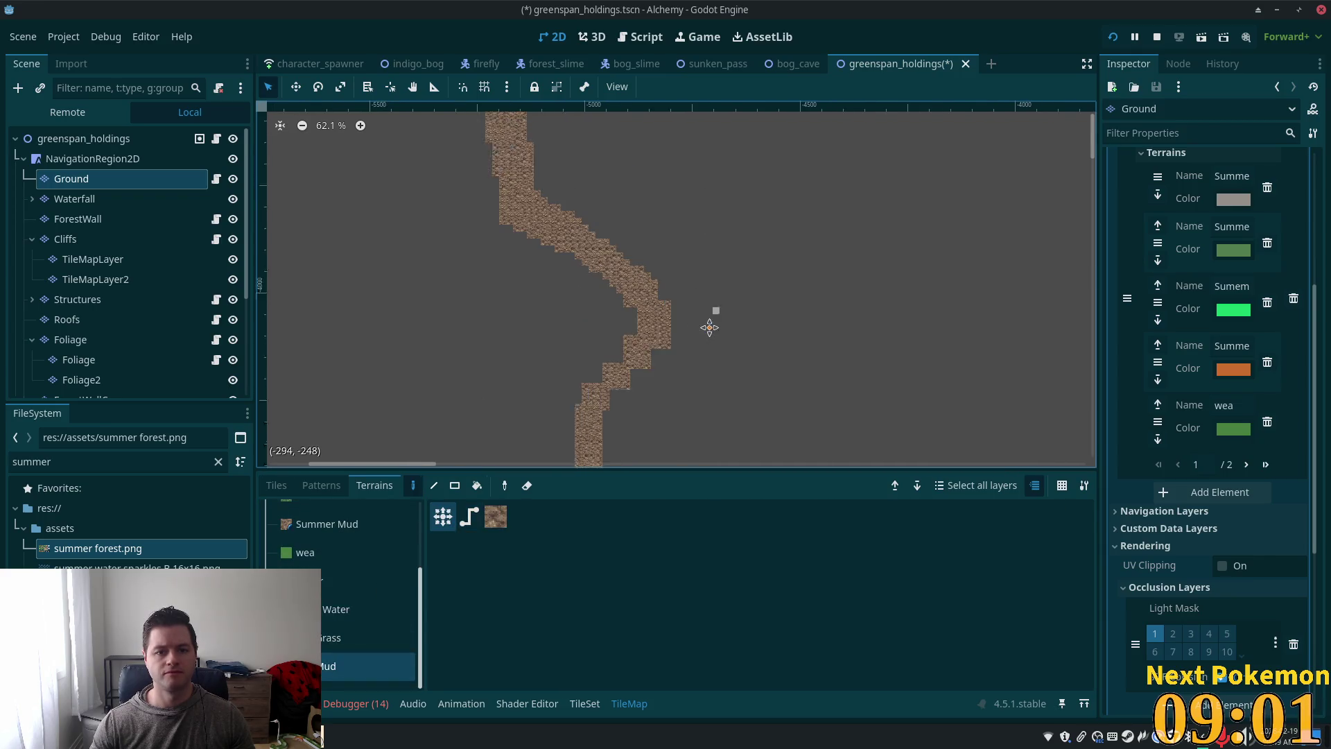
Step: Widen the mud area lower down and pan to the path's lower end
{"action": "scroll", "coordinate": [716, 190], "scroll_direction": "down", "scroll_amount": 5}
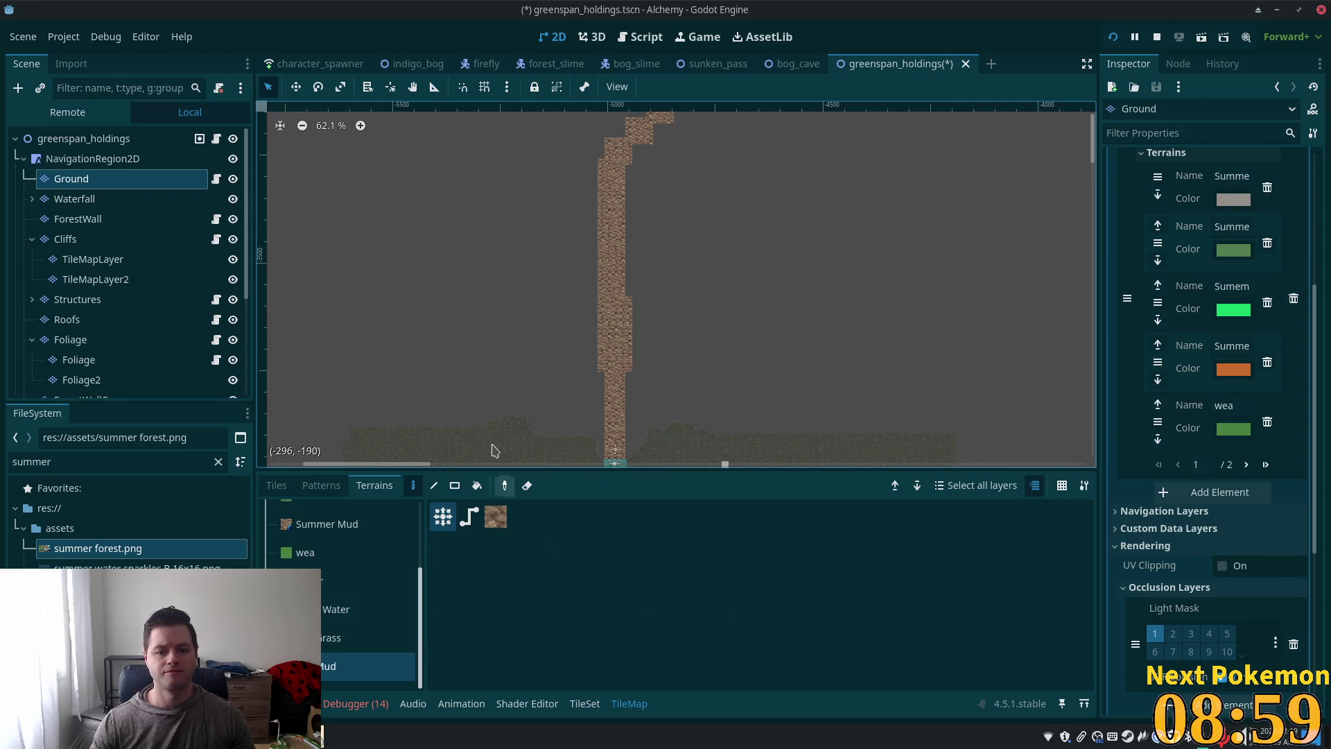
{"action": "scroll", "coordinate": [612, 288], "scroll_direction": "up", "scroll_amount": 5}
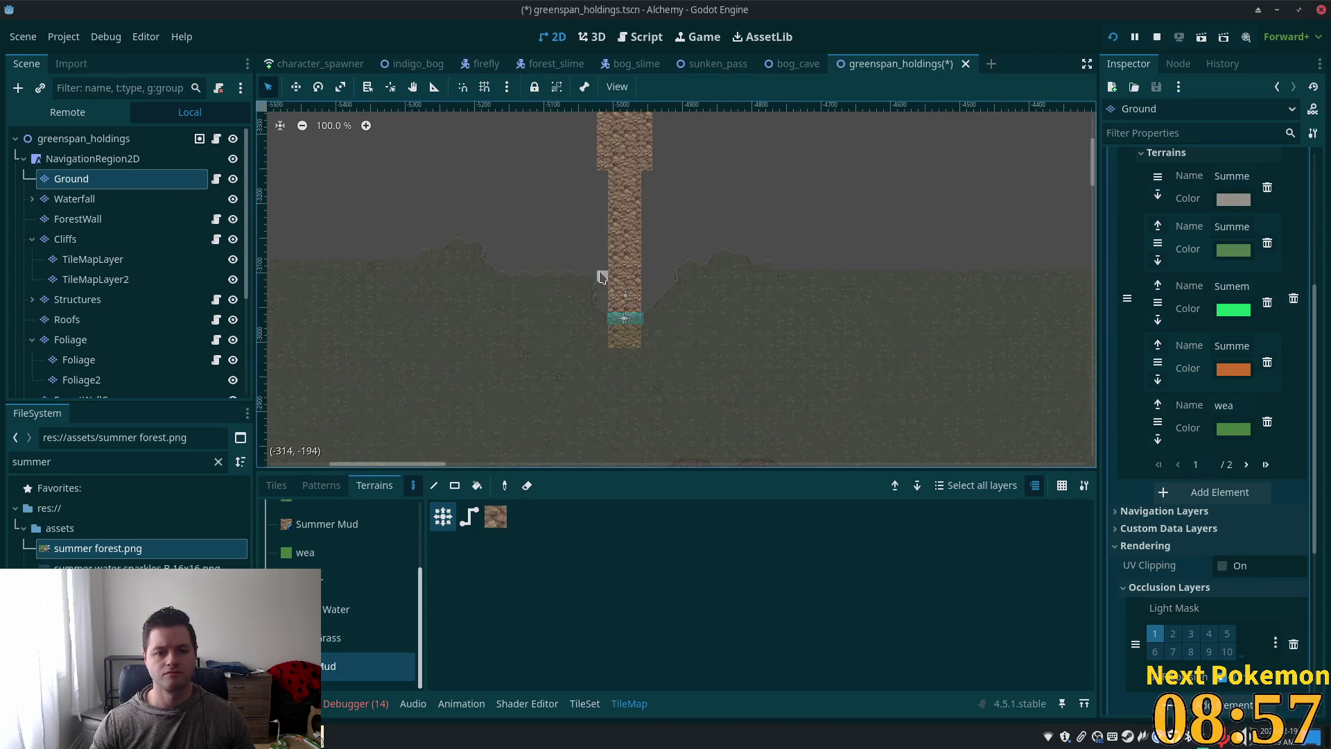
{"action": "scroll", "coordinate": [648, 346], "scroll_direction": "up", "scroll_amount": 3}
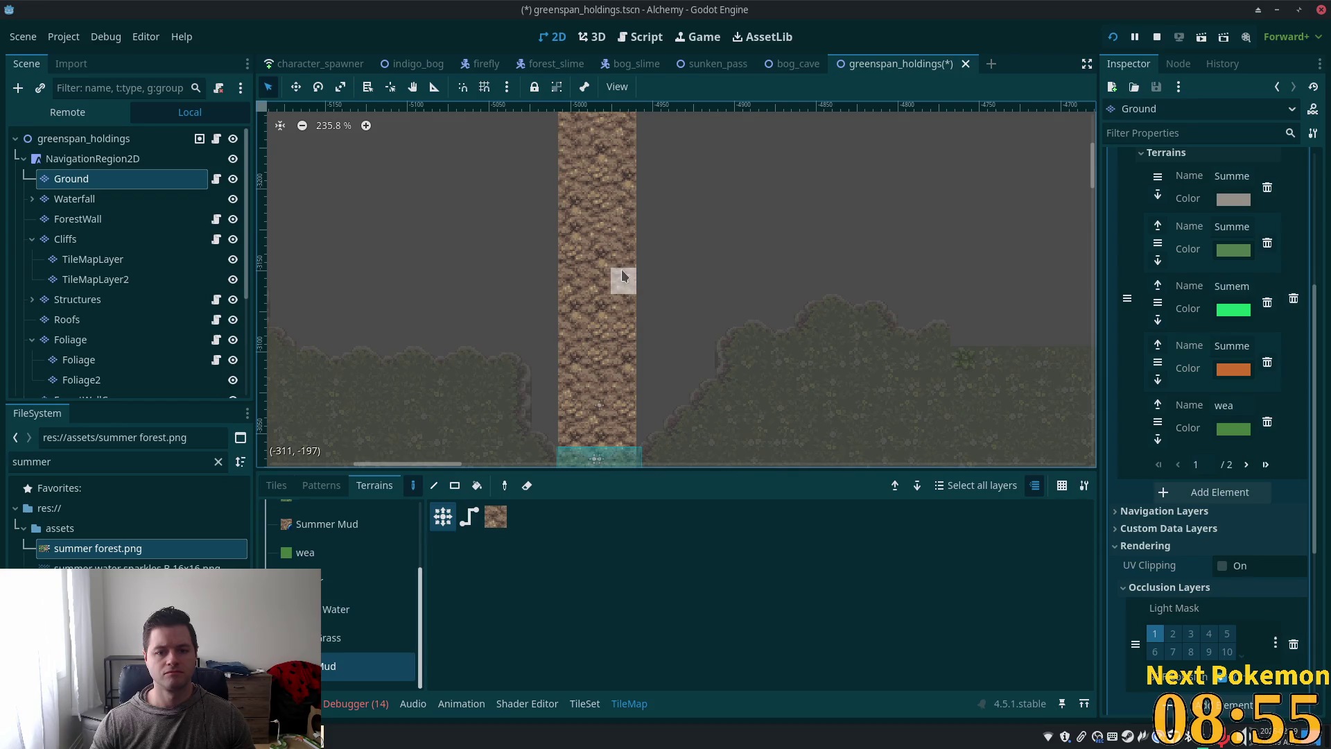
{"action": "mouse_move", "coordinate": [573, 261]}
{"action": "left_mouse_down"}
{"action": "mouse_move", "coordinate": [548, 291]}
{"action": "mouse_move", "coordinate": [597, 363]}
{"action": "mouse_move", "coordinate": [656, 252]}
{"action": "left_mouse_up"}
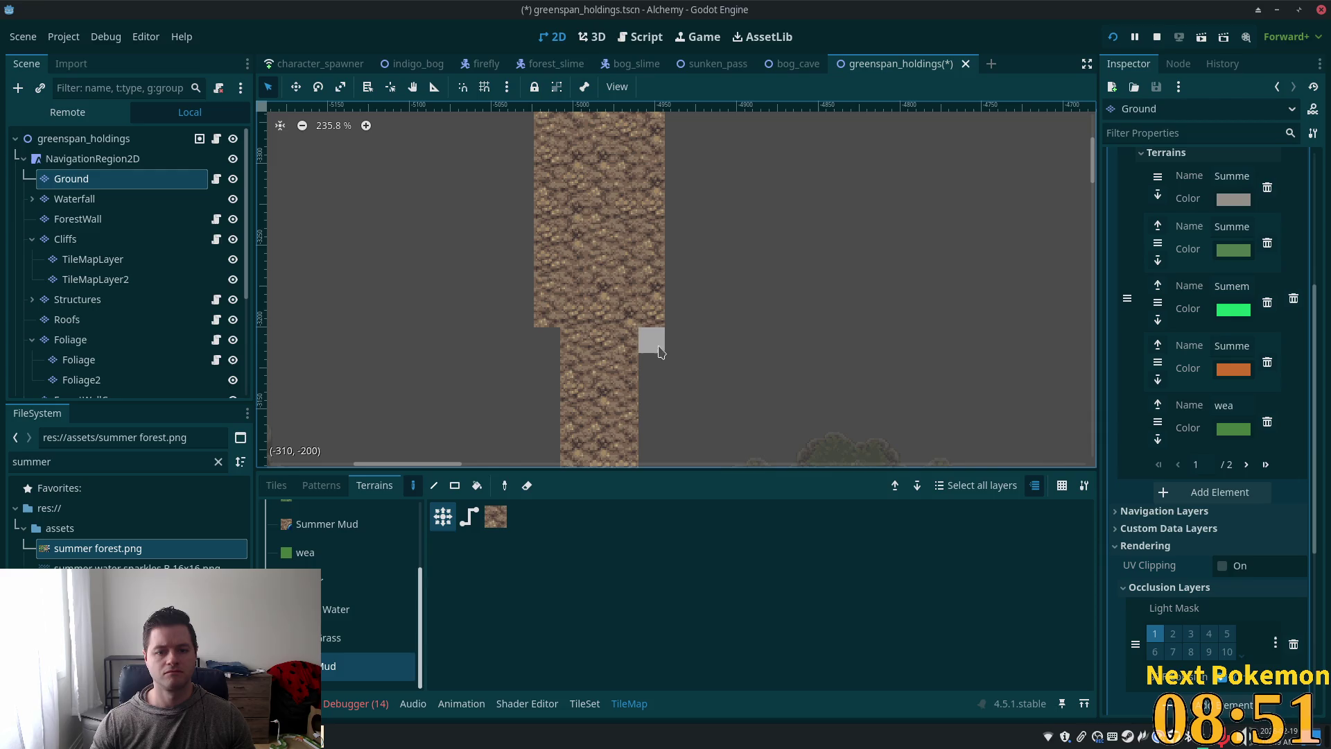
{"action": "left_click_drag", "start_coordinate": [730, 340], "coordinate": [756, 173]}
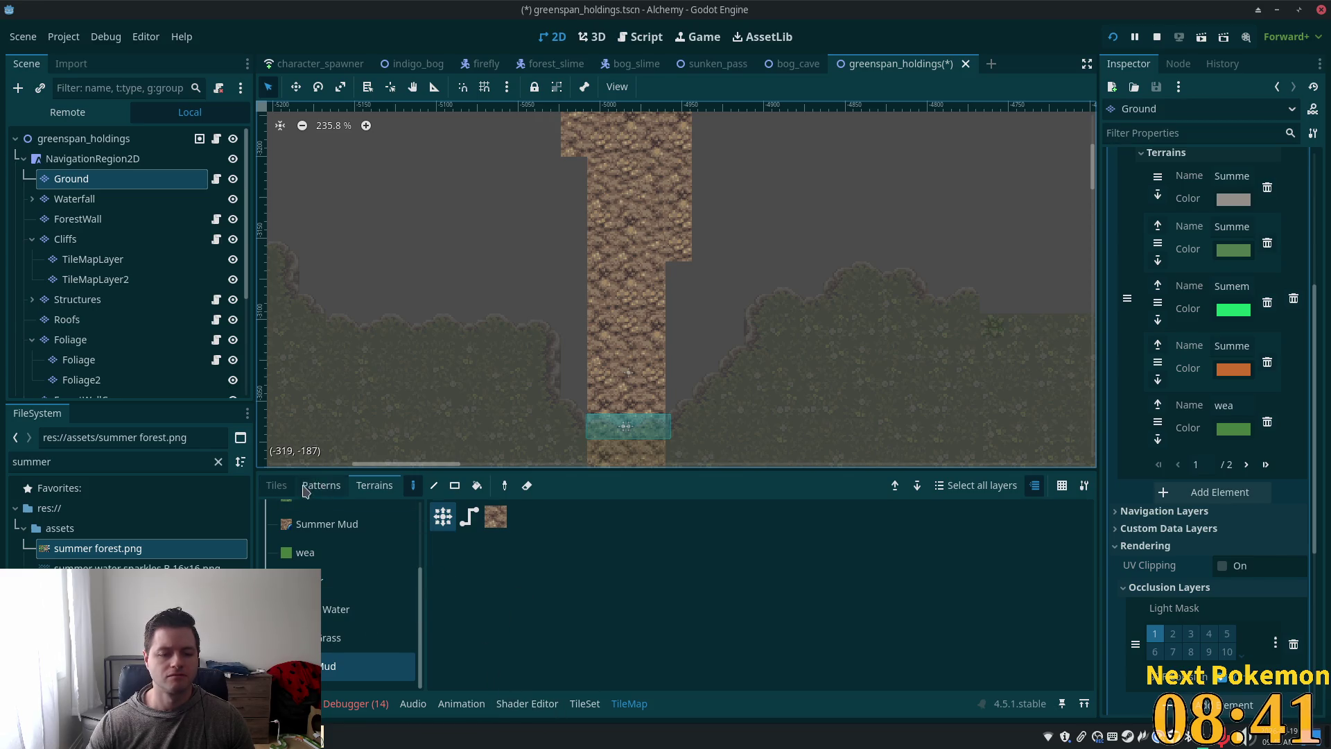
Step: Pick a grass-edge tile from the atlas and paint two beside the mud path
{"action": "left_click", "coordinate": [277, 486]}
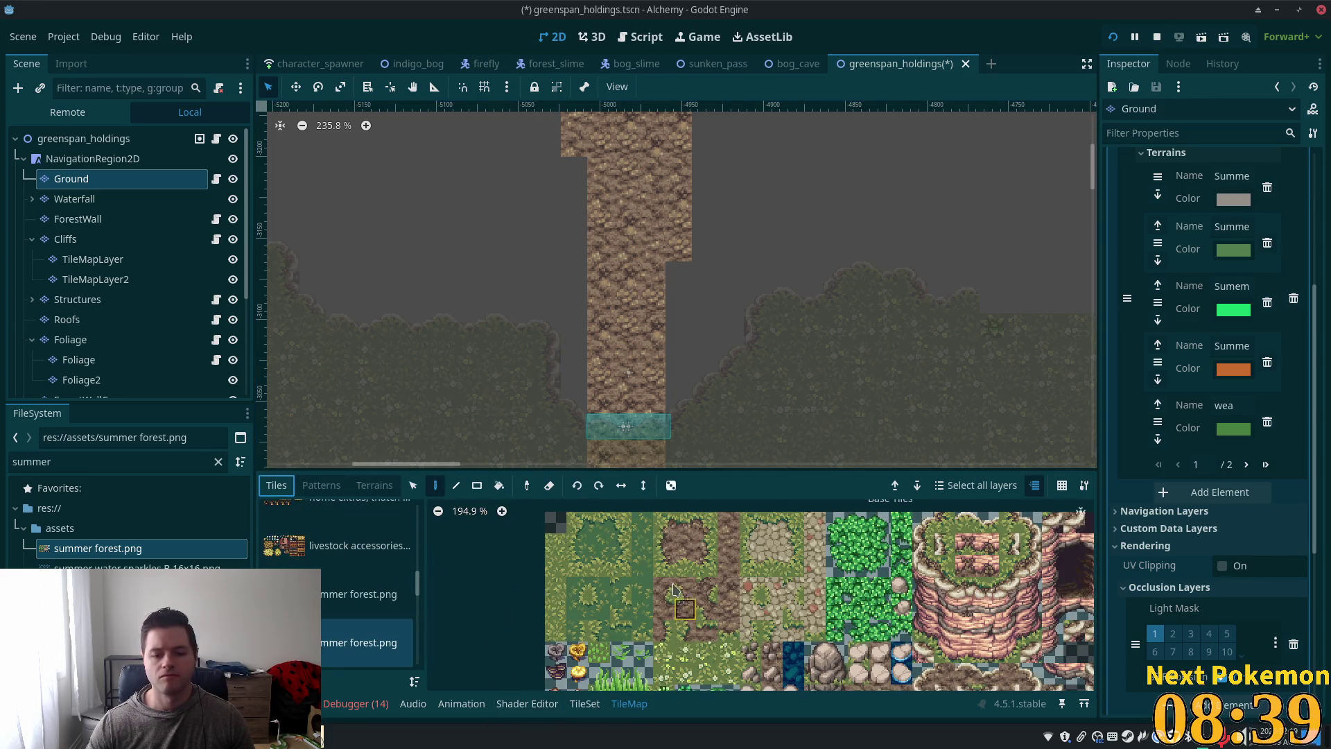
{"action": "left_click", "coordinate": [711, 546]}
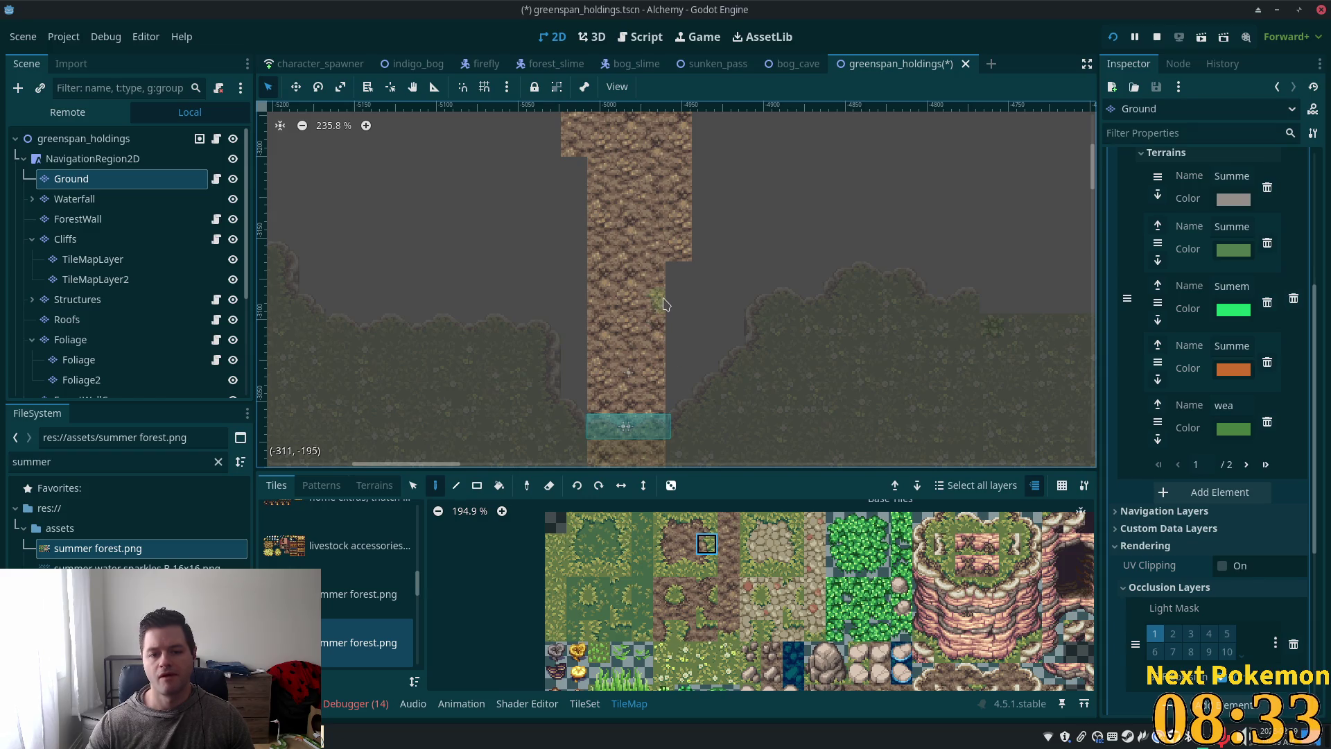
{"action": "left_click", "coordinate": [679, 274]}
{"action": "left_click", "coordinate": [679, 325]}
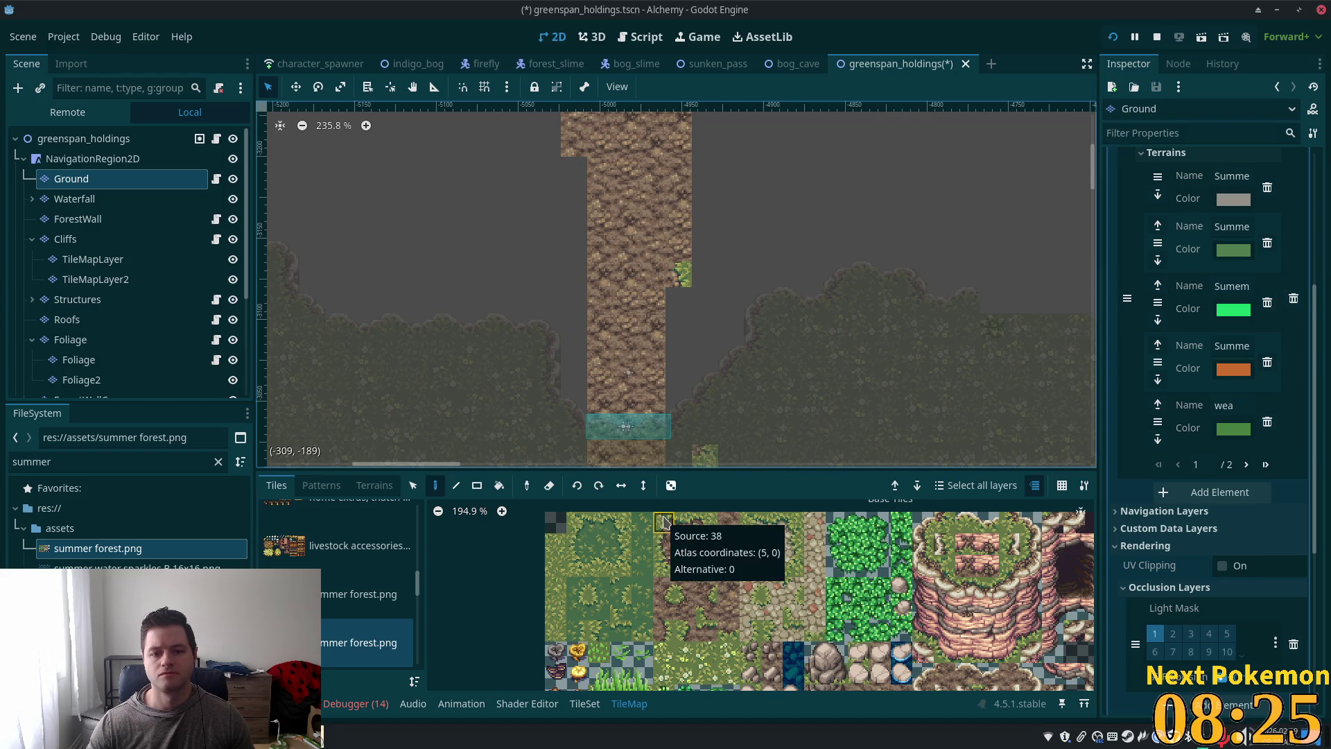
Step: Paint different grass-edge tiles at the path's step and right of the path
{"action": "left_click", "coordinate": [665, 590]}
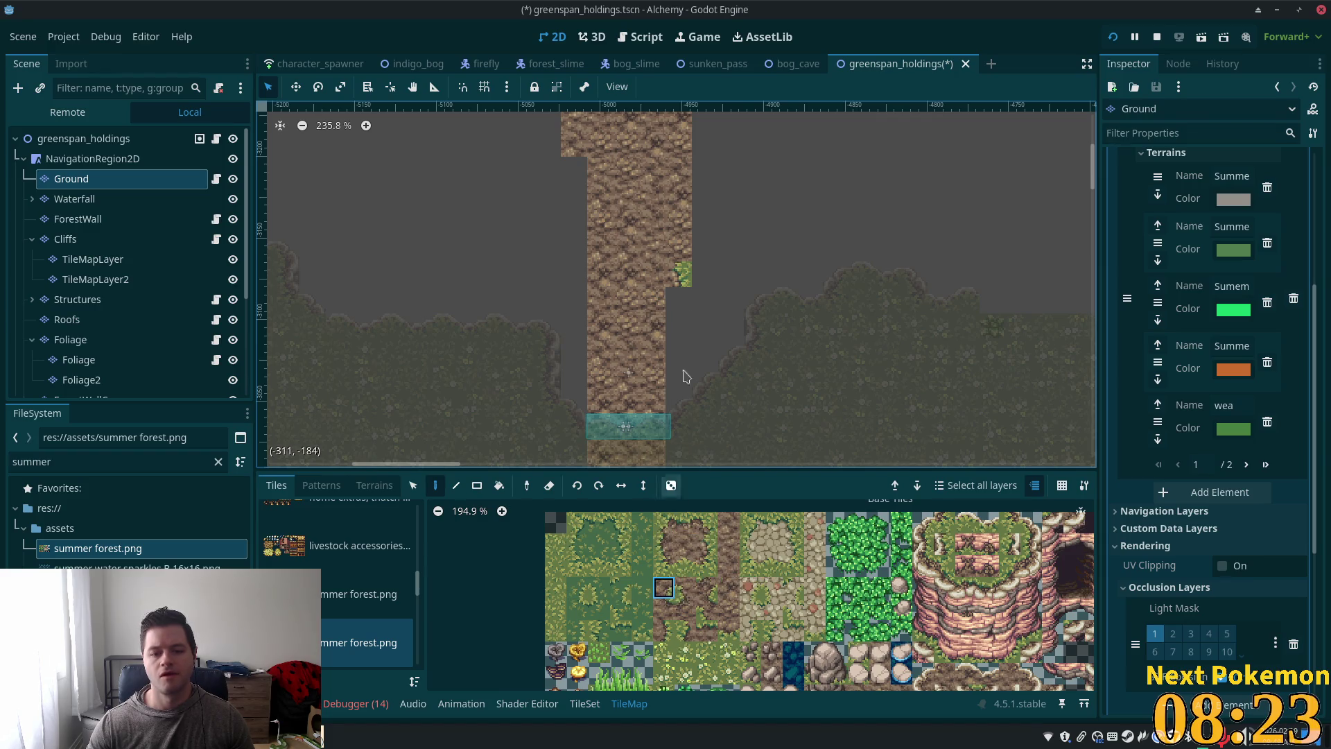
{"action": "left_click", "coordinate": [705, 567]}
{"action": "left_click", "coordinate": [706, 248]}
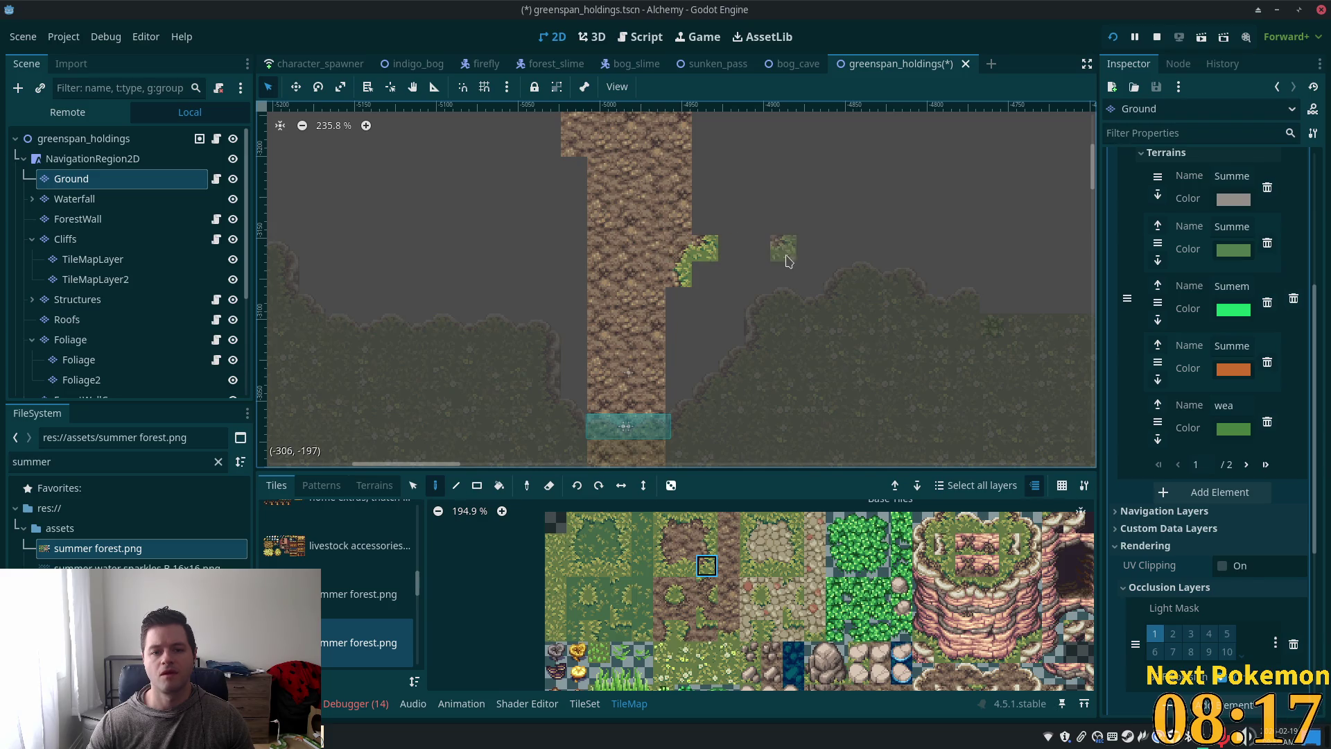
{"action": "left_click", "coordinate": [700, 528]}
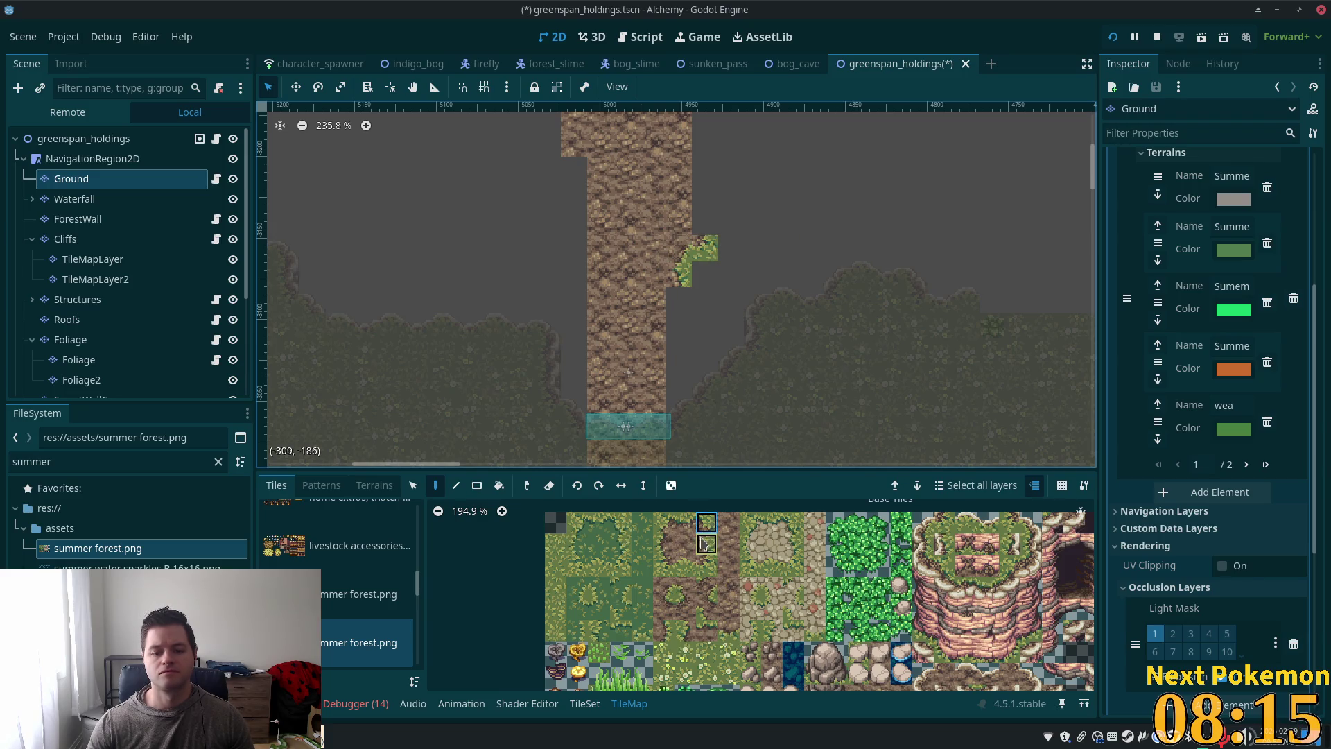
{"action": "scroll", "coordinate": [724, 340], "scroll_direction": "down", "scroll_amount": 4}
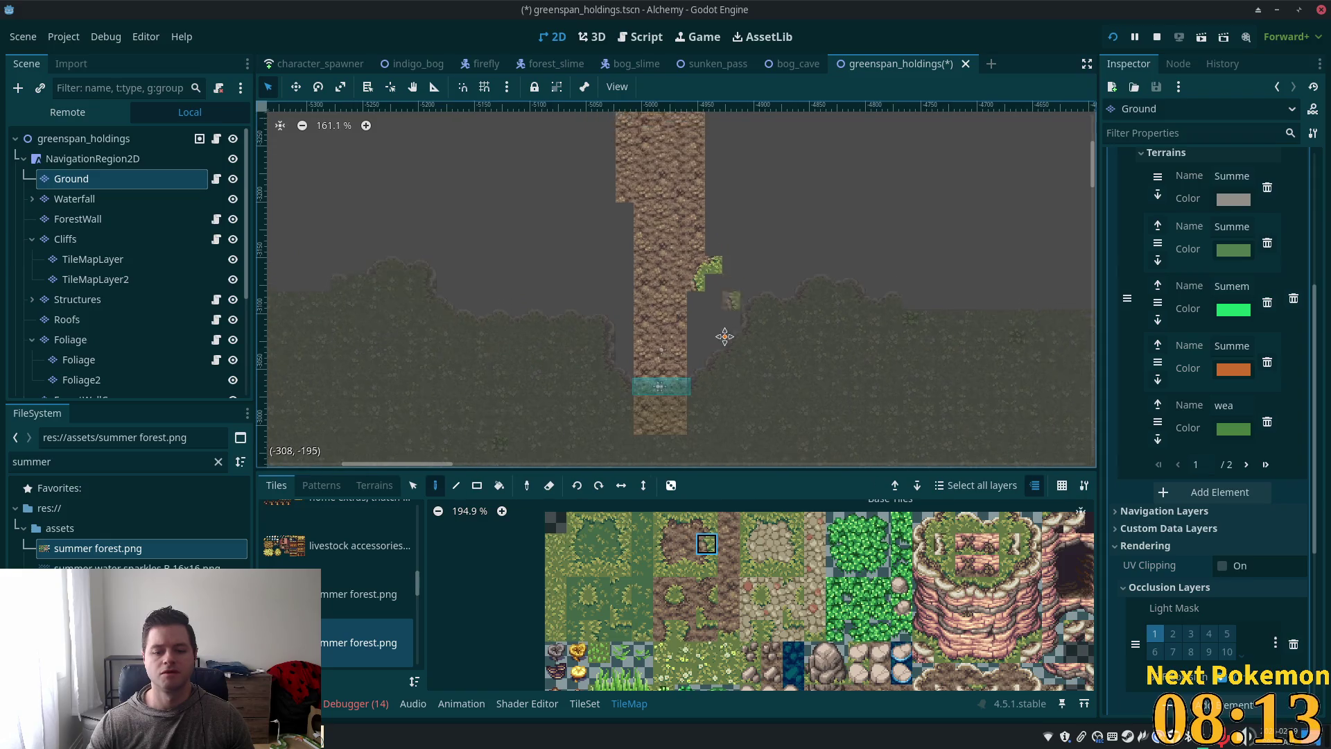
{"action": "left_click", "coordinate": [703, 398]}
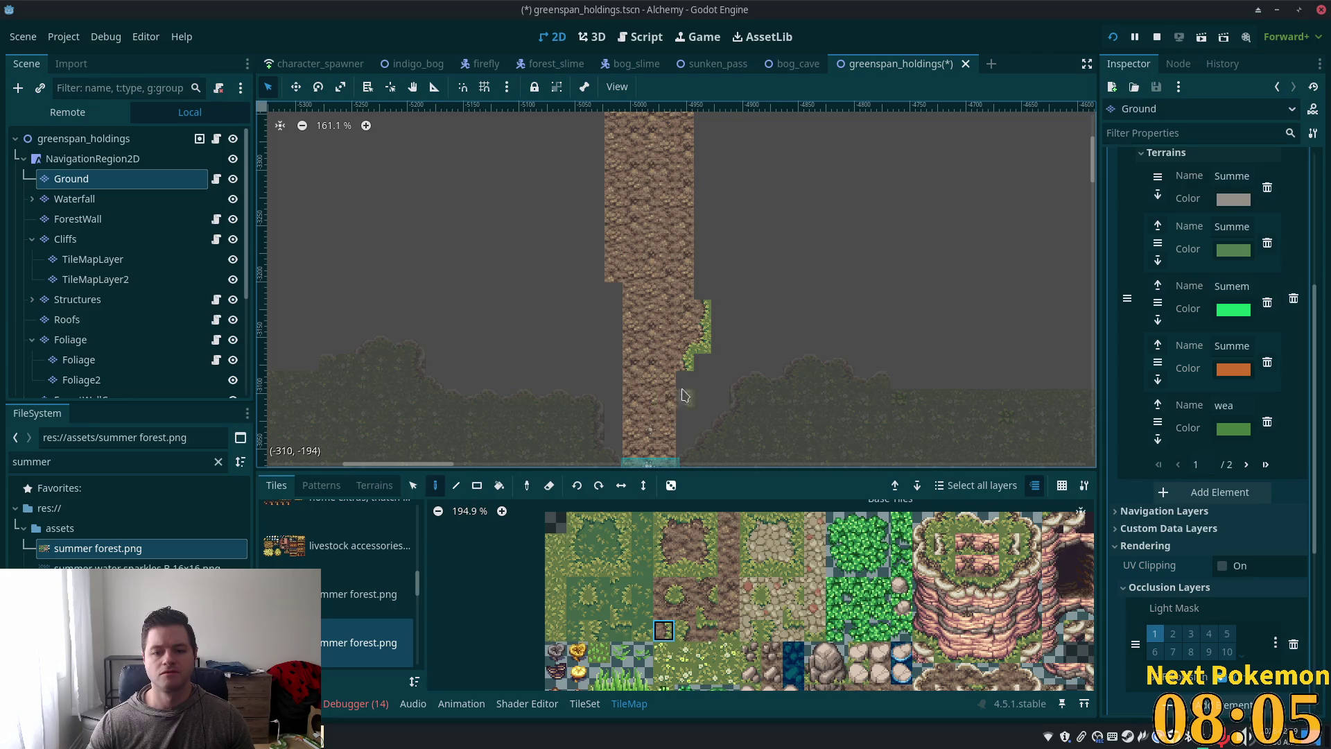
Step: Extend the grass edge upward by one dirt-and-grass edge tile
{"action": "scroll", "coordinate": [708, 319], "scroll_direction": "up", "scroll_amount": 5}
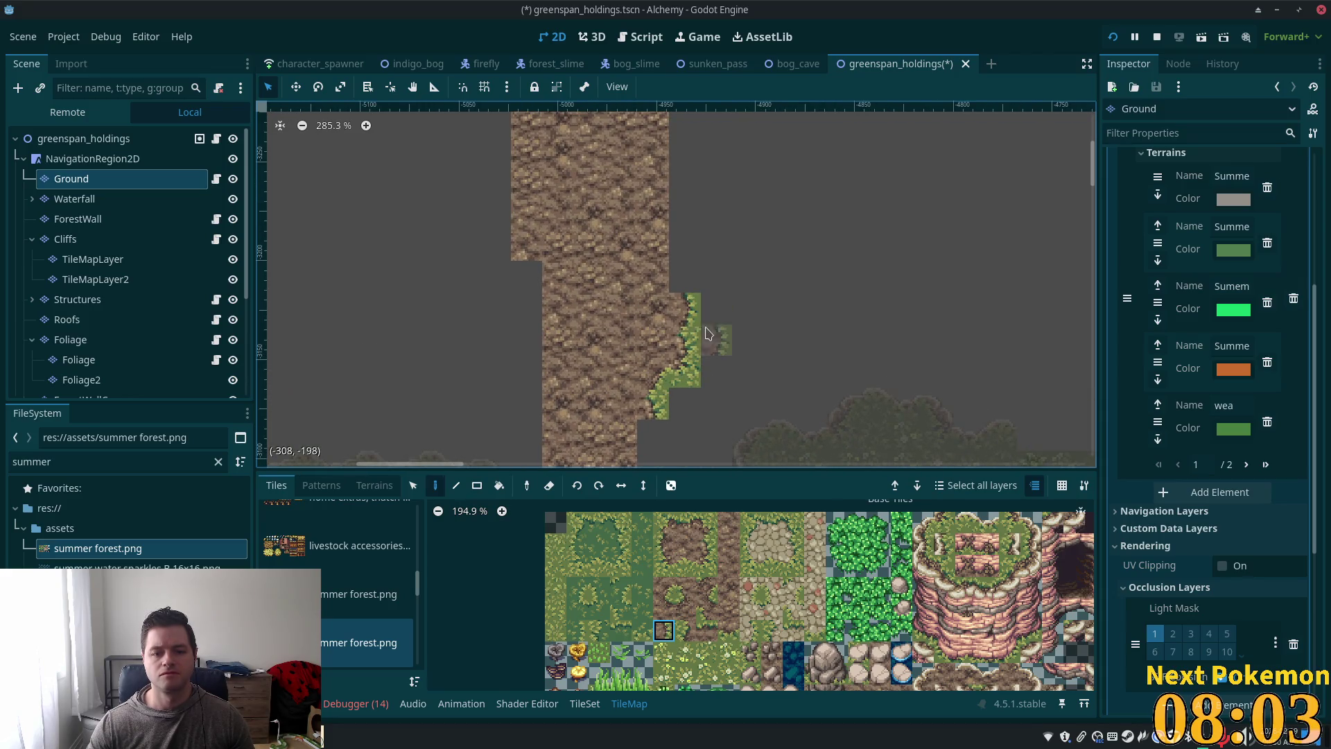
{"action": "scroll", "coordinate": [722, 305], "scroll_direction": "down", "scroll_amount": 3}
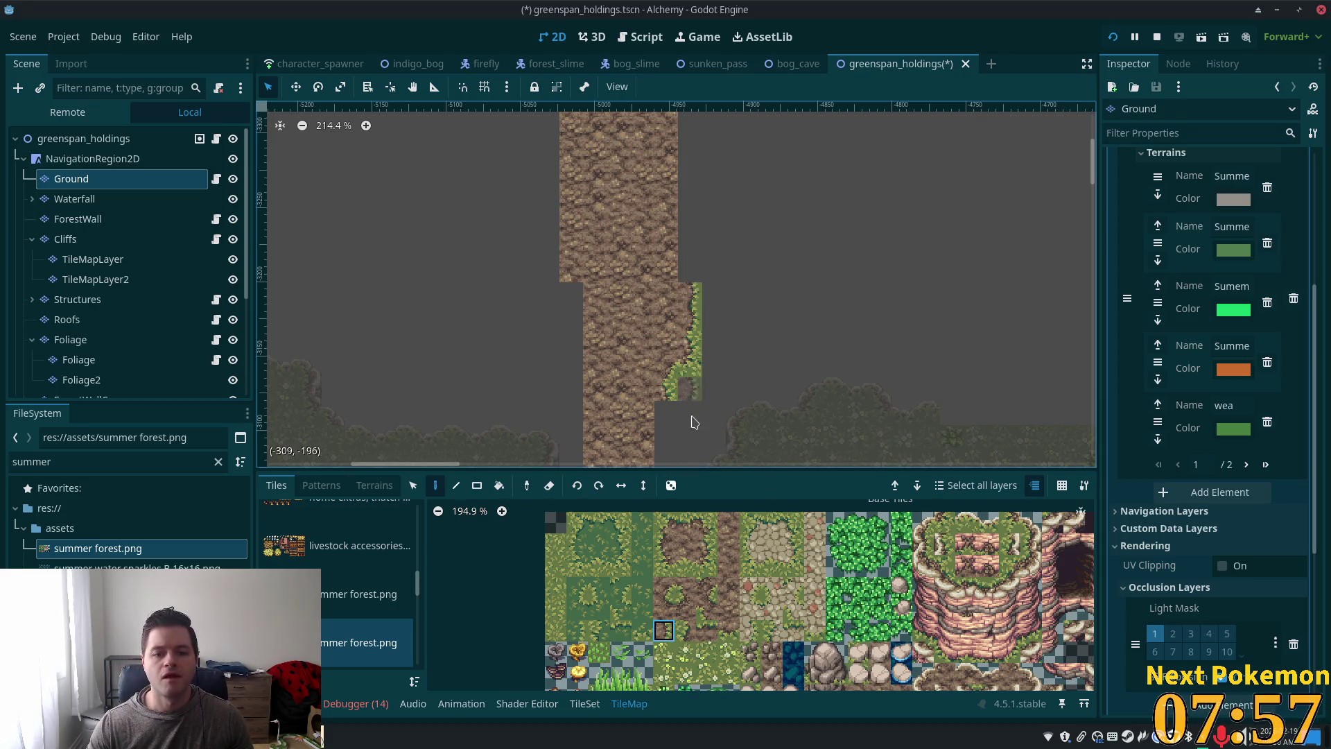
{"action": "left_click", "coordinate": [706, 544]}
{"action": "left_click", "coordinate": [692, 263]}
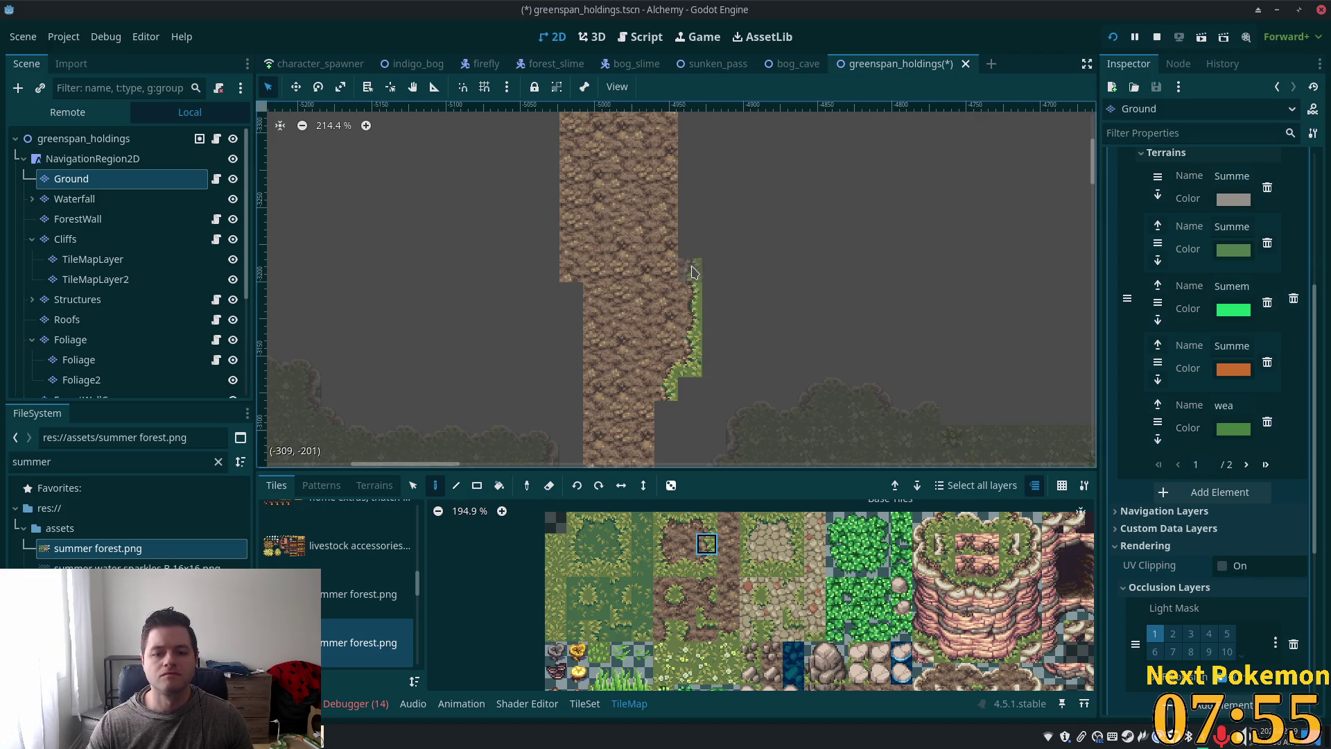
Step: Copy the painted grass-edge column and extend it upward along the path's right side
{"action": "left_click", "coordinate": [413, 486]}
{"action": "left_click_drag", "start_coordinate": [688, 263], "coordinate": [697, 352]}
{"action": "scroll", "coordinate": [746, 319], "scroll_direction": "down", "scroll_amount": 2}
{"action": "left_click", "coordinate": [457, 486]}
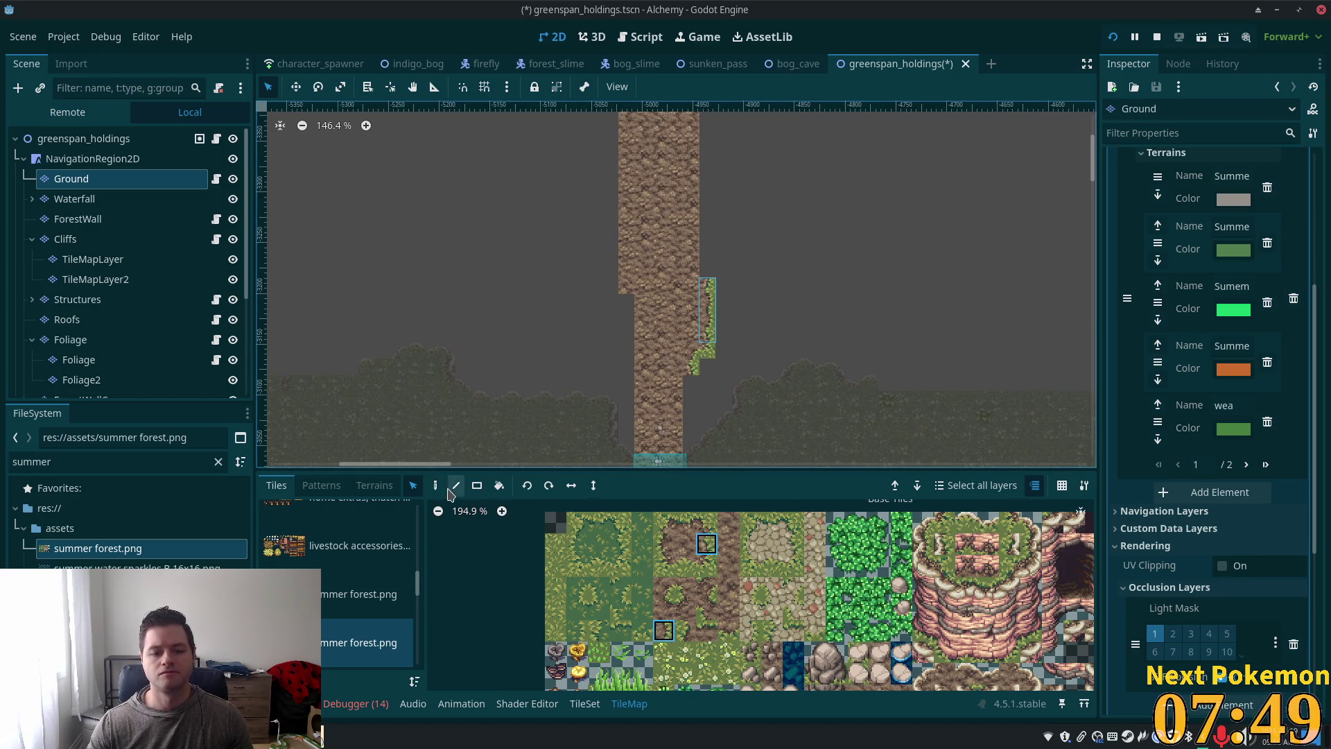
{"action": "left_click_drag", "start_coordinate": [821, 273], "coordinate": [737, 440]}
{"action": "left_click", "coordinate": [640, 443]}
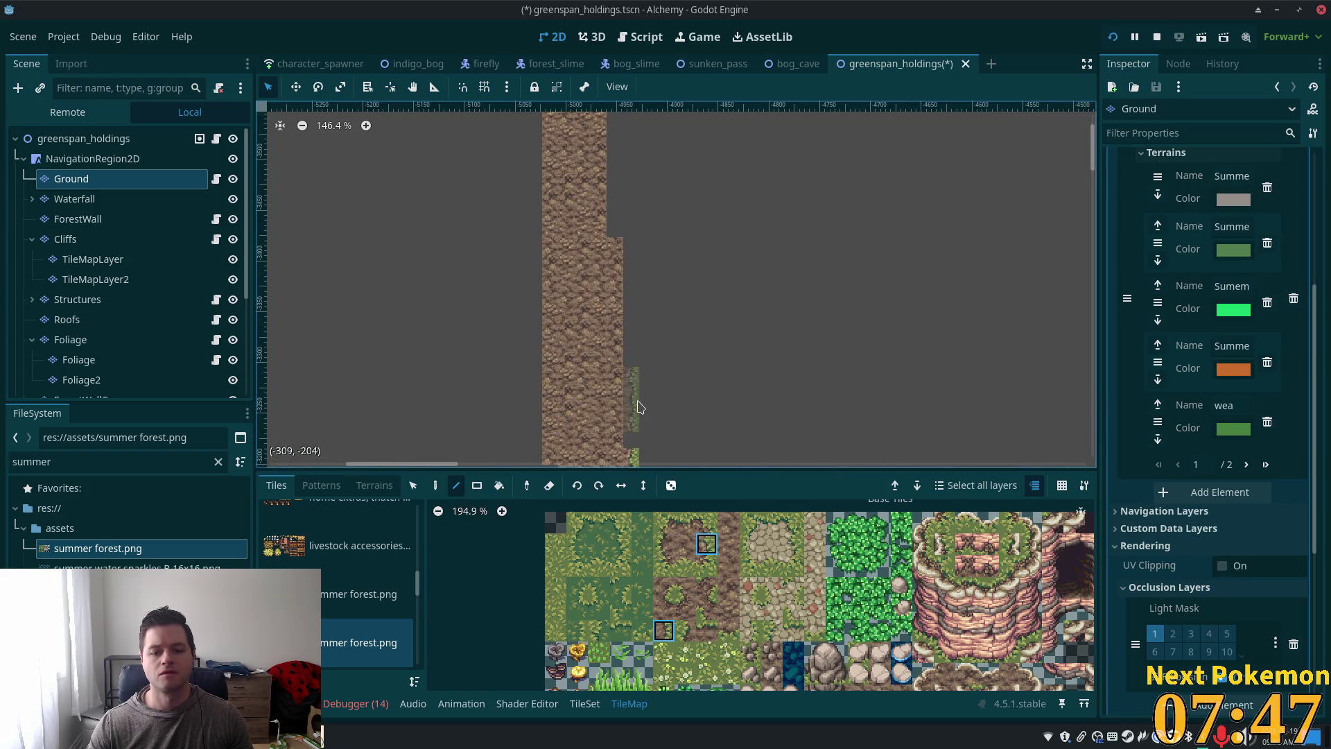
{"action": "left_click_drag", "start_coordinate": [636, 445], "coordinate": [636, 270]}
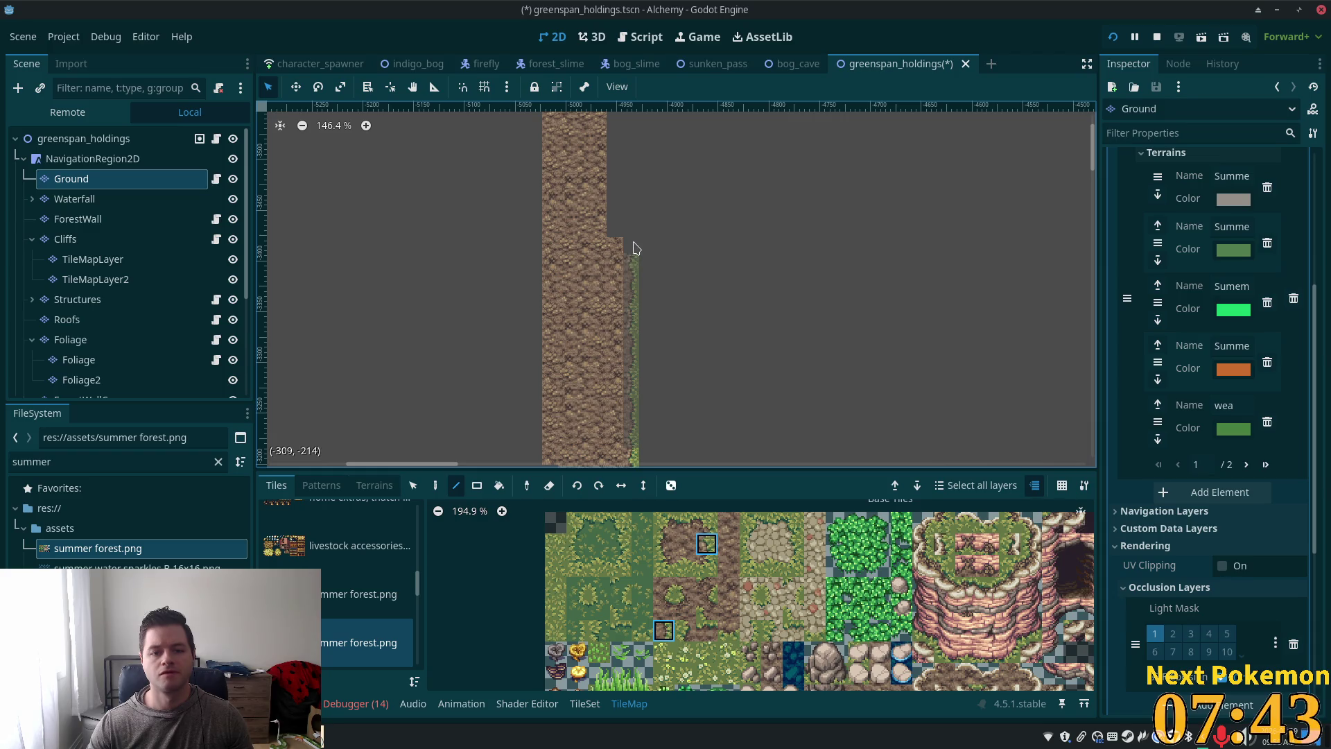
Step: Draw a line of grass-edge tiles down the path edge and beside its curve
{"action": "left_click_drag", "start_coordinate": [496, 393], "coordinate": [630, 298]}
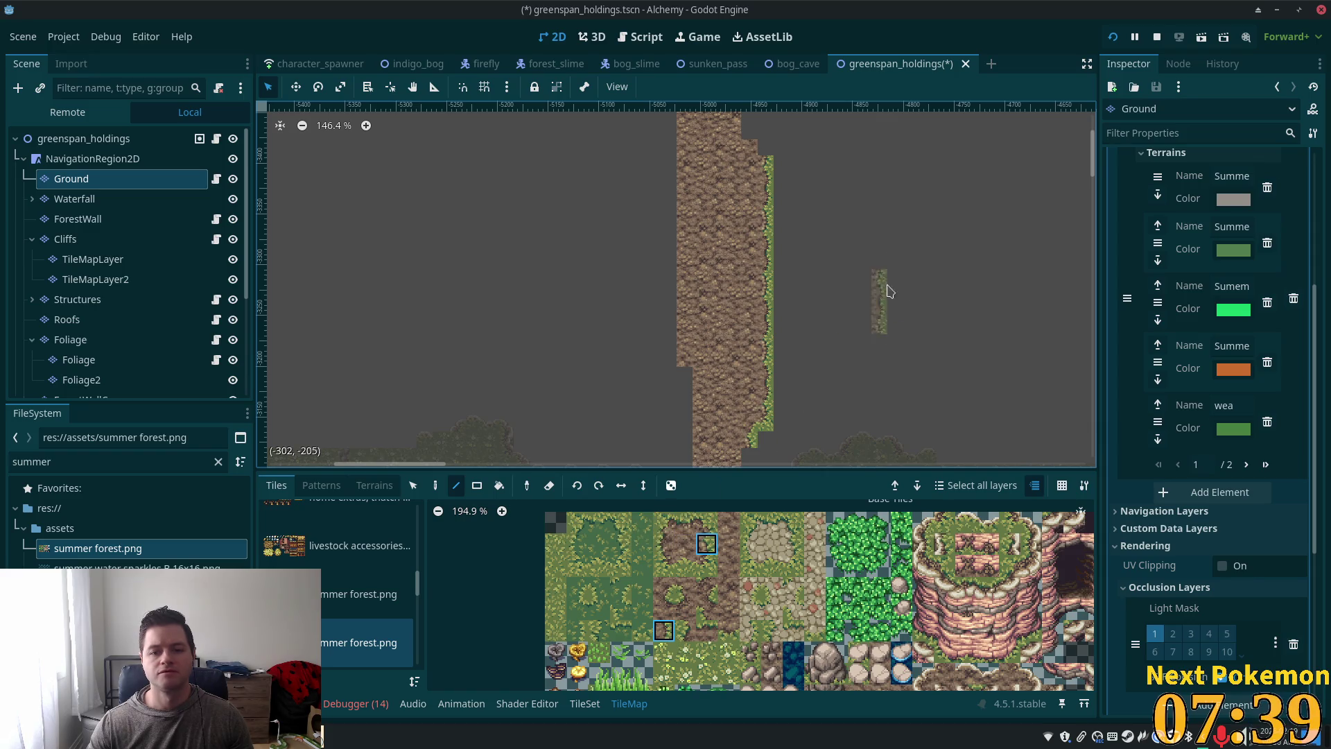
{"action": "scroll", "coordinate": [787, 178], "scroll_direction": "down", "scroll_amount": 4}
{"action": "scroll", "coordinate": [744, 316], "scroll_direction": "down", "scroll_amount": 1}
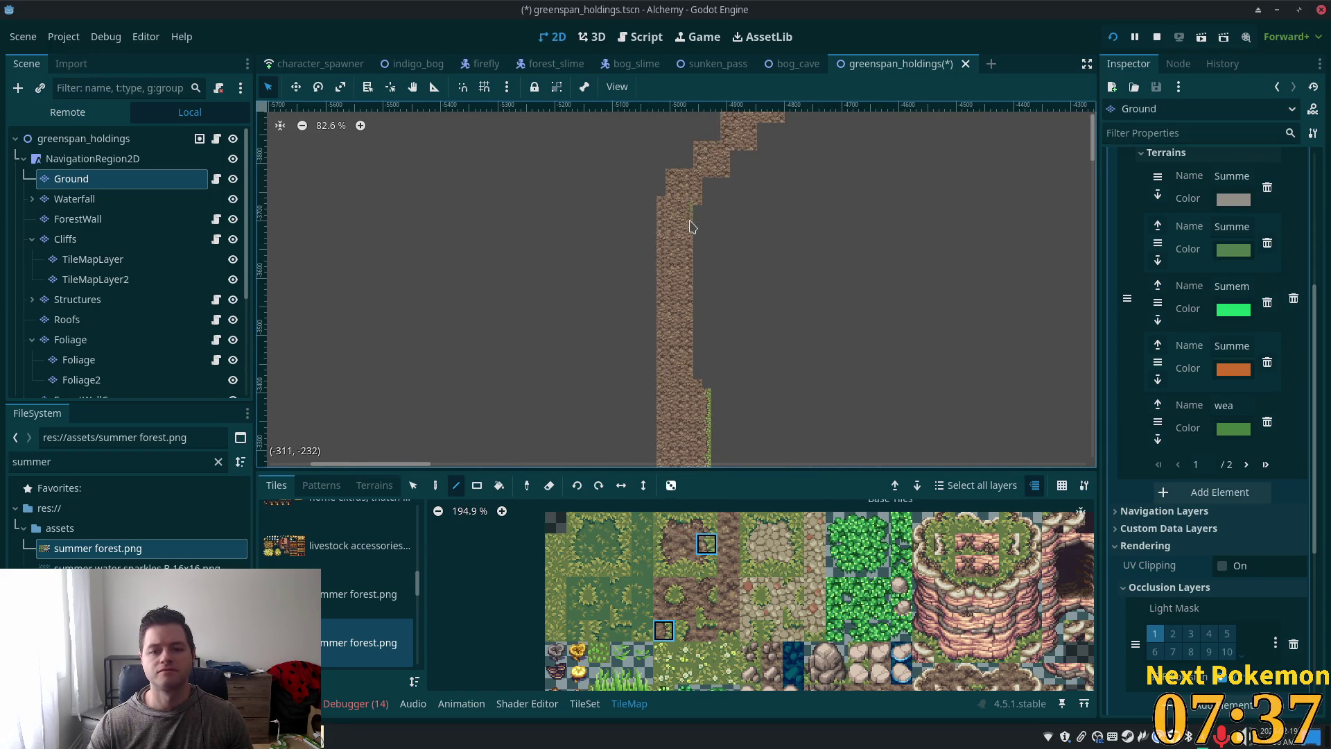
{"action": "left_click_drag", "start_coordinate": [698, 227], "coordinate": [698, 352]}
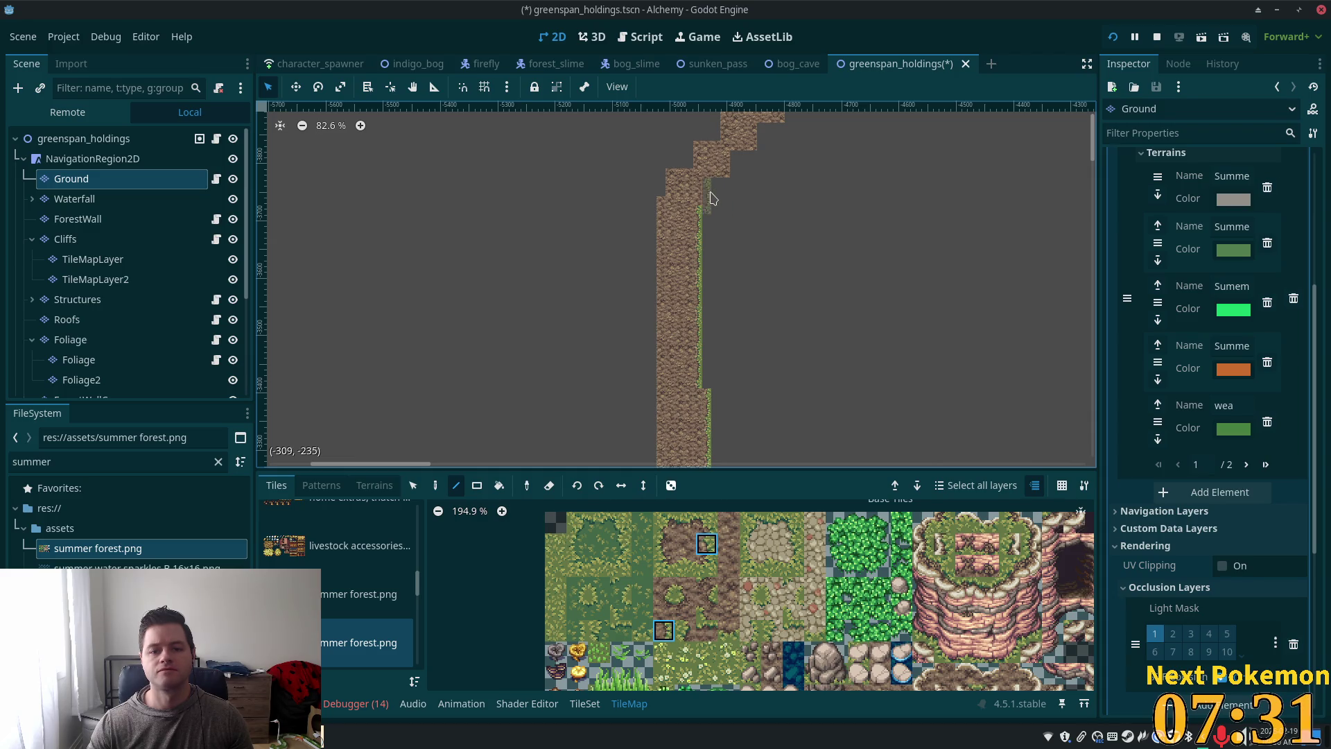
{"action": "scroll", "coordinate": [746, 198], "scroll_direction": "up", "scroll_amount": 4}
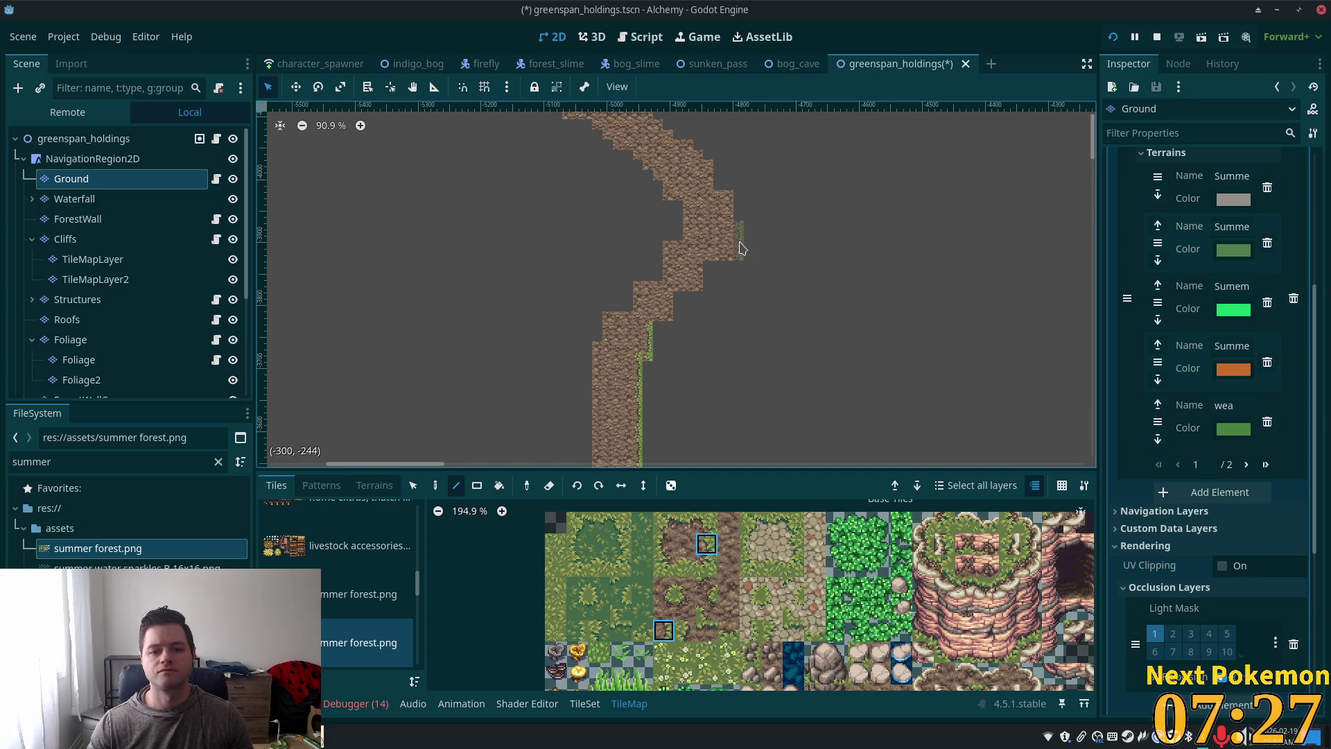
{"action": "left_click", "coordinate": [679, 303]}
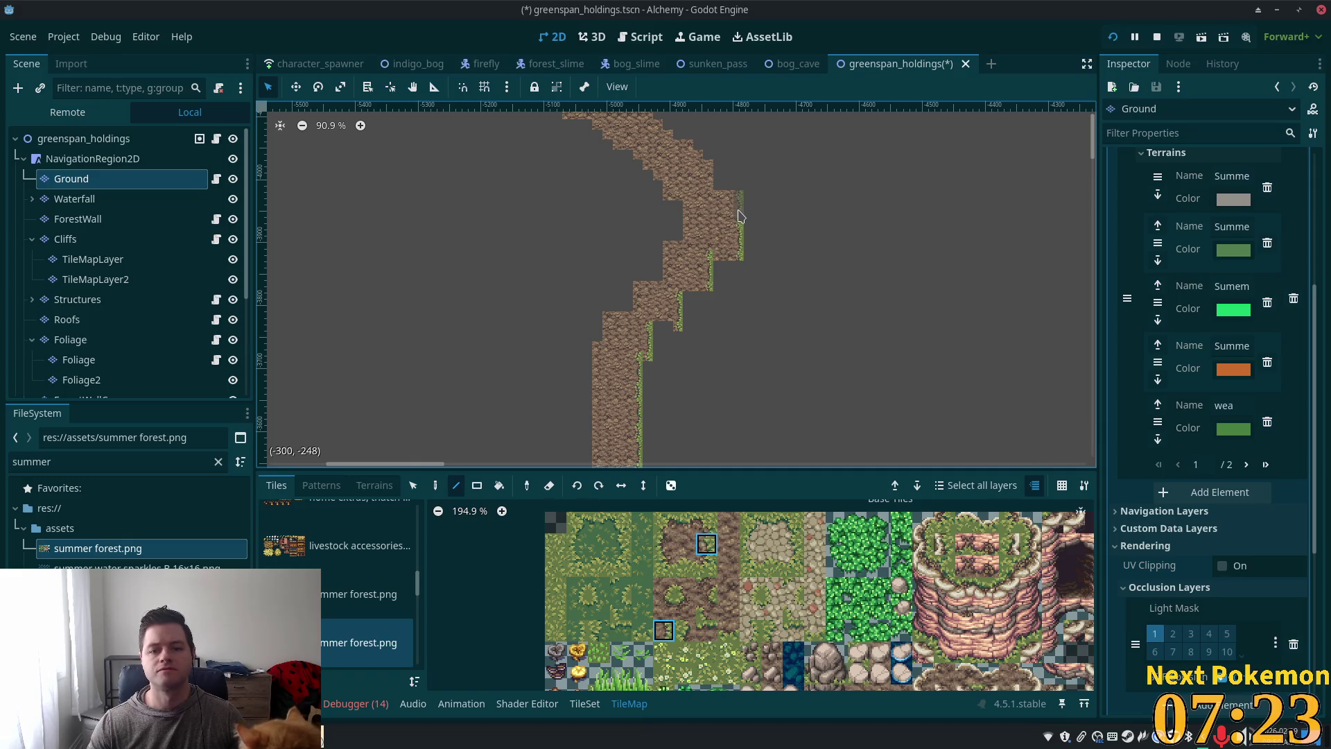
Step: Paint grass-edge tiles up the upper stretch of the path's right edge
{"action": "scroll", "coordinate": [740, 208], "scroll_direction": "up", "scroll_amount": 3}
{"action": "scroll", "coordinate": [761, 297], "scroll_direction": "up", "scroll_amount": 3}
{"action": "scroll", "coordinate": [762, 296], "scroll_direction": "left", "scroll_amount": 2}
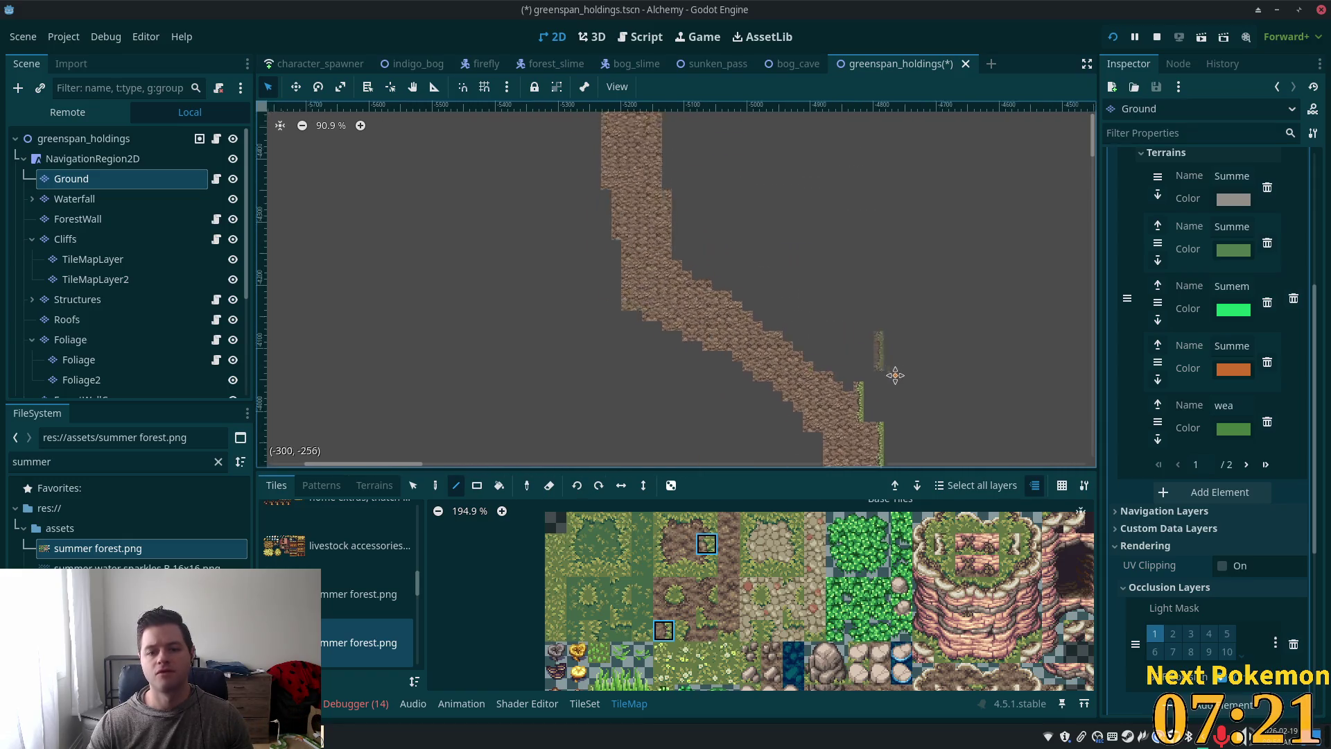
{"action": "left_click_drag", "start_coordinate": [707, 251], "coordinate": [694, 115]}
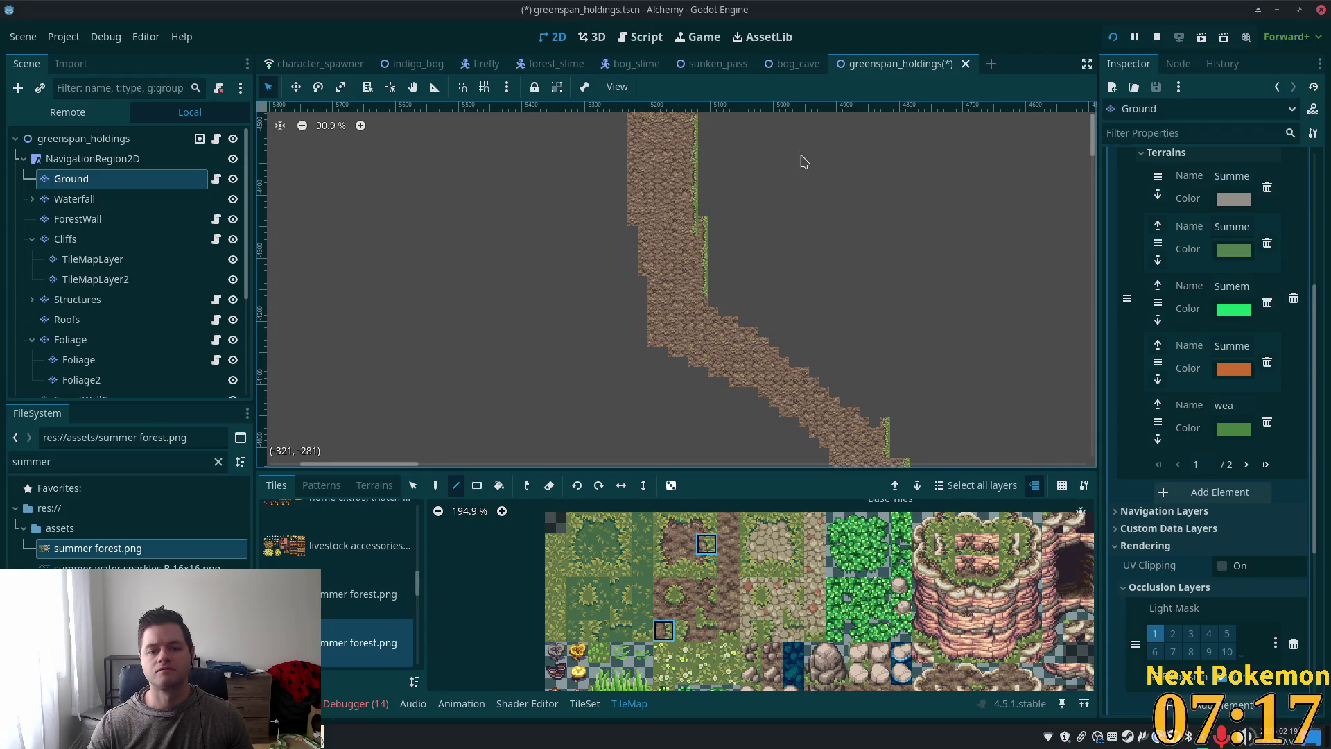
Step: Paint grass-edge tiles down to where the path meets the ground
{"action": "scroll", "coordinate": [824, 360], "scroll_direction": "up", "scroll_amount": 3}
{"action": "scroll", "coordinate": [824, 360], "scroll_direction": "right", "scroll_amount": 1}
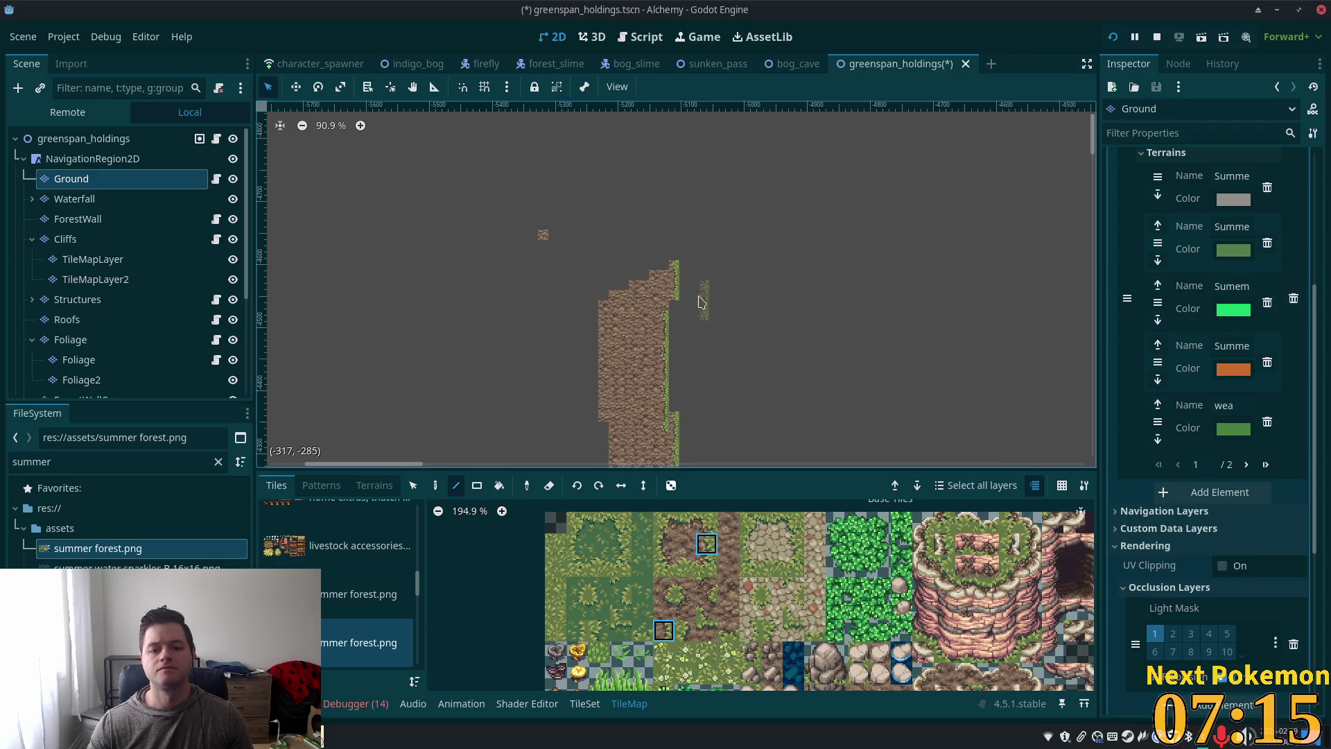
{"action": "scroll", "coordinate": [906, 187], "scroll_direction": "down", "scroll_amount": 5}
{"action": "scroll", "coordinate": [752, 389], "scroll_direction": "right", "scroll_amount": 2}
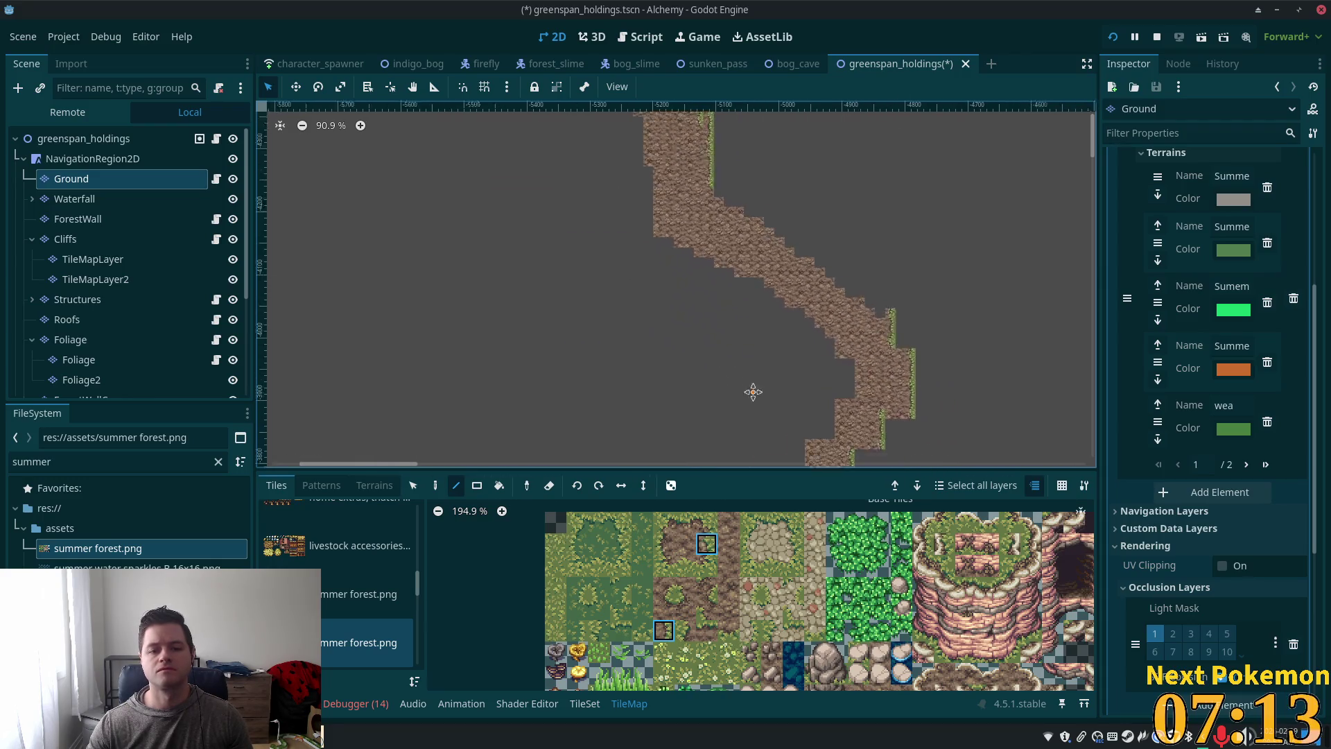
{"action": "scroll", "coordinate": [679, 452], "scroll_direction": "down", "scroll_amount": 2}
{"action": "scroll", "coordinate": [680, 451], "scroll_direction": "left", "scroll_amount": 2}
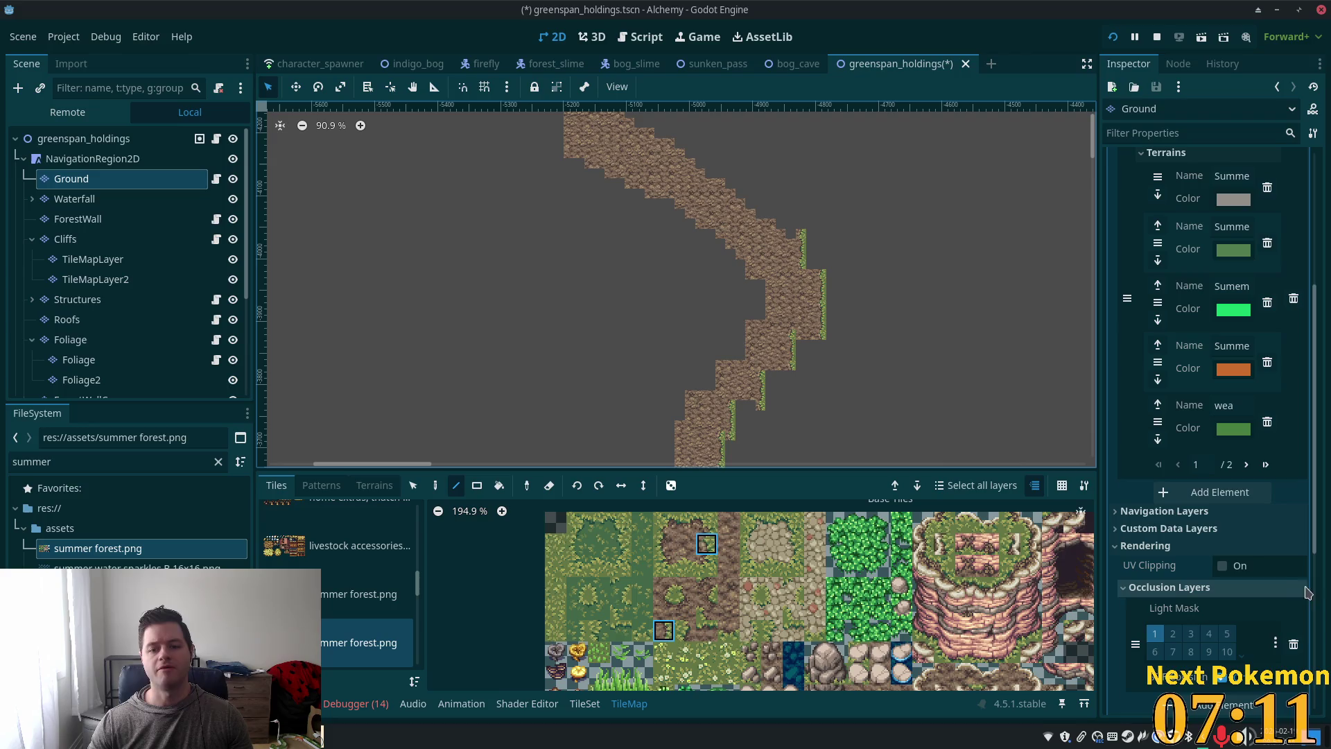
{"action": "scroll", "coordinate": [714, 378], "scroll_direction": "down", "scroll_amount": 5}
{"action": "scroll", "coordinate": [669, 247], "scroll_direction": "down", "scroll_amount": 4}
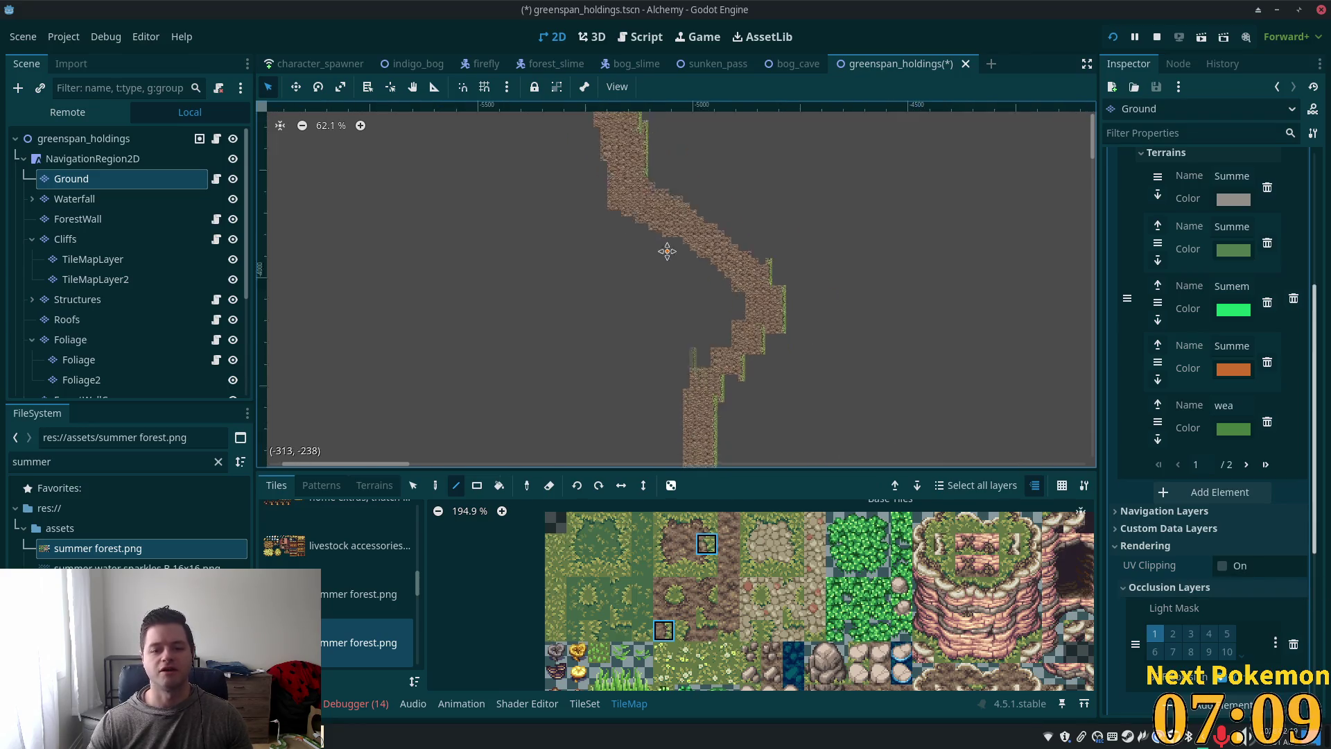
{"action": "scroll", "coordinate": [610, 378], "scroll_direction": "up", "scroll_amount": 3}
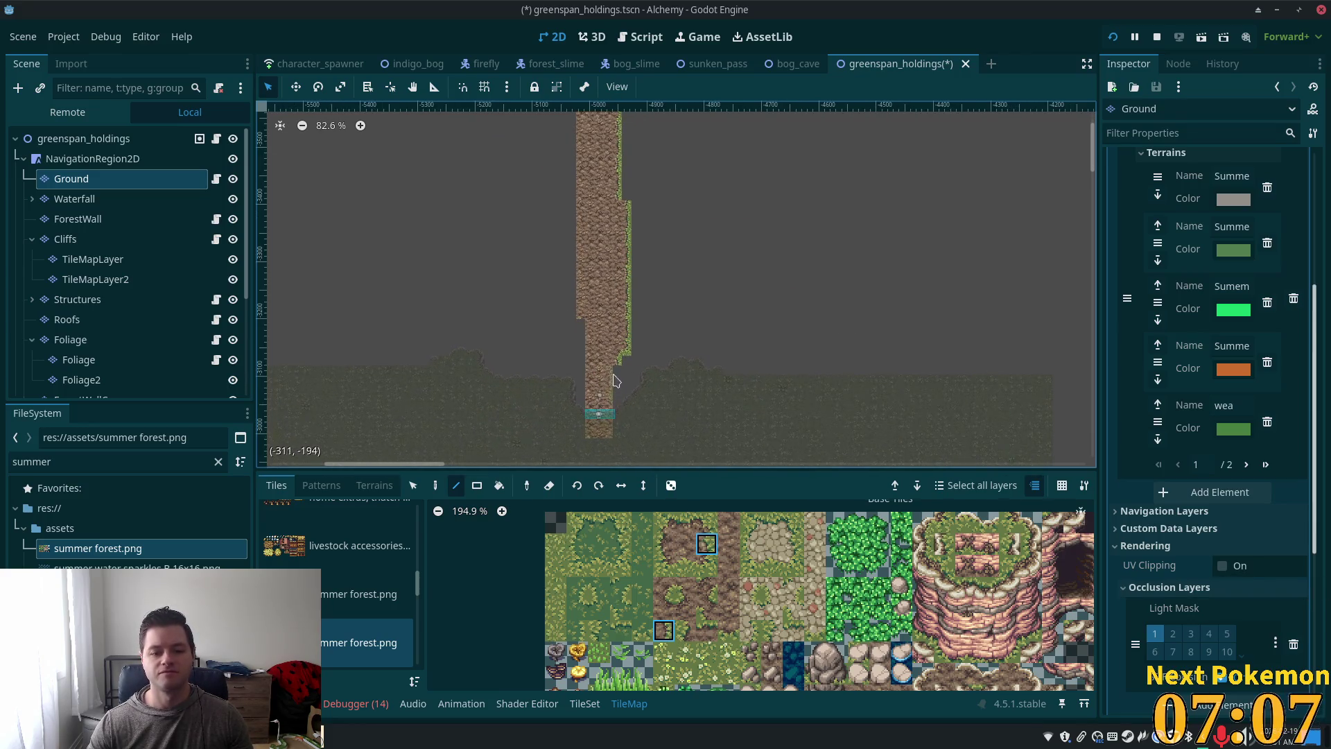
{"action": "left_click_drag", "start_coordinate": [614, 392], "coordinate": [612, 443]}
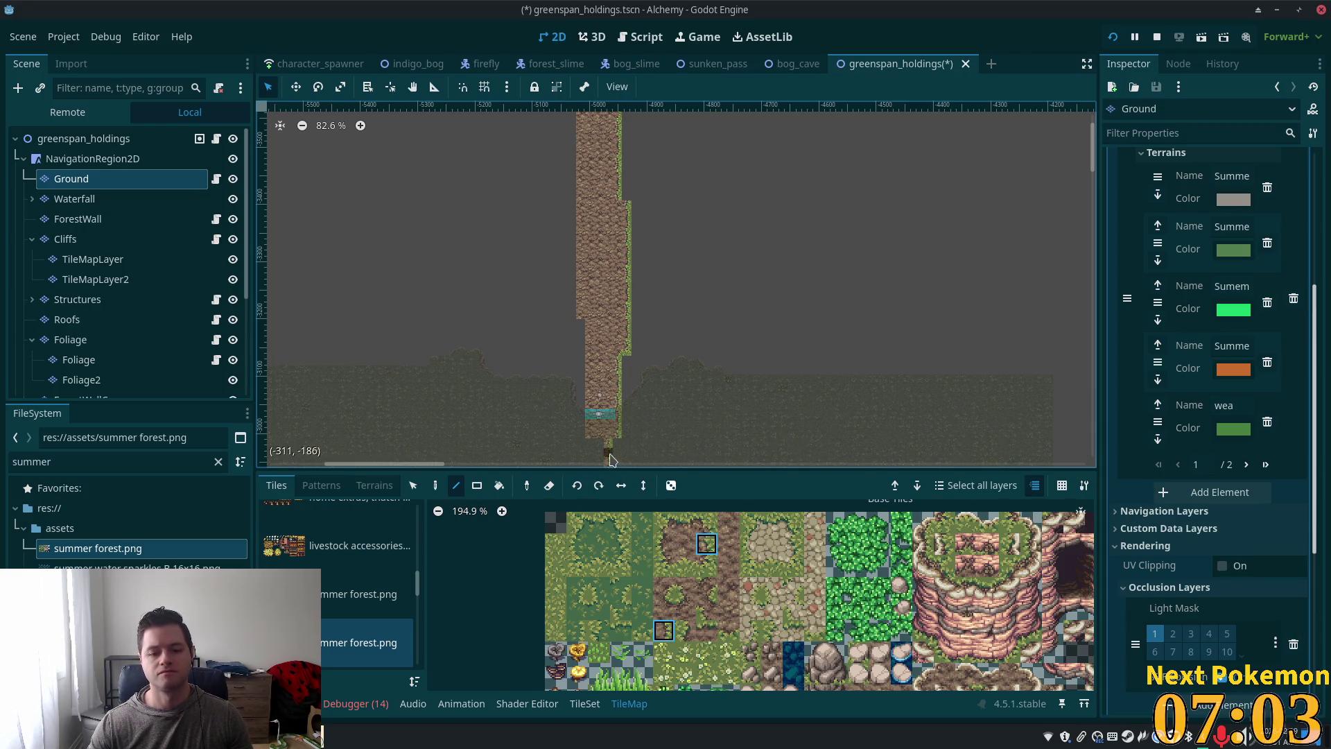
{"action": "scroll", "coordinate": [766, 308], "scroll_direction": "down", "scroll_amount": 3}
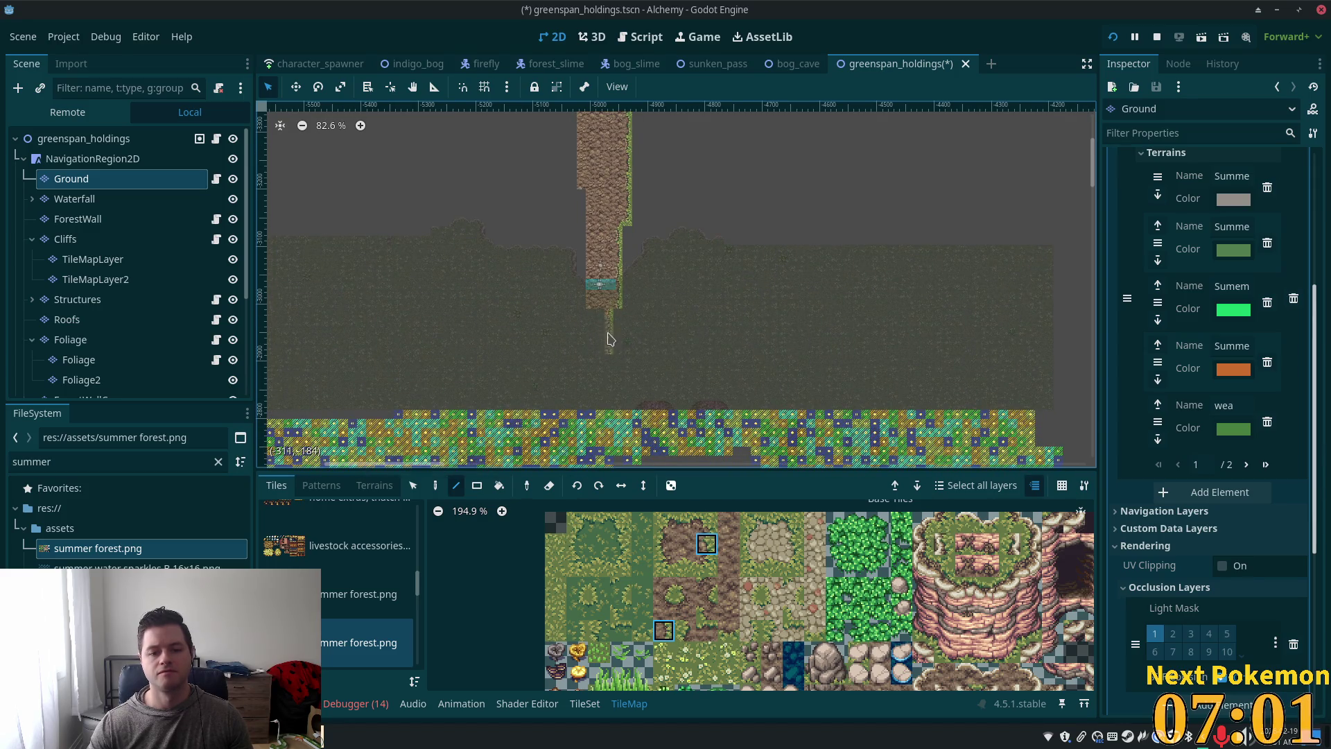
{"action": "scroll", "coordinate": [714, 380], "scroll_direction": "up", "scroll_amount": 4}
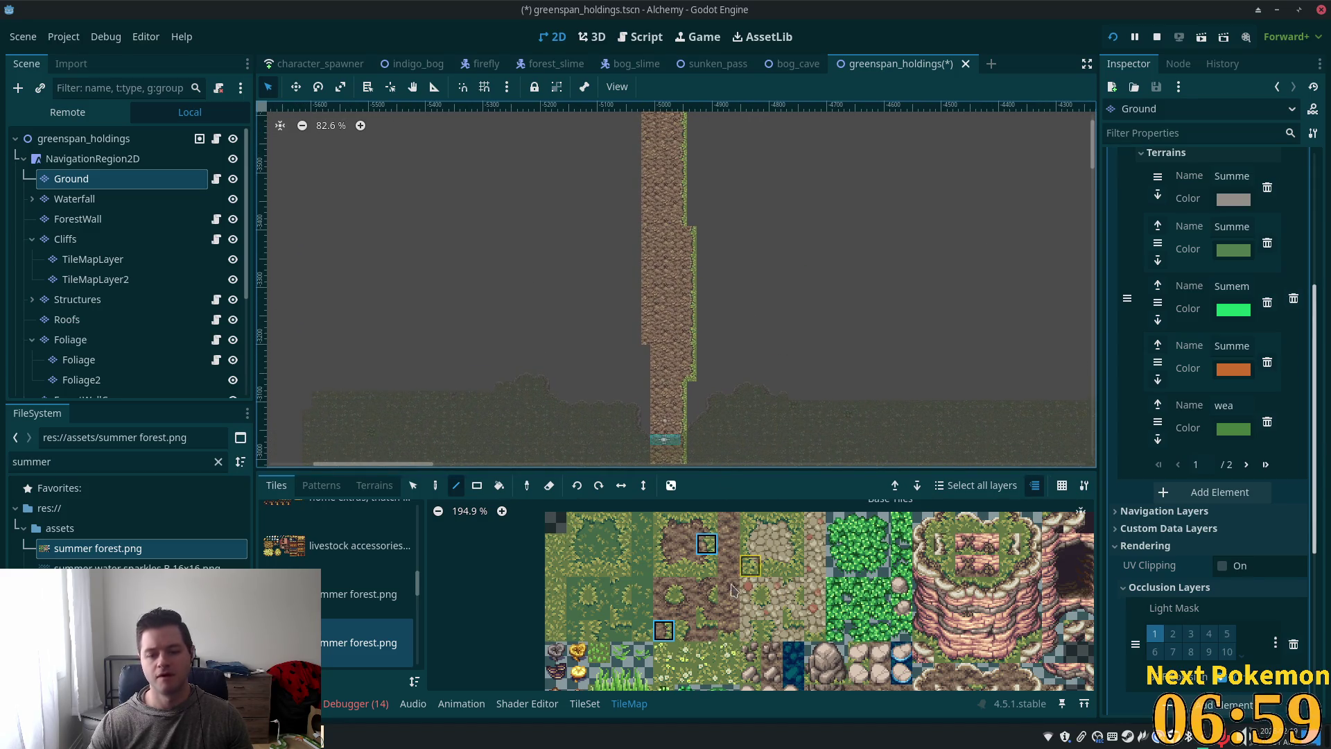
{"action": "left_click", "coordinate": [670, 542]}
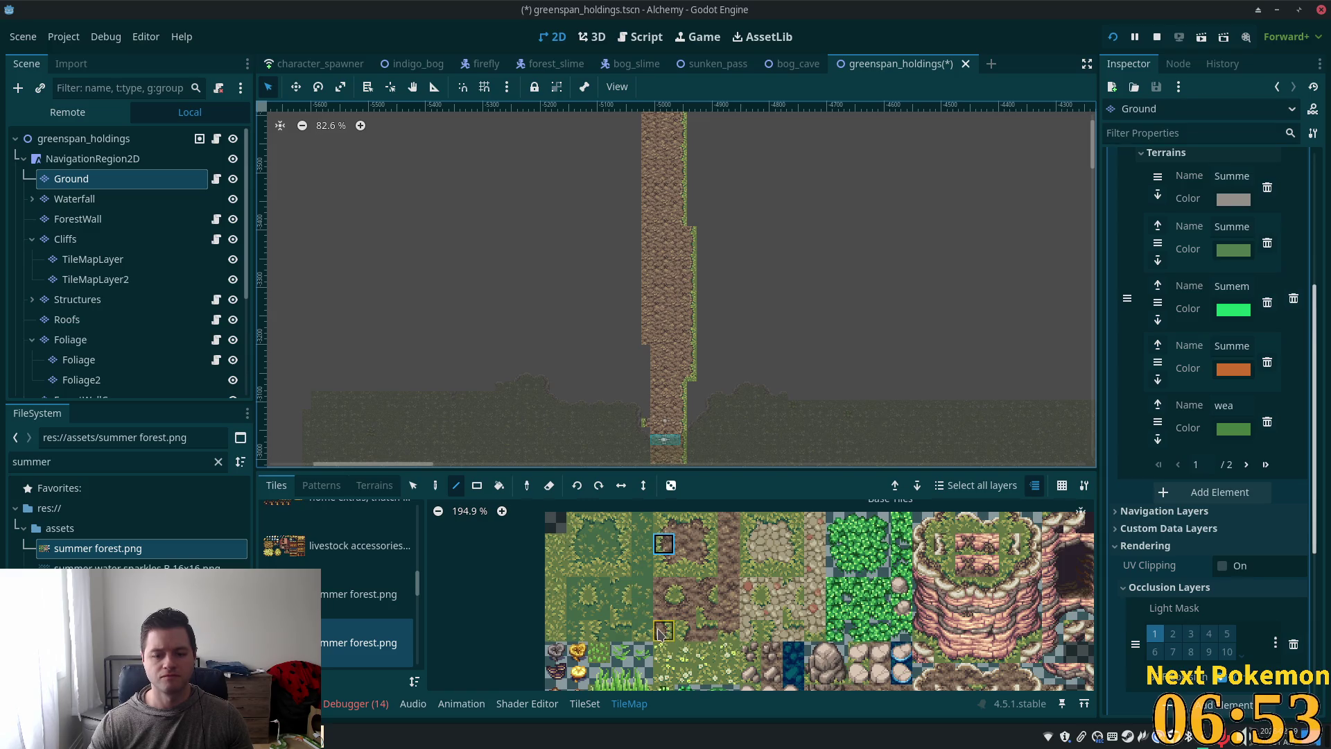
{"action": "left_click", "coordinate": [687, 631]}
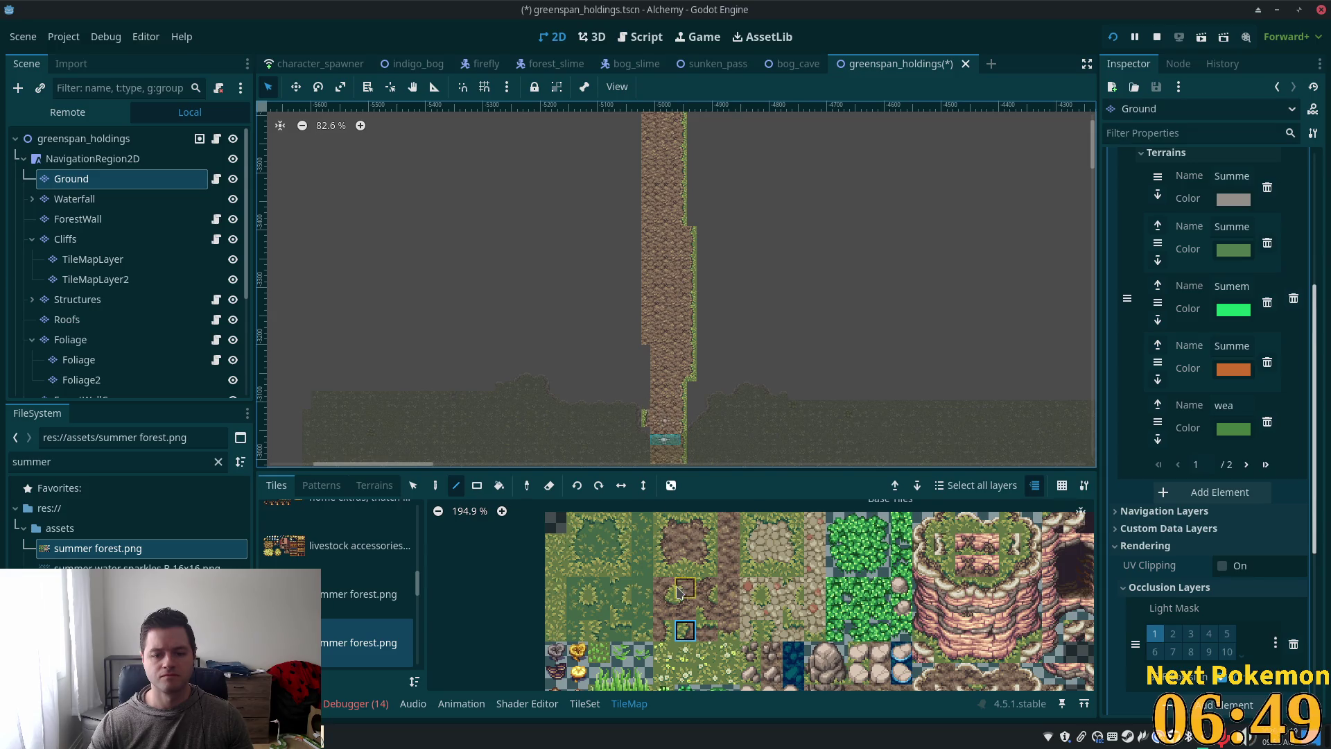
{"action": "left_click", "coordinate": [665, 548]}
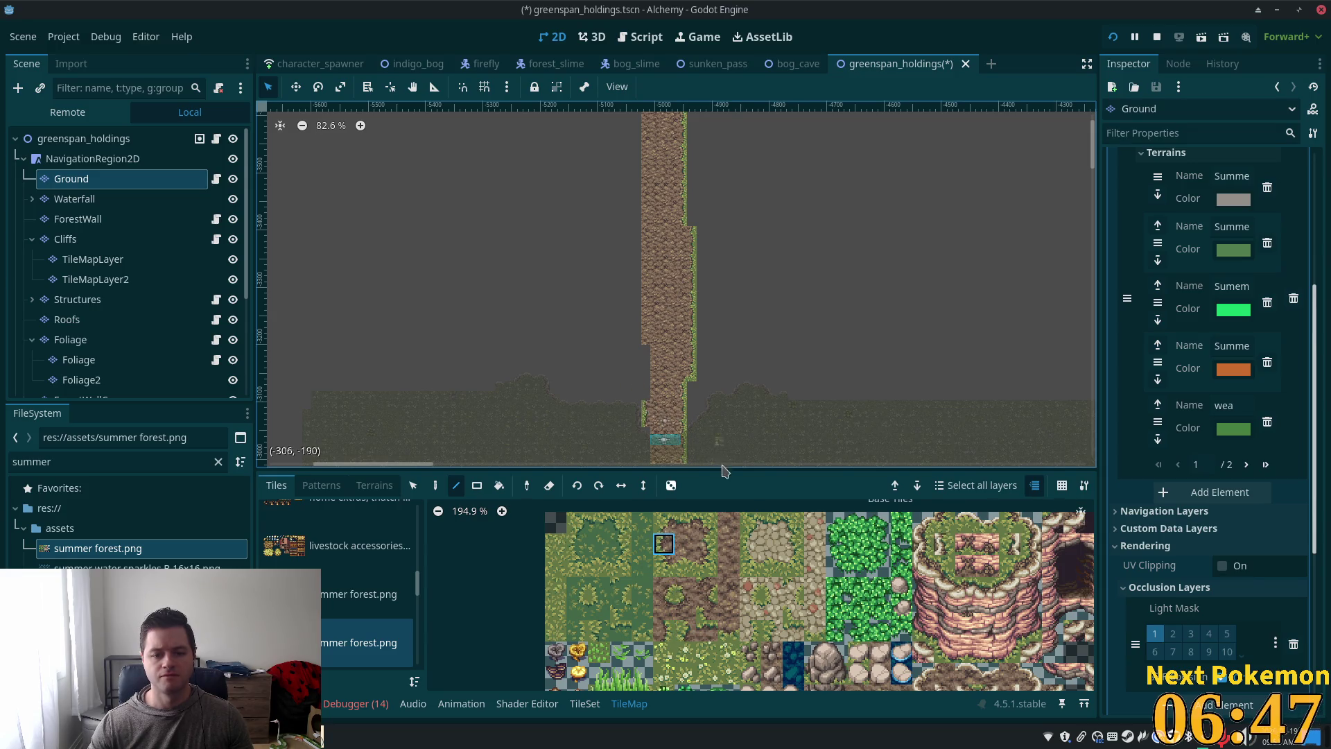
{"action": "left_click", "coordinate": [685, 633]}
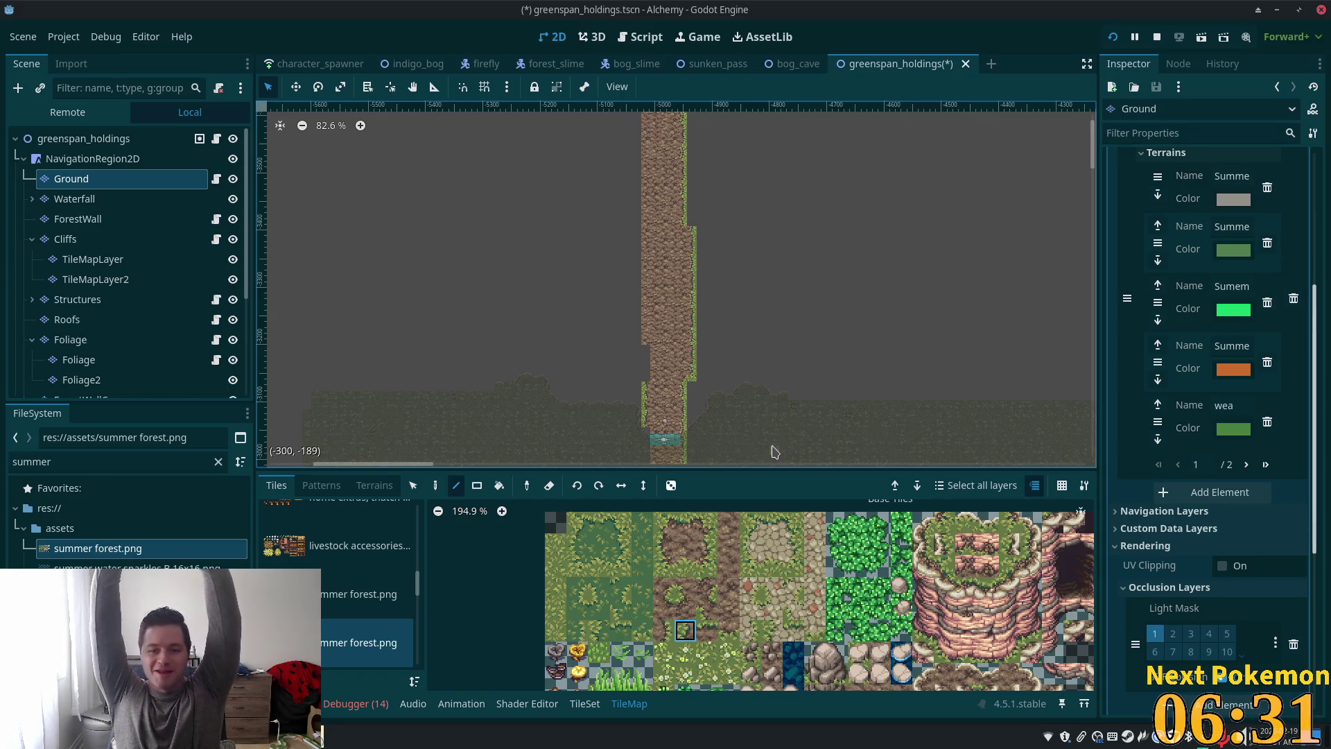
{"action": "scroll", "coordinate": [757, 381], "scroll_direction": "up", "scroll_amount": 3}
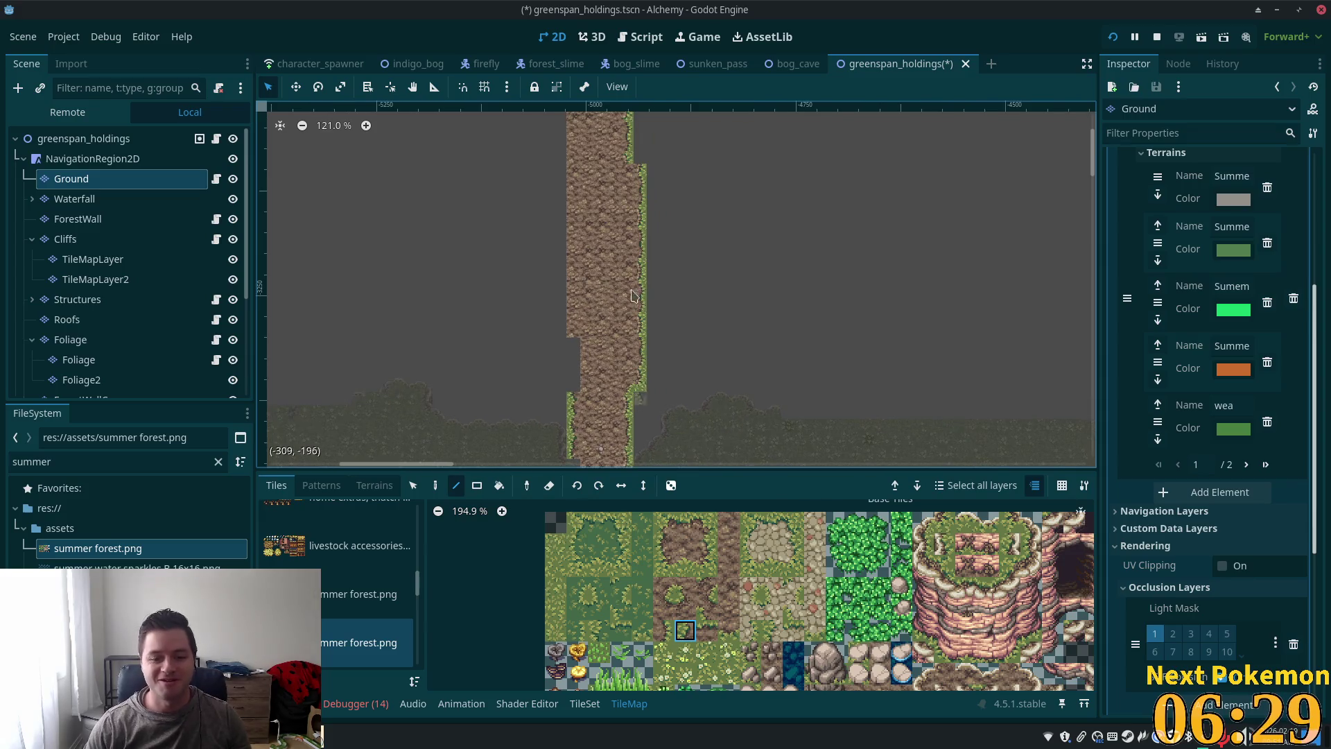
{"action": "left_click_drag", "start_coordinate": [650, 296], "coordinate": [813, 164]}
Step: Copy the left grass-edge strip and line it up the path's left side
{"action": "key", "text": "s"}
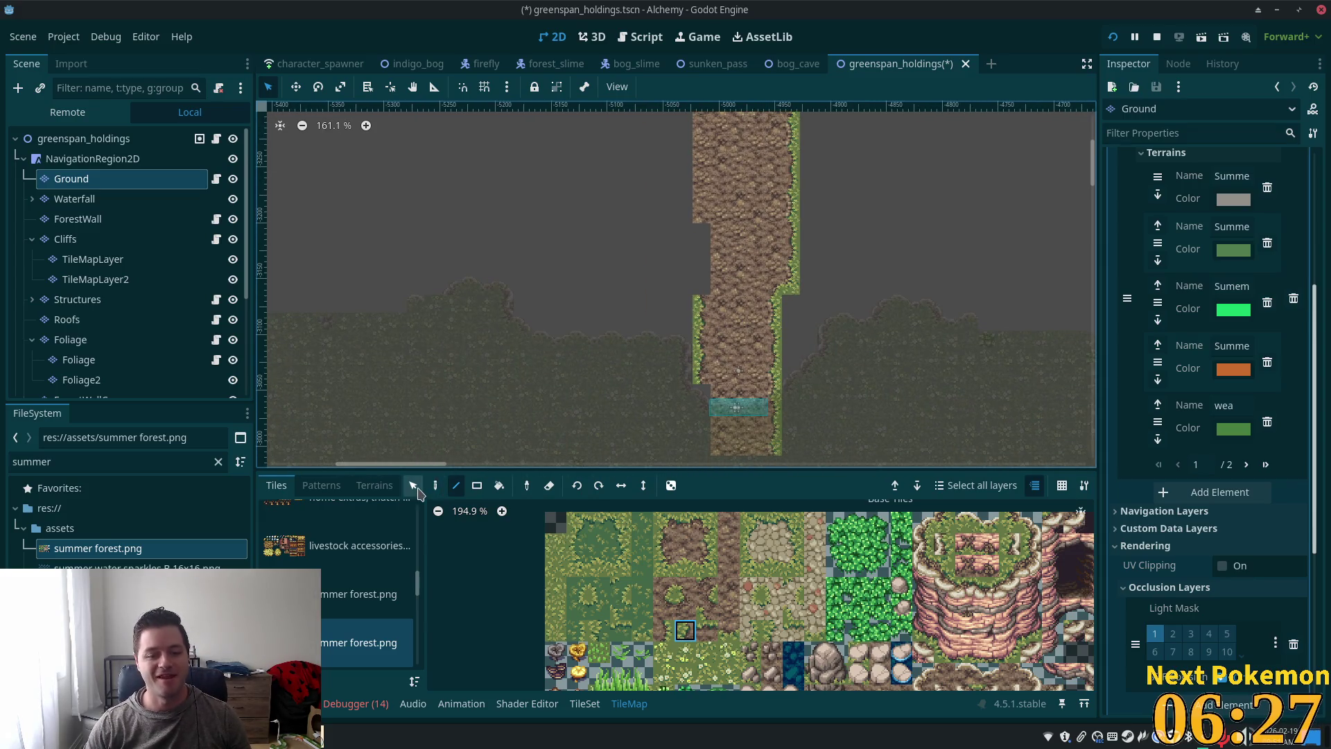
{"action": "left_click_drag", "start_coordinate": [699, 298], "coordinate": [700, 378]}
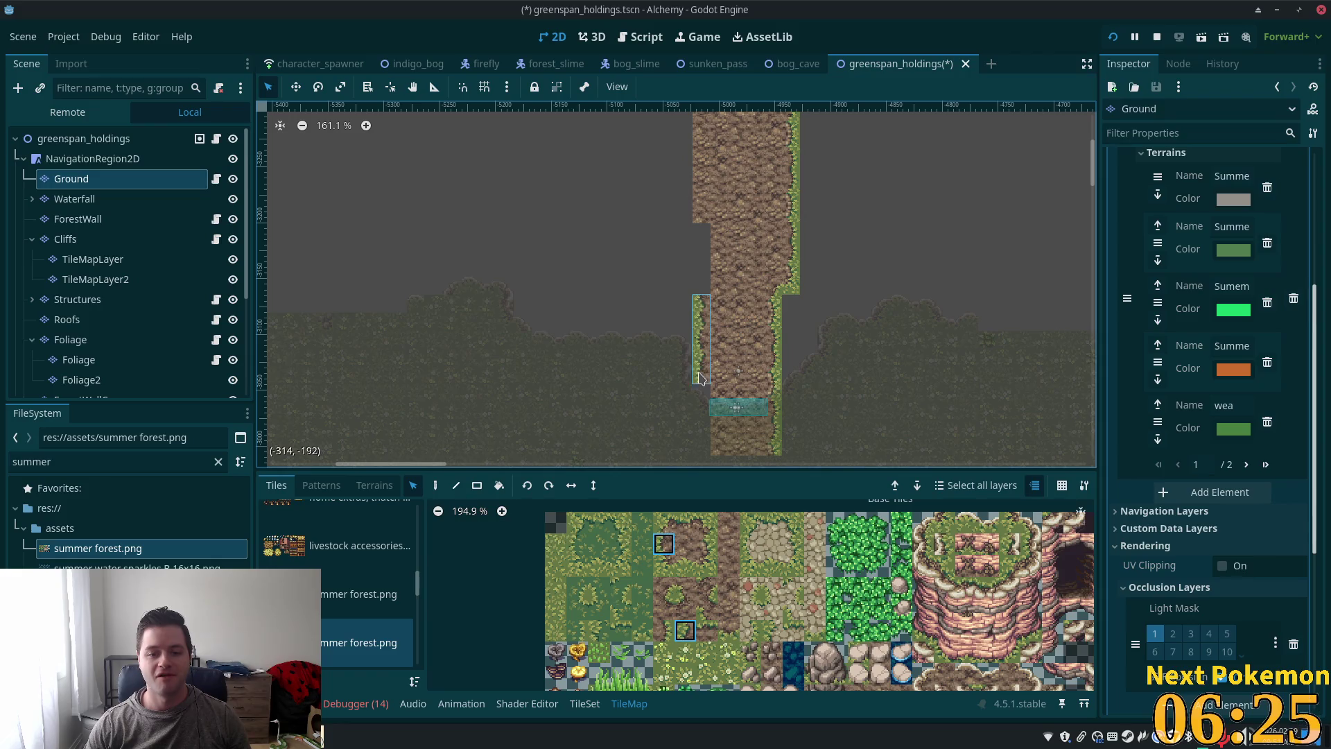
{"action": "left_click", "coordinate": [454, 485]}
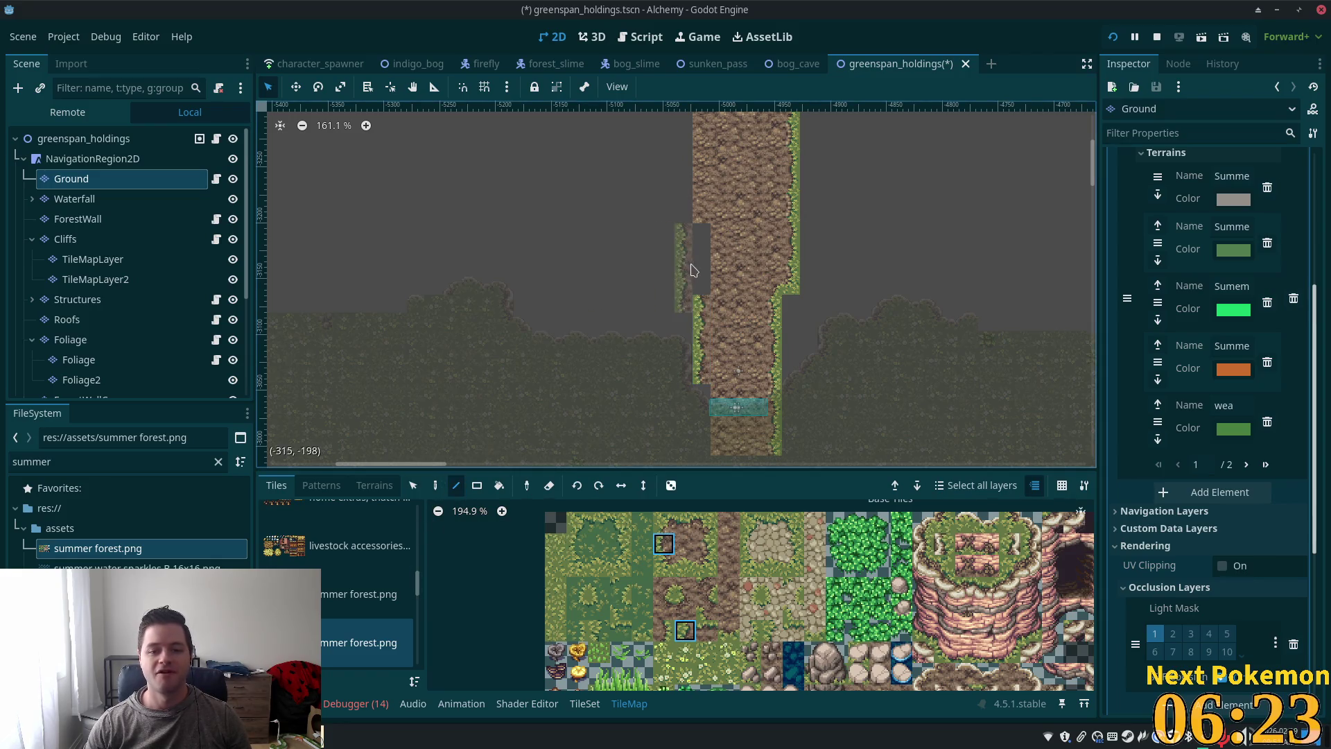
{"action": "scroll", "coordinate": [687, 424], "scroll_direction": "up", "scroll_amount": 5}
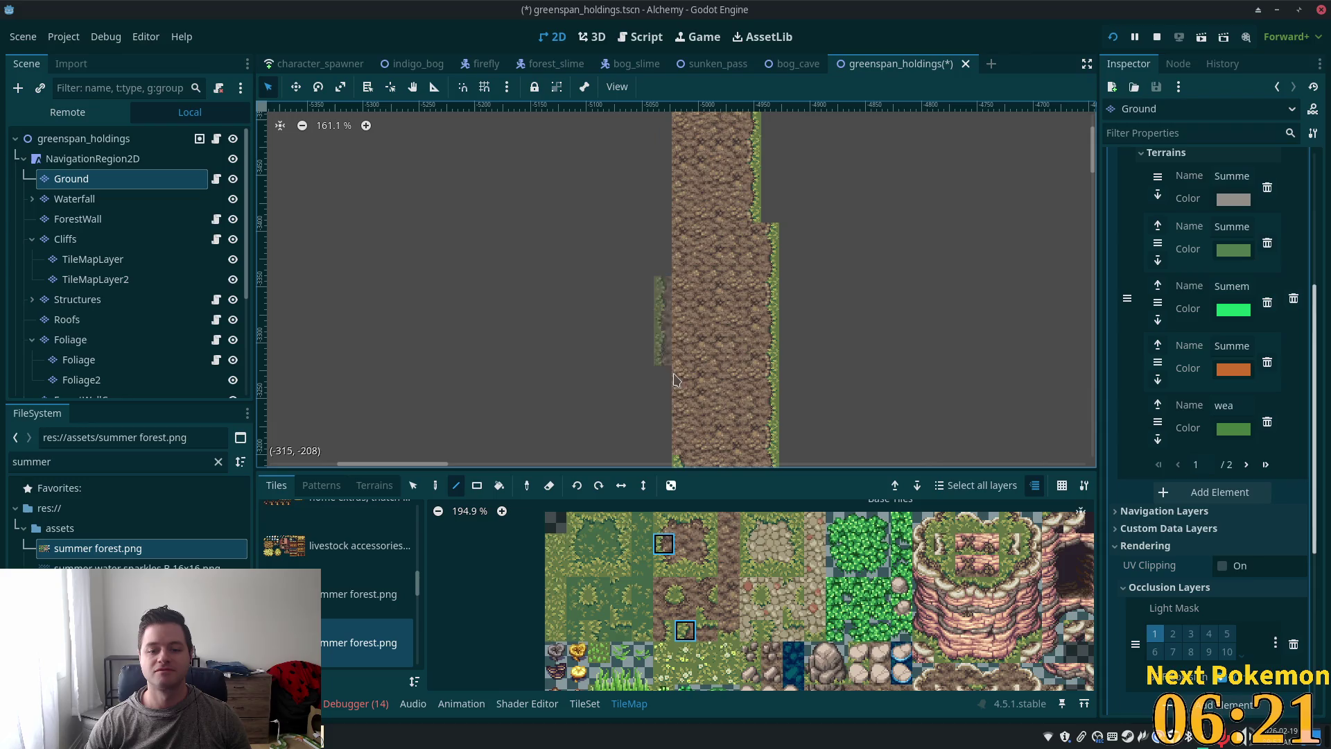
{"action": "mouse_move", "coordinate": [664, 423]}
{"action": "left_mouse_down"}
{"action": "mouse_move", "coordinate": [678, 163]}
{"action": "mouse_move", "coordinate": [657, 83]}
{"action": "mouse_move", "coordinate": [666, 8]}
{"action": "left_mouse_up"}
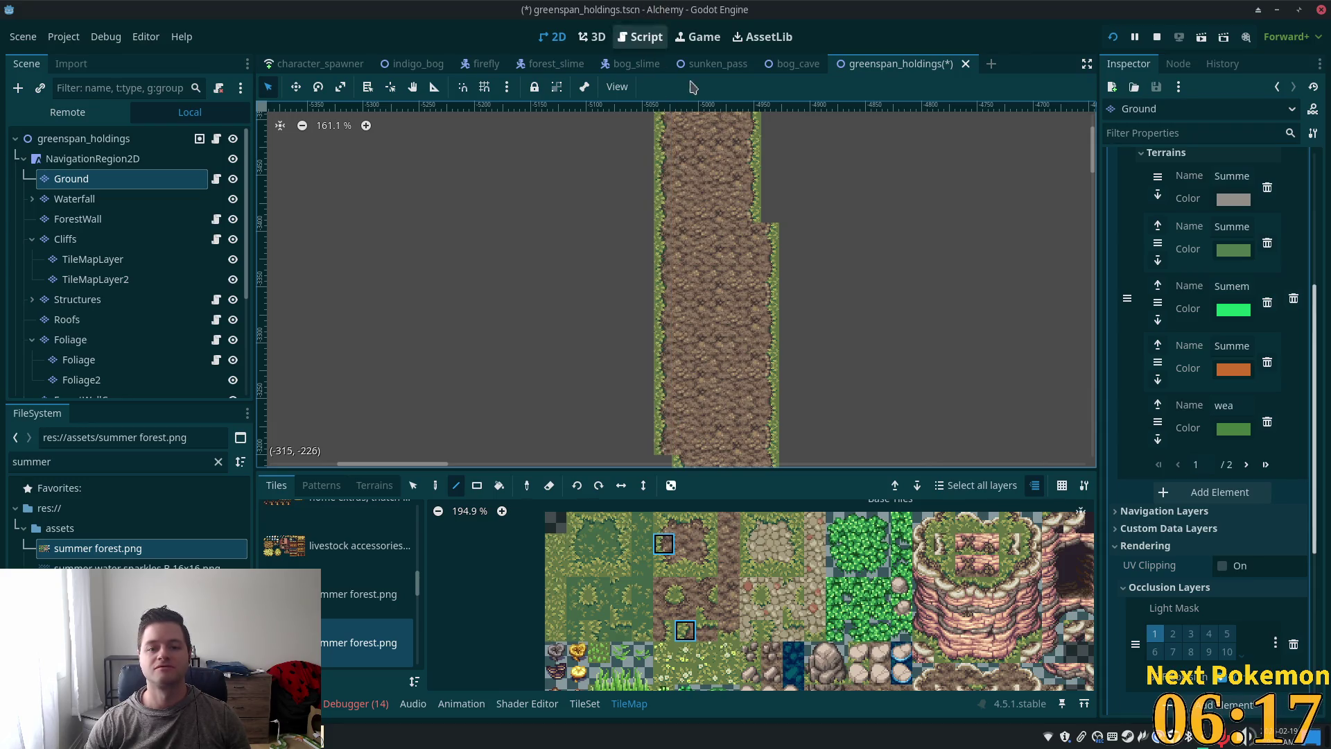
Step: Pan along the path to inspect its upper section and diagonal lower section
{"action": "scroll", "coordinate": [750, 407], "scroll_direction": "up", "scroll_amount": 2}
{"action": "scroll", "coordinate": [750, 407], "scroll_direction": "up", "scroll_amount": 3}
{"action": "scroll", "coordinate": [676, 287], "scroll_direction": "down", "scroll_amount": 3}
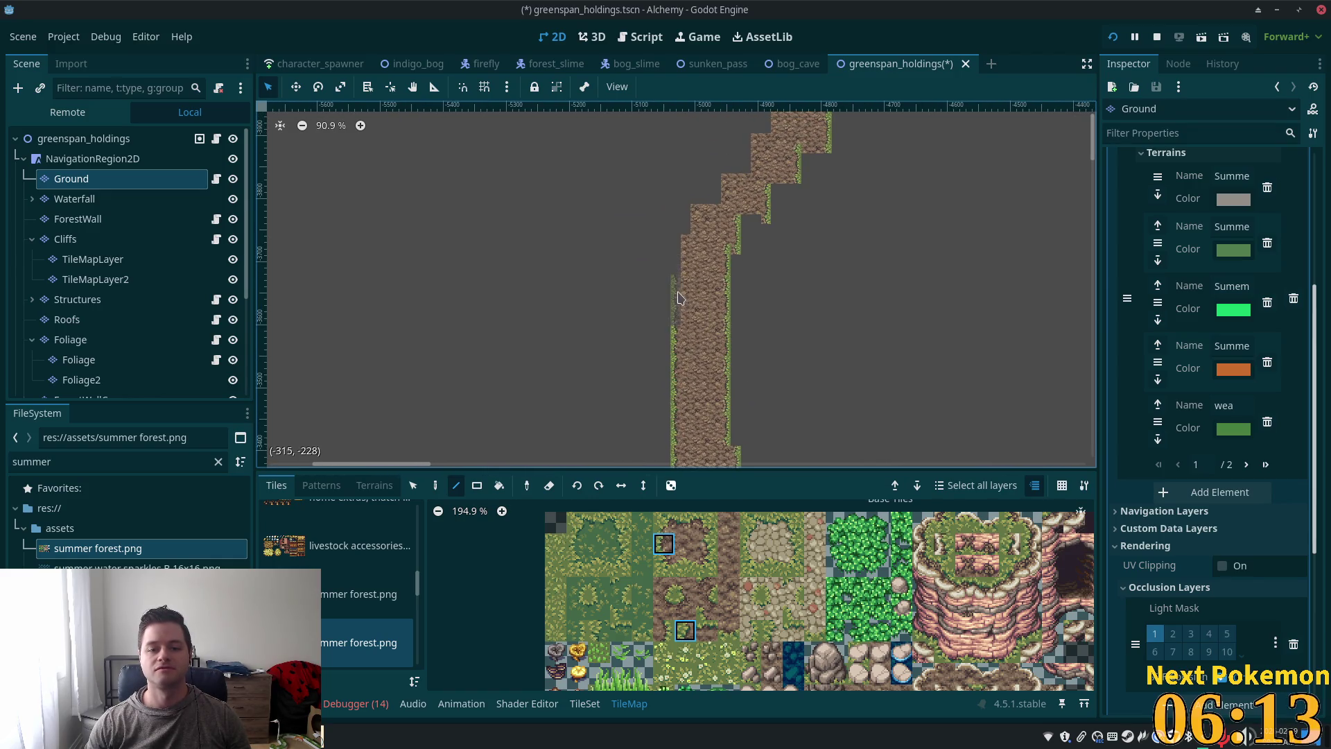
{"action": "scroll", "coordinate": [797, 312], "scroll_direction": "up", "scroll_amount": 5}
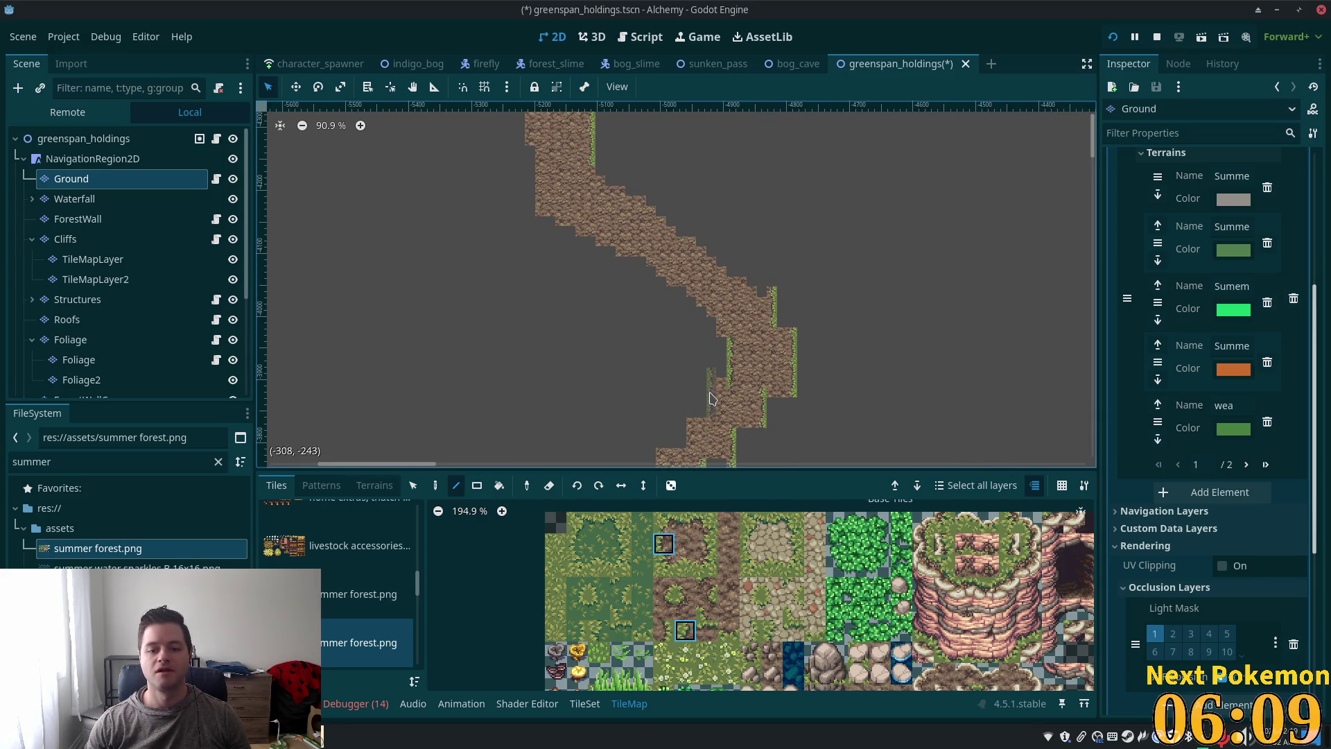
{"action": "scroll", "coordinate": [707, 396], "scroll_direction": "down", "scroll_amount": 4}
{"action": "scroll", "coordinate": [731, 289], "scroll_direction": "up", "scroll_amount": 5}
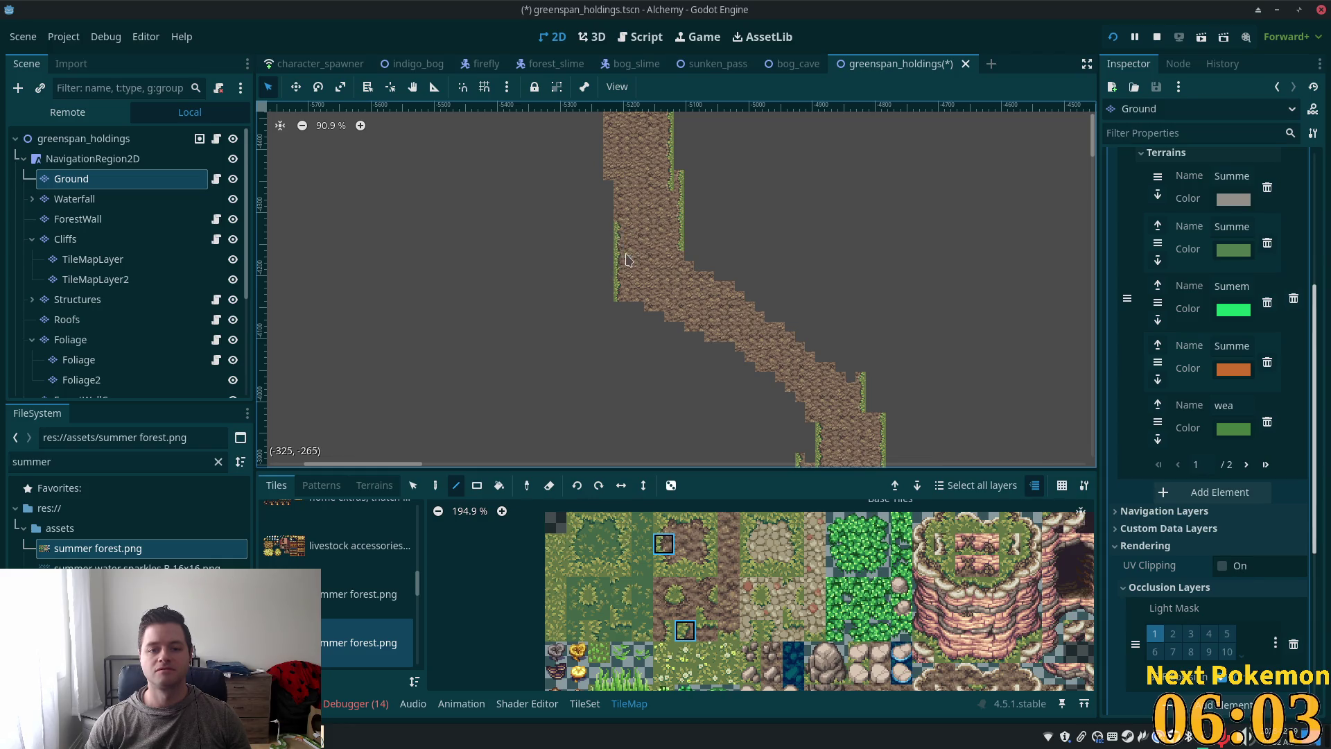
{"action": "left_click_drag", "start_coordinate": [616, 173], "coordinate": [660, 312]}
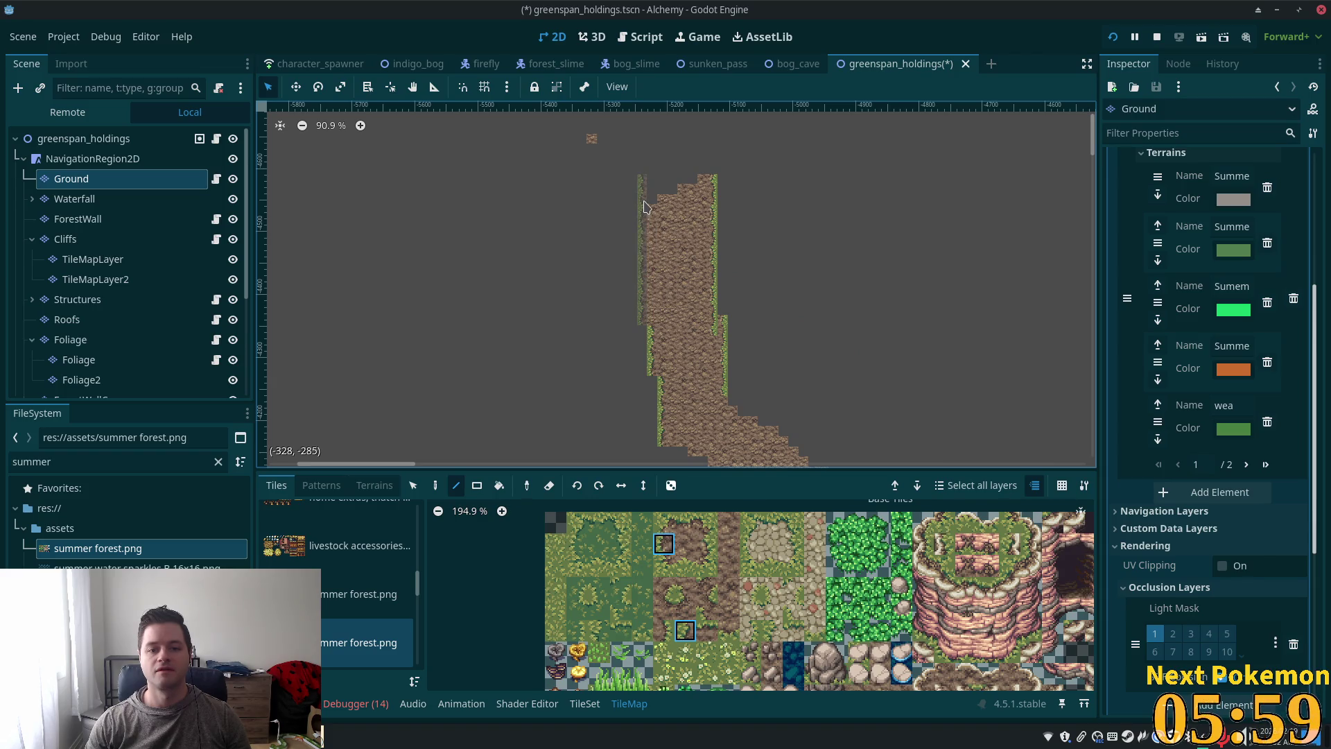
{"action": "mouse_move", "coordinate": [901, 306]}
{"action": "left_mouse_down"}
{"action": "mouse_move", "coordinate": [812, 356]}
{"action": "mouse_move", "coordinate": [802, 144]}
{"action": "left_mouse_up"}
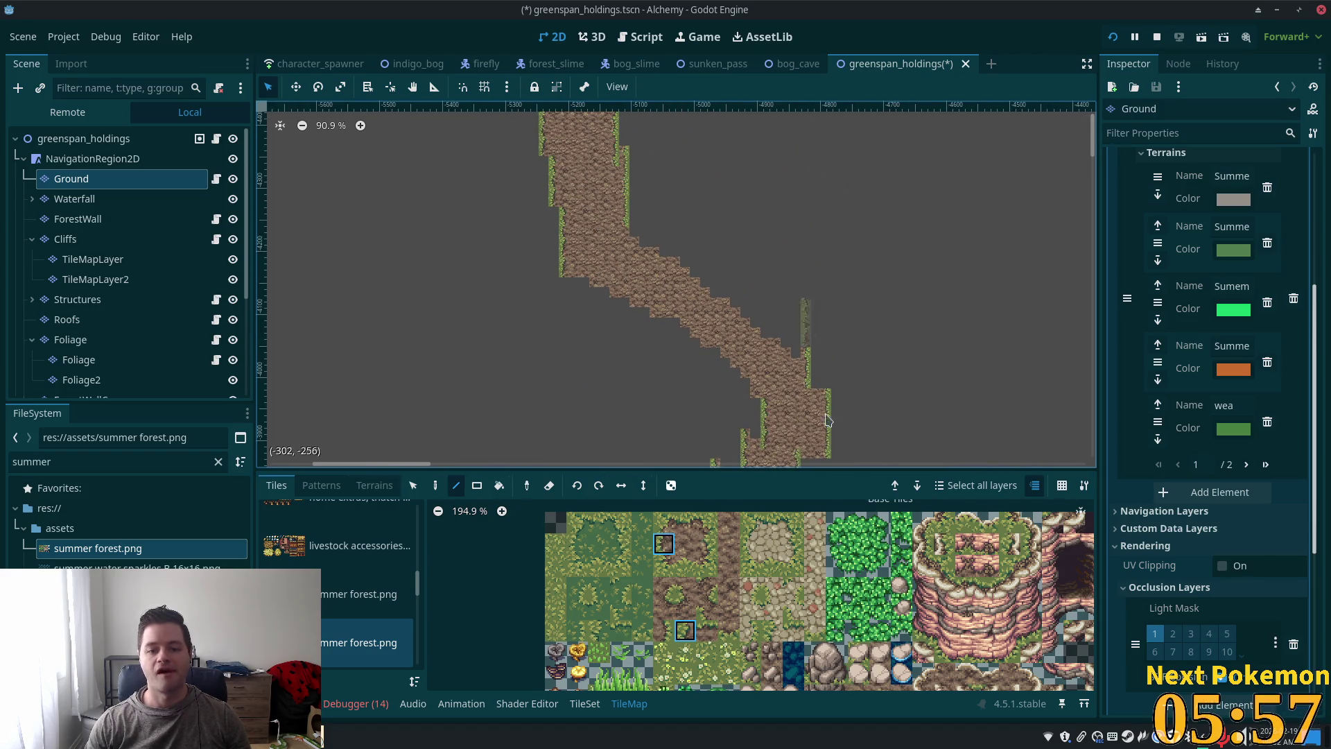
{"action": "scroll", "coordinate": [820, 264], "scroll_direction": "up", "scroll_amount": 10}
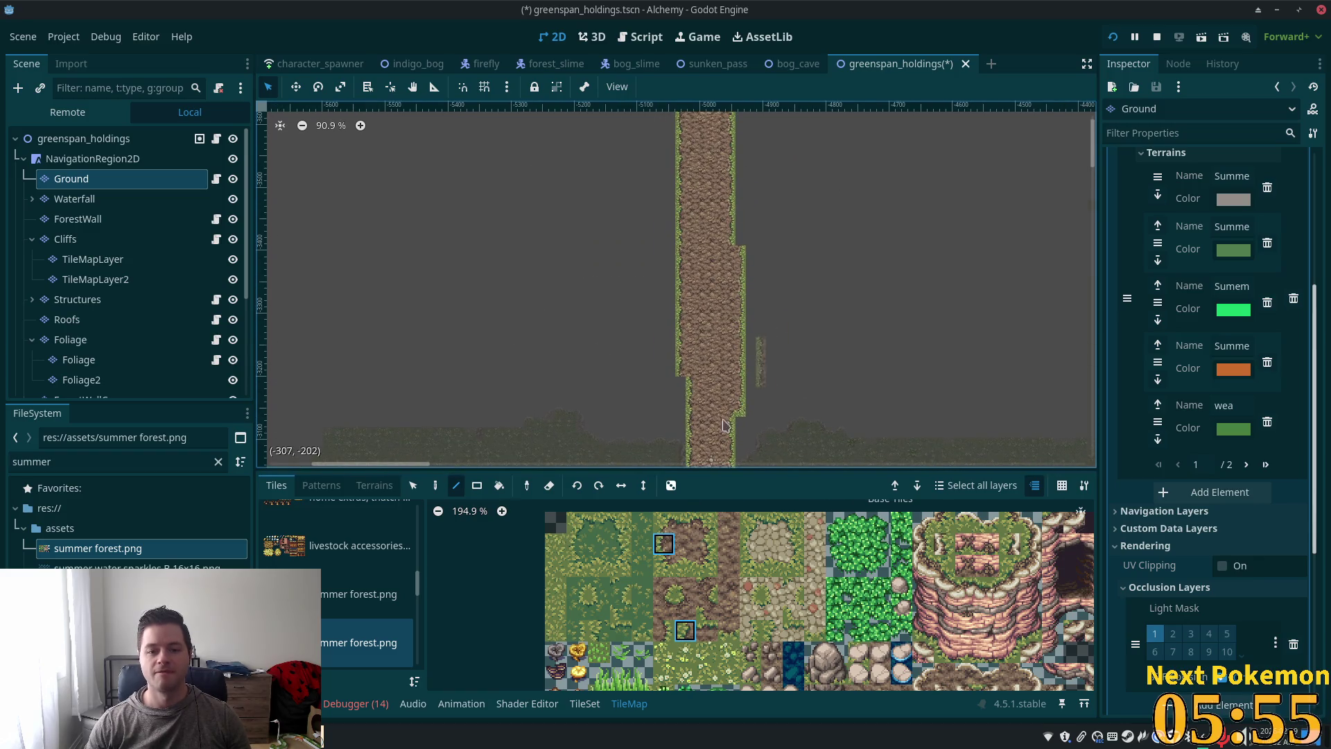
{"action": "scroll", "coordinate": [714, 403], "scroll_direction": "up", "scroll_amount": 7}
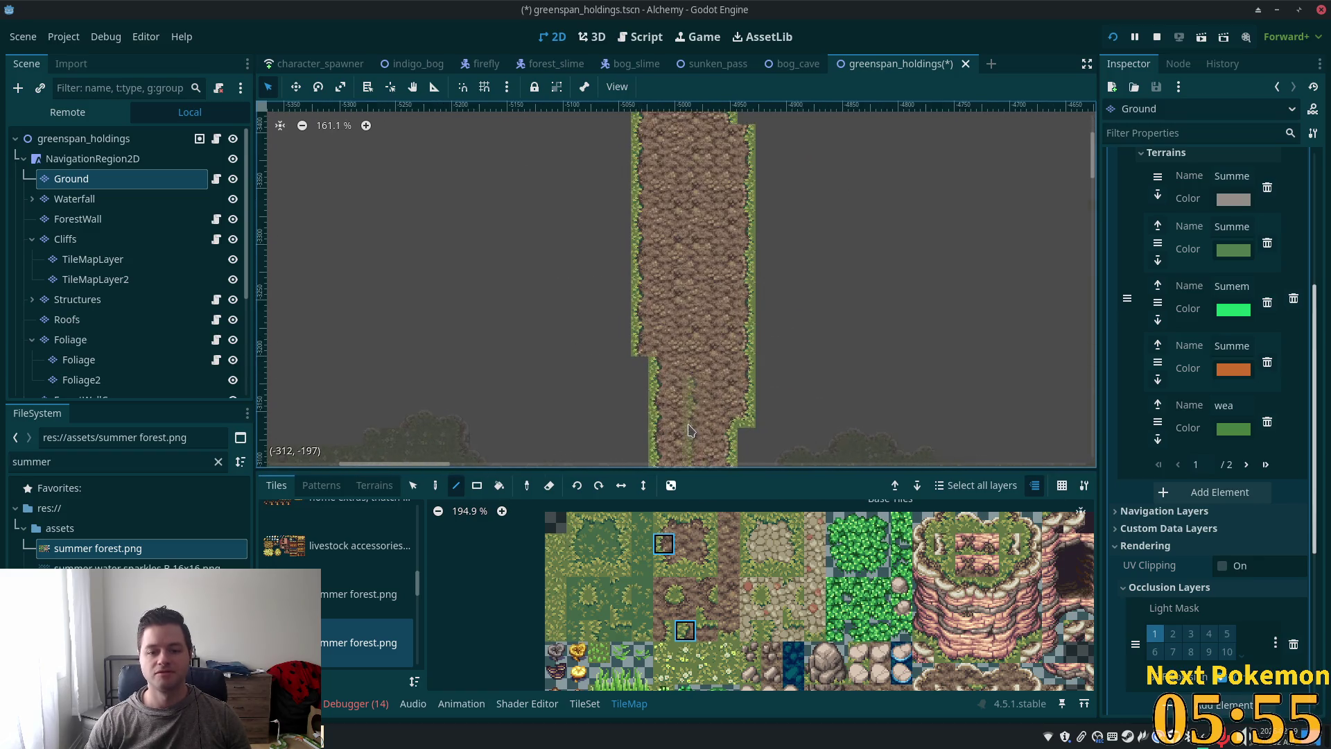
Step: Replace the grass corner at the path's step and add an edge tile on the left side above the water
{"action": "left_click", "coordinate": [664, 565]}
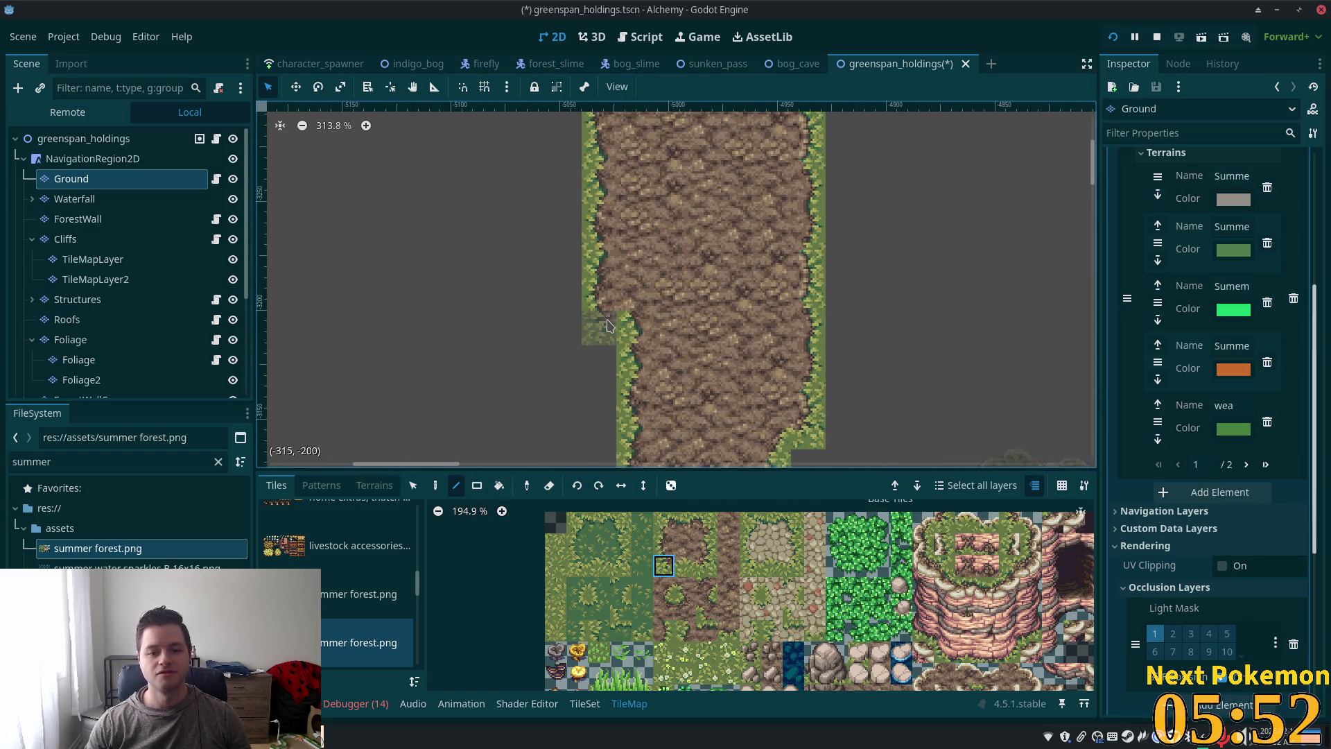
{"action": "left_click", "coordinate": [685, 591]}
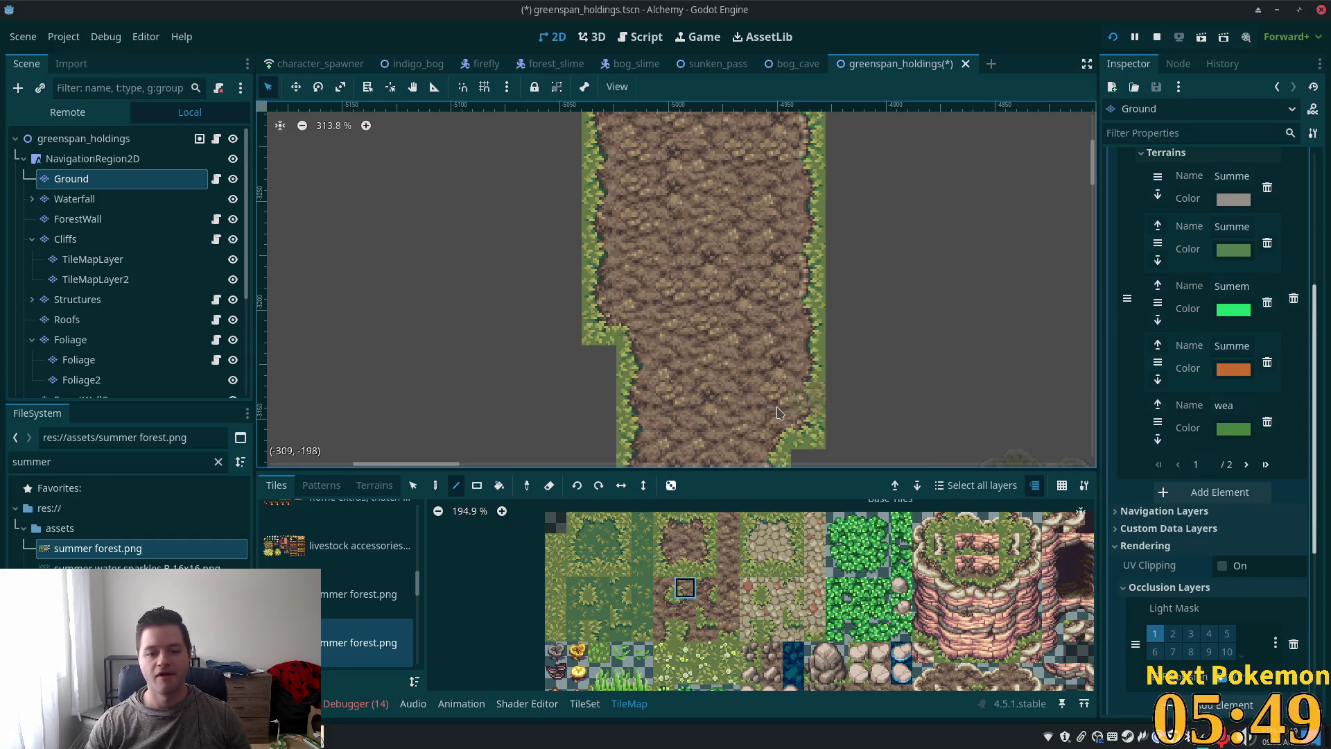
{"action": "left_click_drag", "start_coordinate": [776, 408], "coordinate": [729, 255]}
{"action": "scroll", "coordinate": [832, 350], "scroll_direction": "down", "scroll_amount": 2}
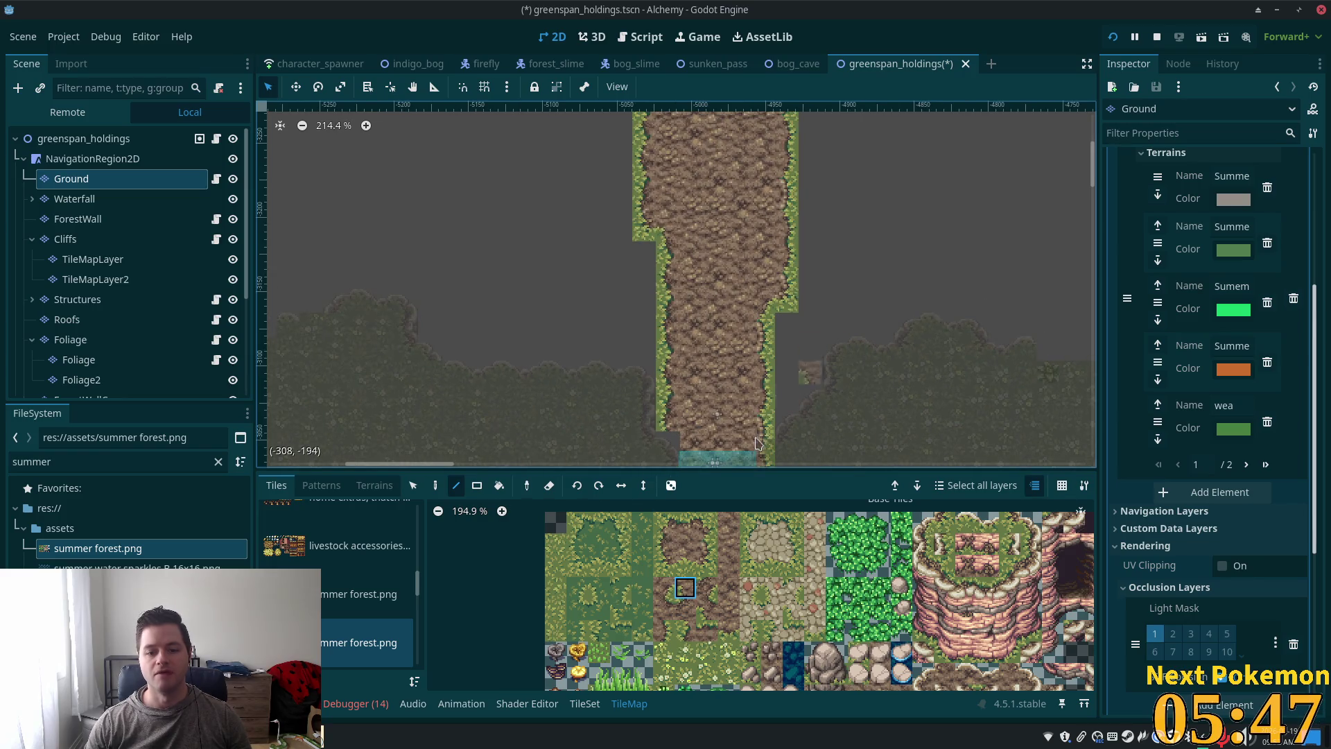
{"action": "left_click_drag", "start_coordinate": [809, 369], "coordinate": [755, 185]}
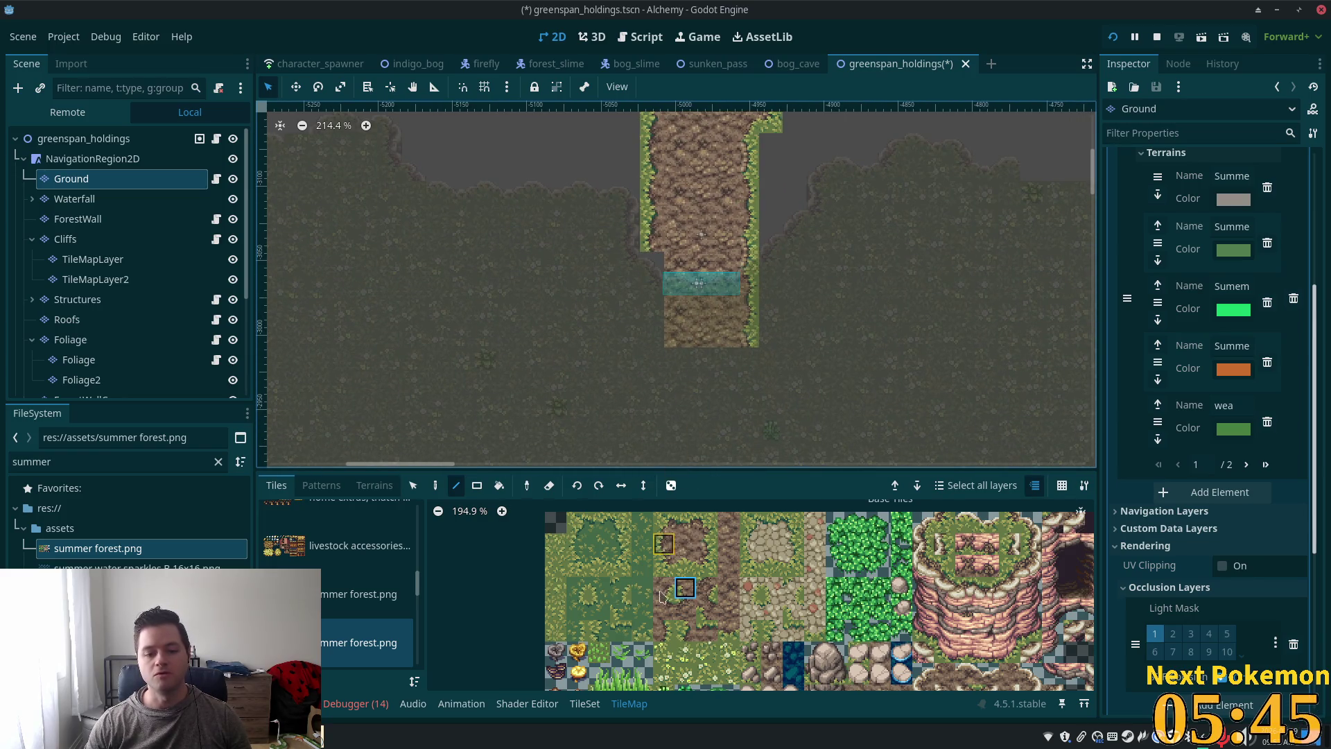
{"action": "left_click", "coordinate": [685, 631]}
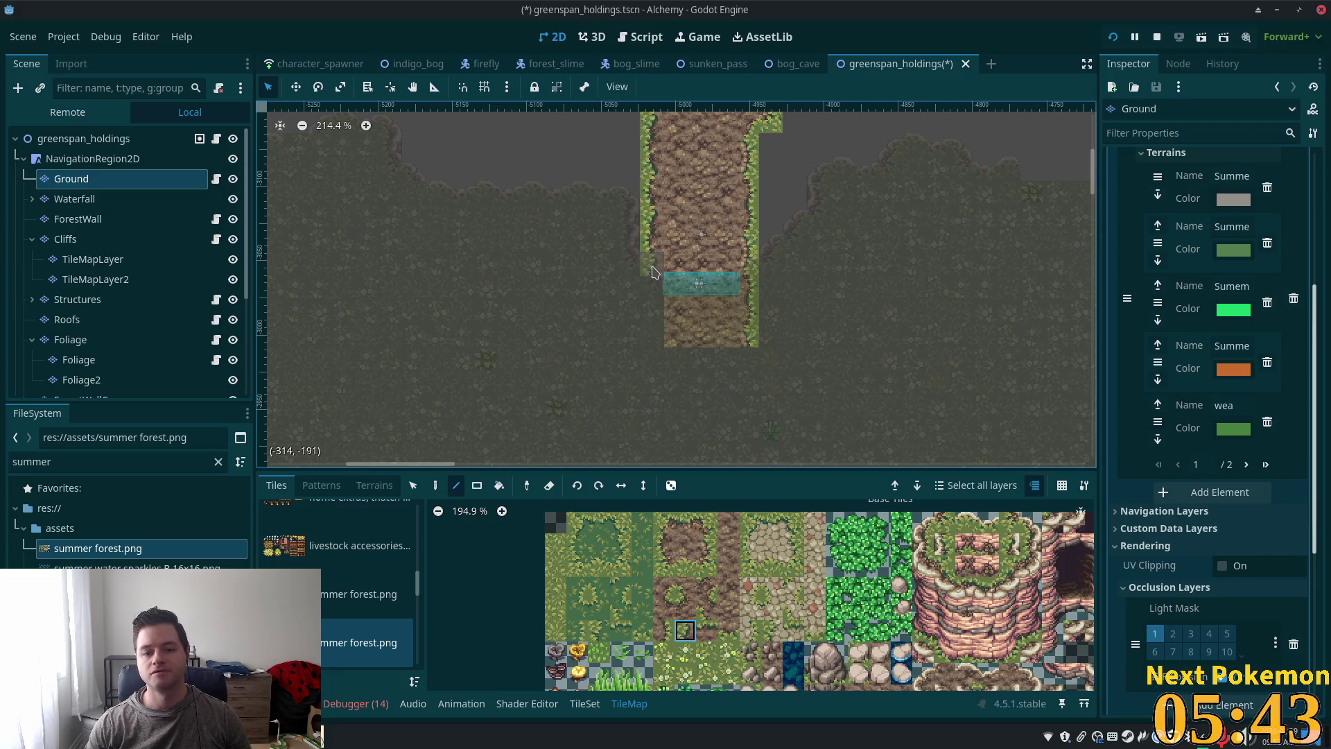
{"action": "left_click", "coordinate": [651, 263]}
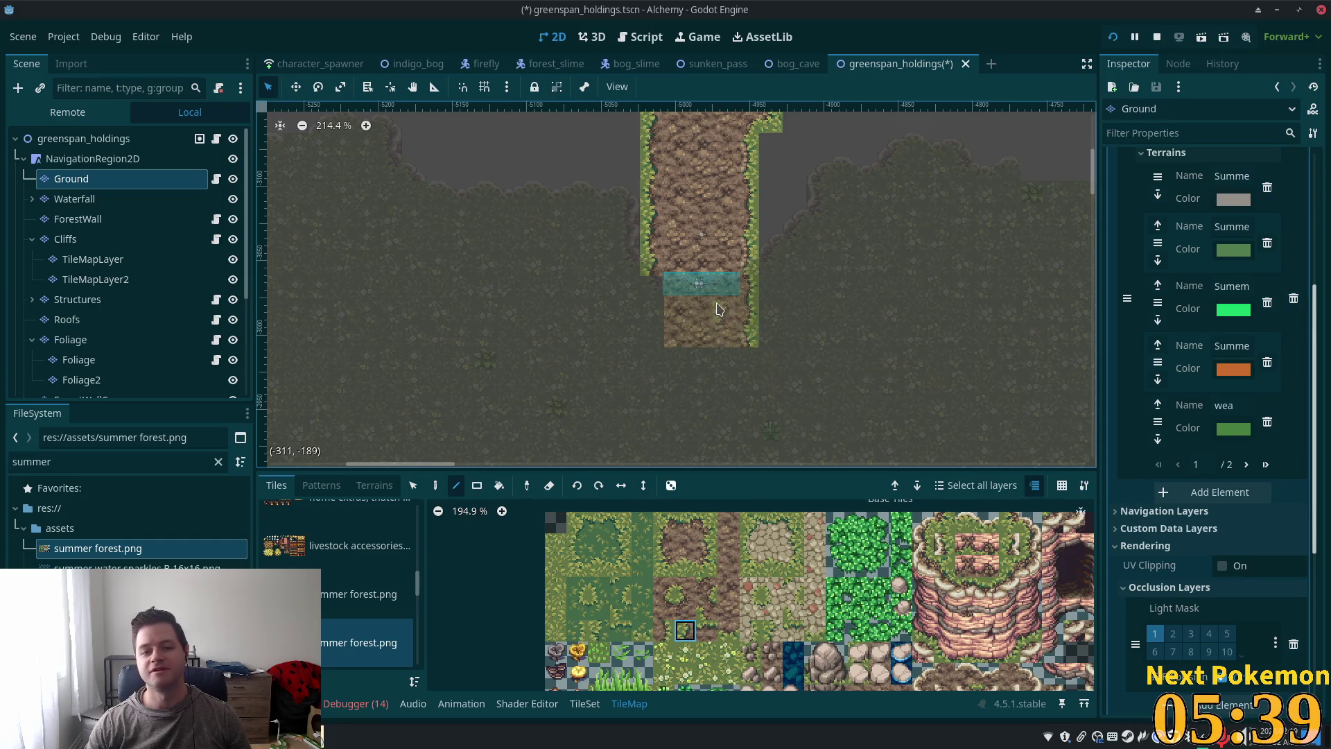
Step: Compare several edge and dirt tiles in the summer forest atlas, then paint an edge tile onto the path border
{"action": "scroll", "coordinate": [766, 264], "scroll_direction": "down", "scroll_amount": 1}
{"action": "scroll", "coordinate": [842, 273], "scroll_direction": "down", "scroll_amount": 1}
{"action": "left_click_drag", "start_coordinate": [816, 365], "coordinate": [786, 411]}
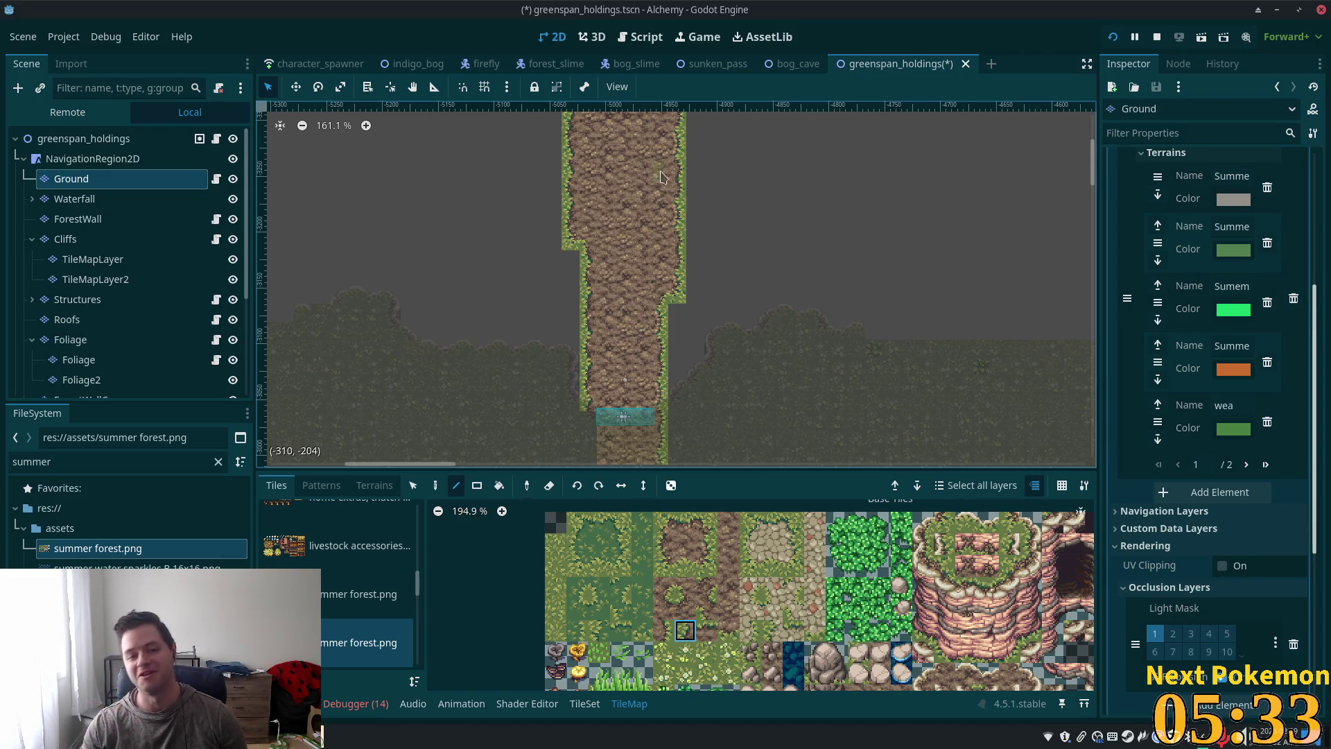
{"action": "scroll", "coordinate": [673, 237], "scroll_direction": "down", "scroll_amount": 5}
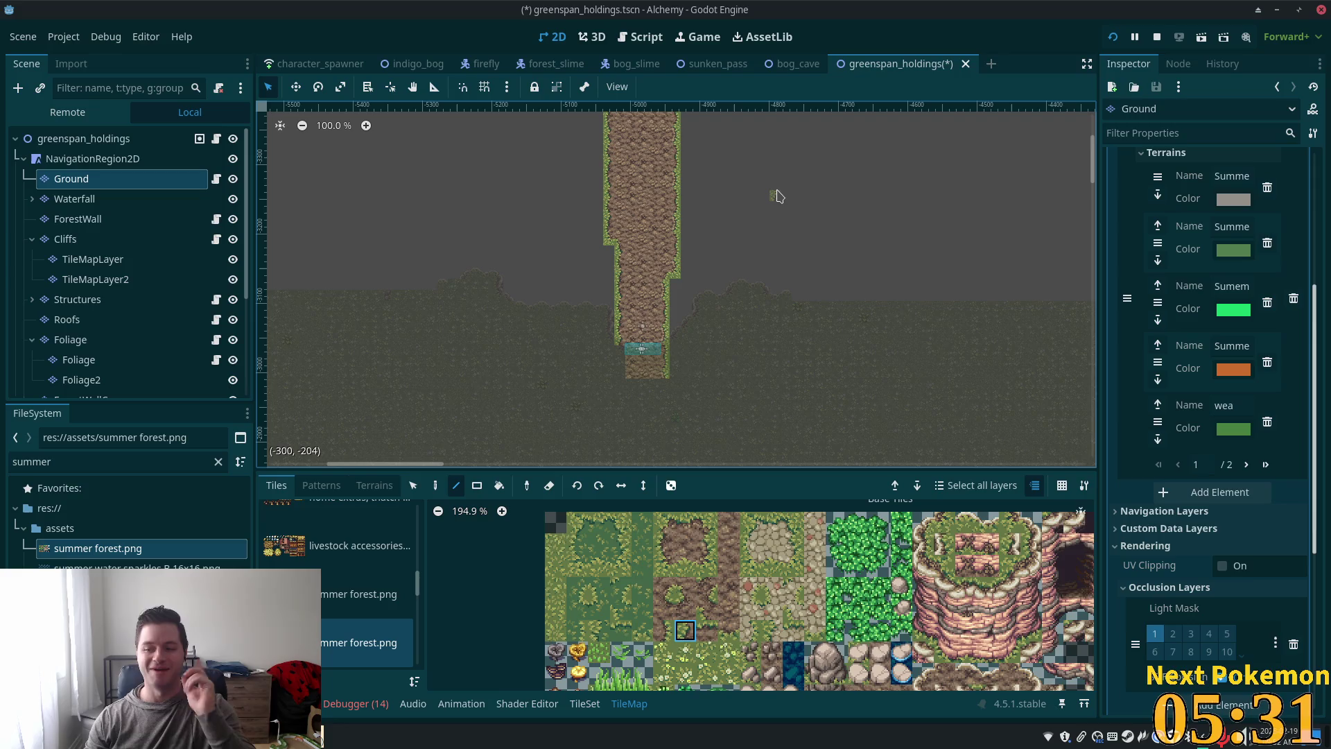
{"action": "scroll", "coordinate": [742, 173], "scroll_direction": "up", "scroll_amount": 3}
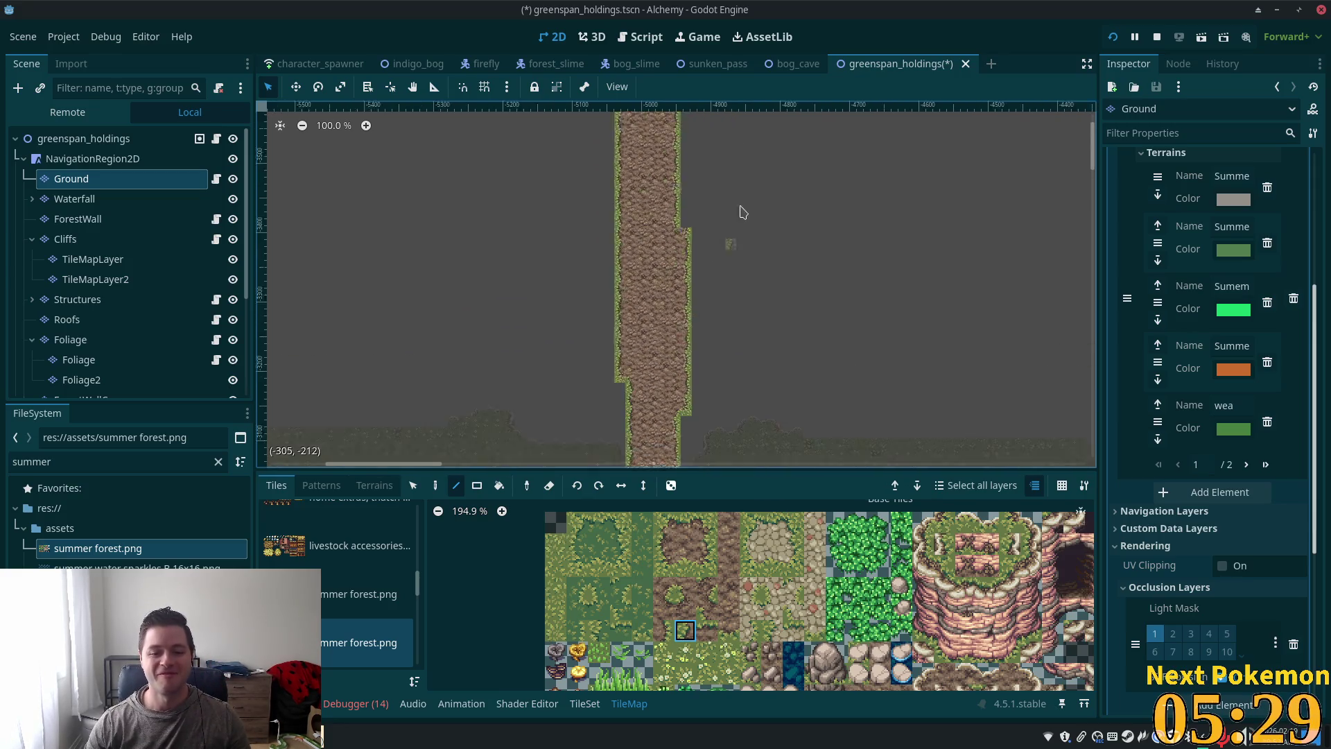
{"action": "scroll", "coordinate": [714, 236], "scroll_direction": "up", "scroll_amount": 7}
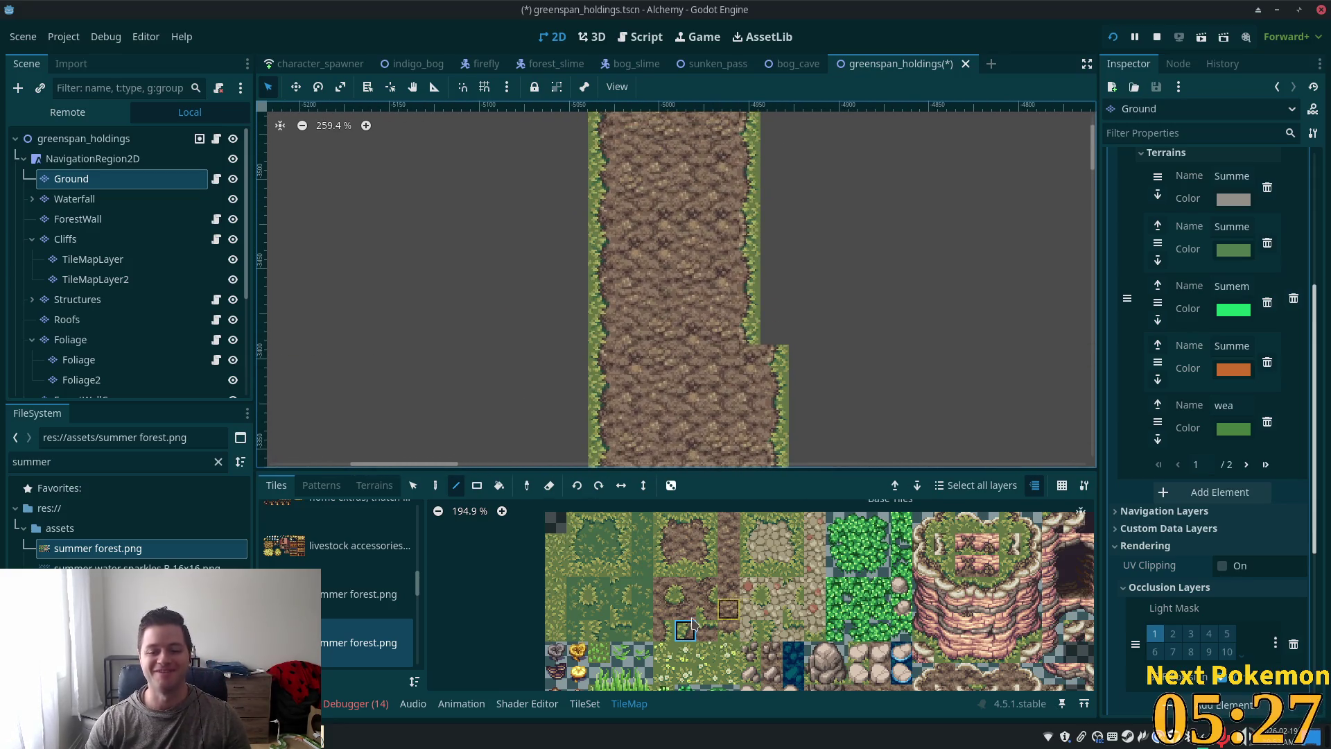
{"action": "left_click", "coordinate": [709, 527]}
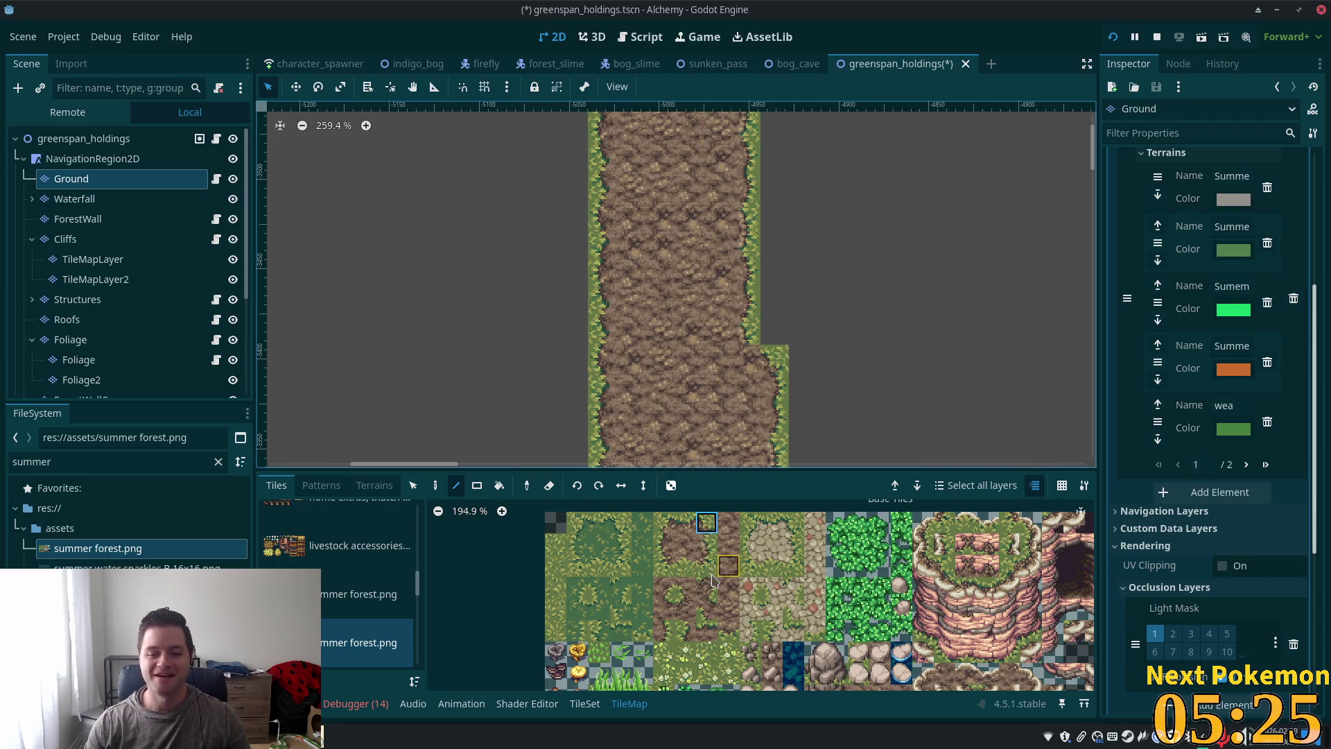
{"action": "left_click", "coordinate": [664, 609]}
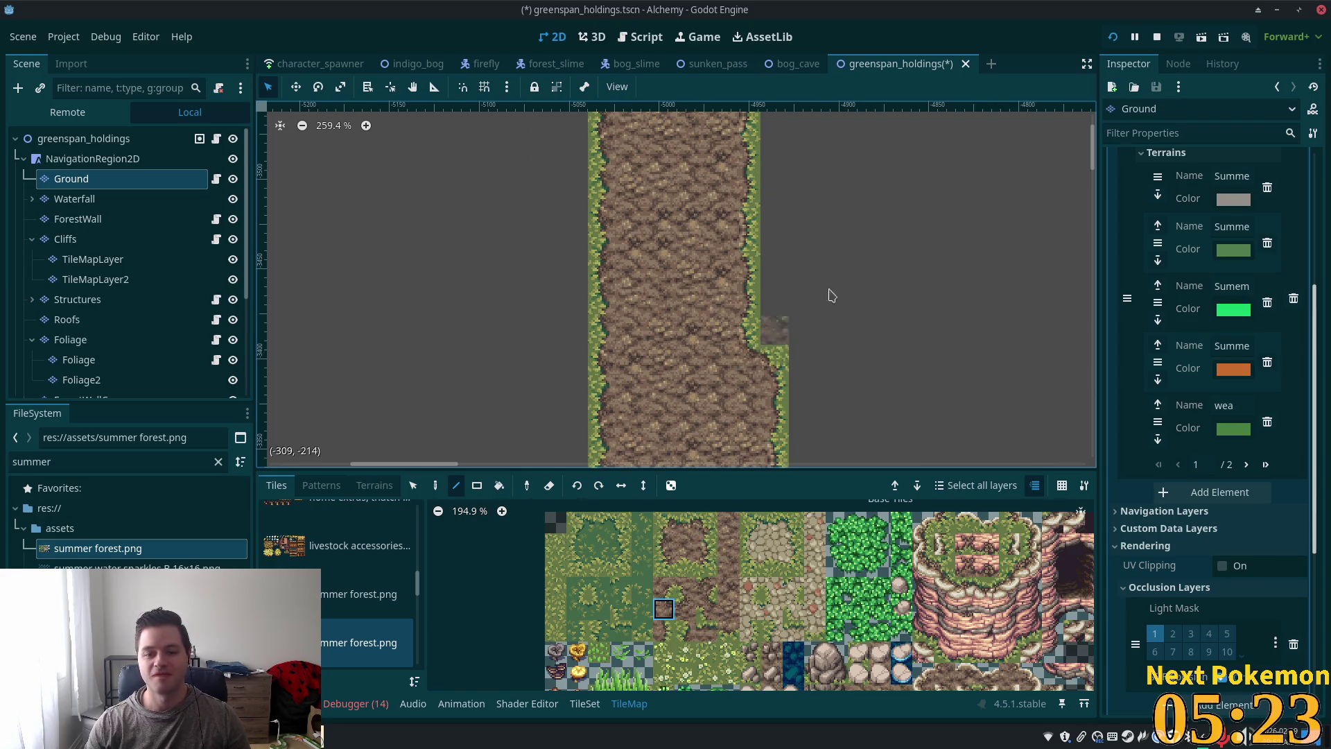
{"action": "scroll", "coordinate": [809, 319], "scroll_direction": "up", "scroll_amount": 5}
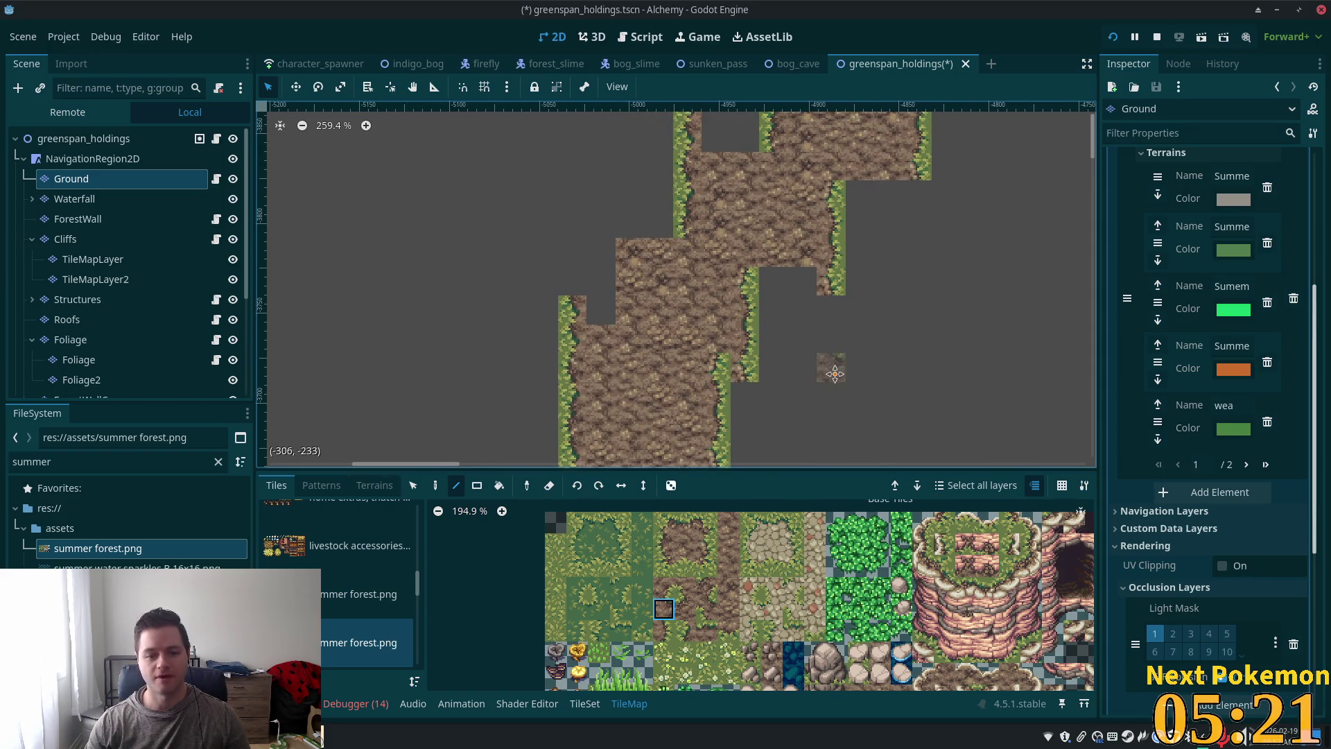
{"action": "scroll", "coordinate": [821, 436], "scroll_direction": "up", "scroll_amount": 1}
{"action": "left_click", "coordinate": [665, 529]}
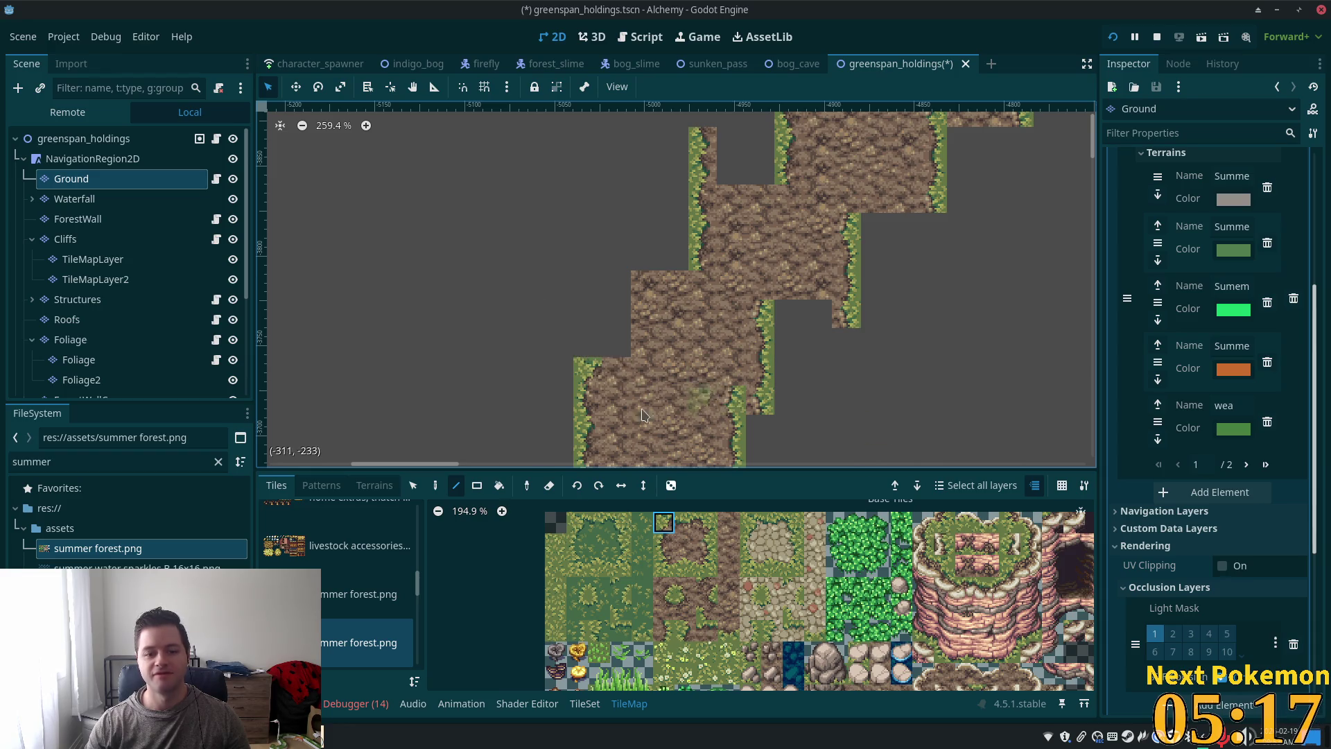
{"action": "left_click", "coordinate": [690, 524]}
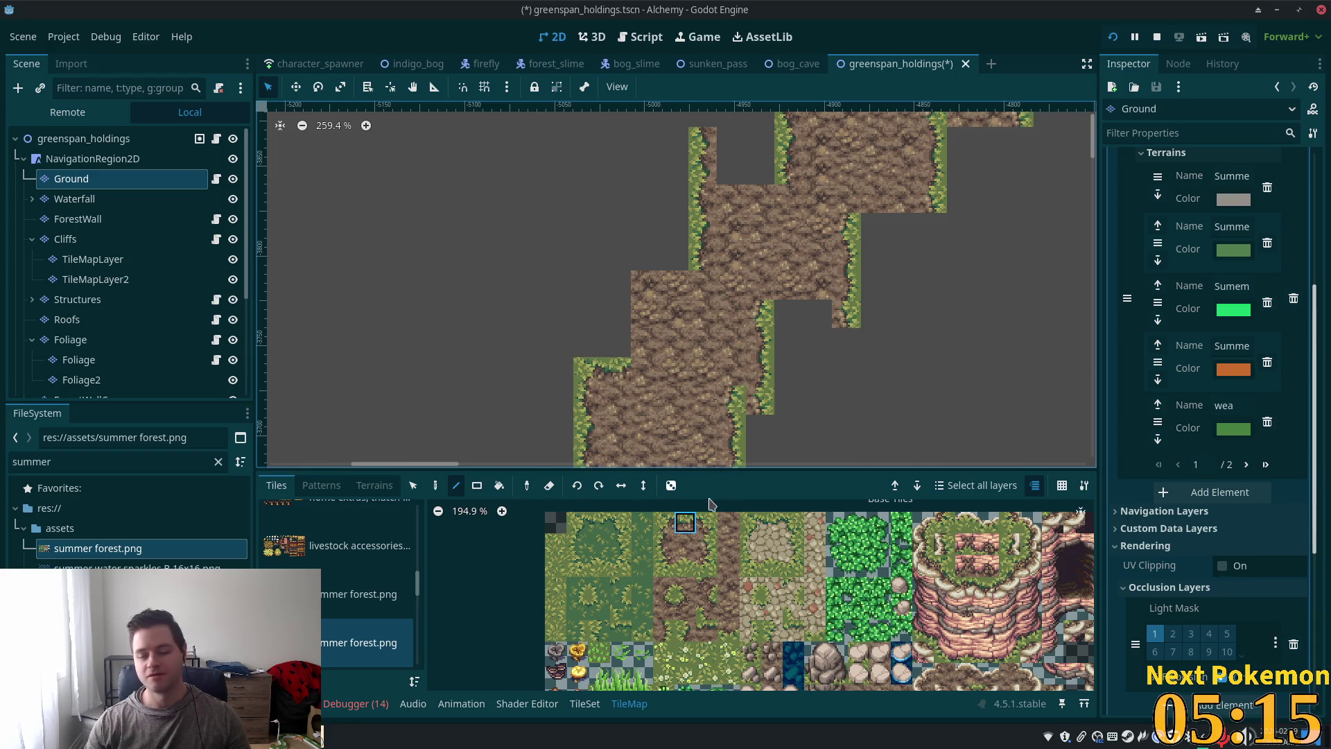
{"action": "left_click", "coordinate": [683, 610]}
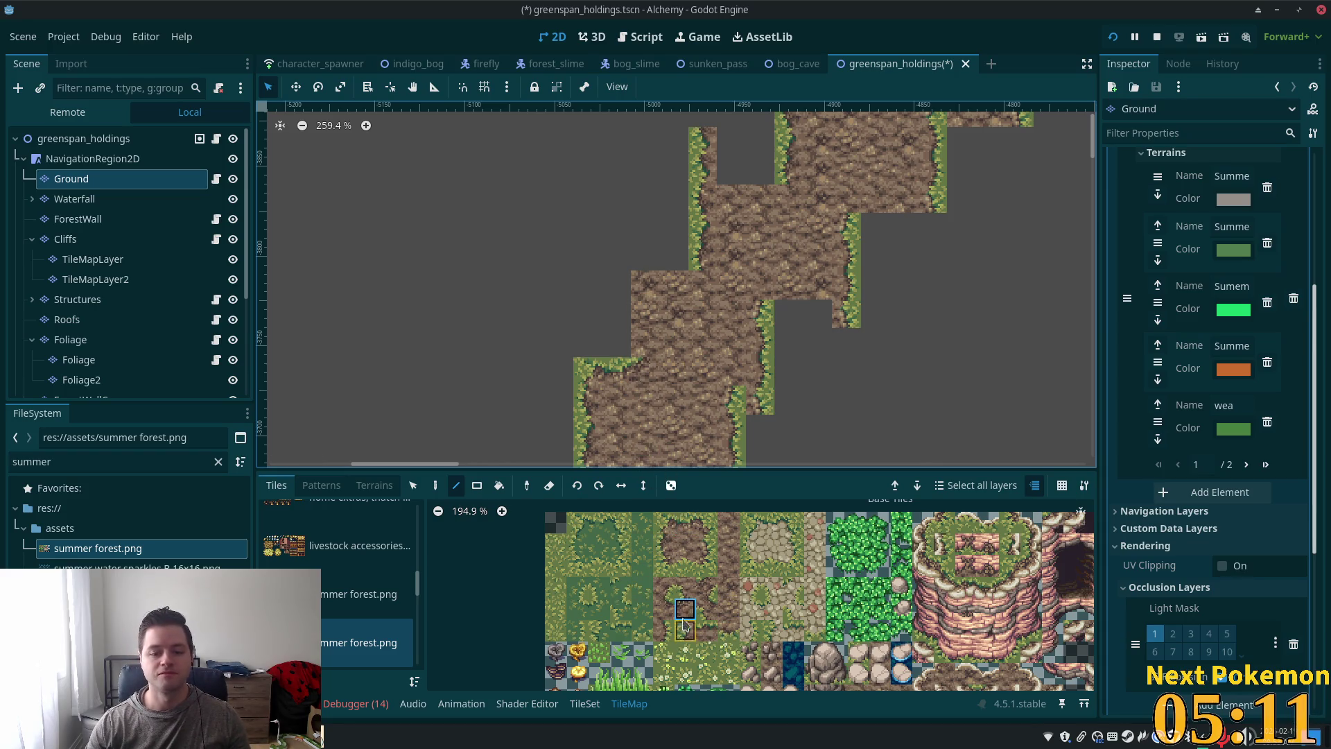
{"action": "left_click", "coordinate": [664, 522]}
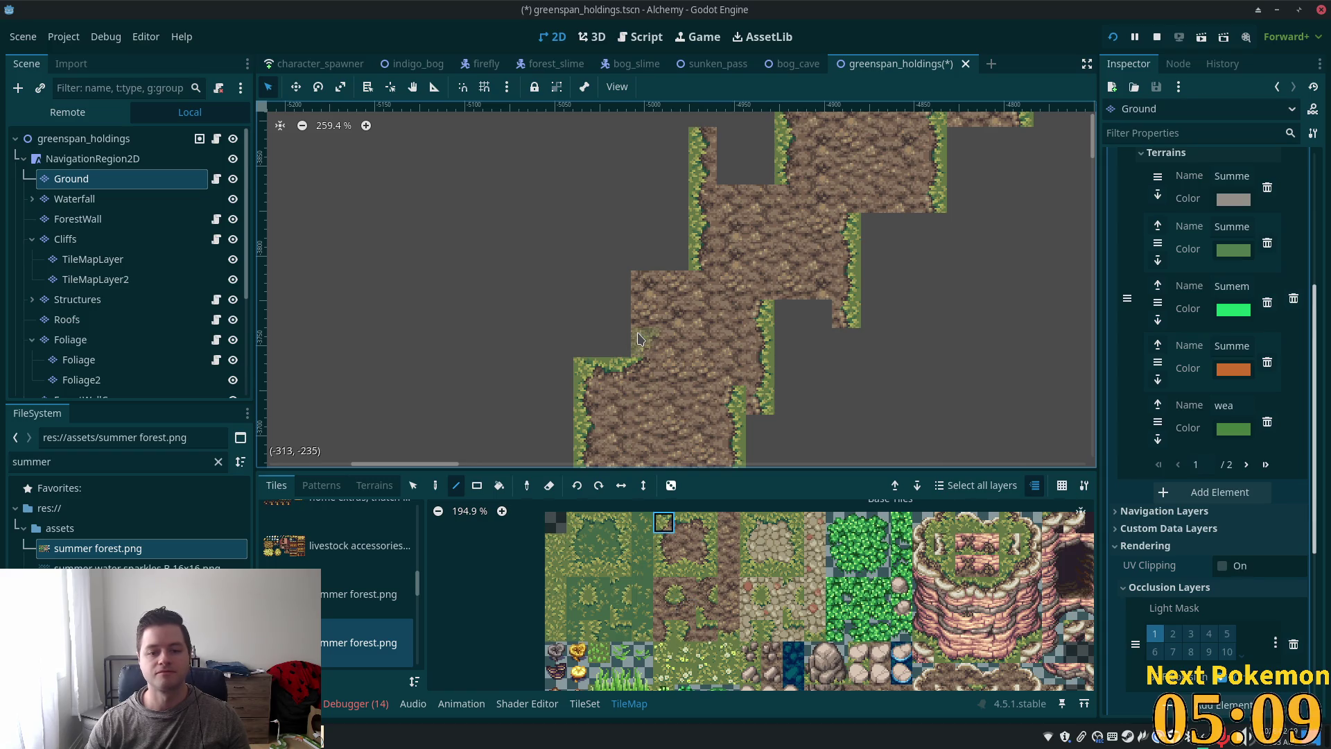
{"action": "left_click", "coordinate": [639, 336], "text": "ctrl"}
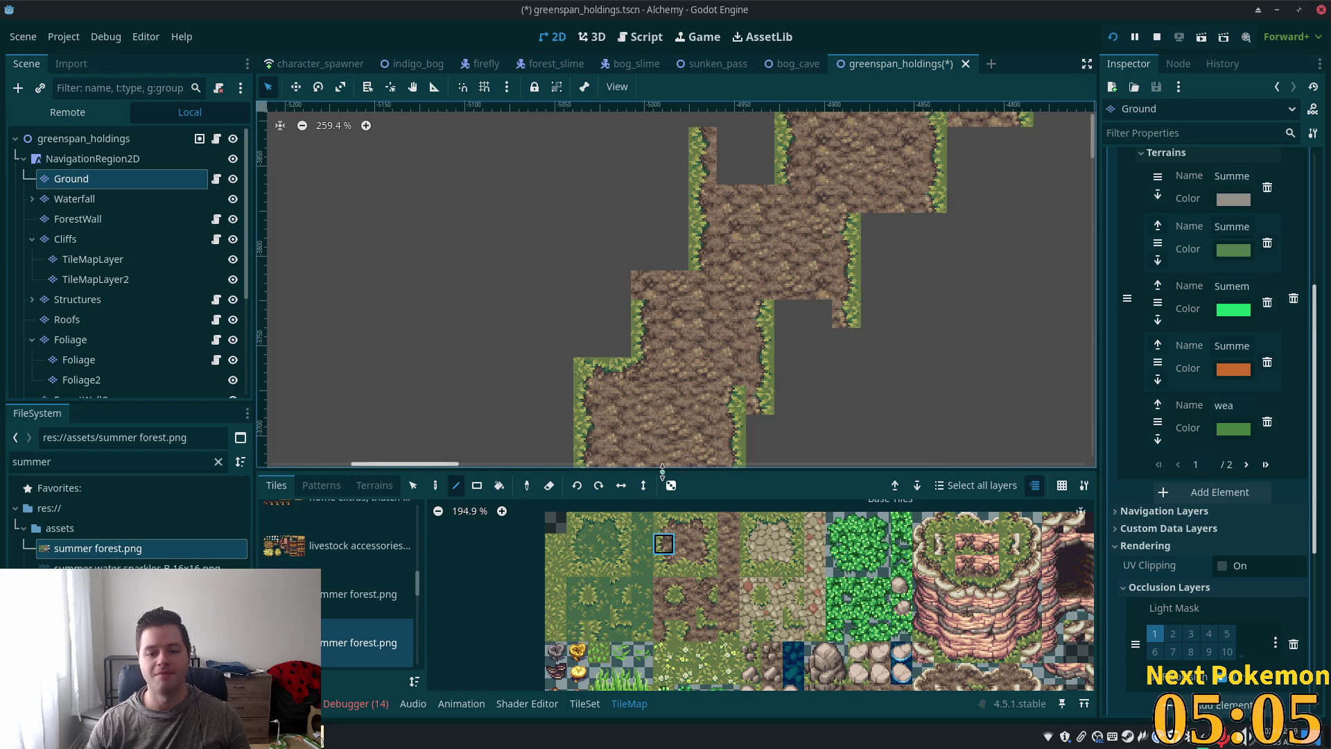
Step: Try the top edge and lower dirt-and-grass tiles, settling on the plain dirt tile
{"action": "left_click", "coordinate": [663, 521]}
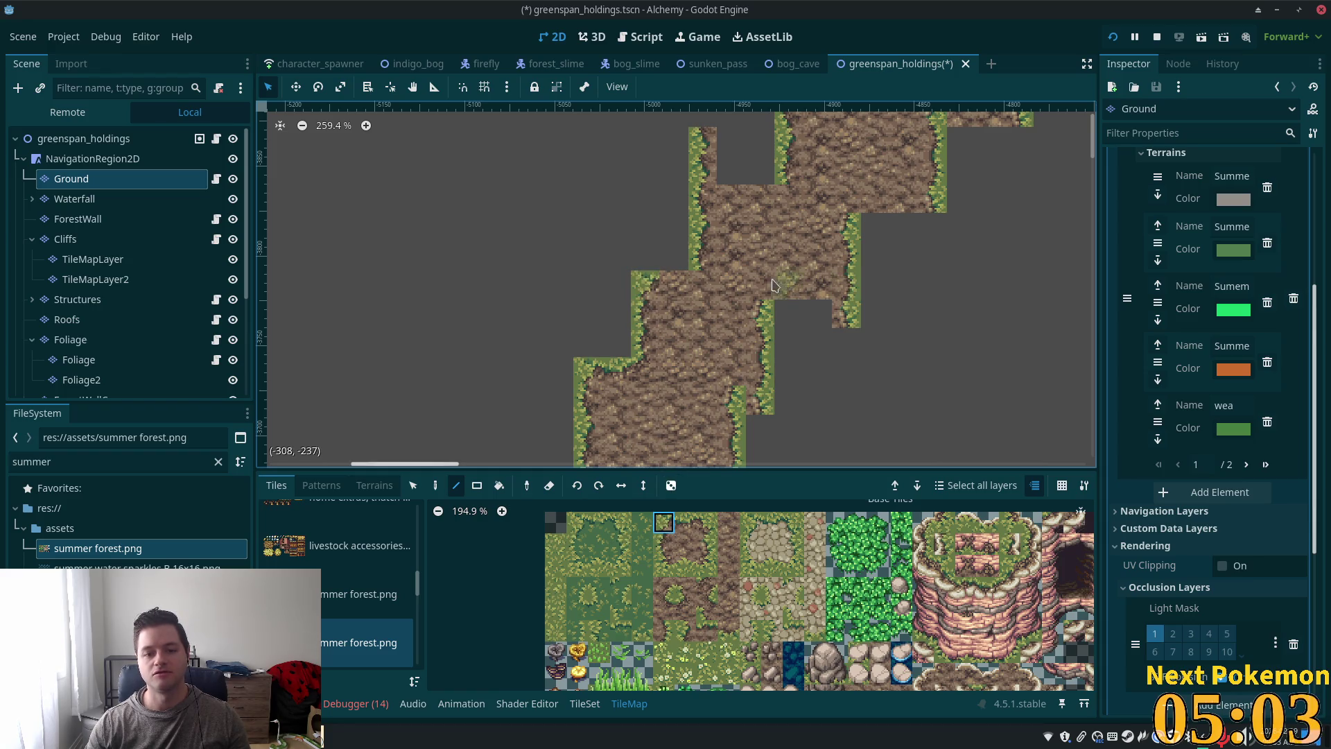
{"action": "scroll", "coordinate": [798, 291], "scroll_direction": "up", "scroll_amount": 1}
{"action": "scroll", "coordinate": [798, 292], "scroll_direction": "right", "scroll_amount": 1}
{"action": "left_click", "coordinate": [721, 305], "text": "ctrl"}
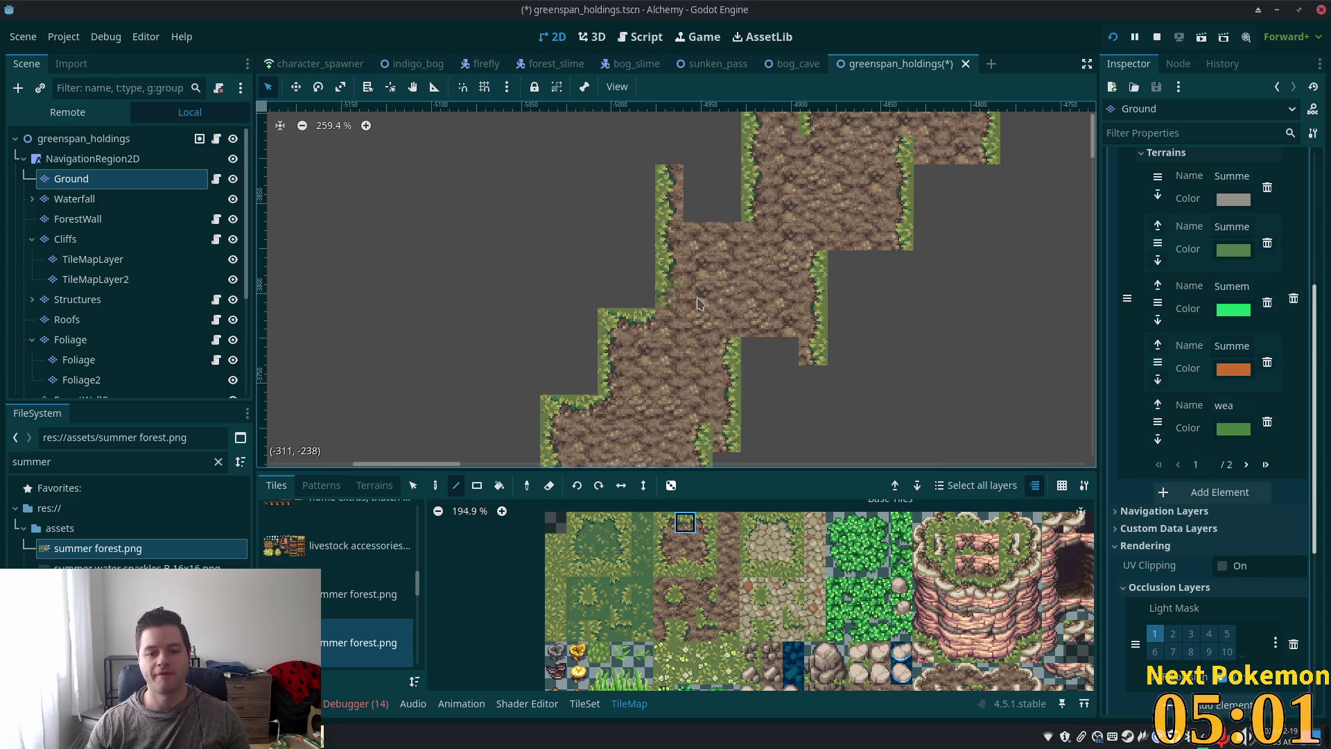
{"action": "left_click", "coordinate": [687, 607]}
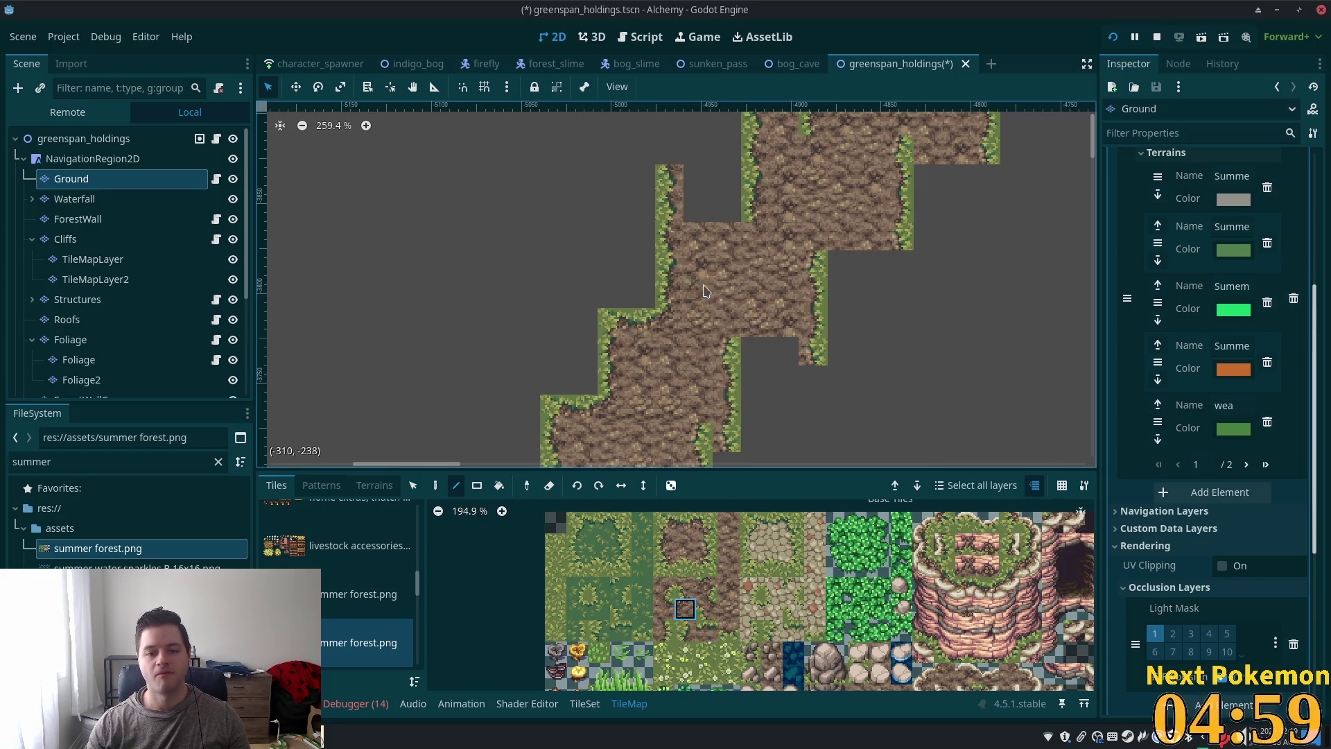
{"action": "scroll", "coordinate": [624, 371], "scroll_direction": "right", "scroll_amount": 2}
{"action": "scroll", "coordinate": [624, 371], "scroll_direction": "up", "scroll_amount": 1}
{"action": "left_click", "coordinate": [664, 522]}
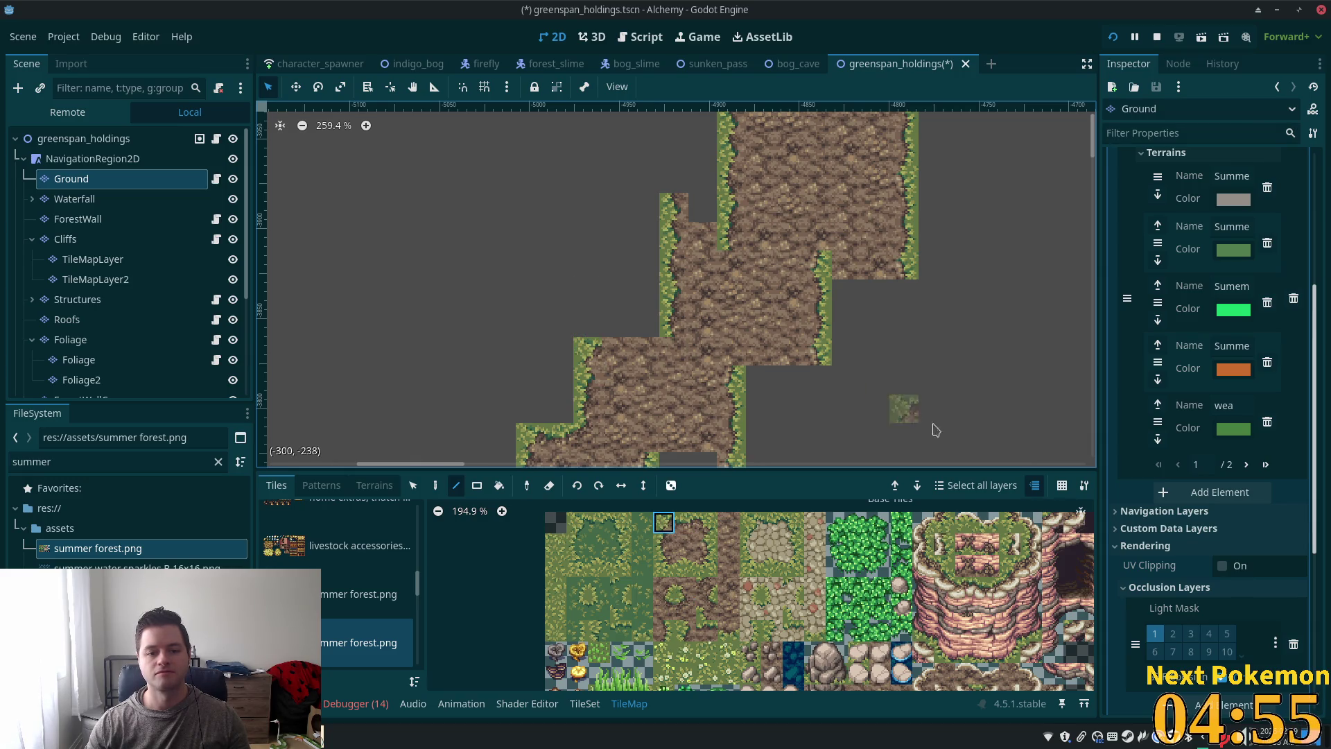
{"action": "scroll", "coordinate": [666, 274], "scroll_direction": "down", "scroll_amount": 3}
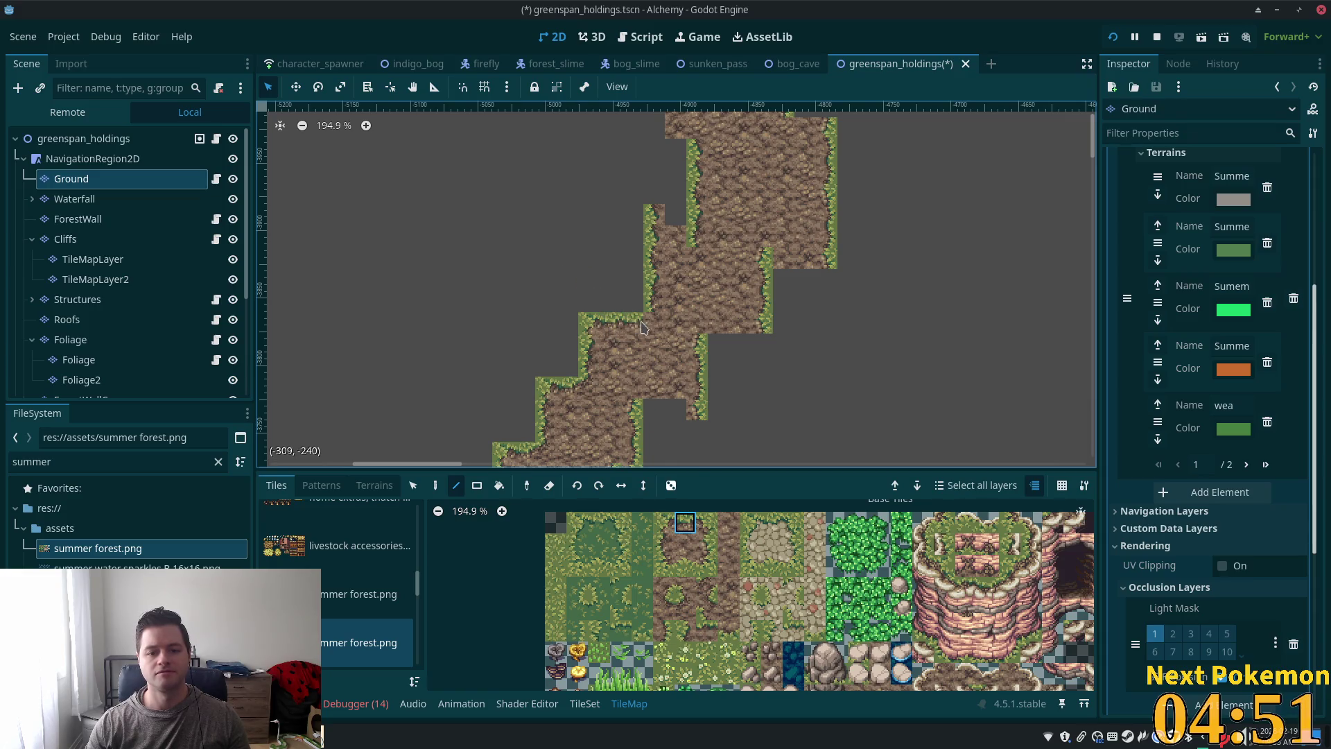
{"action": "left_click", "coordinate": [687, 606]}
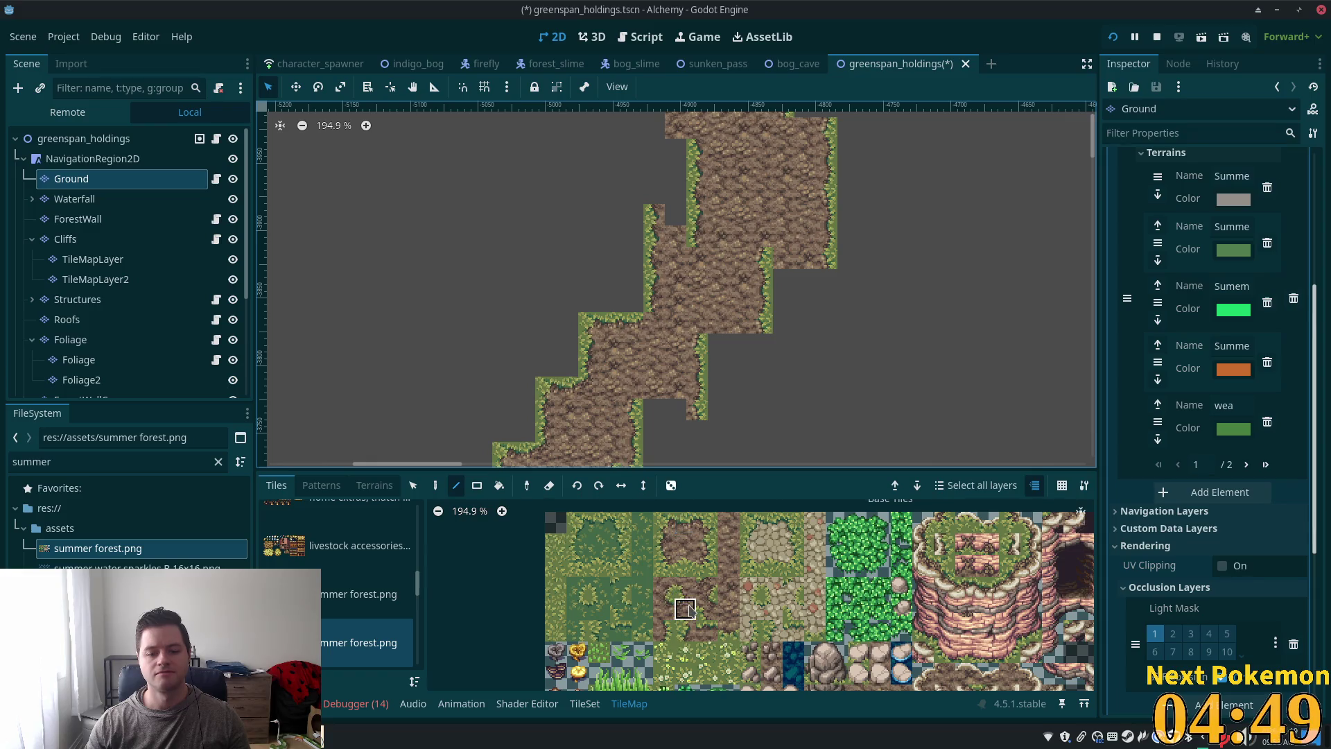
{"action": "scroll", "coordinate": [693, 264], "scroll_direction": "up", "scroll_amount": 2}
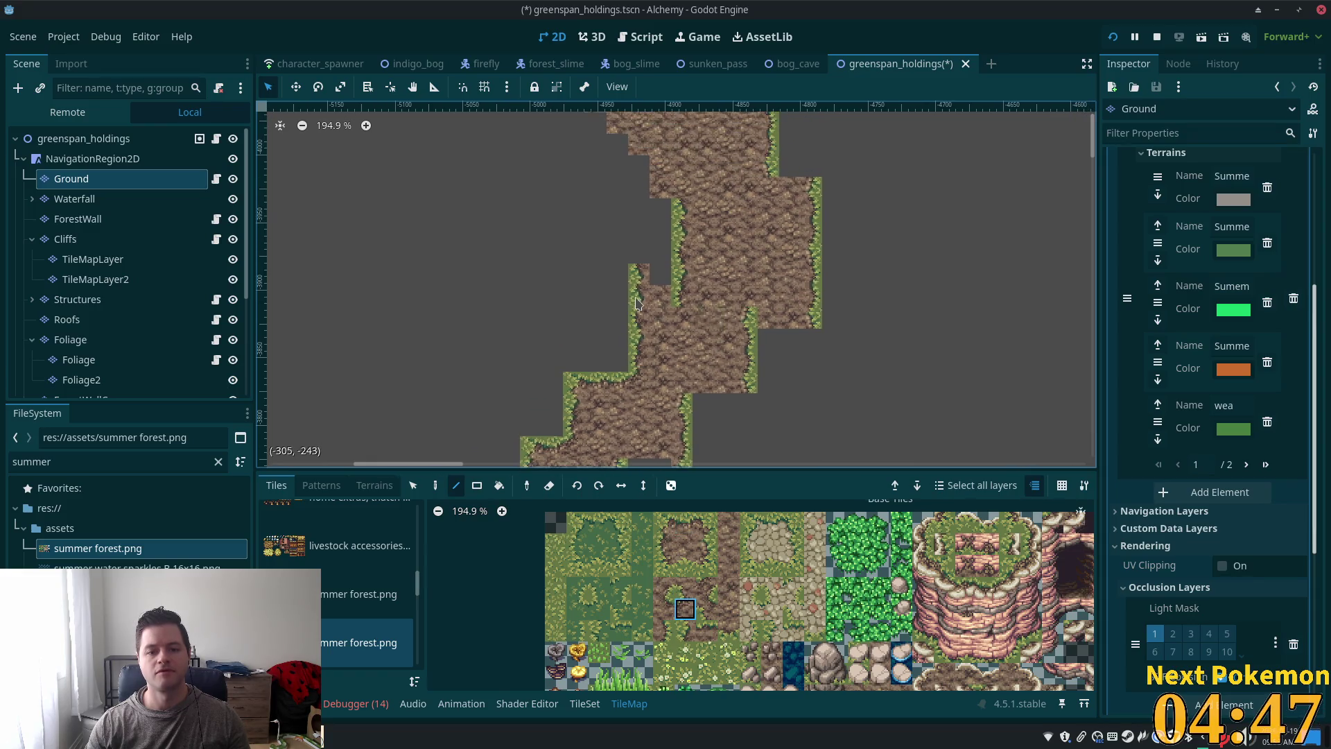
Step: Erase two stray grass tiles along the path edge and paint edge tiles in their place
{"action": "right_click", "coordinate": [639, 288]}
{"action": "right_click", "coordinate": [640, 269]}
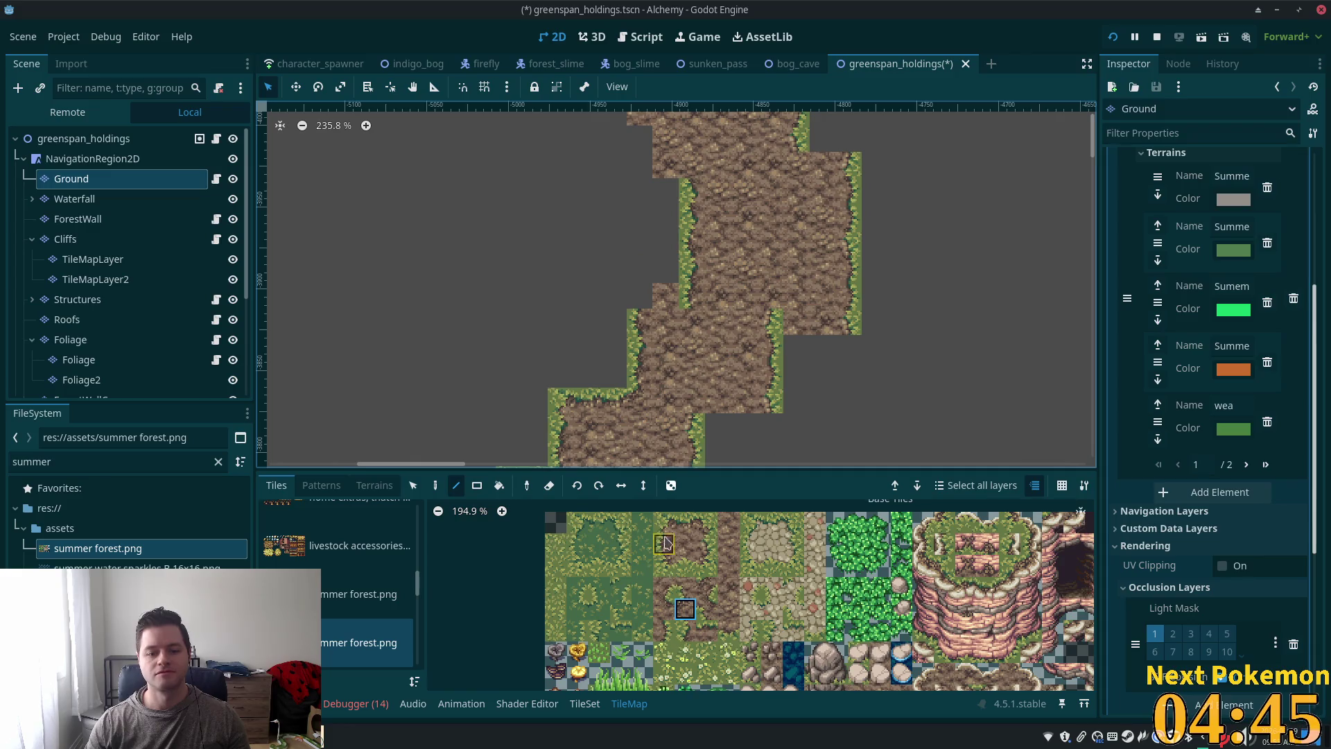
{"action": "left_click", "coordinate": [664, 521]}
{"action": "left_click", "coordinate": [639, 297]}
{"action": "left_click", "coordinate": [685, 522]}
{"action": "left_click", "coordinate": [671, 322]}
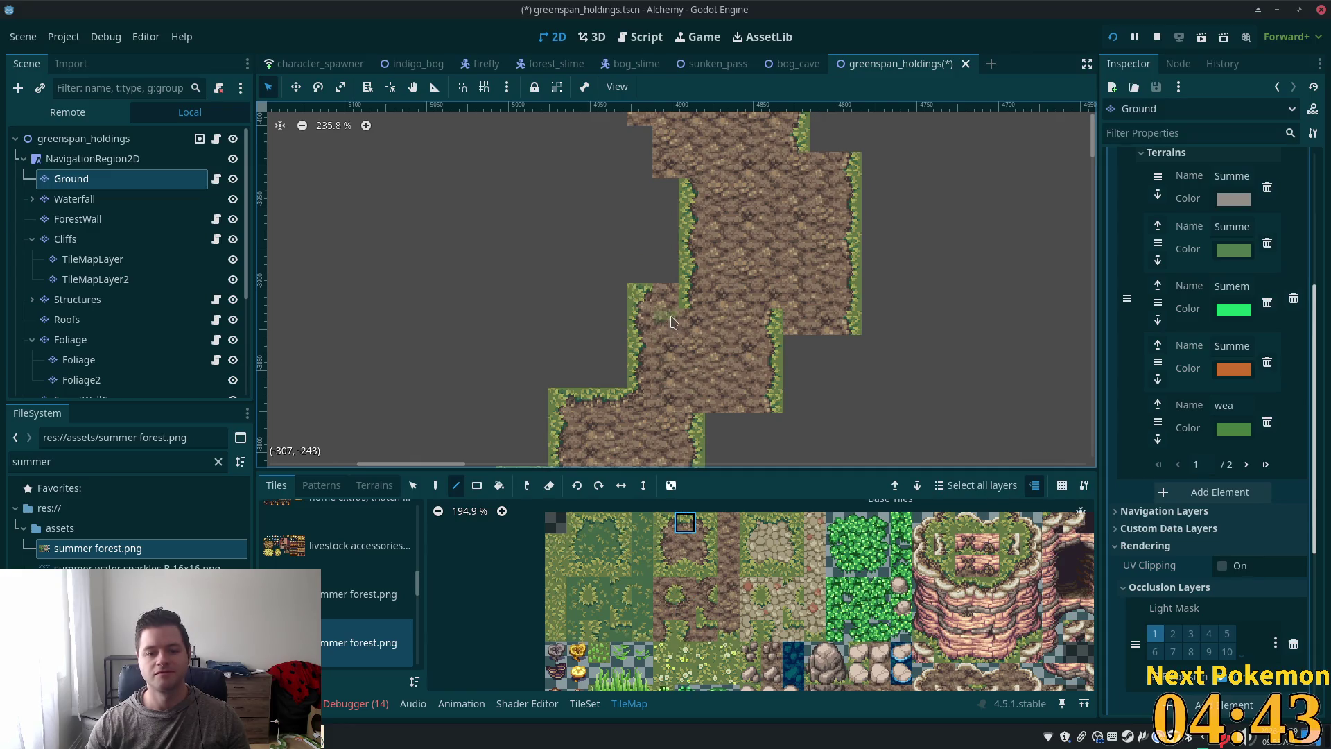
Step: Choose among the grass corner and grass edge tiles in the atlas for the next border cells
{"action": "scroll", "coordinate": [823, 405], "scroll_direction": "down", "scroll_amount": 5}
{"action": "scroll", "coordinate": [624, 416], "scroll_direction": "right", "scroll_amount": 3}
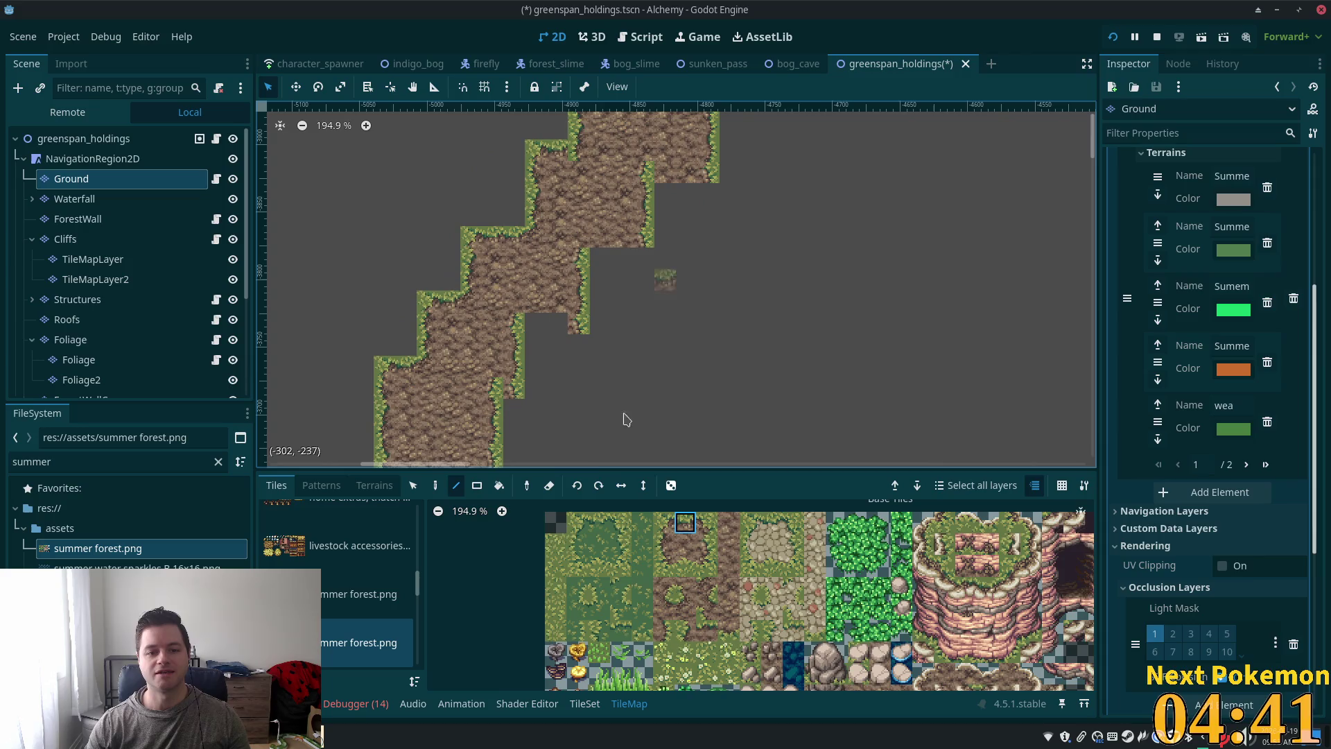
{"action": "scroll", "coordinate": [517, 395], "scroll_direction": "up", "scroll_amount": 4}
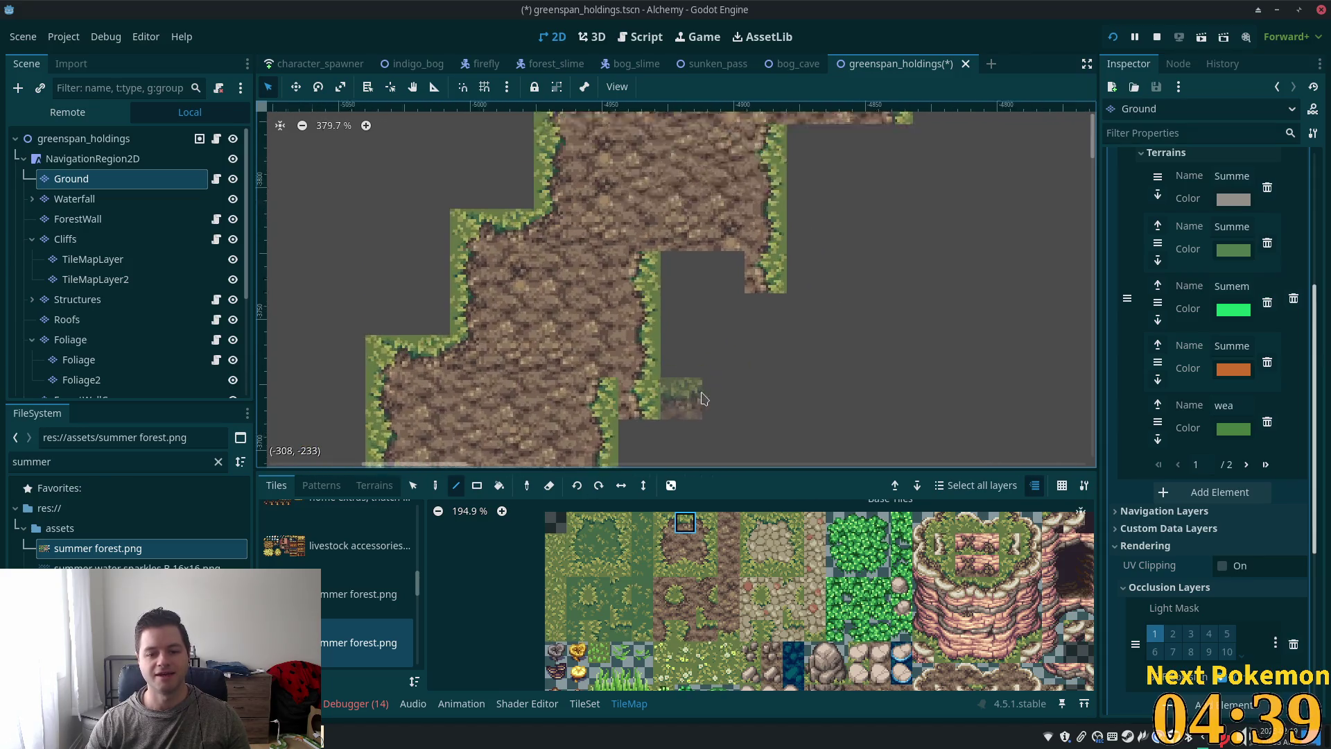
{"action": "left_click", "coordinate": [666, 591]}
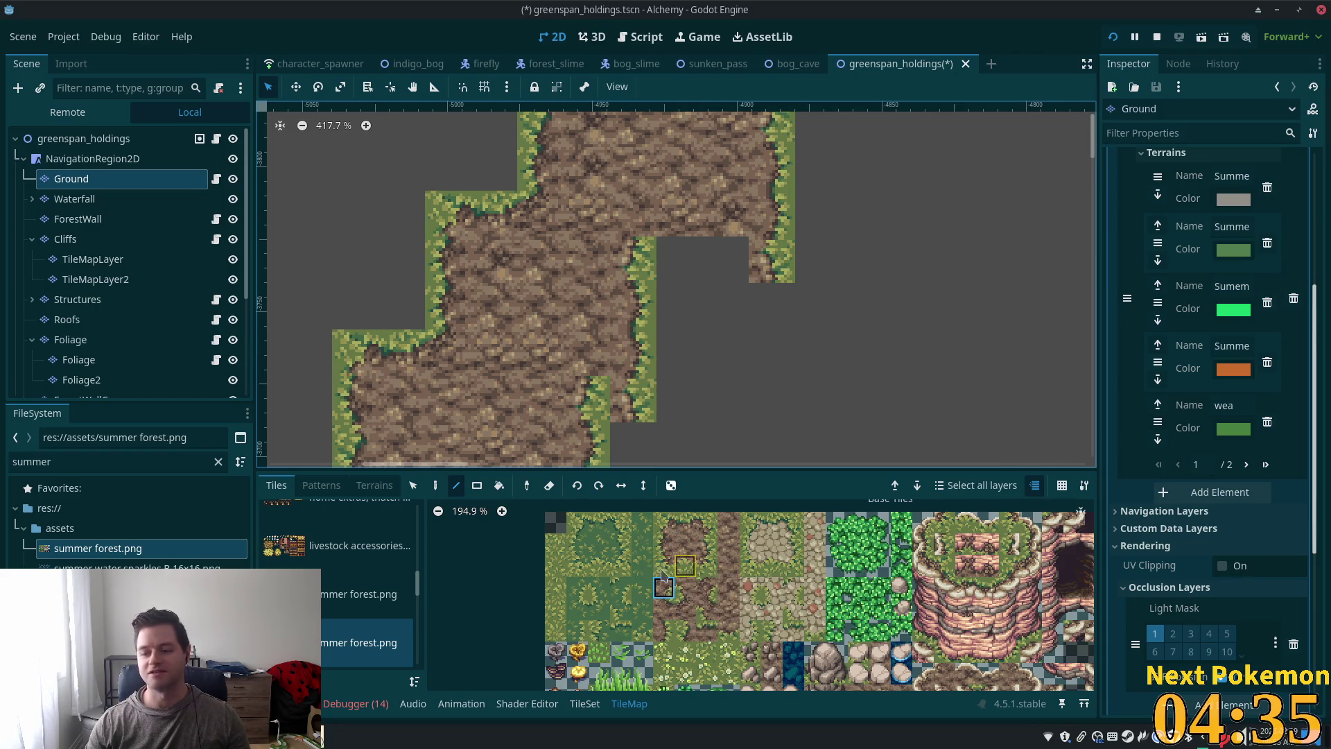
{"action": "left_click", "coordinate": [685, 566]}
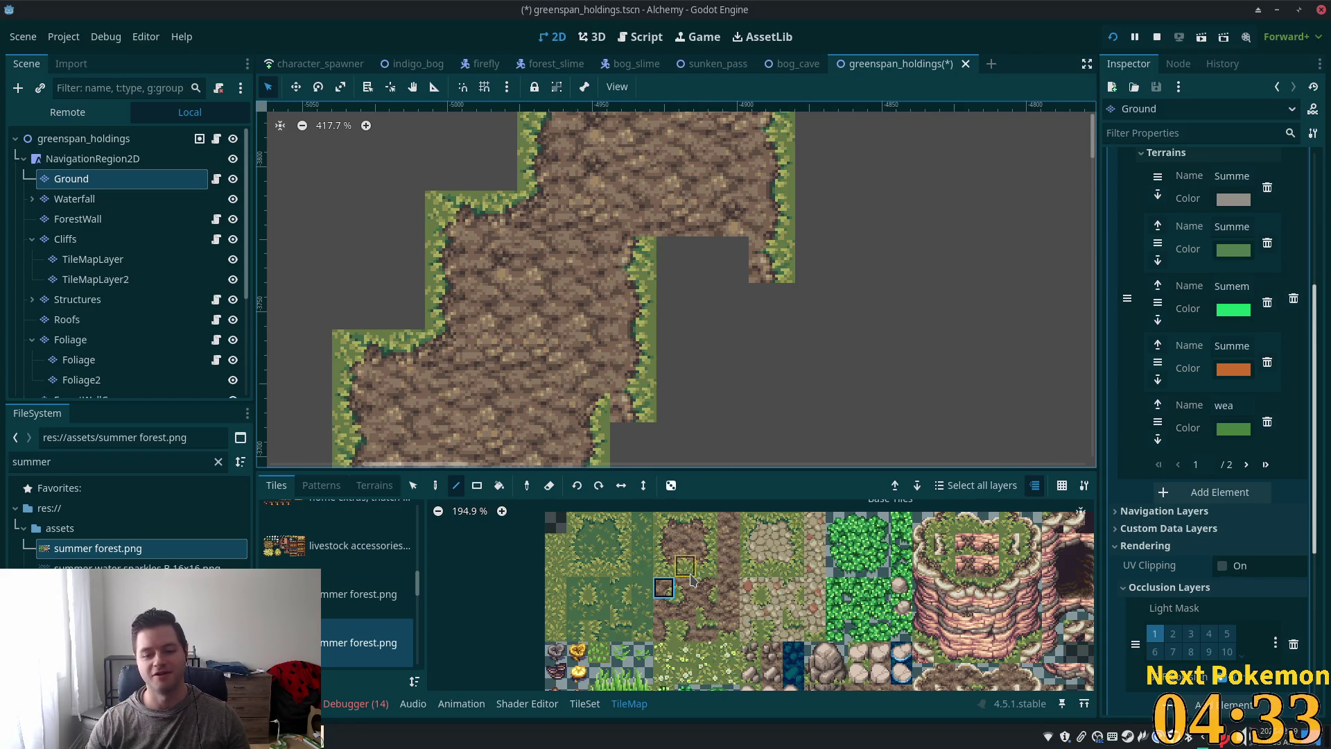
{"action": "left_click", "coordinate": [706, 565]}
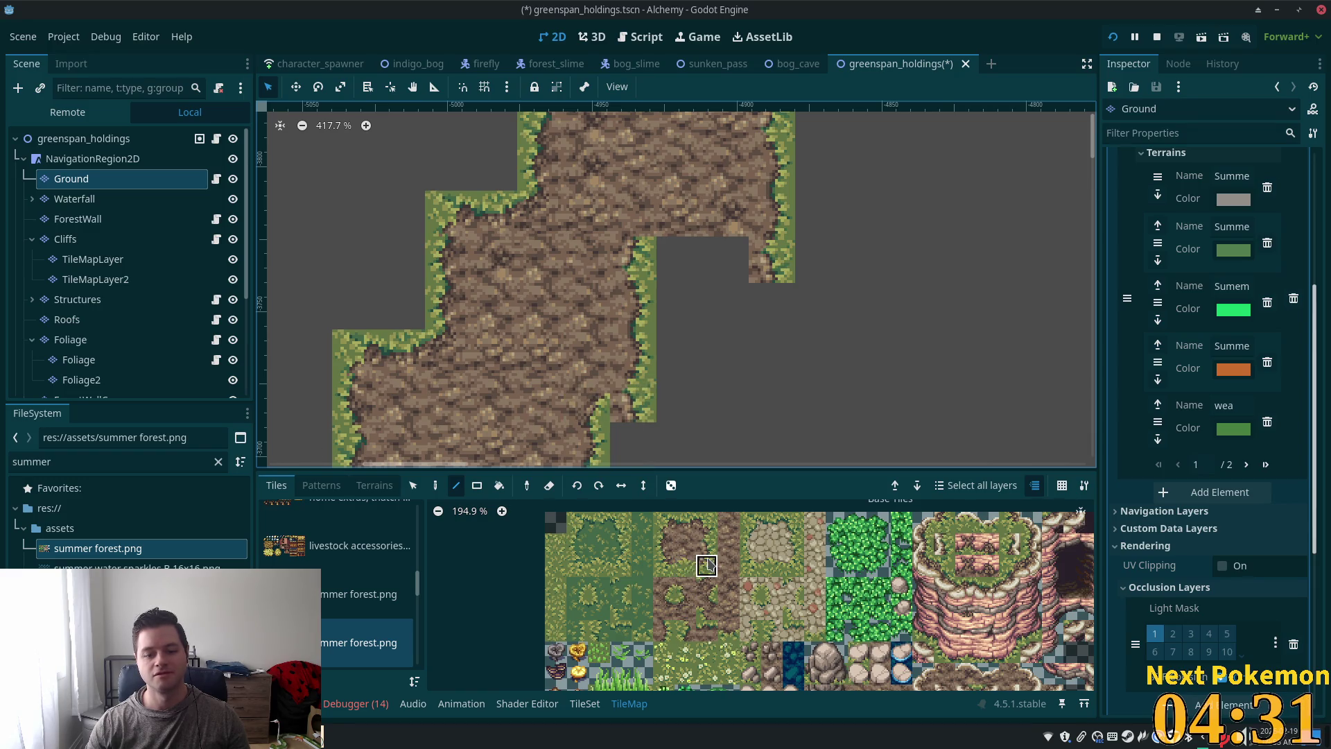
{"action": "scroll", "coordinate": [818, 326], "scroll_direction": "up", "scroll_amount": 3}
{"action": "scroll", "coordinate": [818, 326], "scroll_direction": "right", "scroll_amount": 2}
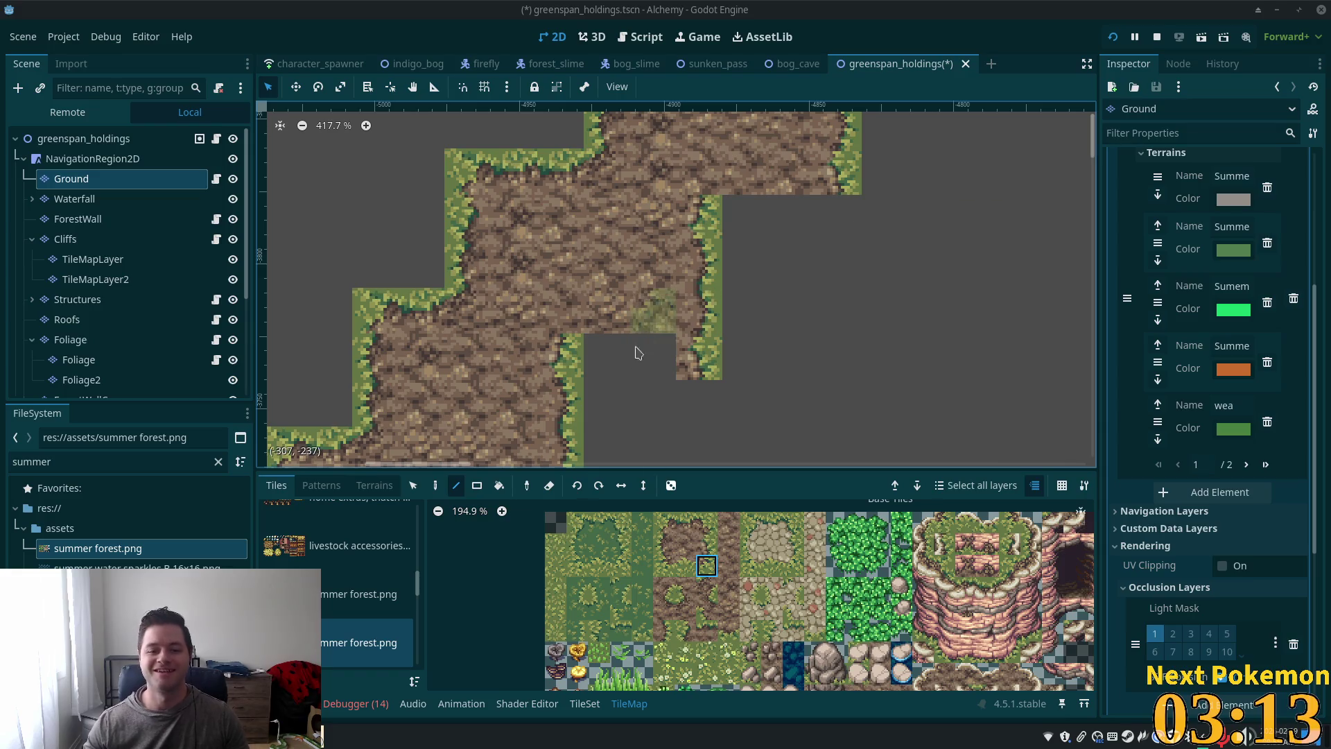
Step: Paint a grass corner tile and a neighbouring grass edge tile at the path bend
{"action": "scroll", "coordinate": [693, 409], "scroll_direction": "up", "scroll_amount": 3}
{"action": "scroll", "coordinate": [785, 426], "scroll_direction": "up", "scroll_amount": 2}
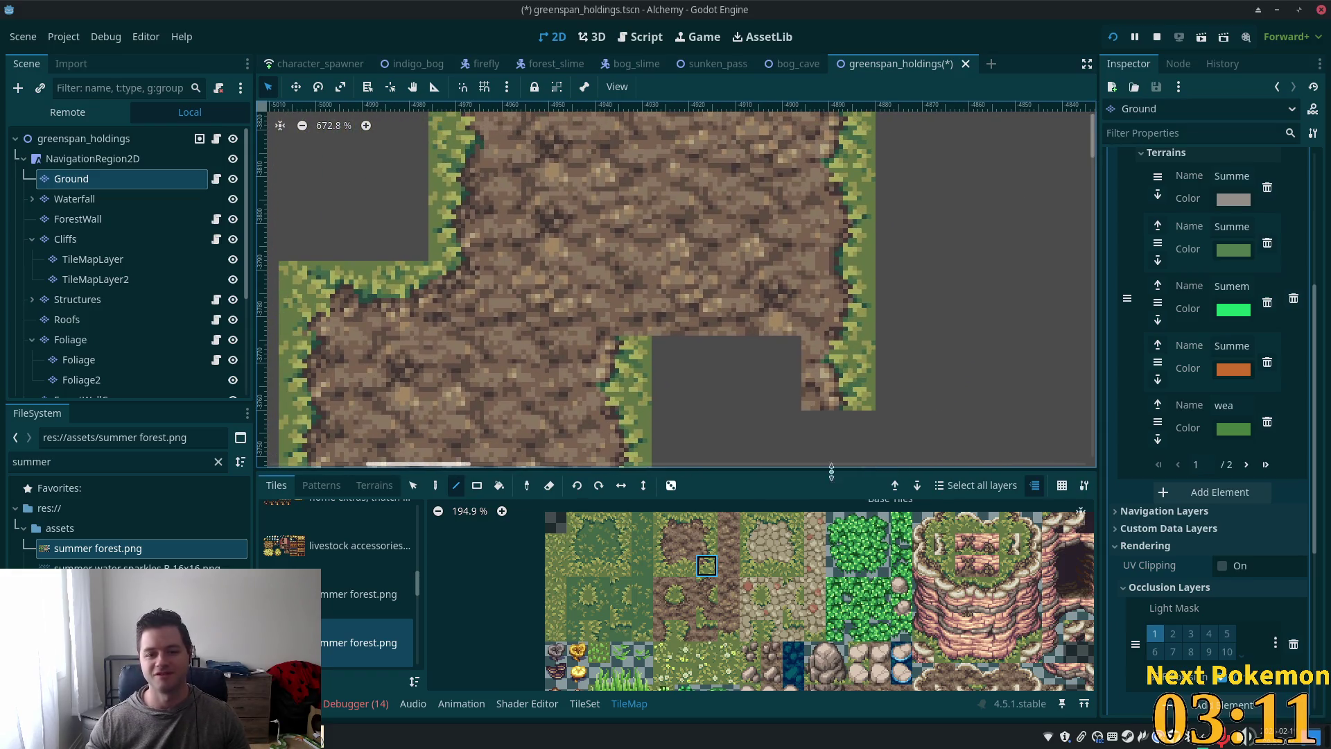
{"action": "left_click", "coordinate": [664, 587]}
{"action": "left_click", "coordinate": [620, 301]}
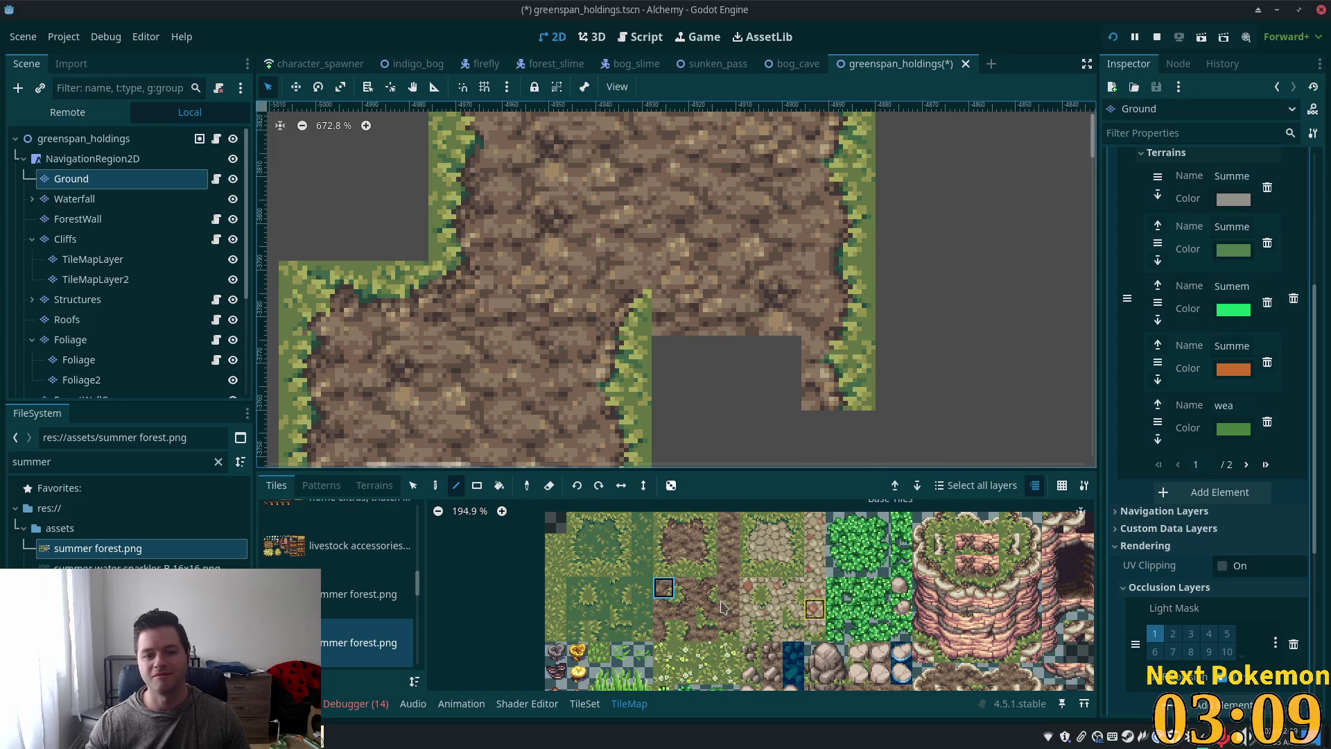
{"action": "left_click", "coordinate": [686, 565]}
{"action": "left_click", "coordinate": [686, 305]}
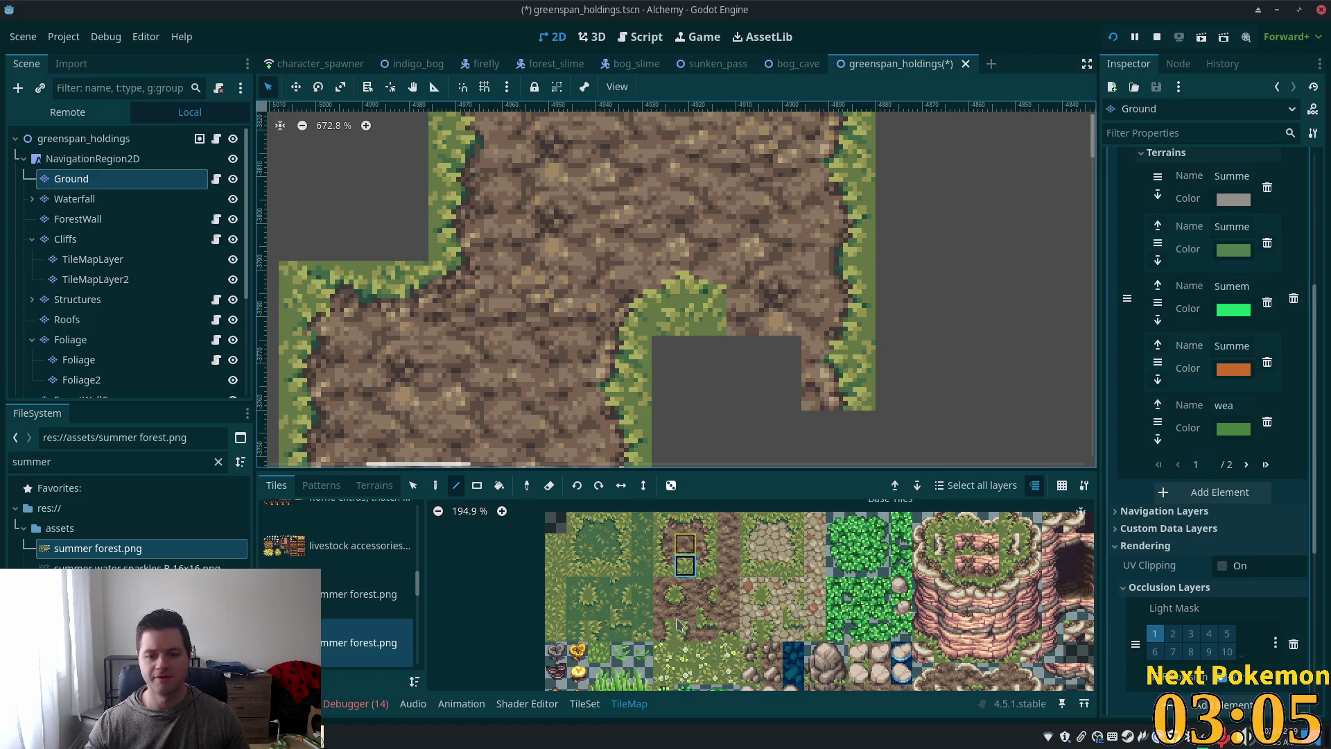
Step: Undo the last two tile edits at the bend
{"action": "left_click", "coordinate": [732, 638]}
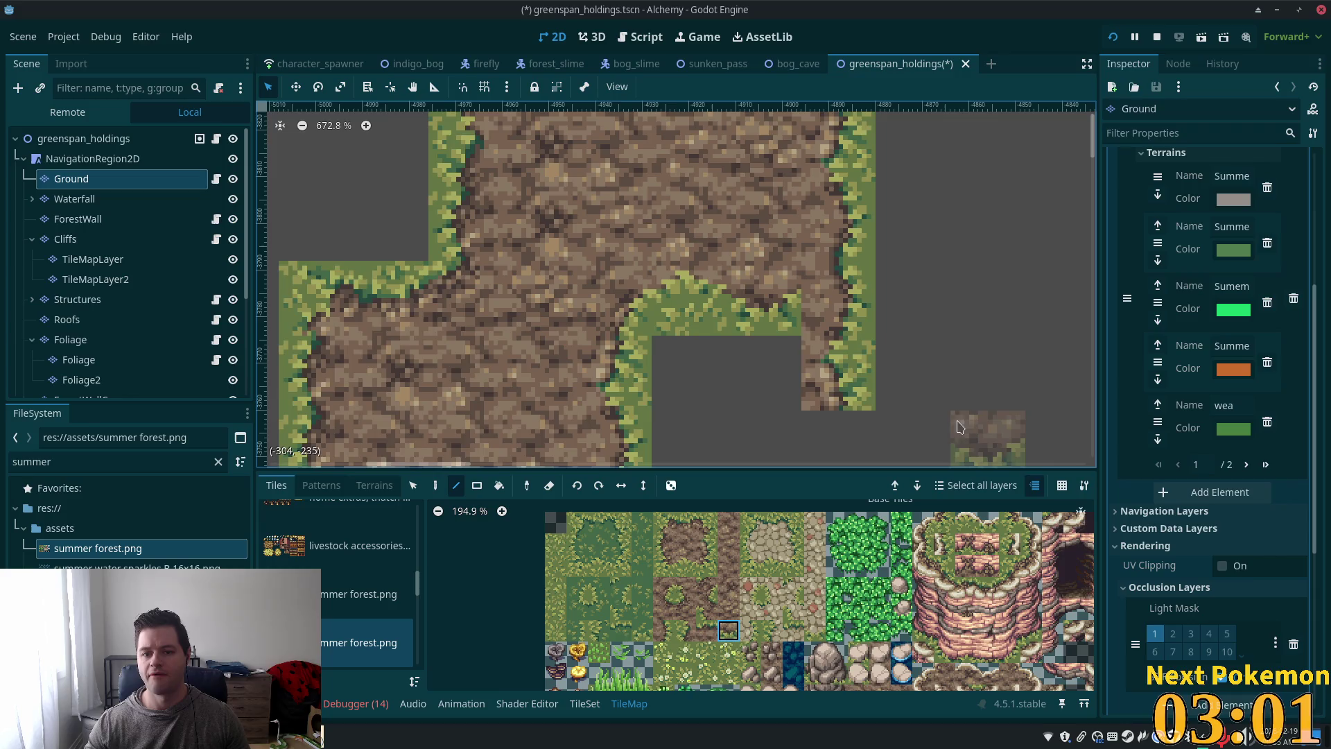
{"action": "scroll", "coordinate": [832, 430], "scroll_direction": "right", "scroll_amount": 3}
{"action": "scroll", "coordinate": [762, 433], "scroll_direction": "up", "scroll_amount": 1}
{"action": "key", "text": "ctrl+z"}
{"action": "left_click", "coordinate": [707, 565]}
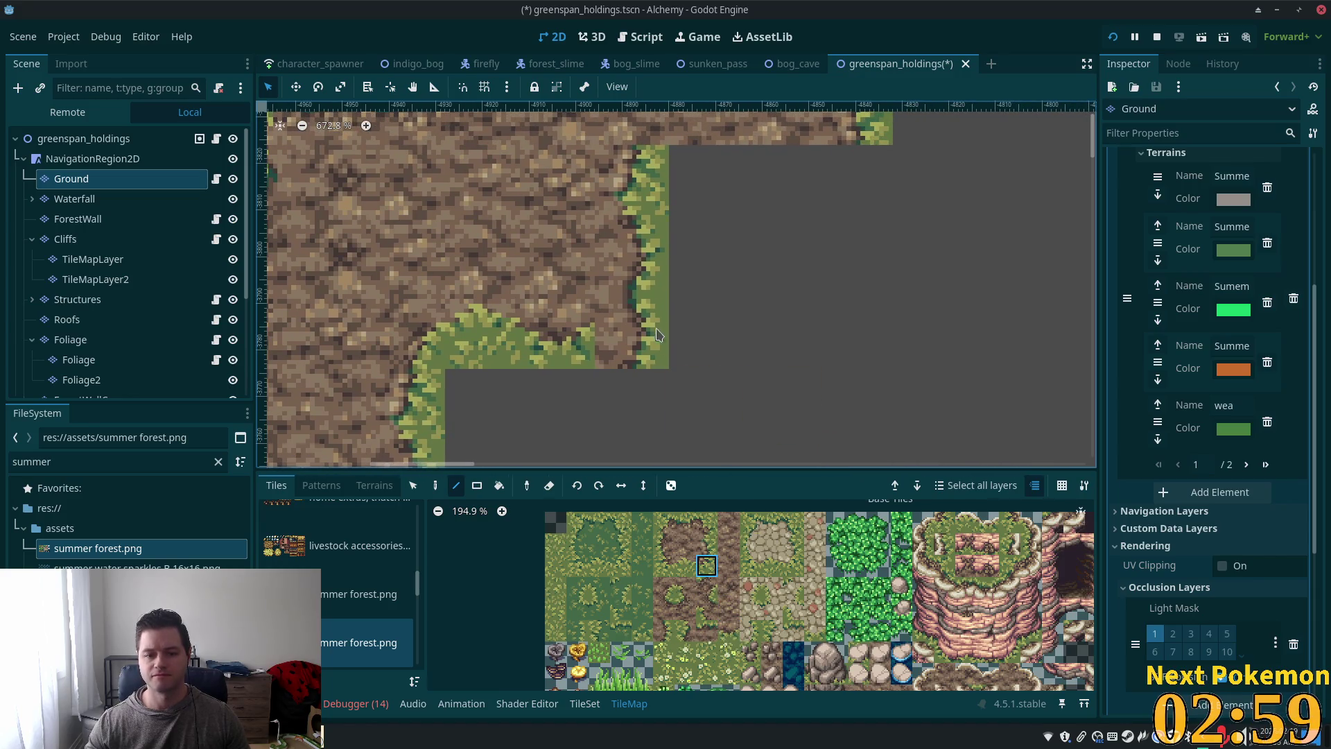
{"action": "key", "text": "ctrl+z"}
{"action": "scroll", "coordinate": [717, 296], "scroll_direction": "up", "scroll_amount": 5}
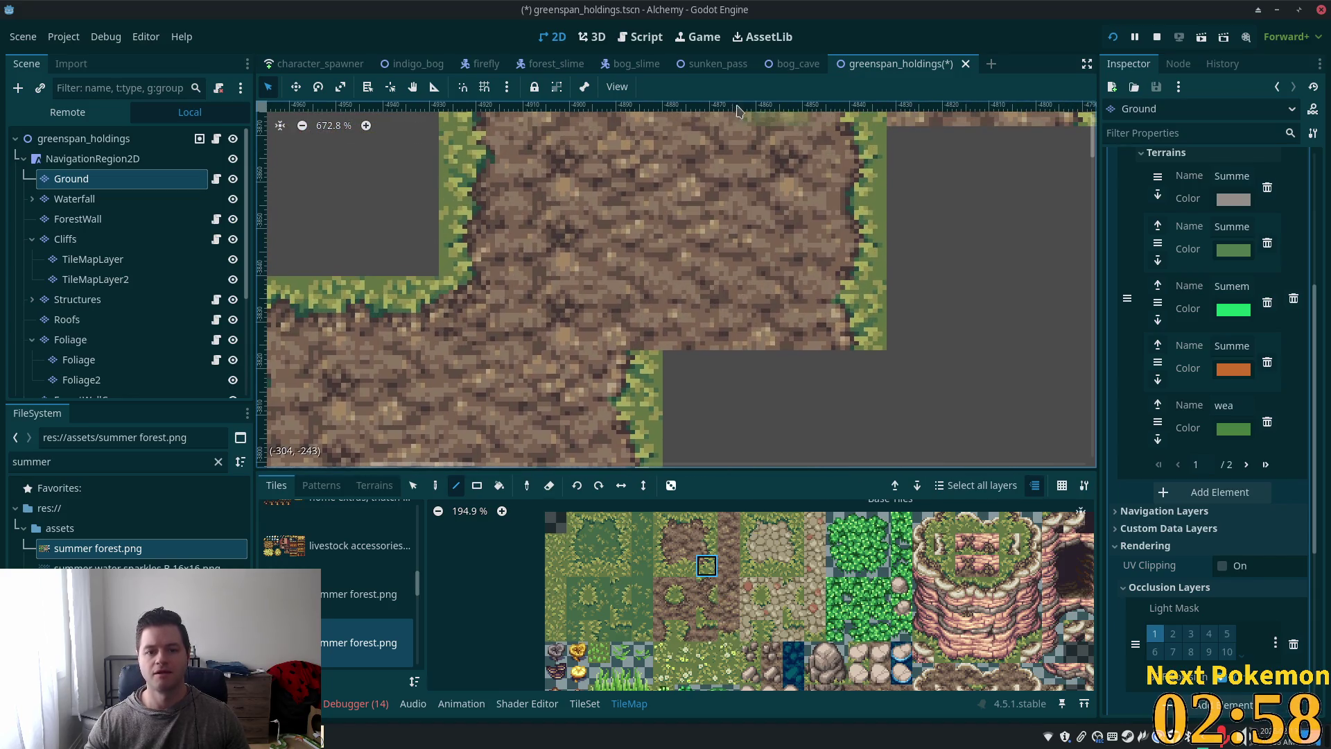
Step: Repaint the grass corner and straight edge tiles, then paint a grass strip beside the path
{"action": "left_click", "coordinate": [663, 588]}
{"action": "left_click", "coordinate": [627, 314]}
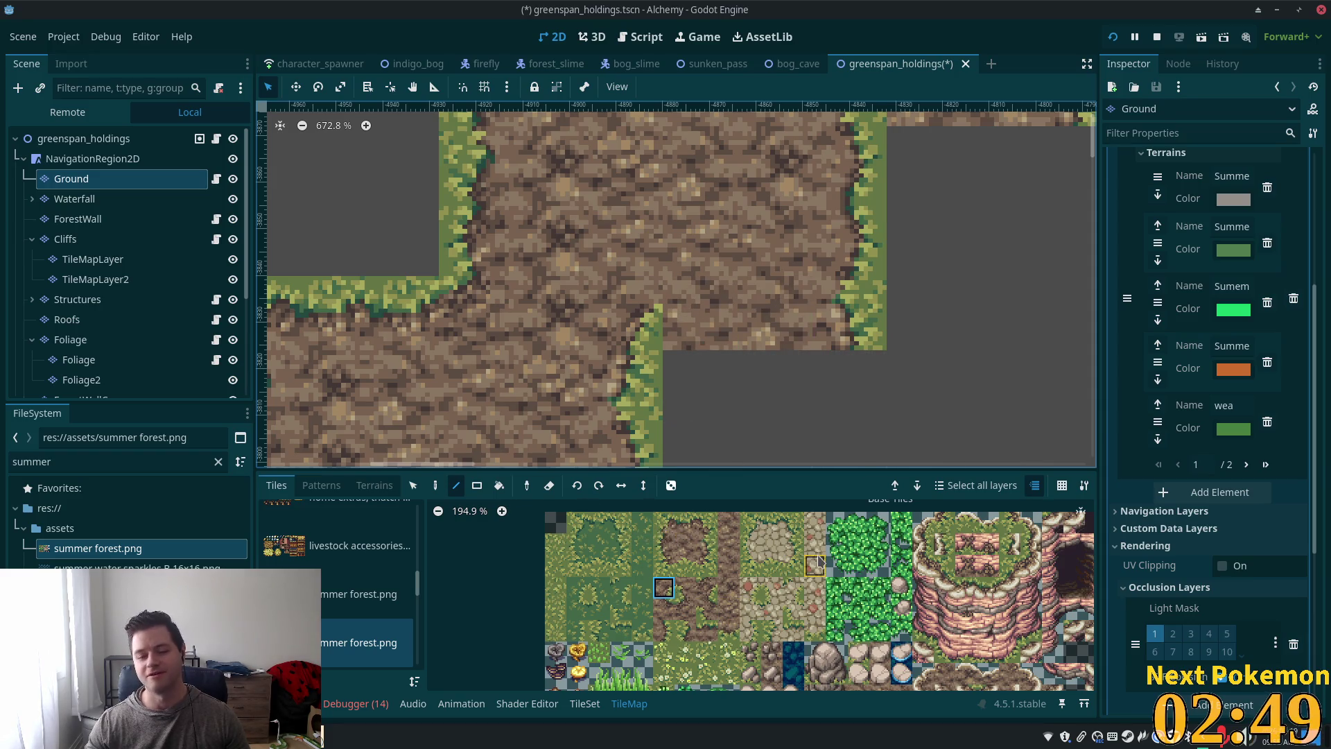
{"action": "left_click", "coordinate": [685, 565]}
{"action": "left_click", "coordinate": [715, 330]}
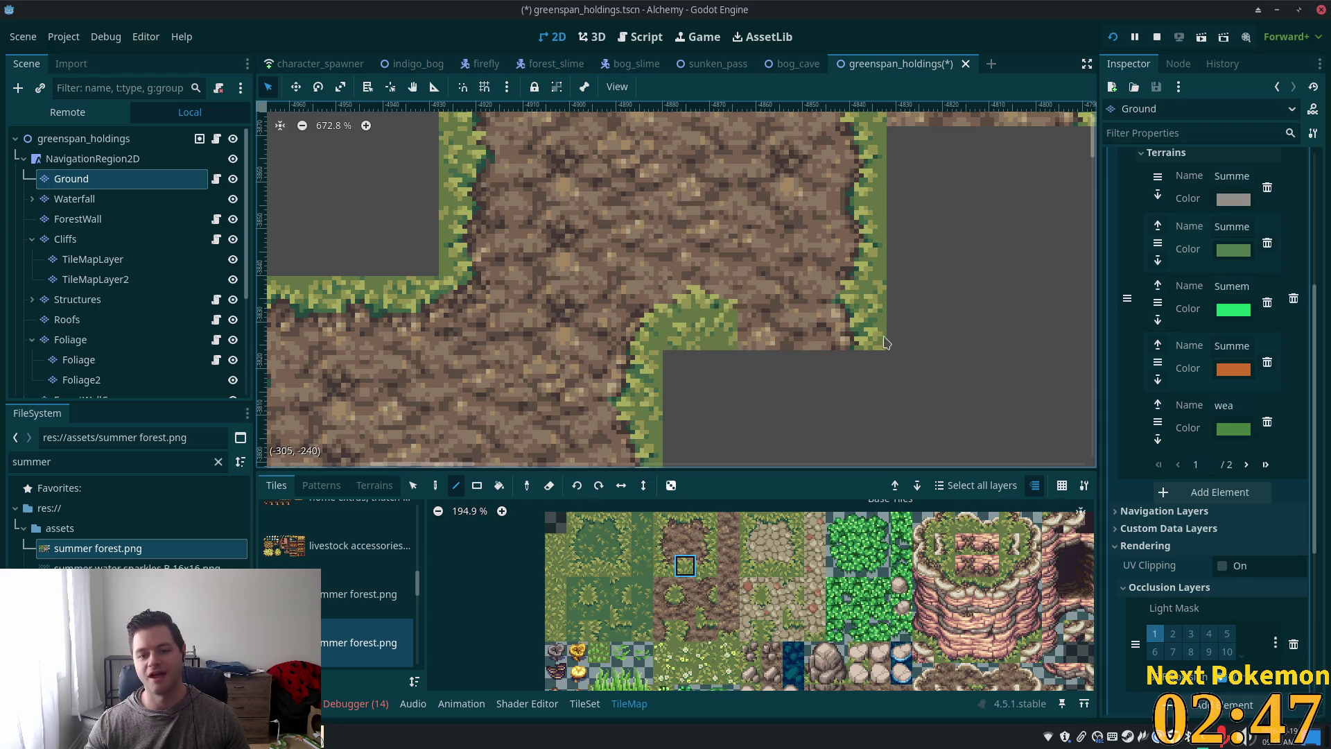
{"action": "scroll", "coordinate": [847, 377], "scroll_direction": "up", "scroll_amount": 2}
{"action": "scroll", "coordinate": [846, 377], "scroll_direction": "right", "scroll_amount": 2}
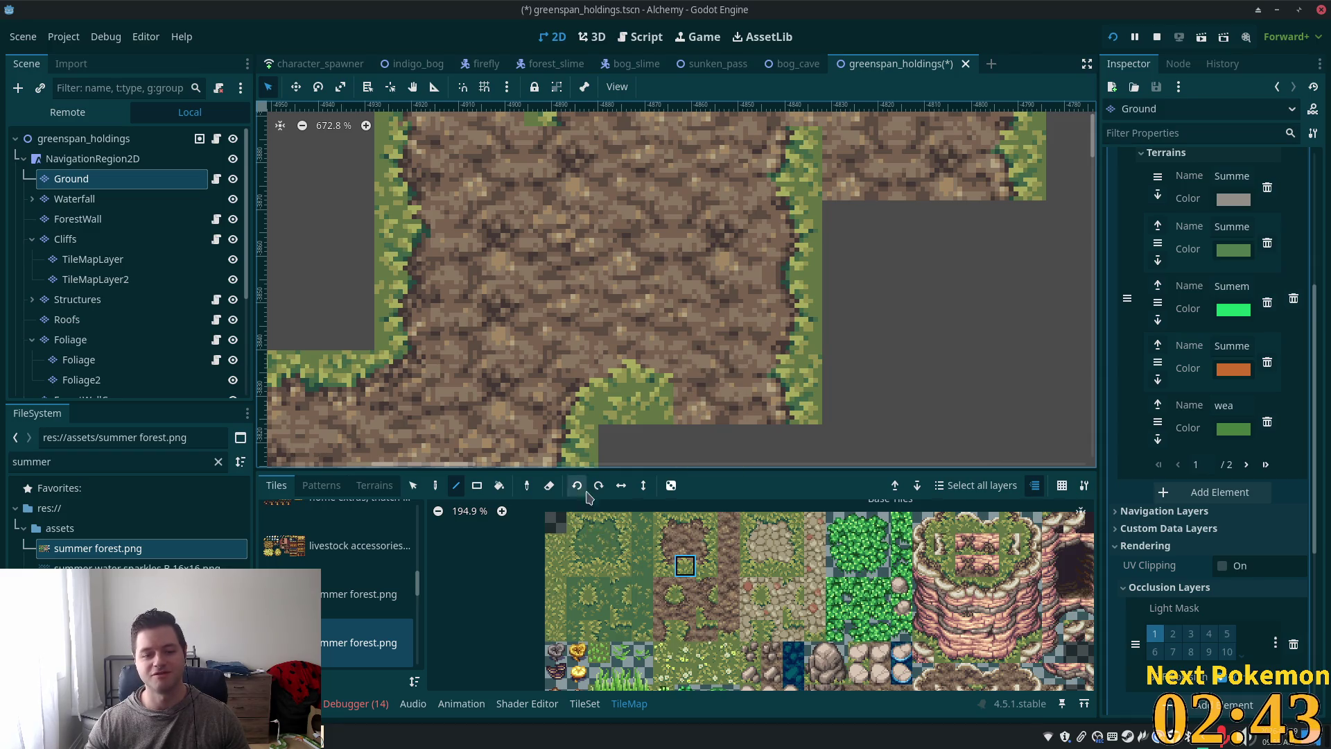
{"action": "left_click_drag", "start_coordinate": [690, 389], "coordinate": [808, 392]}
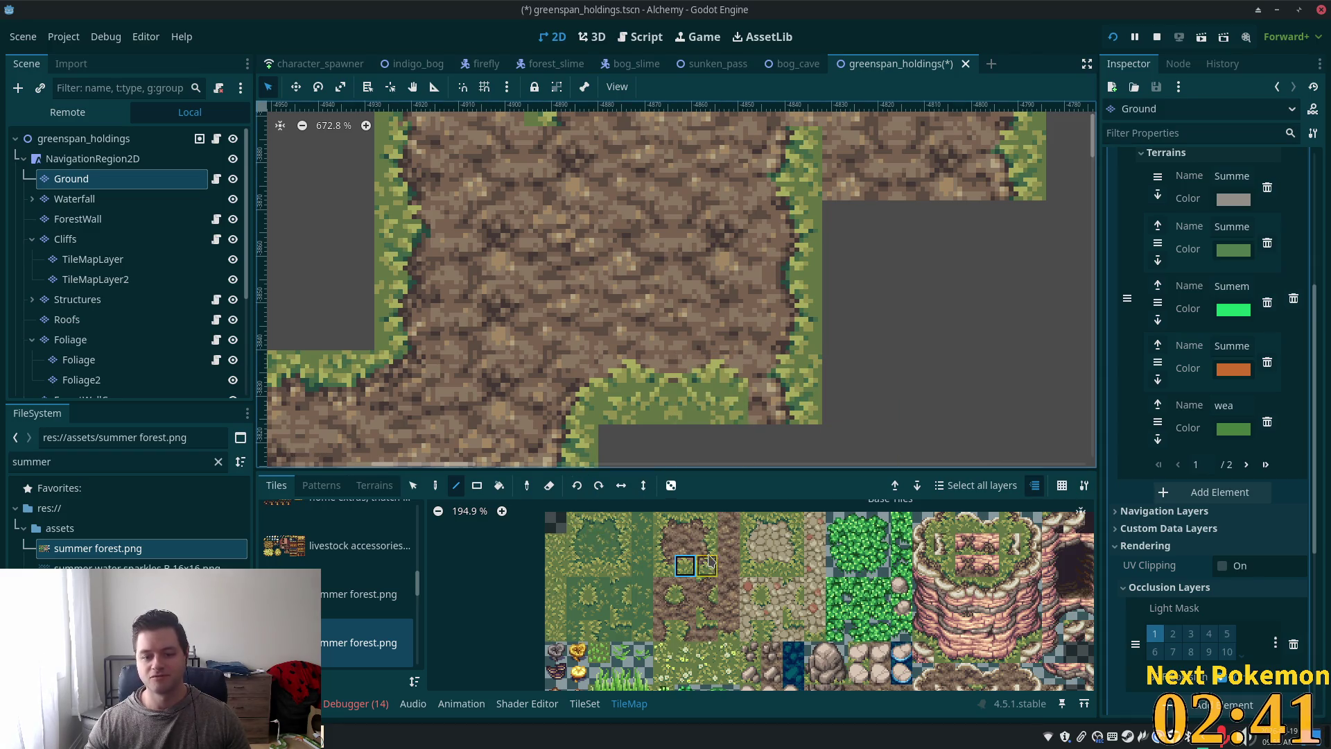
Step: Place grass-corner tiles in the bend's corner cells and pick further grass-edge tiles
{"action": "scroll", "coordinate": [889, 128], "scroll_direction": "up", "scroll_amount": 5}
{"action": "scroll", "coordinate": [890, 129], "scroll_direction": "right", "scroll_amount": 3}
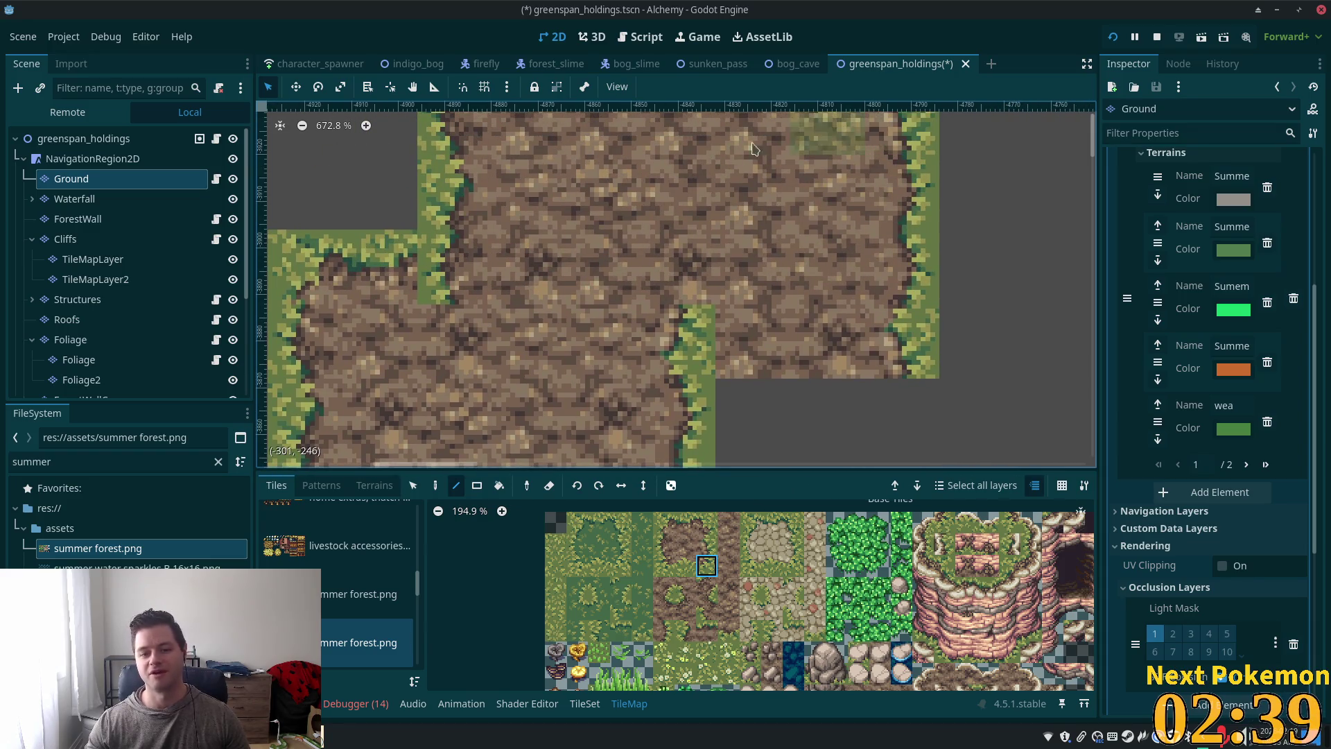
{"action": "scroll", "coordinate": [762, 280], "scroll_direction": "down", "scroll_amount": 1}
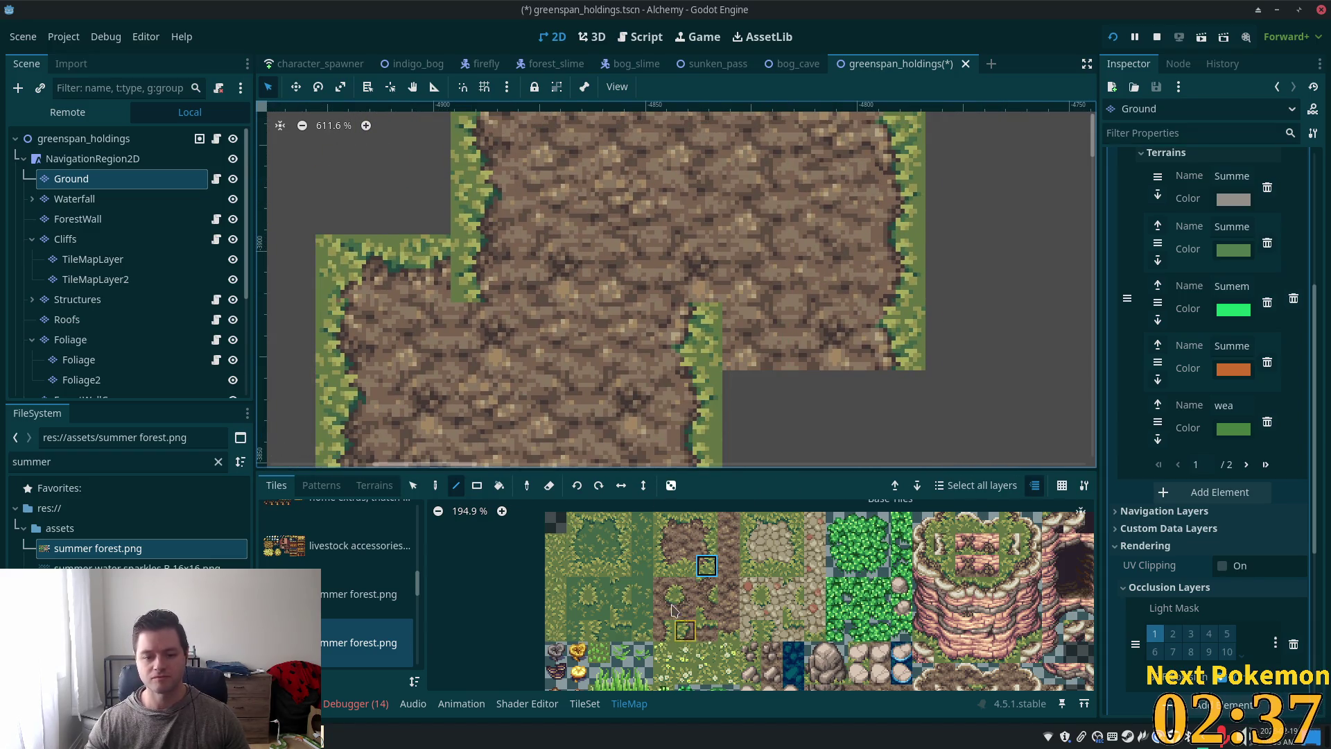
{"action": "left_click", "coordinate": [690, 336]}
{"action": "left_click", "coordinate": [685, 565]}
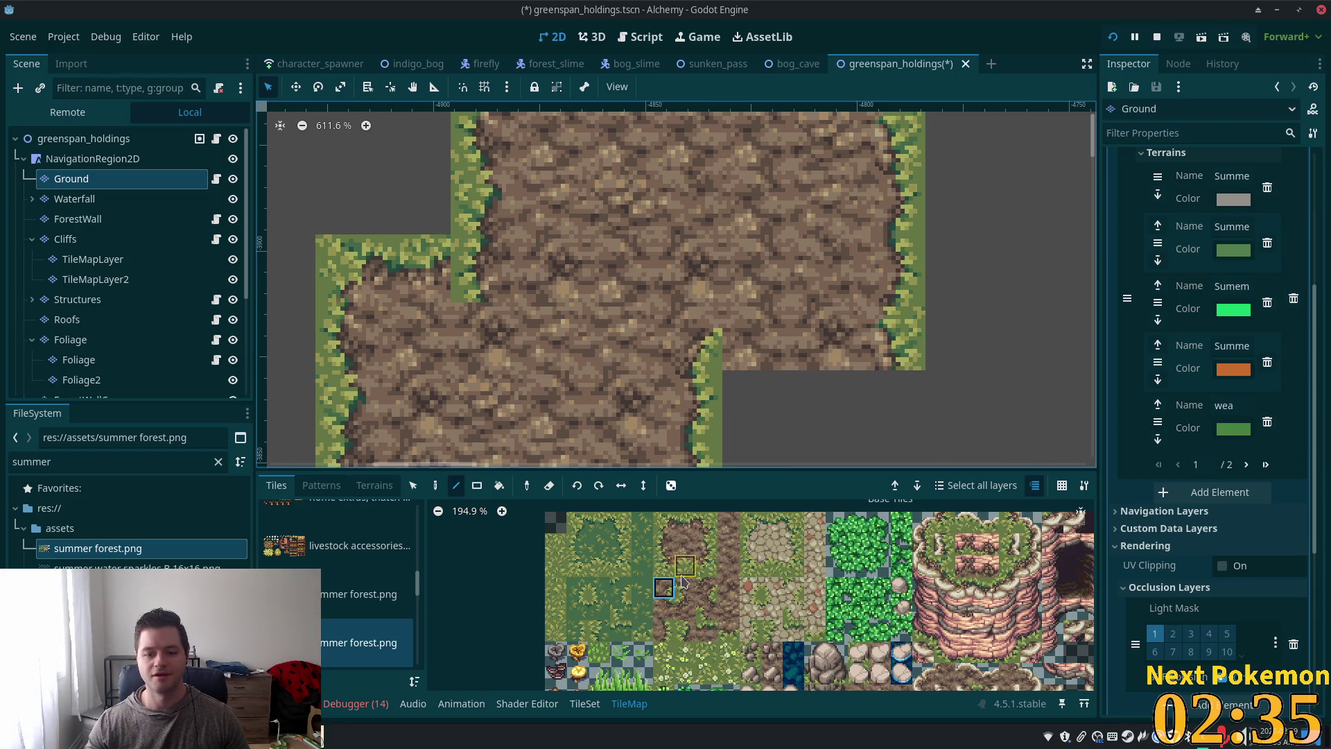
{"action": "left_click", "coordinate": [775, 356]}
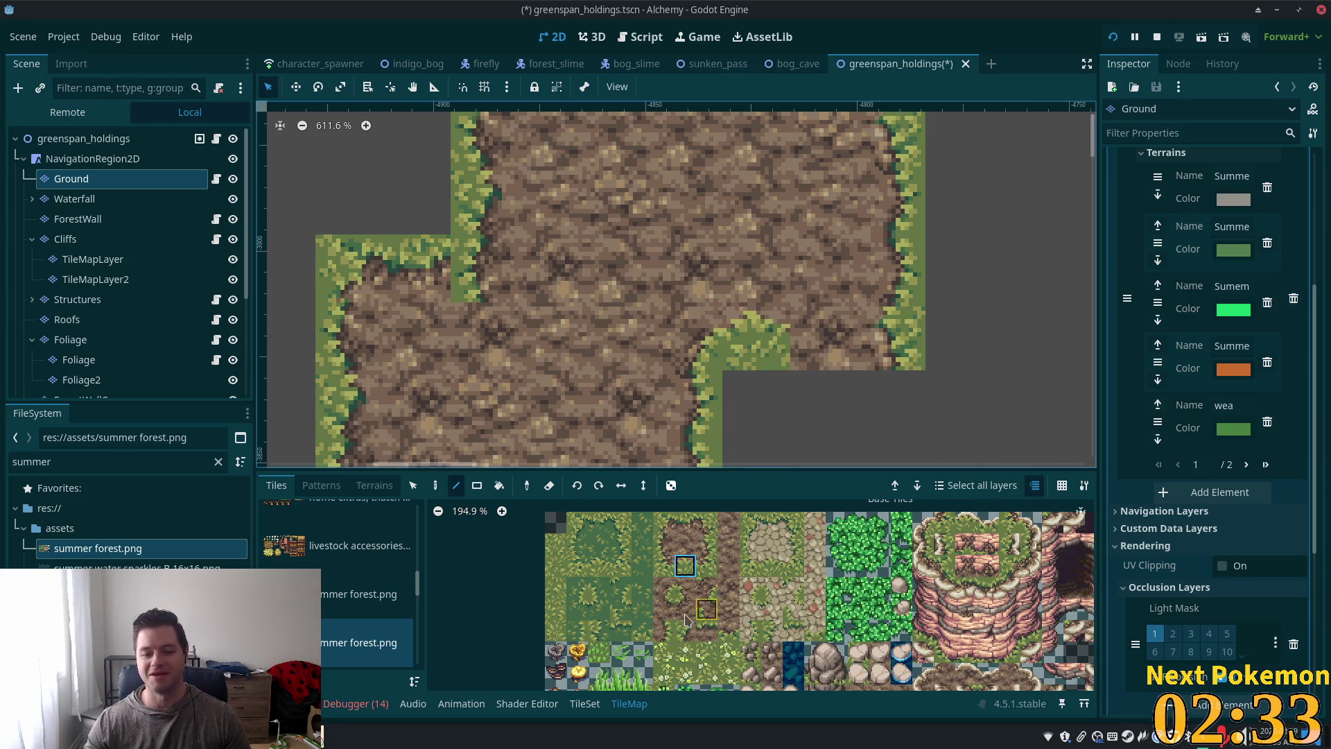
{"action": "left_click", "coordinate": [728, 633]}
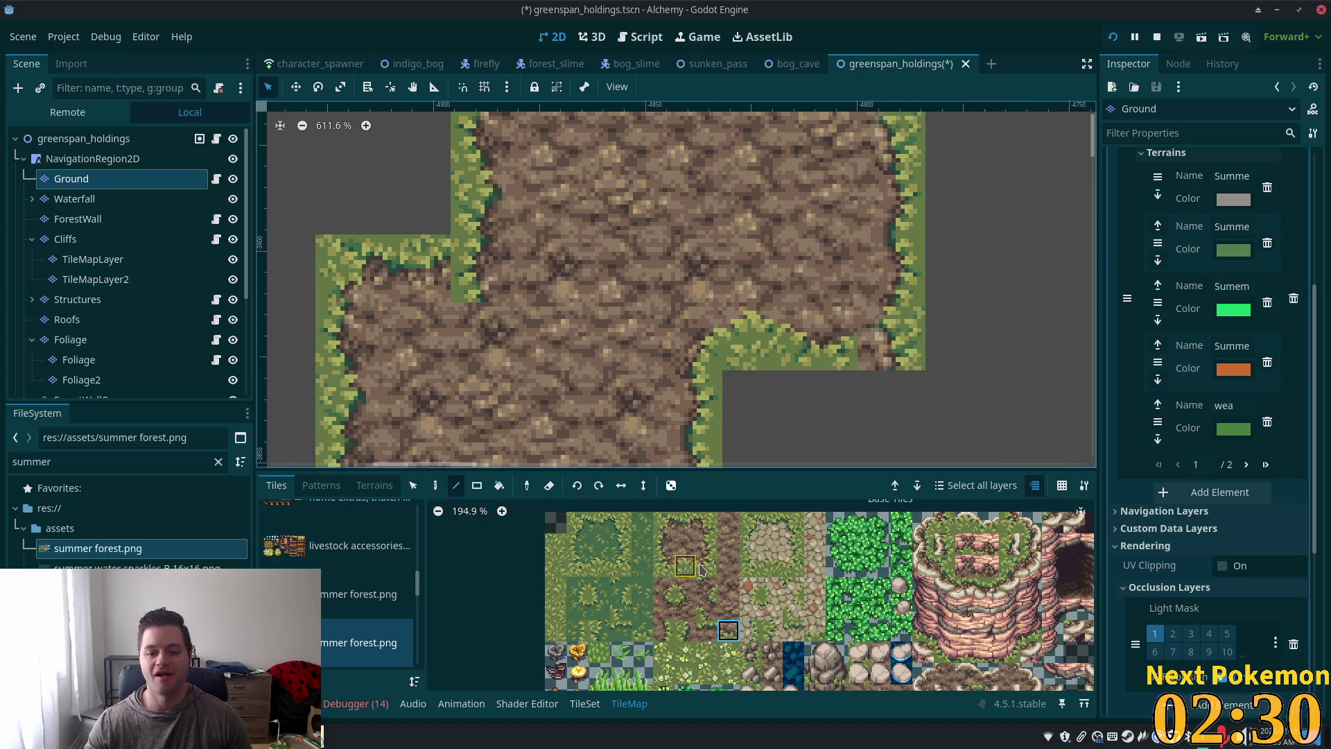
{"action": "left_click", "coordinate": [706, 565]}
{"action": "scroll", "coordinate": [779, 330], "scroll_direction": "down", "scroll_amount": 4}
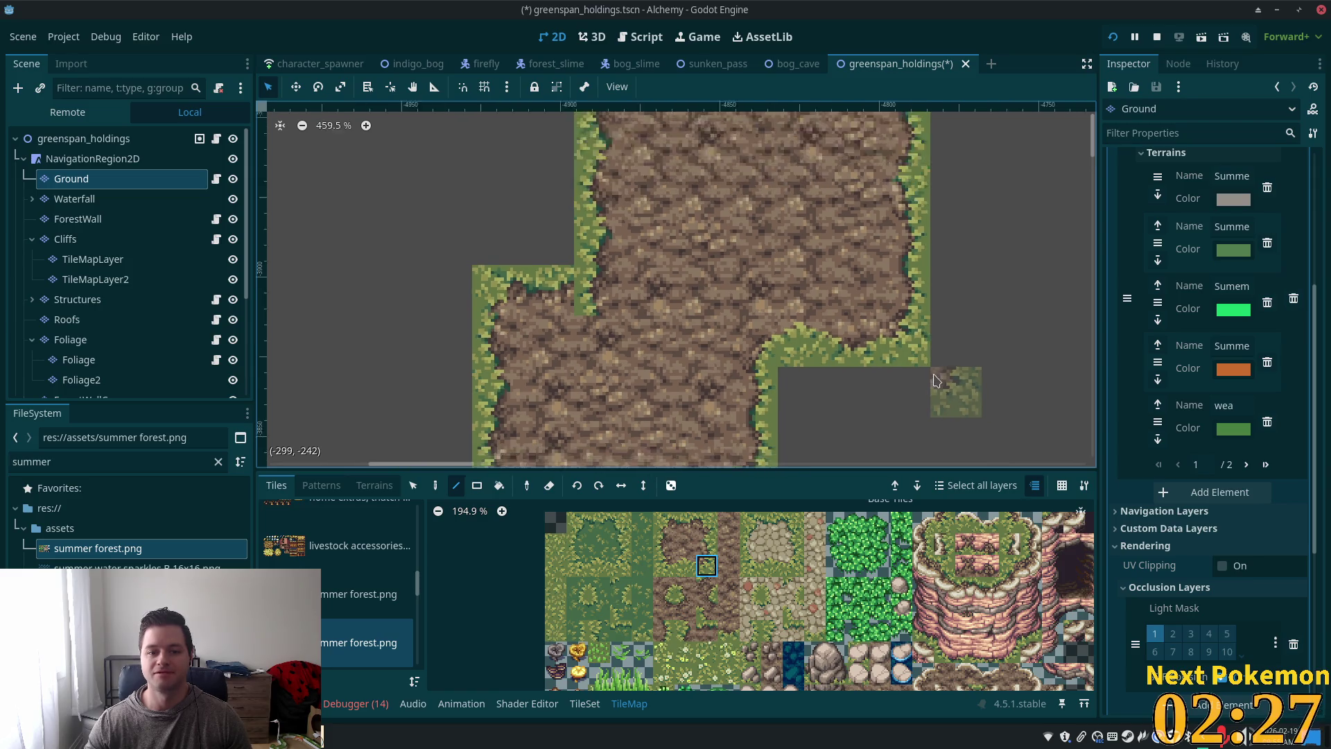
{"action": "scroll", "coordinate": [779, 331], "scroll_direction": "up", "scroll_amount": 2}
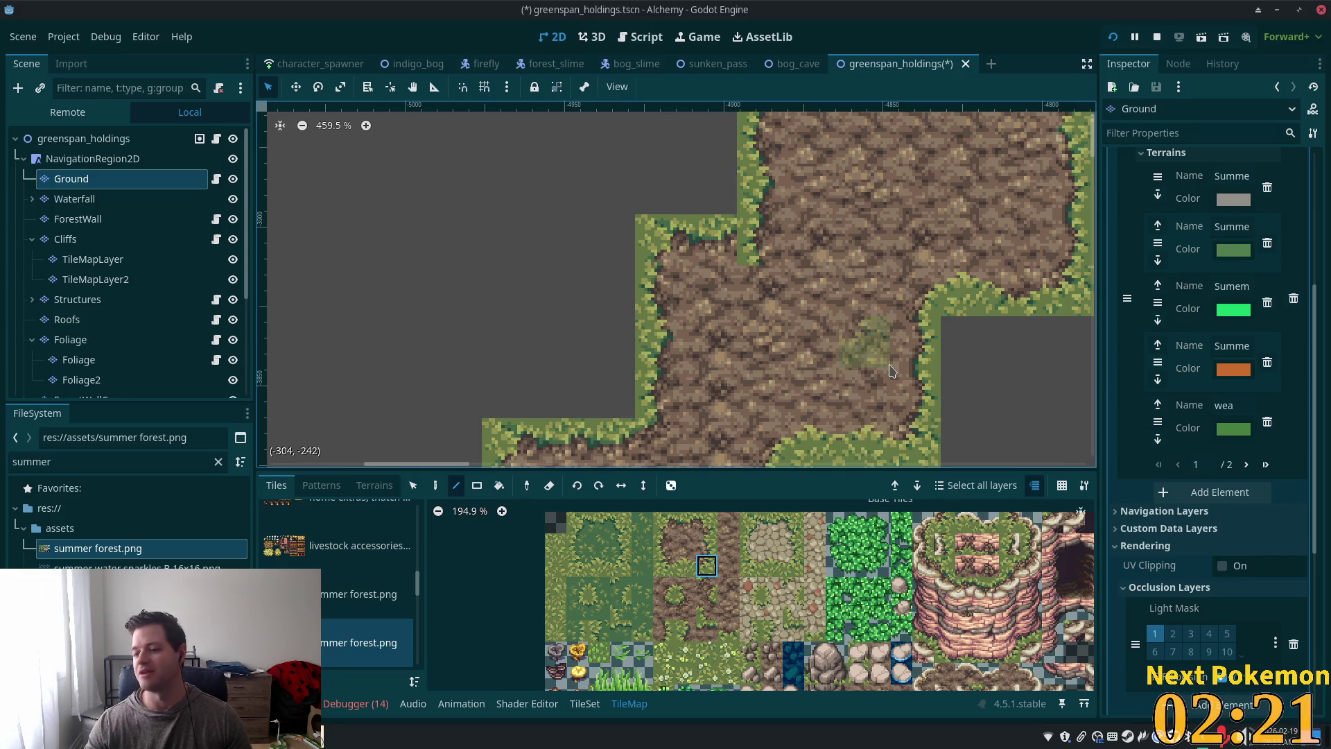
{"action": "scroll", "coordinate": [850, 398], "scroll_direction": "up", "scroll_amount": 2}
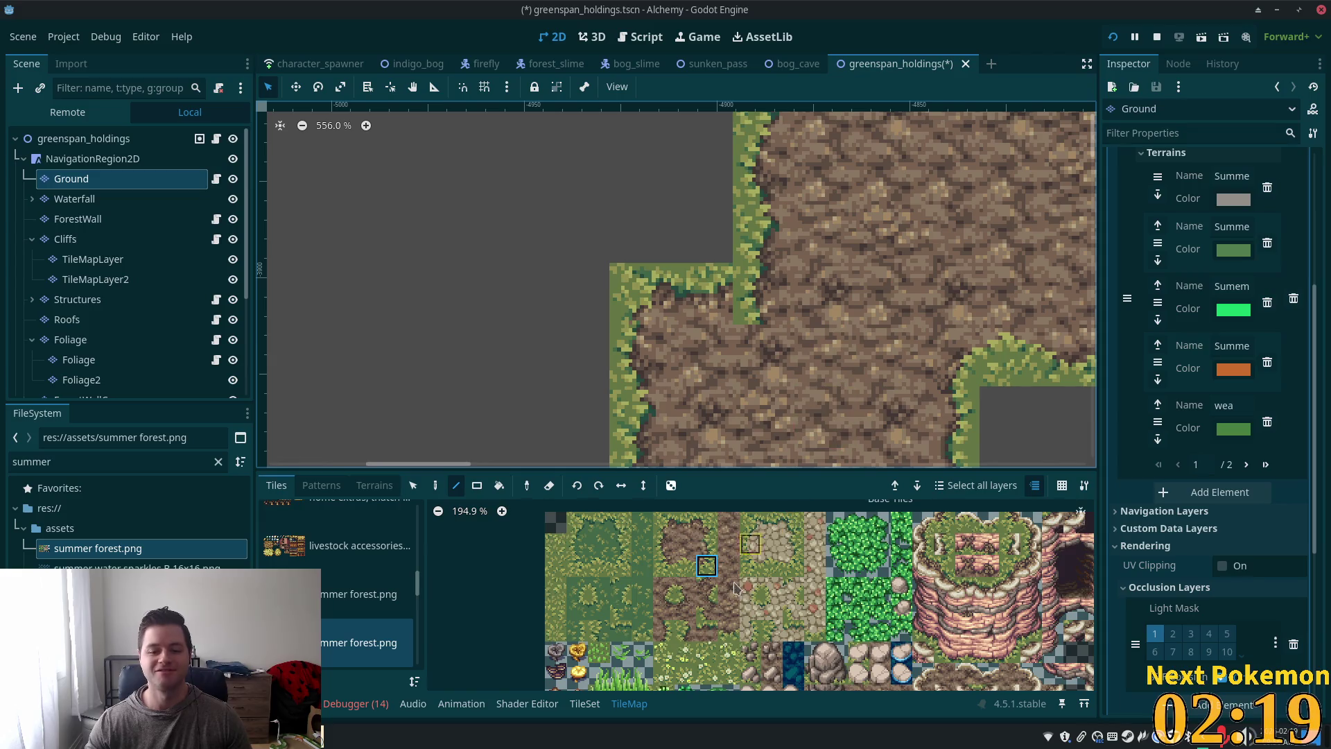
{"action": "left_click", "coordinate": [677, 599]}
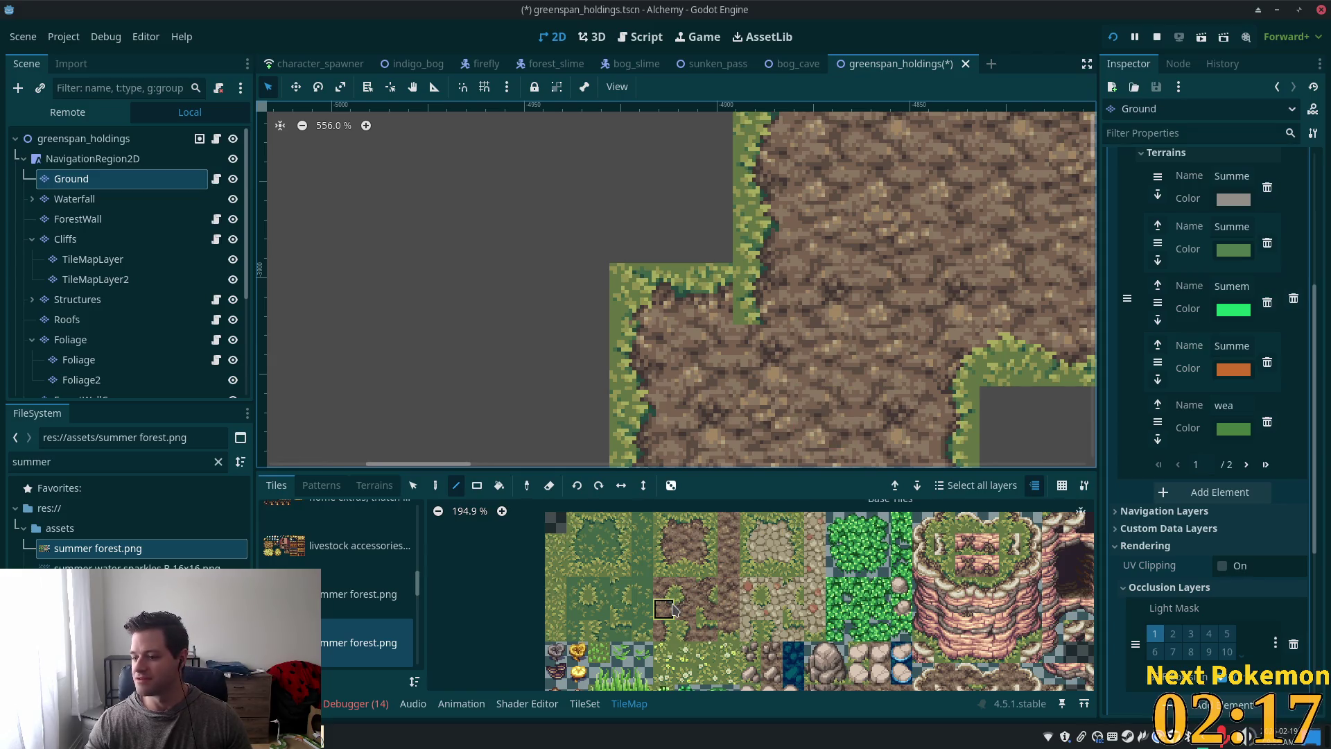
{"action": "left_click", "coordinate": [686, 611]}
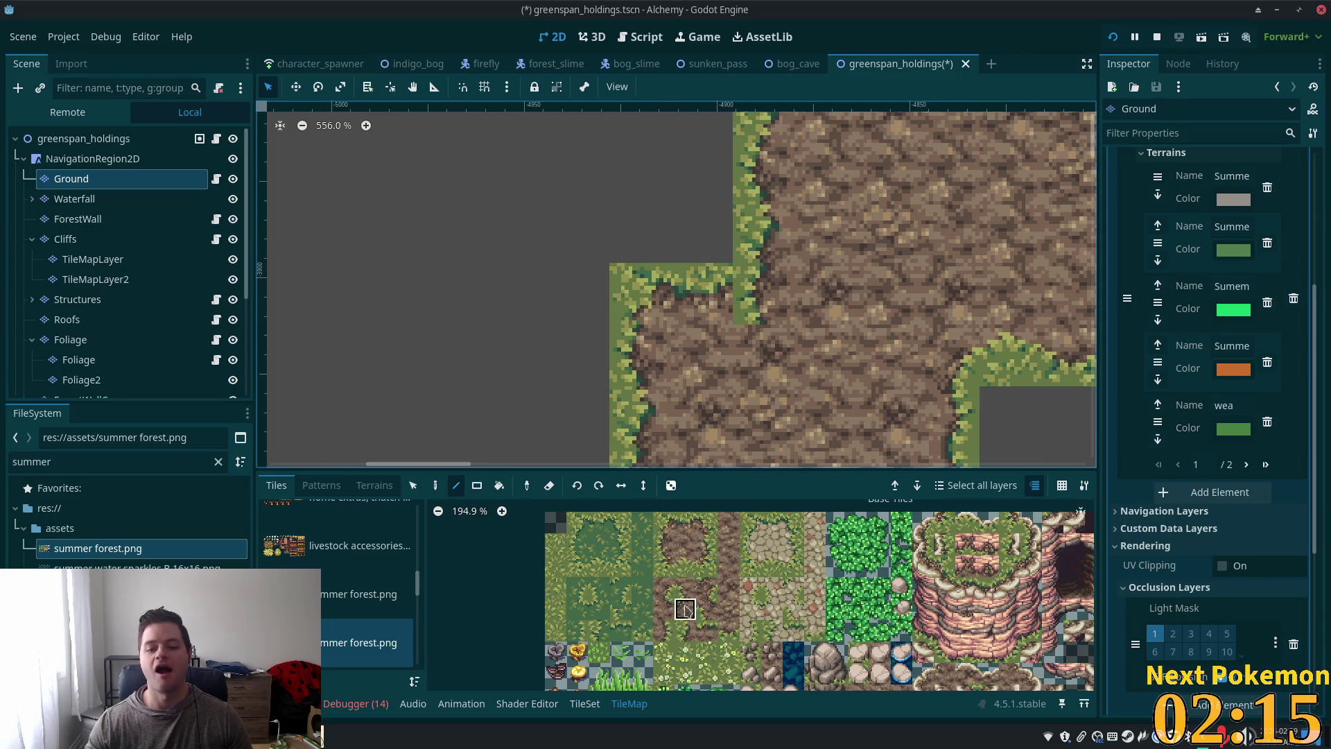
{"action": "scroll", "coordinate": [762, 316], "scroll_direction": "down", "scroll_amount": 5}
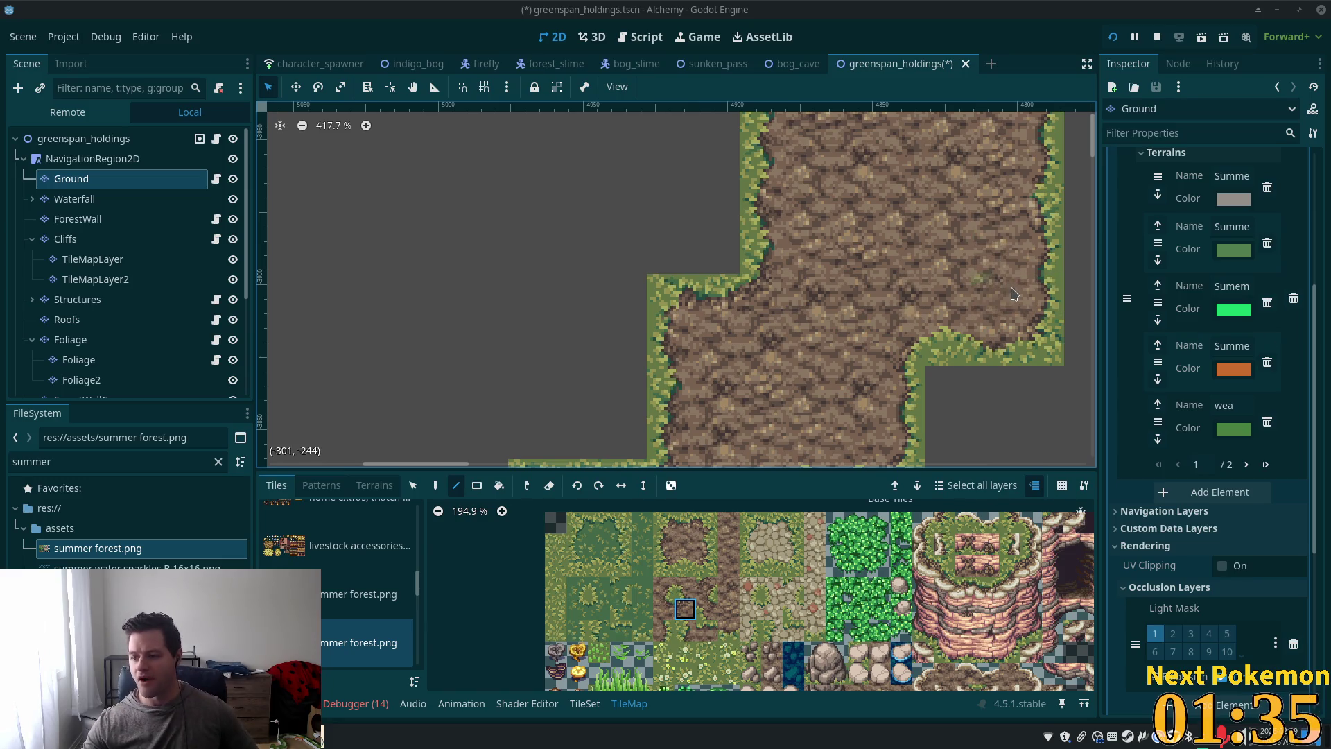
Step: Paint a grass corner and an adjoining grass-edge tile at the path's upper edge
{"action": "scroll", "coordinate": [953, 312], "scroll_direction": "down", "scroll_amount": 5}
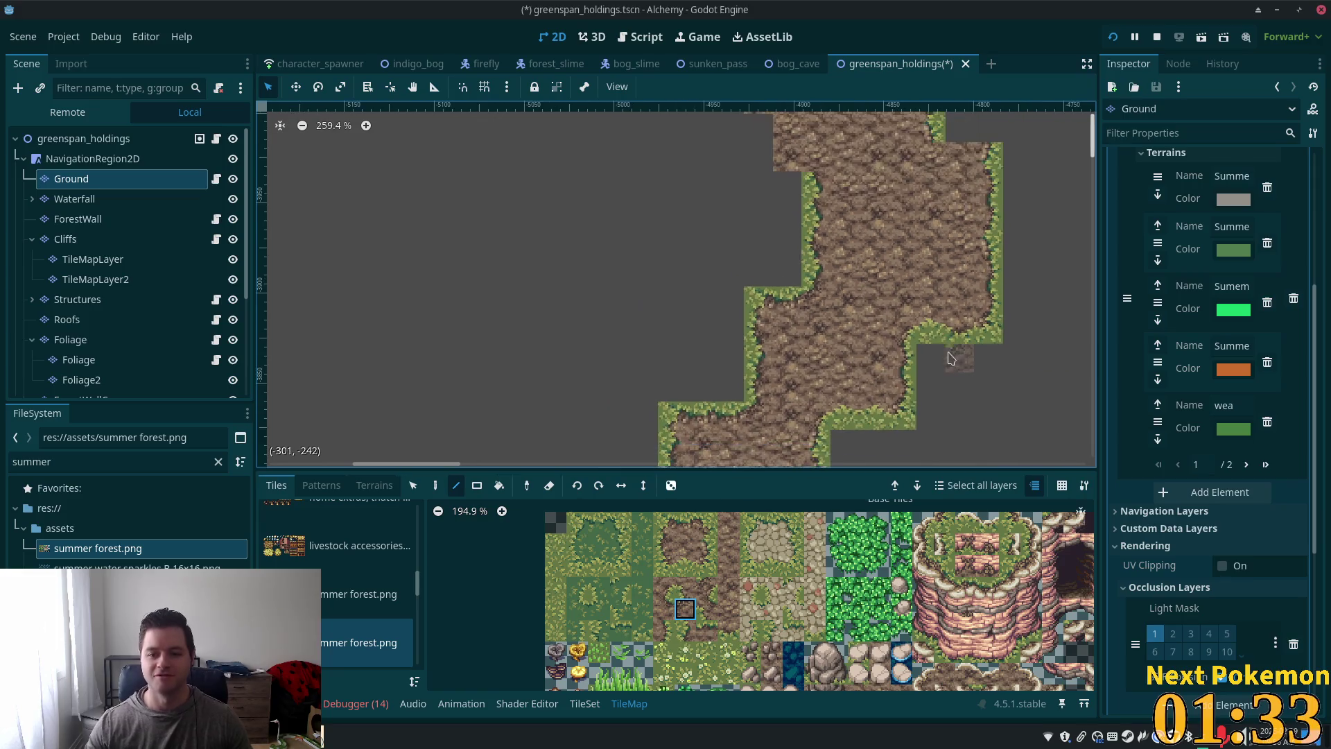
{"action": "scroll", "coordinate": [952, 312], "scroll_direction": "up", "scroll_amount": 8}
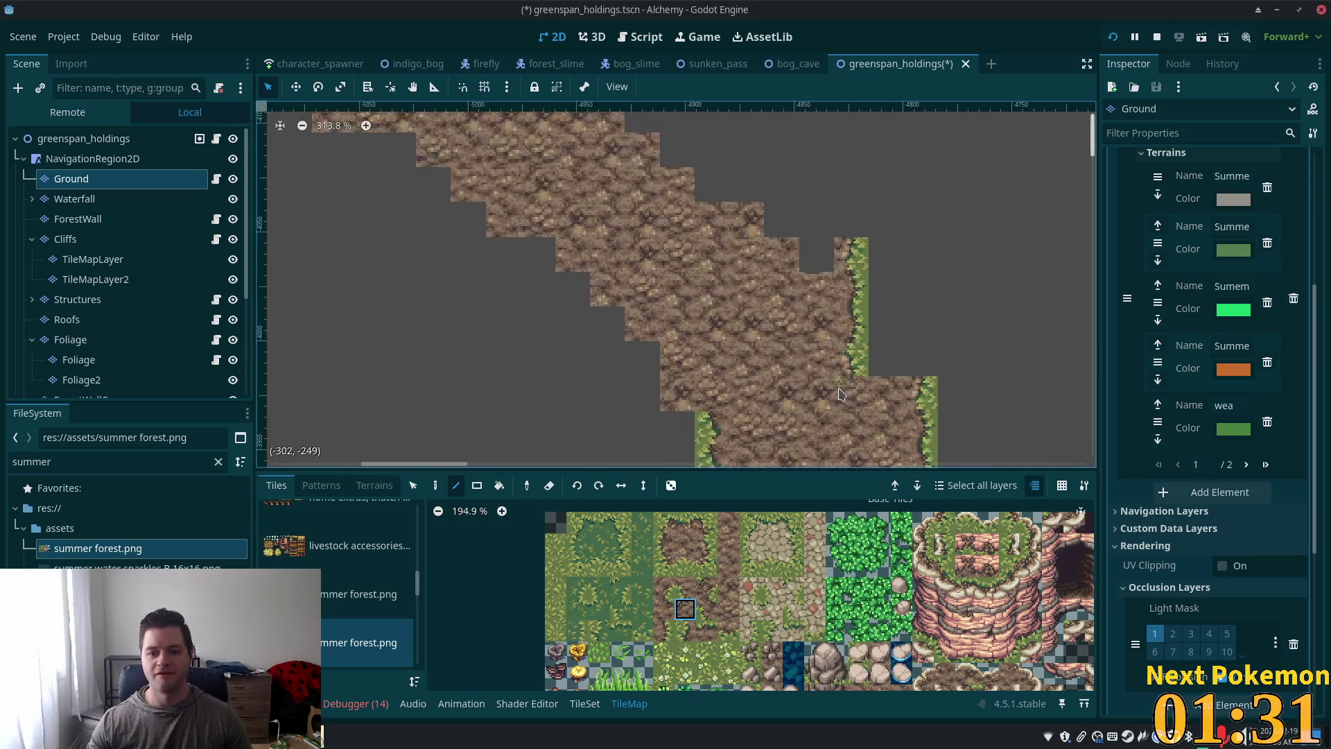
{"action": "left_click", "coordinate": [706, 522]}
{"action": "left_click", "coordinate": [852, 242]}
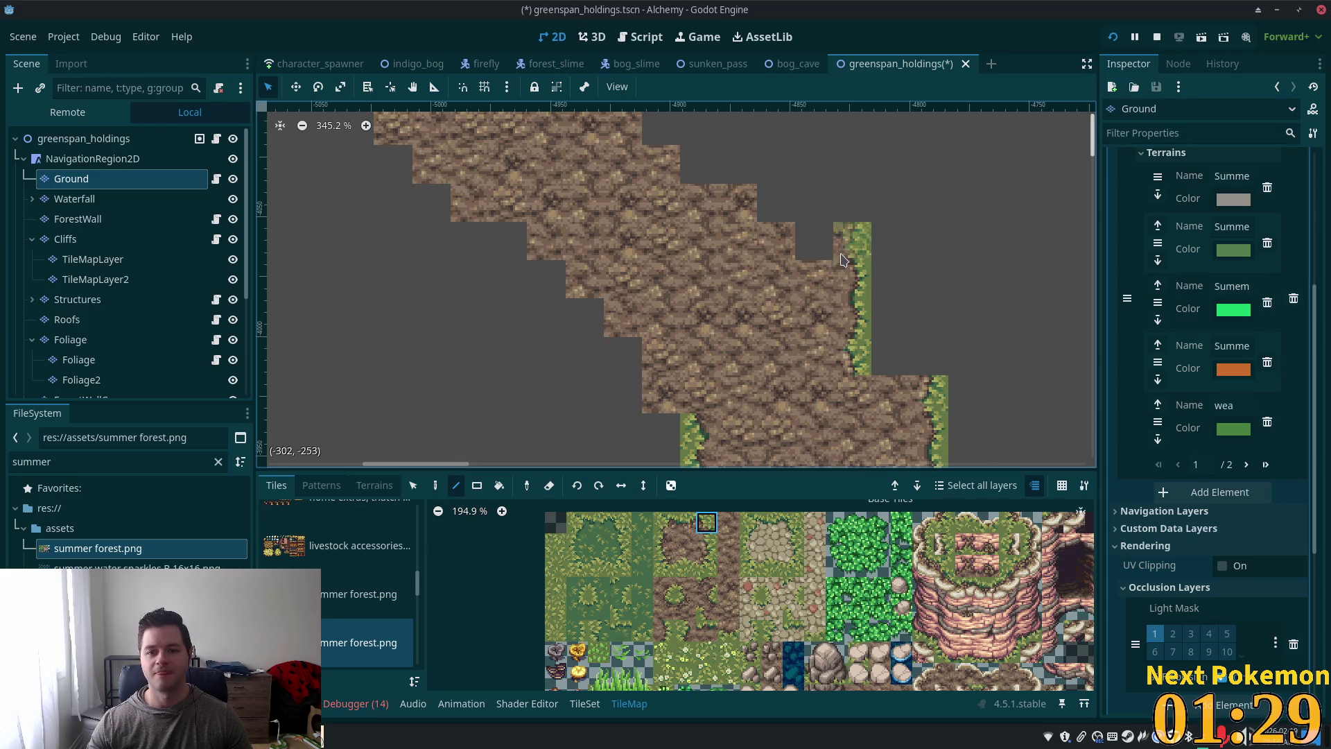
{"action": "left_click", "coordinate": [685, 522]}
{"action": "left_click", "coordinate": [815, 241]}
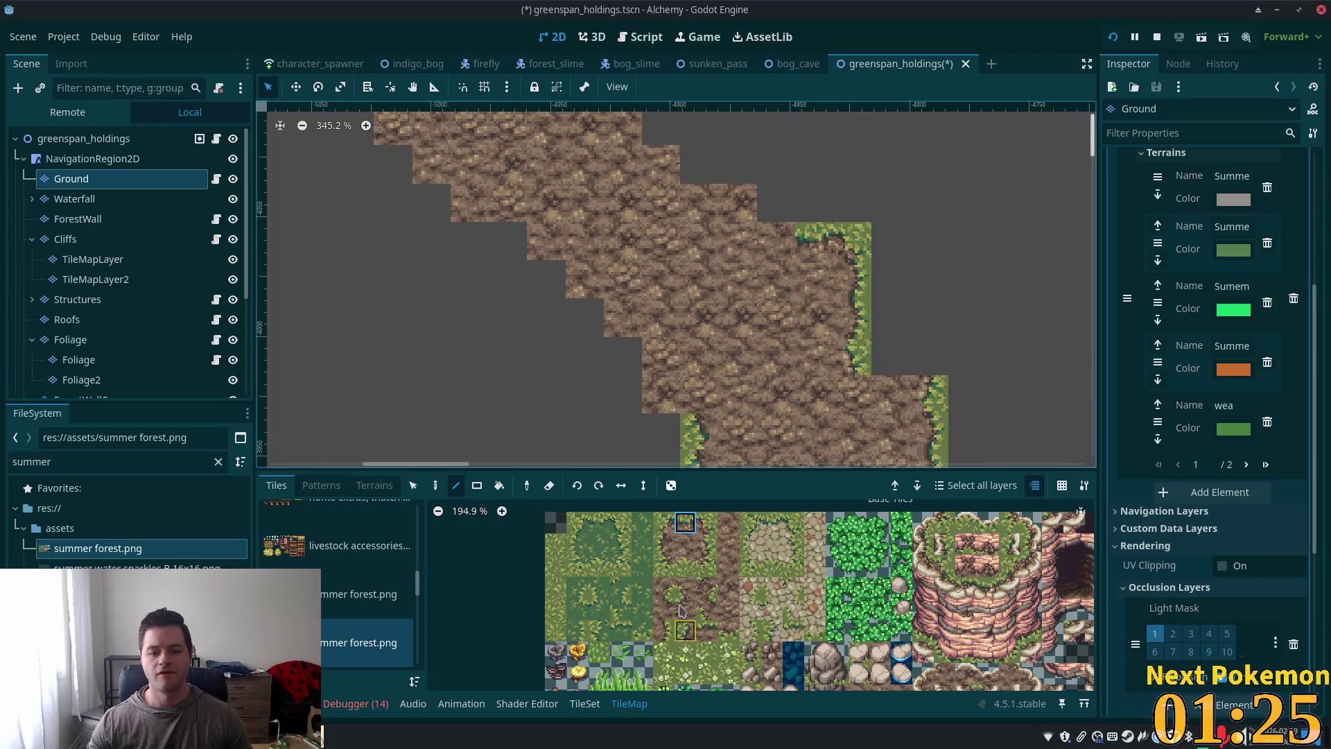
Step: Line the path's left diagonal with grass-edge tiles, including a column of left-edge grass
{"action": "left_click", "coordinate": [685, 588]}
{"action": "left_click", "coordinate": [701, 399]}
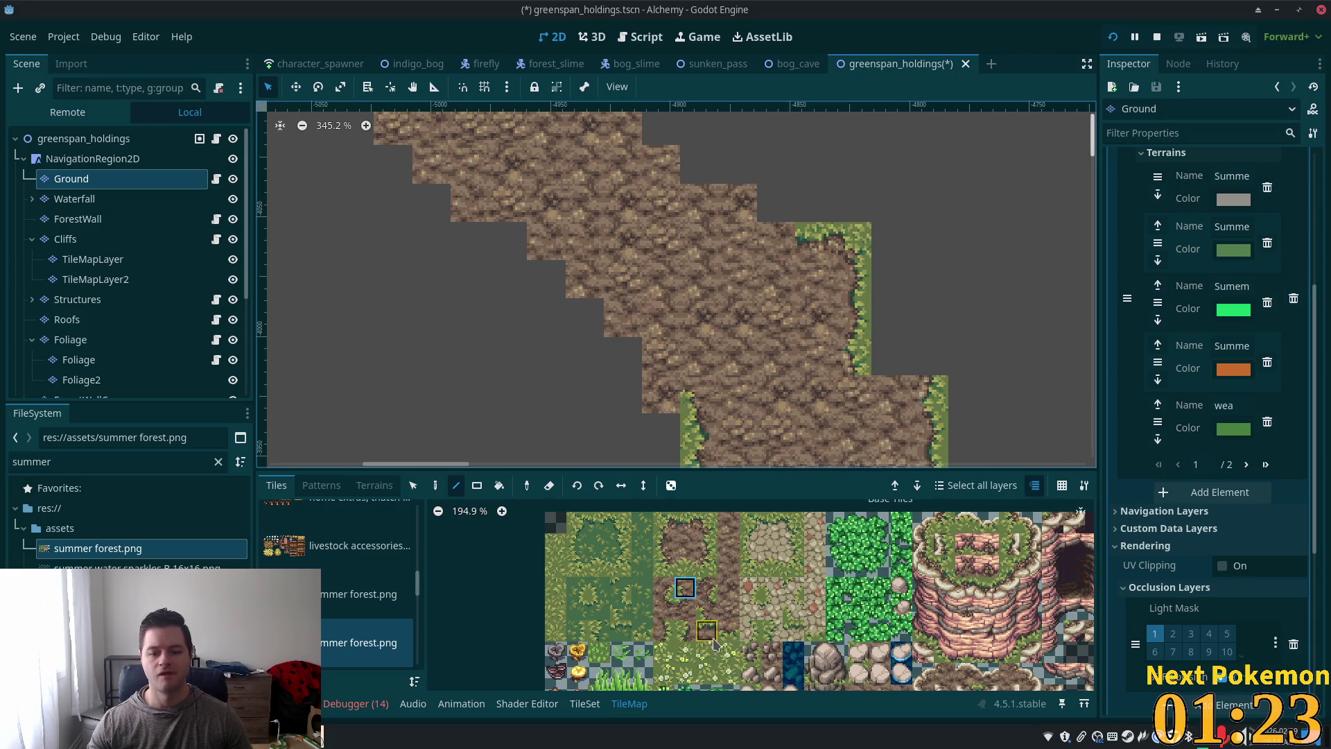
{"action": "left_click", "coordinate": [661, 402]}
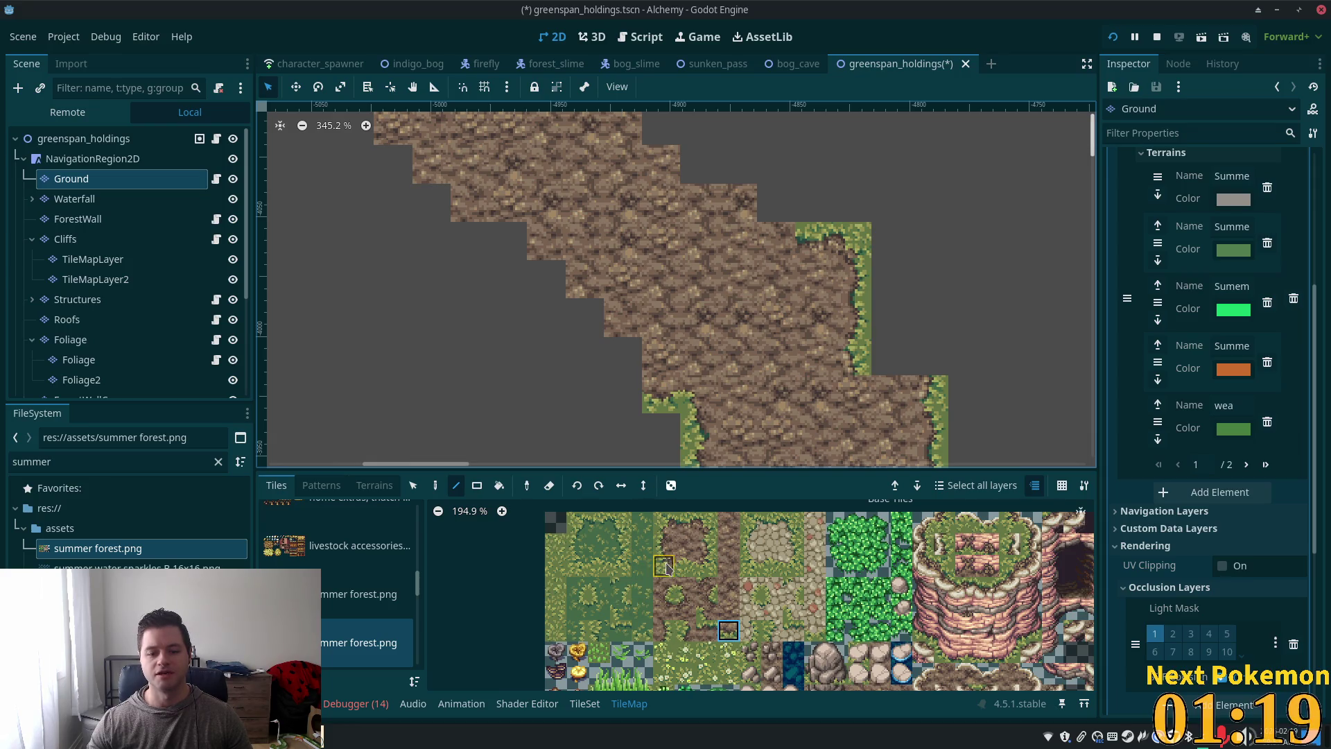
{"action": "left_click", "coordinate": [664, 565]}
{"action": "left_click", "coordinate": [662, 394]}
{"action": "left_click", "coordinate": [664, 544]}
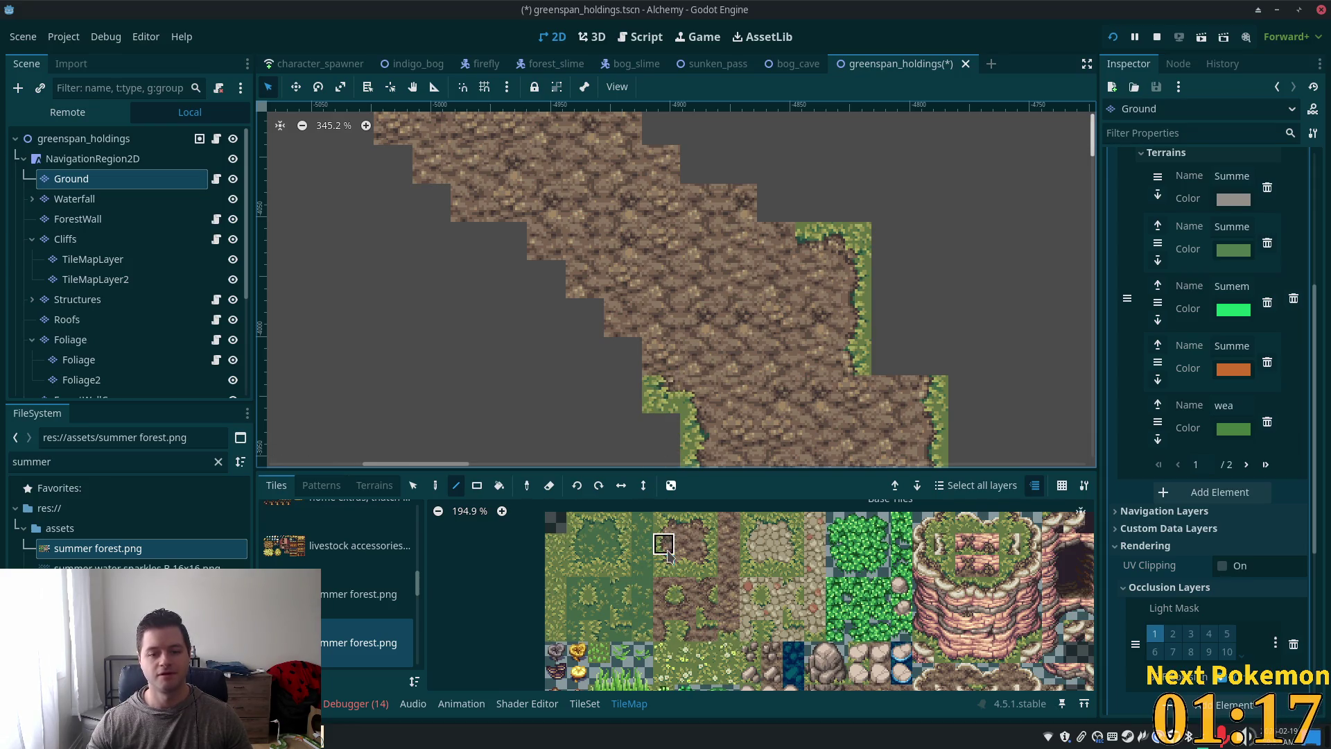
{"action": "left_click_drag", "start_coordinate": [661, 393], "coordinate": [662, 356]}
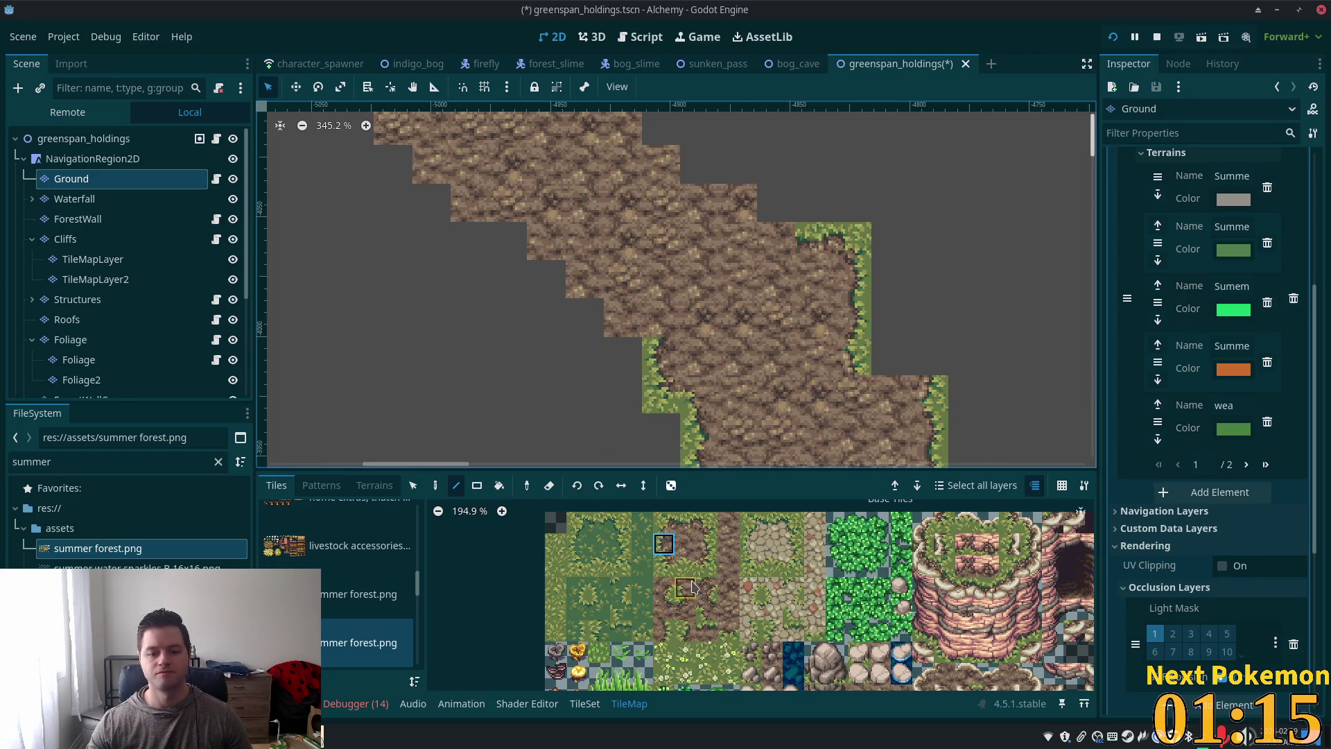
{"action": "left_click", "coordinate": [685, 588]}
{"action": "left_click", "coordinate": [661, 318]}
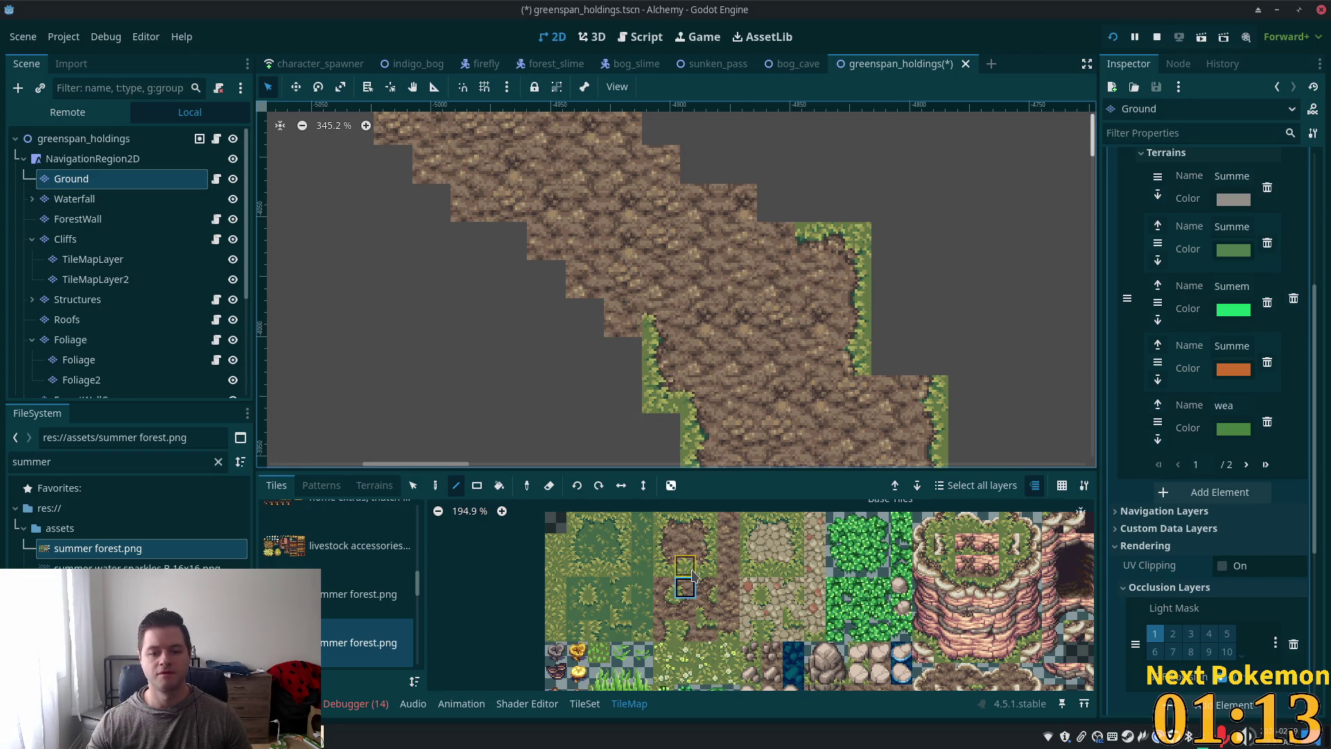
{"action": "left_click", "coordinate": [685, 565]}
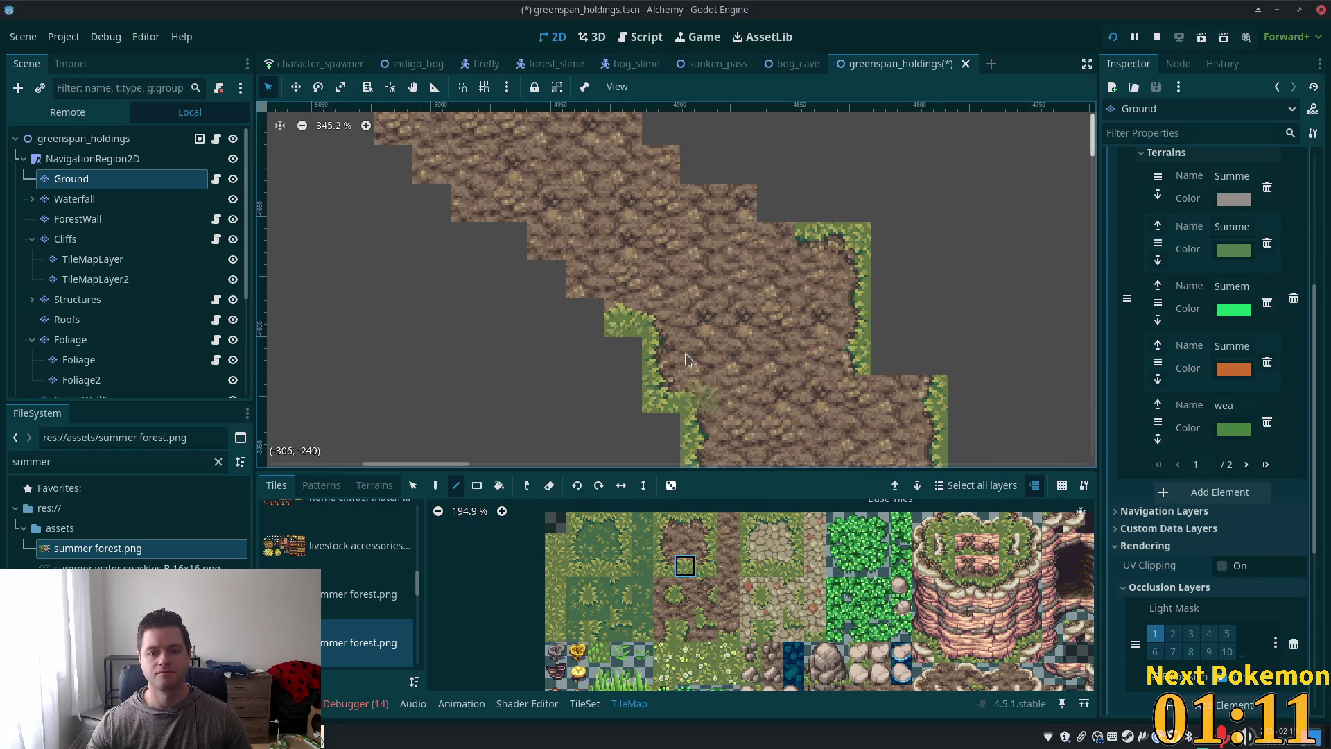
{"action": "scroll", "coordinate": [622, 373], "scroll_direction": "down", "scroll_amount": 3}
{"action": "scroll", "coordinate": [623, 372], "scroll_direction": "down", "scroll_amount": 12}
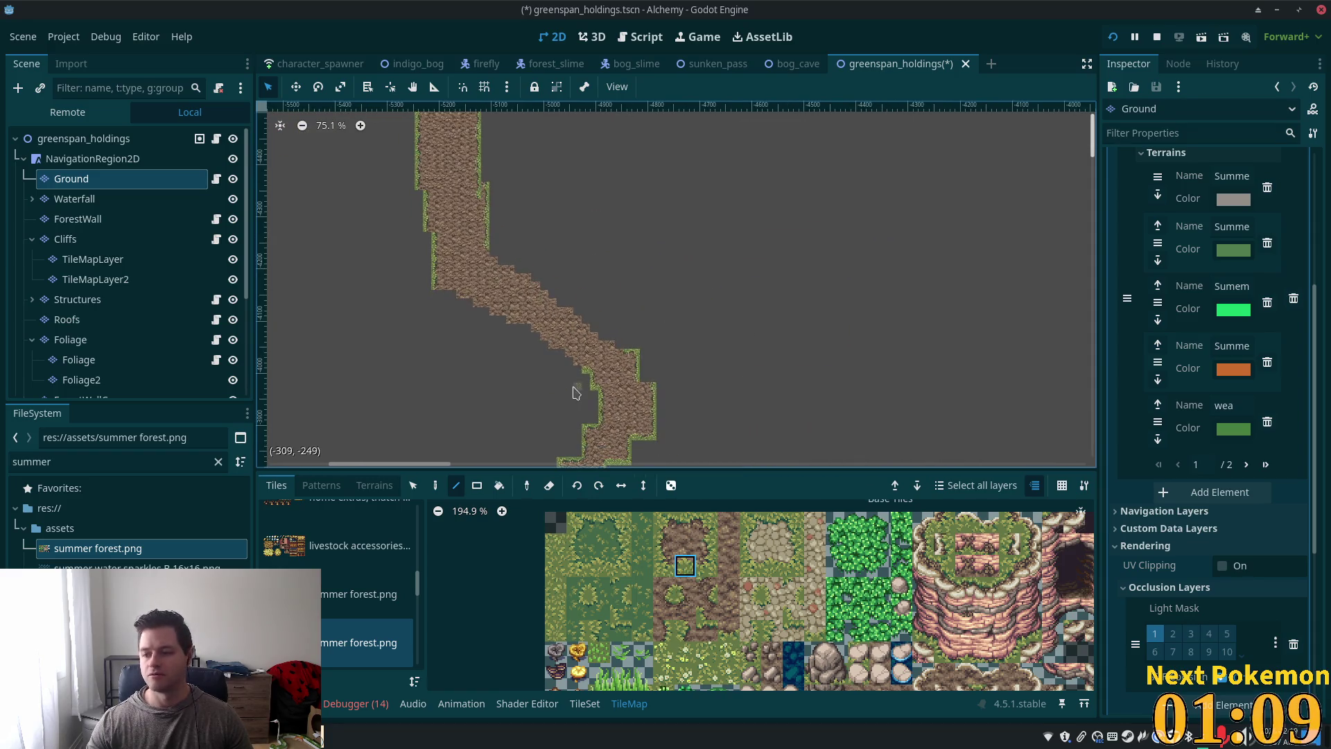
{"action": "scroll", "coordinate": [624, 182], "scroll_direction": "down", "scroll_amount": 4}
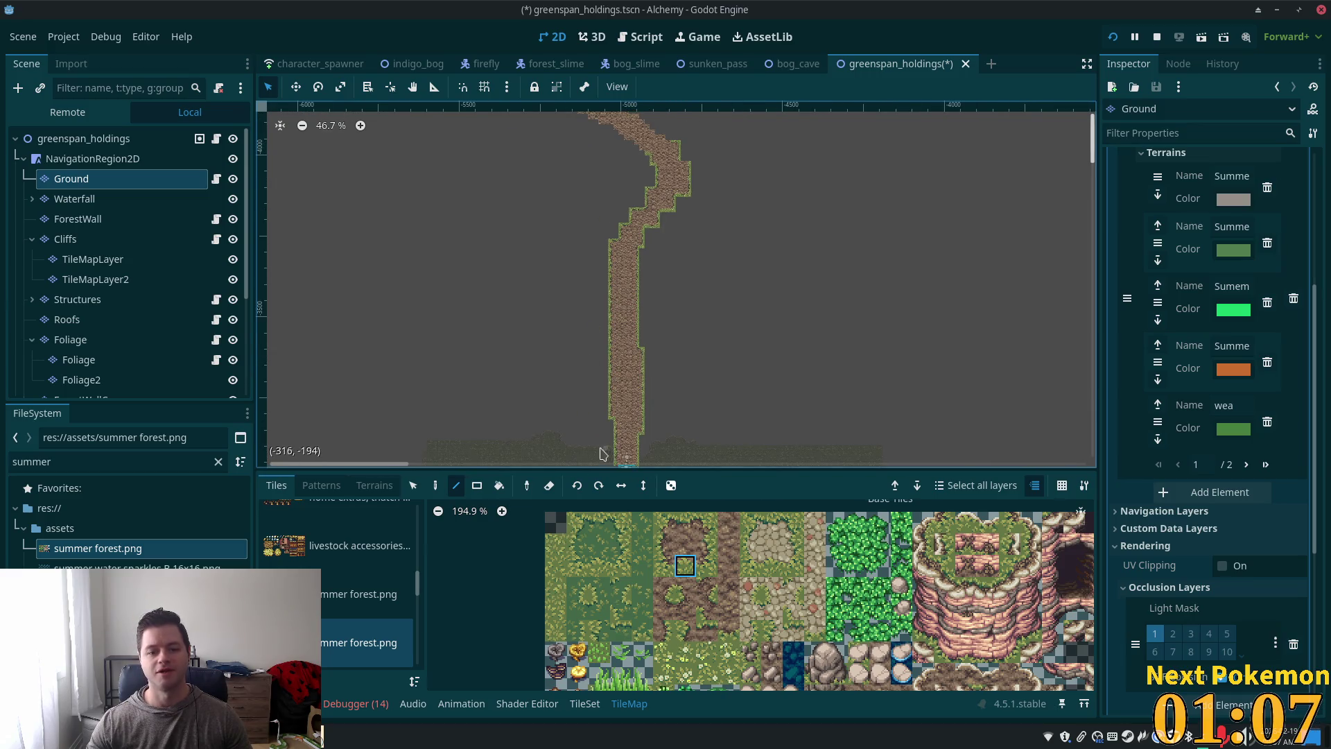
{"action": "left_click", "coordinate": [373, 485]}
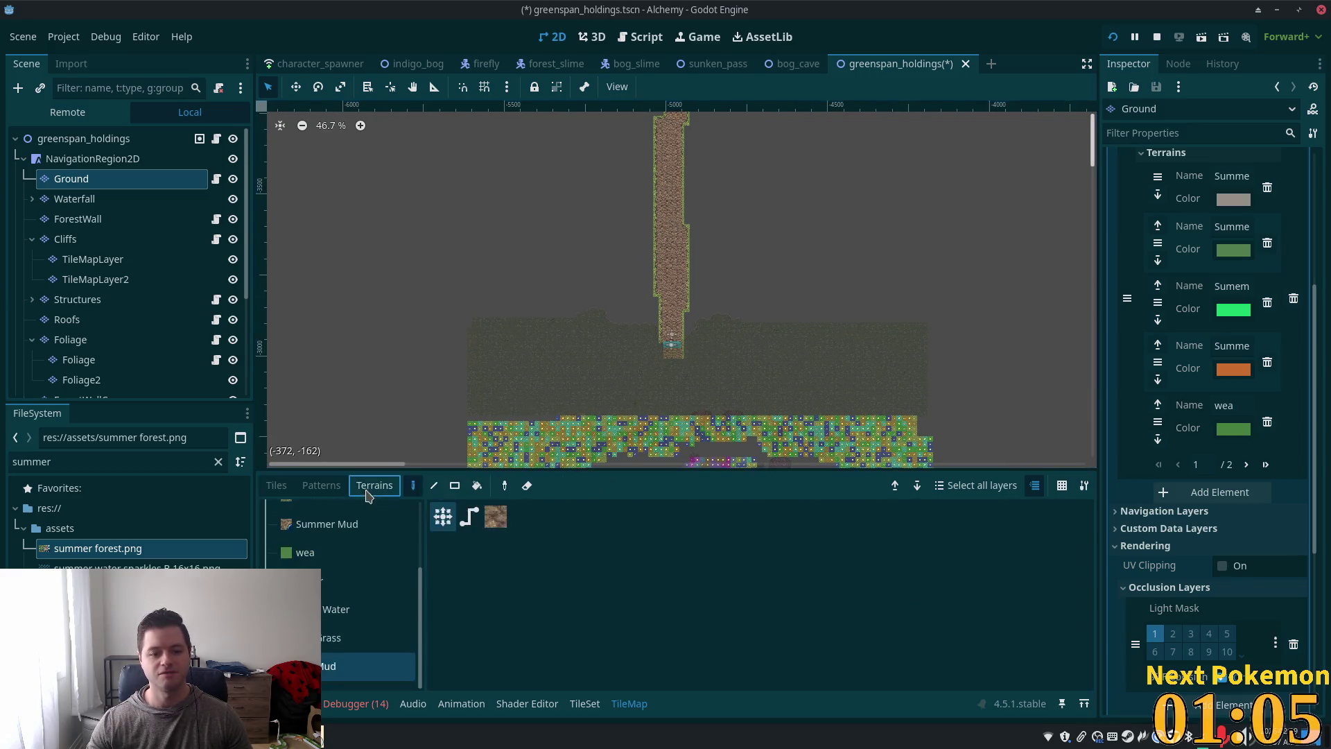
{"action": "left_click", "coordinate": [342, 647]}
{"action": "left_click", "coordinate": [455, 485]}
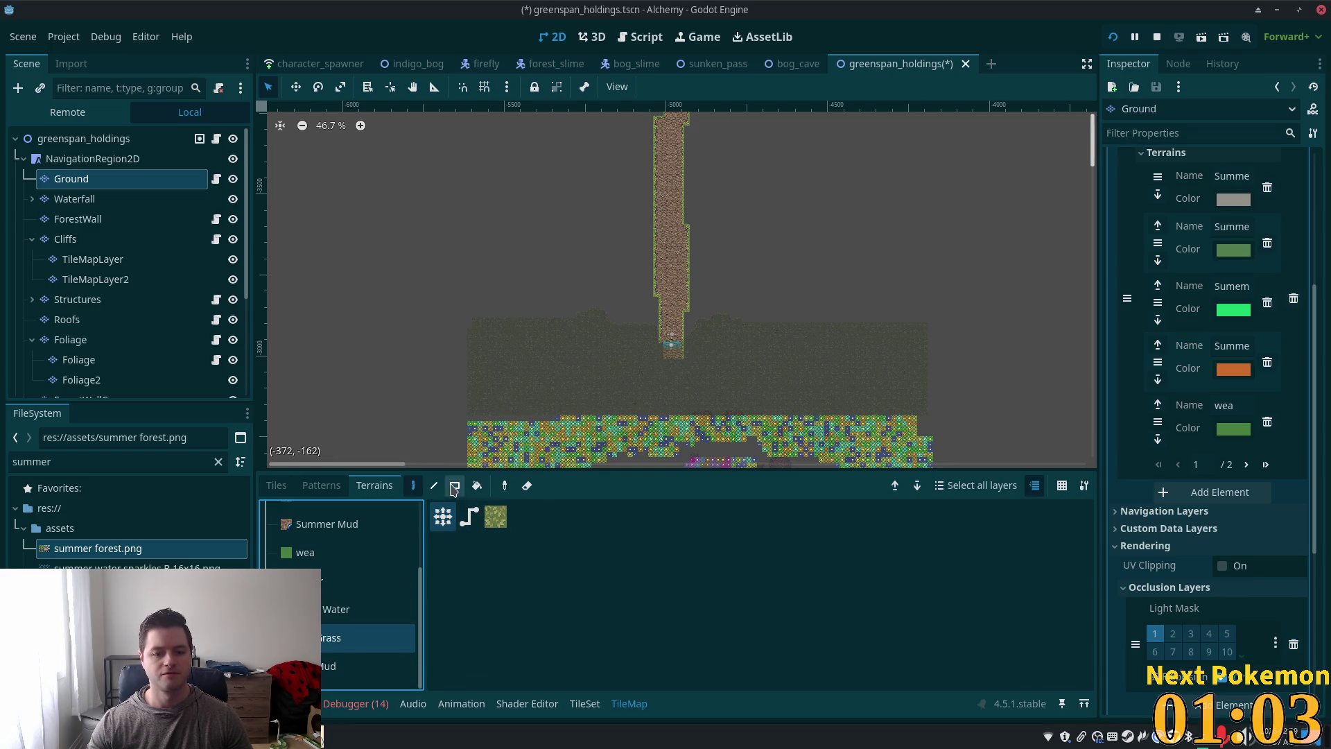
{"action": "scroll", "coordinate": [591, 316], "scroll_direction": "down", "scroll_amount": 1}
{"action": "scroll", "coordinate": [590, 316], "scroll_direction": "down", "scroll_amount": 5}
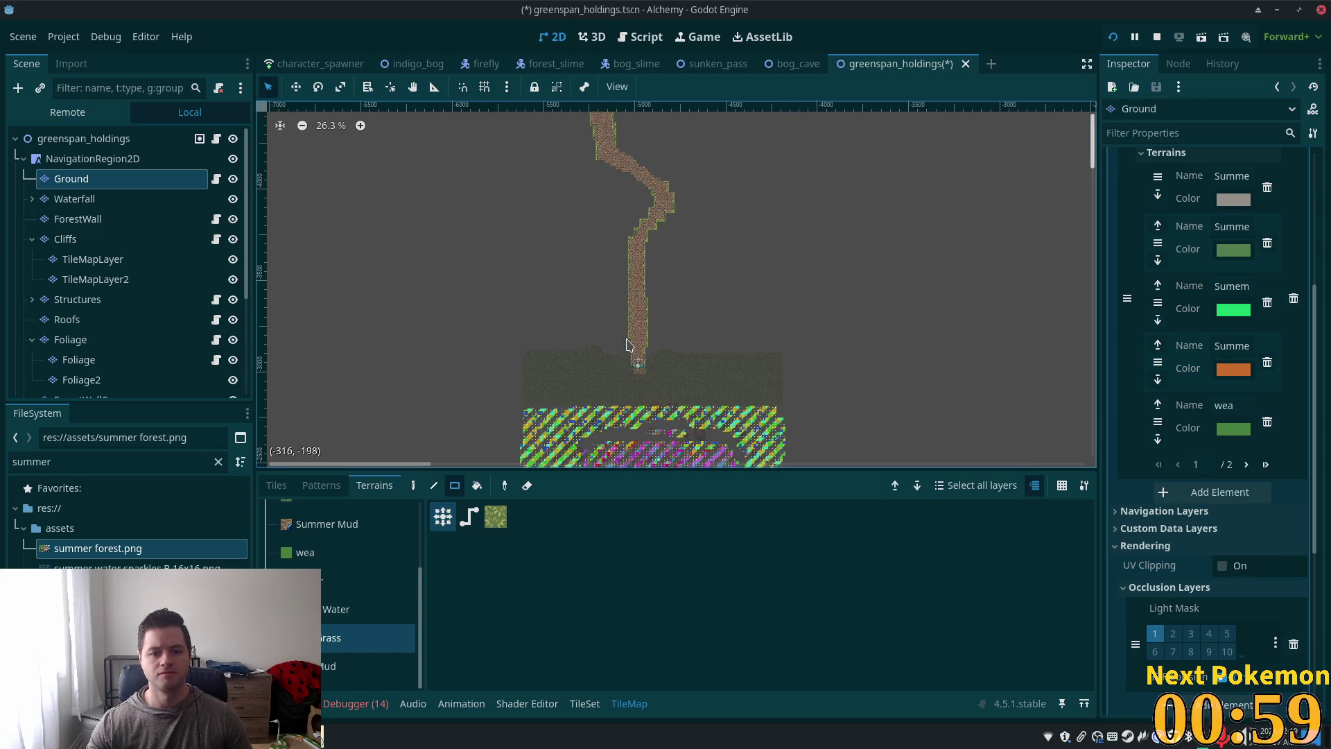
{"action": "mouse_move", "coordinate": [627, 359]}
{"action": "left_mouse_down"}
{"action": "mouse_move", "coordinate": [557, 214]}
{"action": "mouse_move", "coordinate": [504, 162]}
{"action": "mouse_move", "coordinate": [500, 177]}
{"action": "left_mouse_up"}
{"action": "scroll", "coordinate": [689, 291], "scroll_direction": "up", "scroll_amount": 2}
{"action": "scroll", "coordinate": [520, 309], "scroll_direction": "up", "scroll_amount": 5}
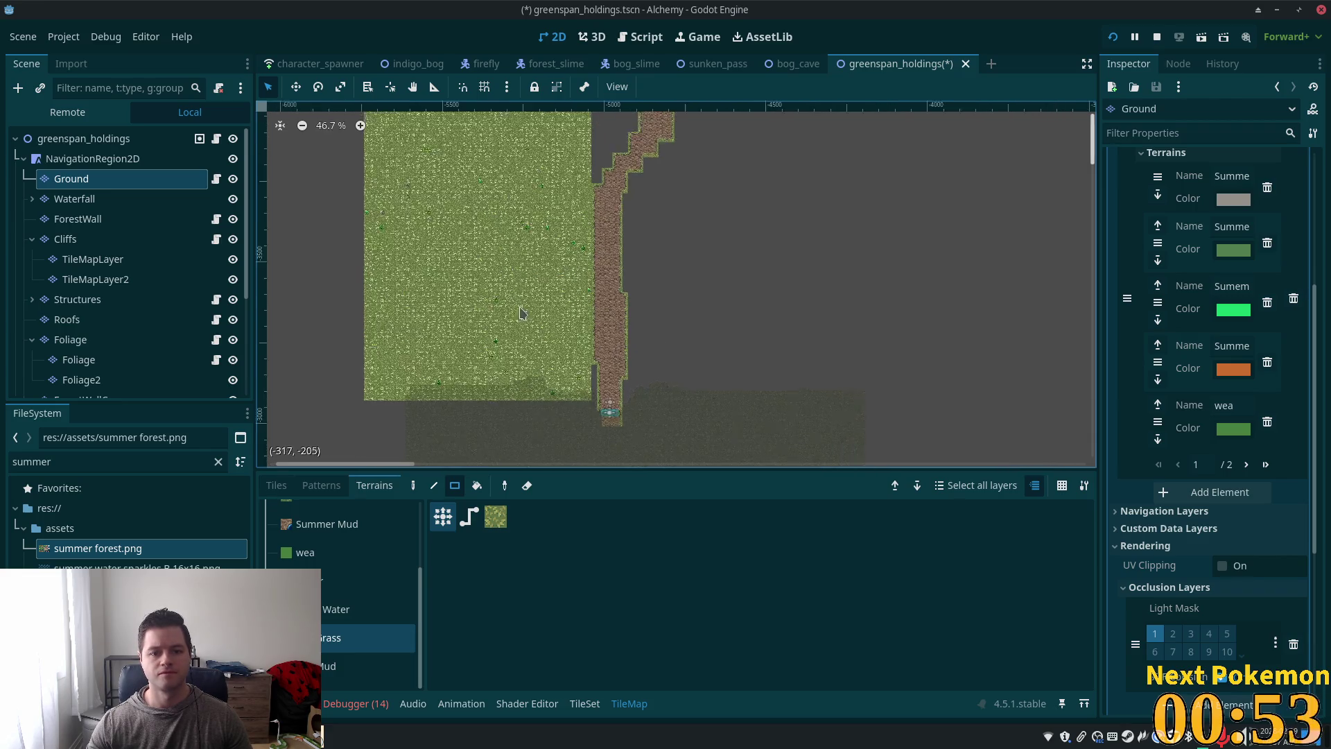
{"action": "scroll", "coordinate": [452, 243], "scroll_direction": "up", "scroll_amount": 2}
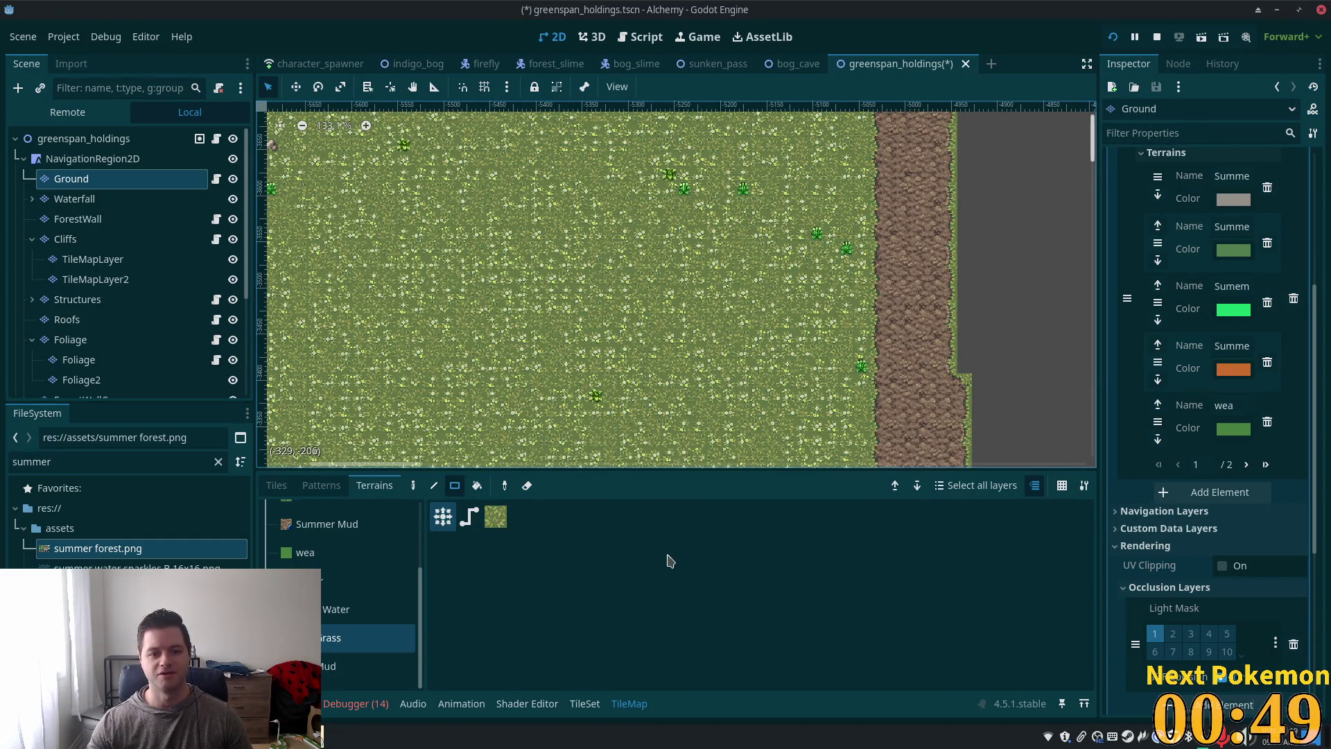
{"action": "scroll", "coordinate": [693, 396], "scroll_direction": "down", "scroll_amount": 6}
{"action": "scroll", "coordinate": [527, 374], "scroll_direction": "down", "scroll_amount": 5}
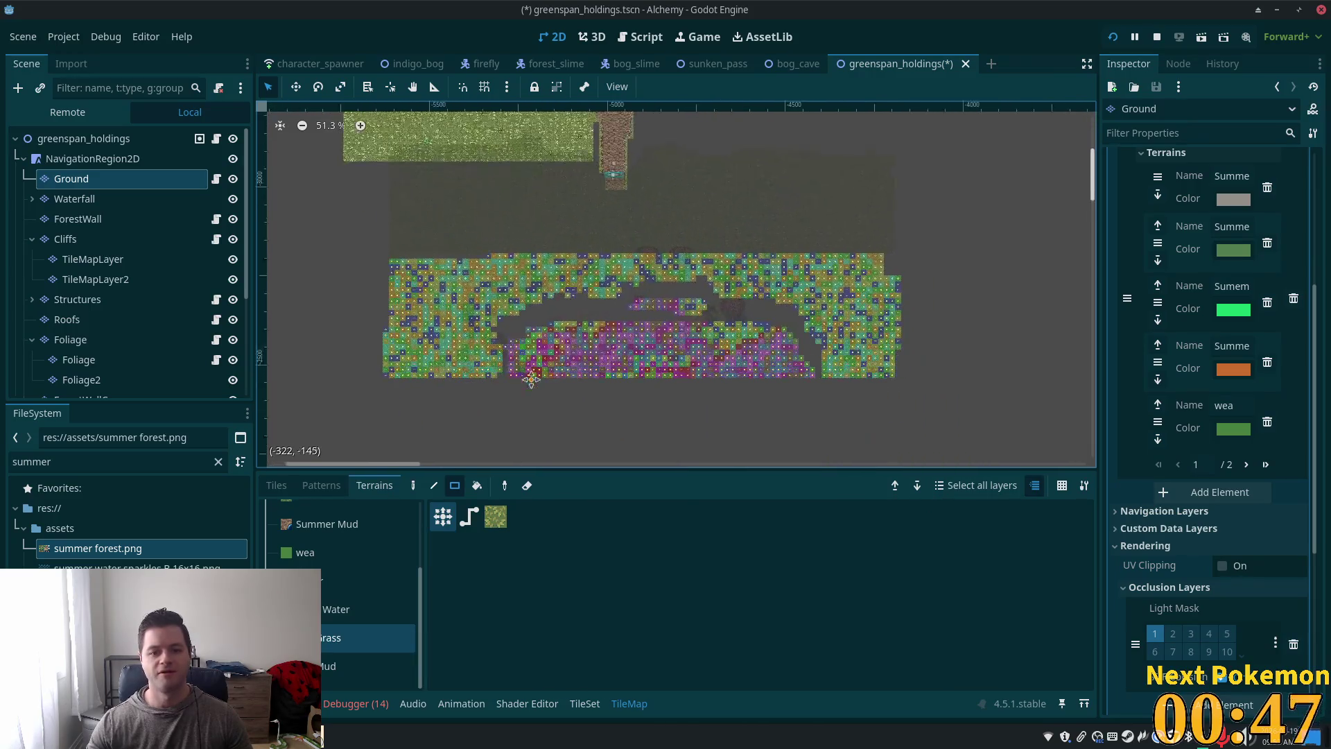
{"action": "scroll", "coordinate": [696, 273], "scroll_direction": "up", "scroll_amount": 4}
{"action": "scroll", "coordinate": [615, 246], "scroll_direction": "up", "scroll_amount": 3}
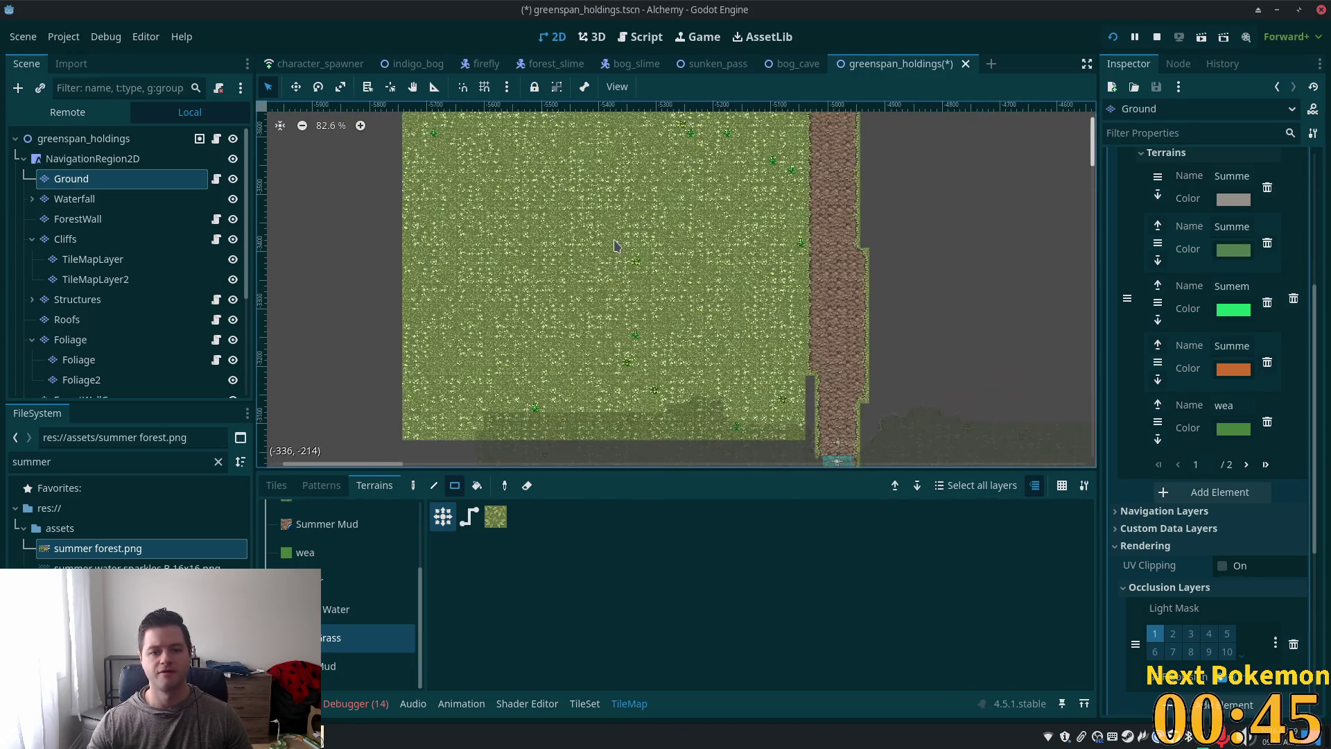
{"action": "scroll", "coordinate": [704, 321], "scroll_direction": "up", "scroll_amount": 3}
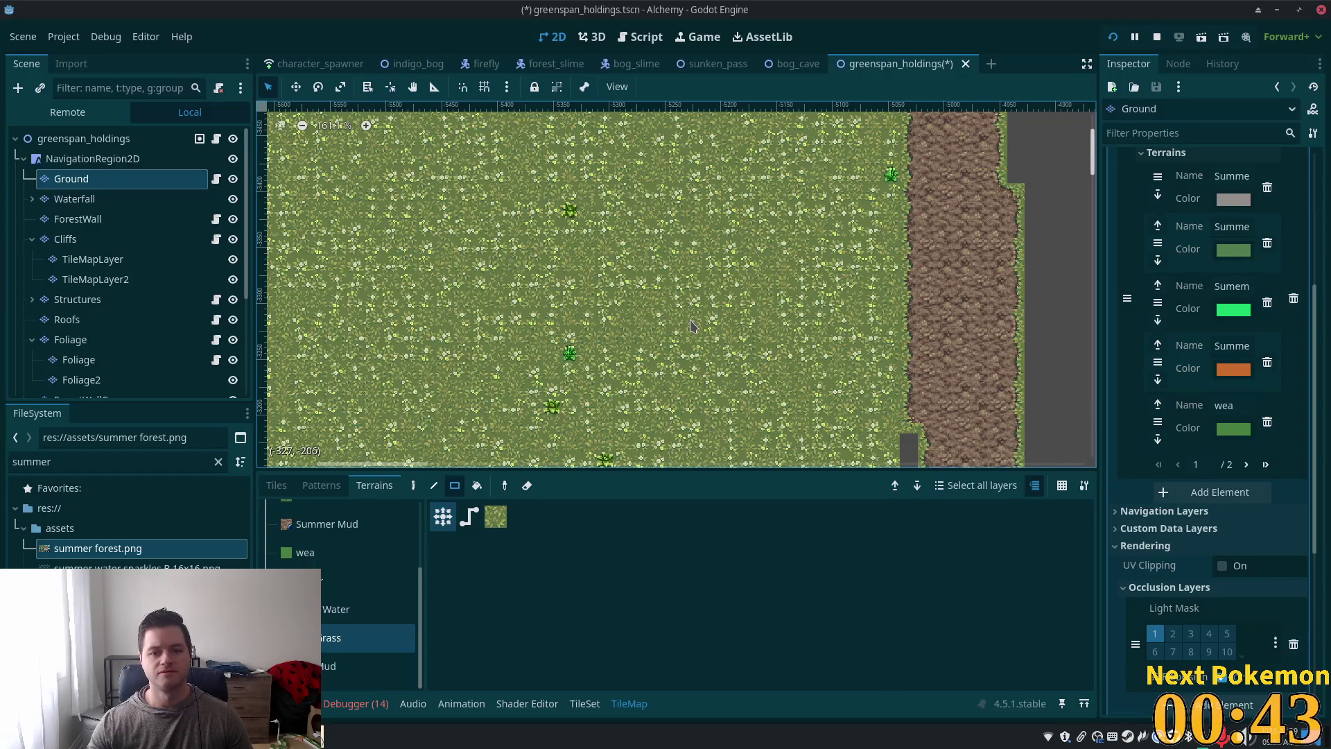
{"action": "scroll", "coordinate": [694, 323], "scroll_direction": "up", "scroll_amount": 3}
{"action": "scroll", "coordinate": [687, 331], "scroll_direction": "down", "scroll_amount": 3}
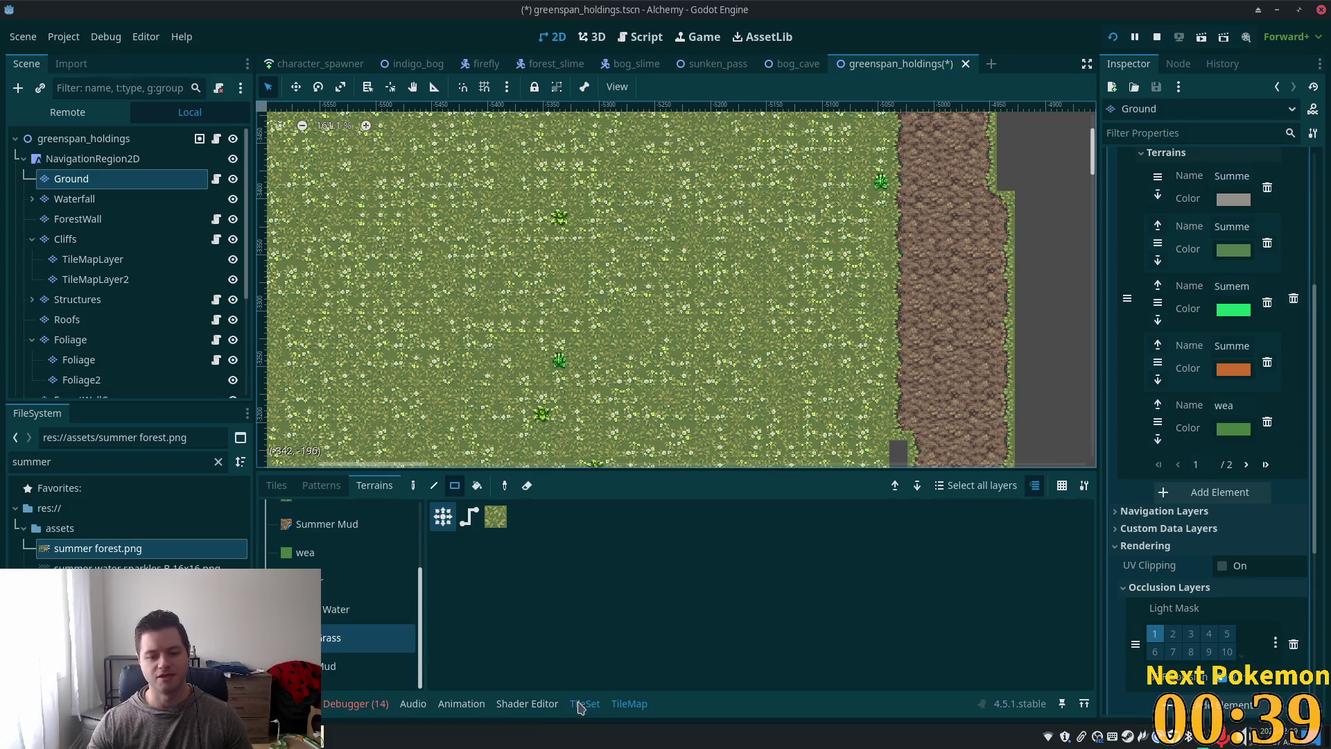
Step: Select the 4x2 flowery grass tiles in the TileSet editor, set Probability to 0.1, and save
{"action": "left_click", "coordinate": [585, 703]}
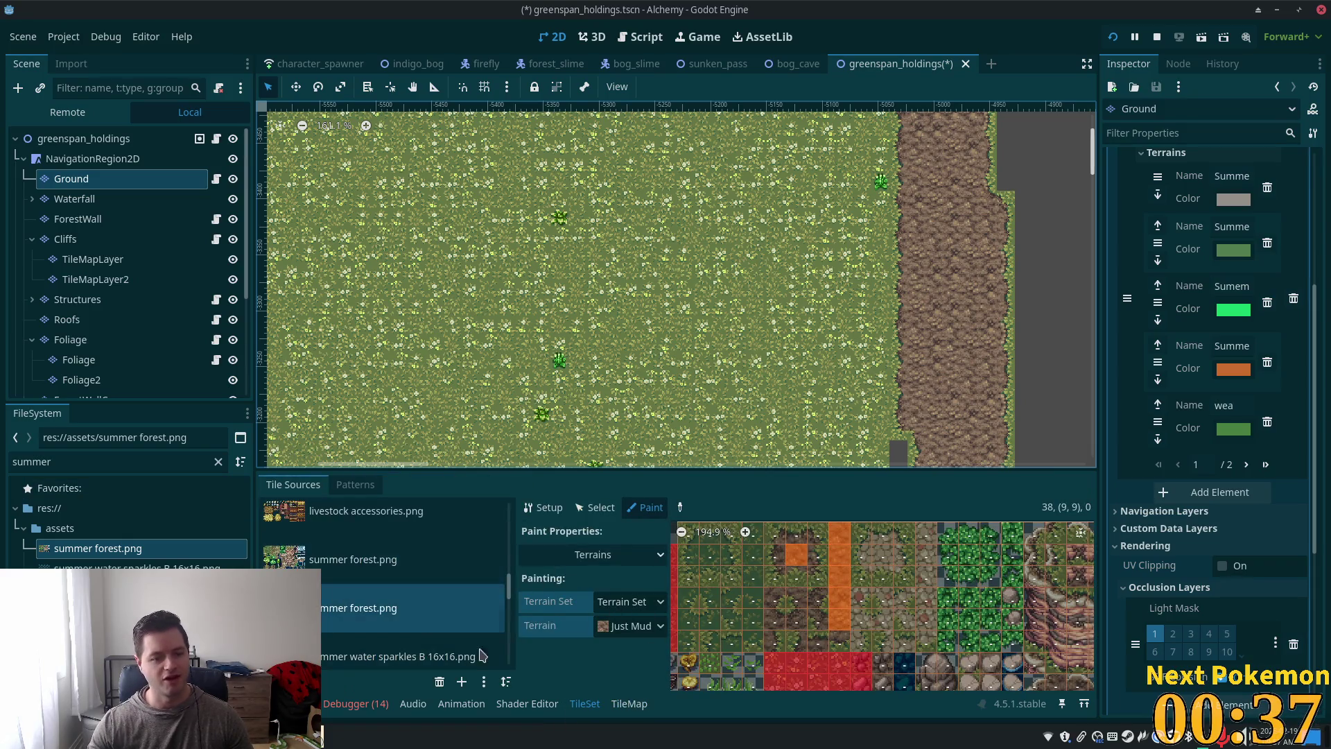
{"action": "left_click", "coordinate": [596, 508]}
{"action": "scroll", "coordinate": [971, 590], "scroll_direction": "down", "scroll_amount": 4}
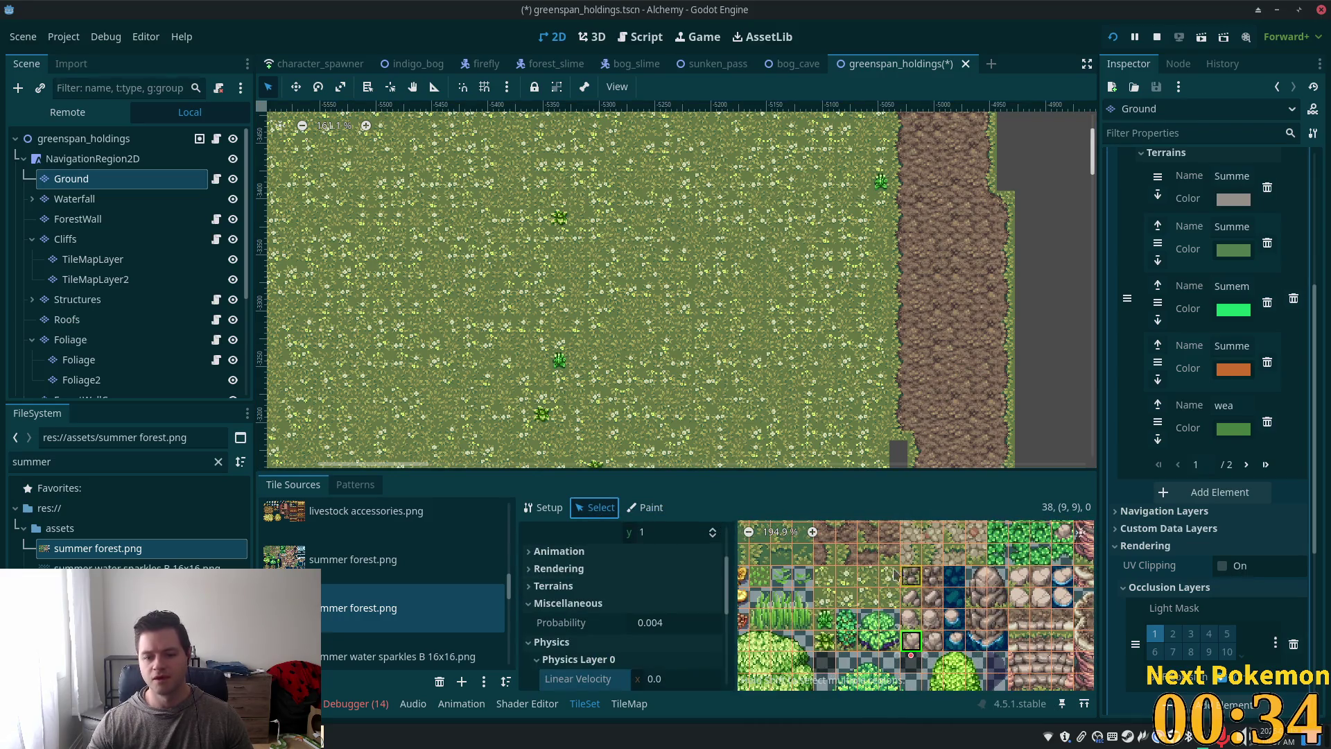
{"action": "left_click_drag", "start_coordinate": [824, 573], "coordinate": [894, 602]}
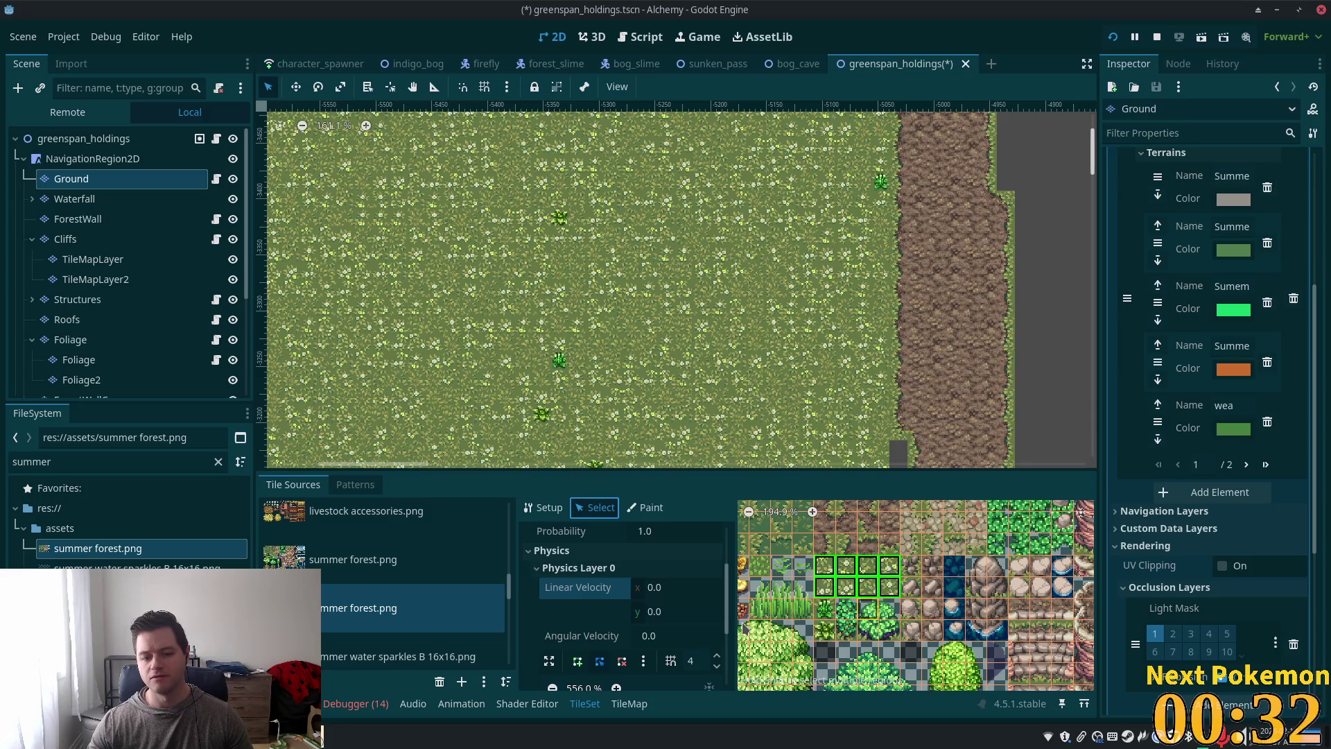
{"action": "scroll", "coordinate": [652, 590], "scroll_direction": "up", "scroll_amount": 2}
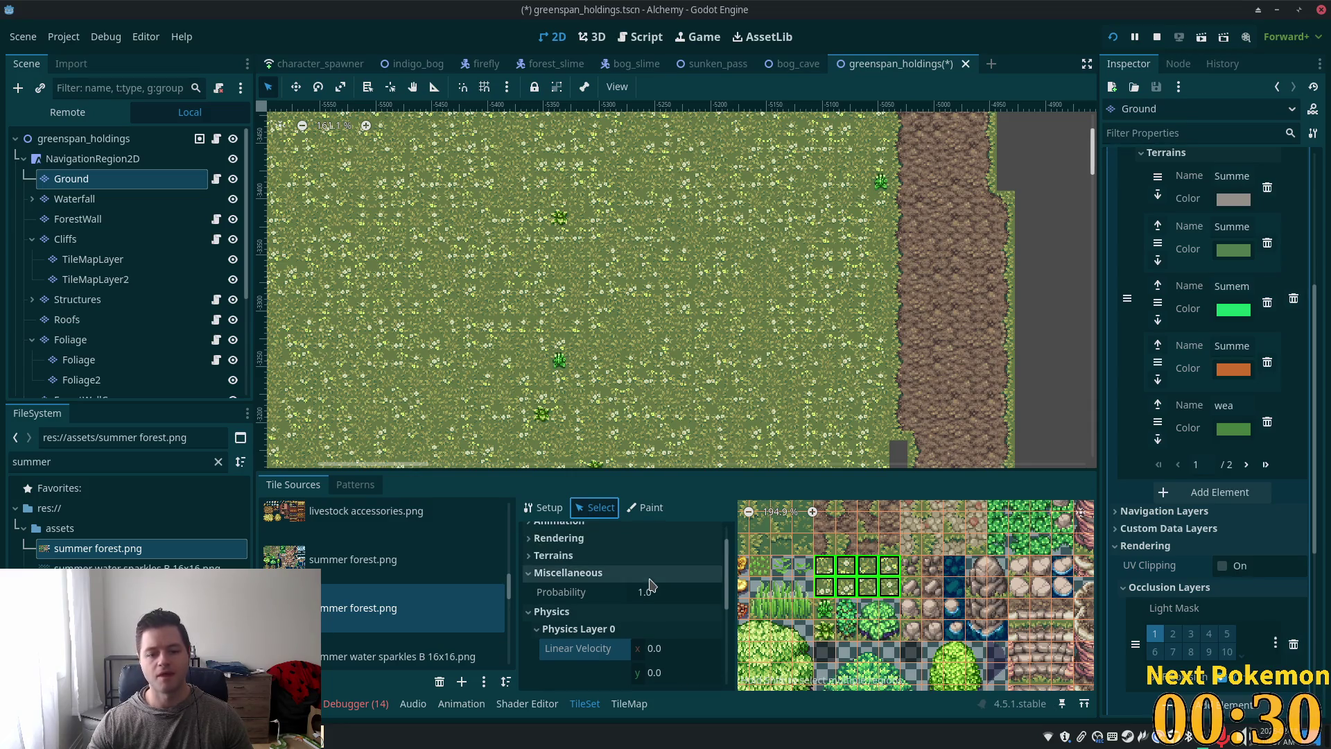
{"action": "left_click", "coordinate": [651, 593]}
{"action": "type", "text": "0."}
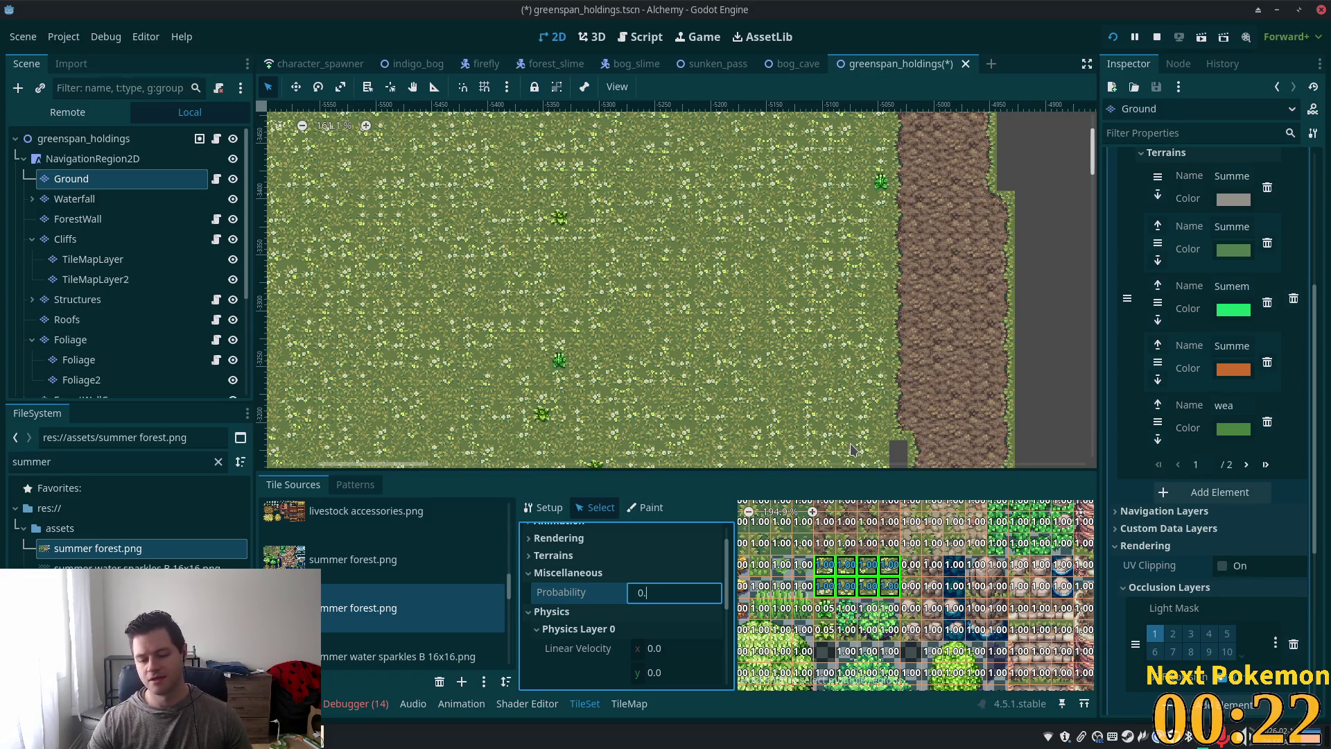
{"action": "type", "text": "1"}
{"action": "key", "text": "Tab"}
{"action": "key", "text": "ctrl+s"}
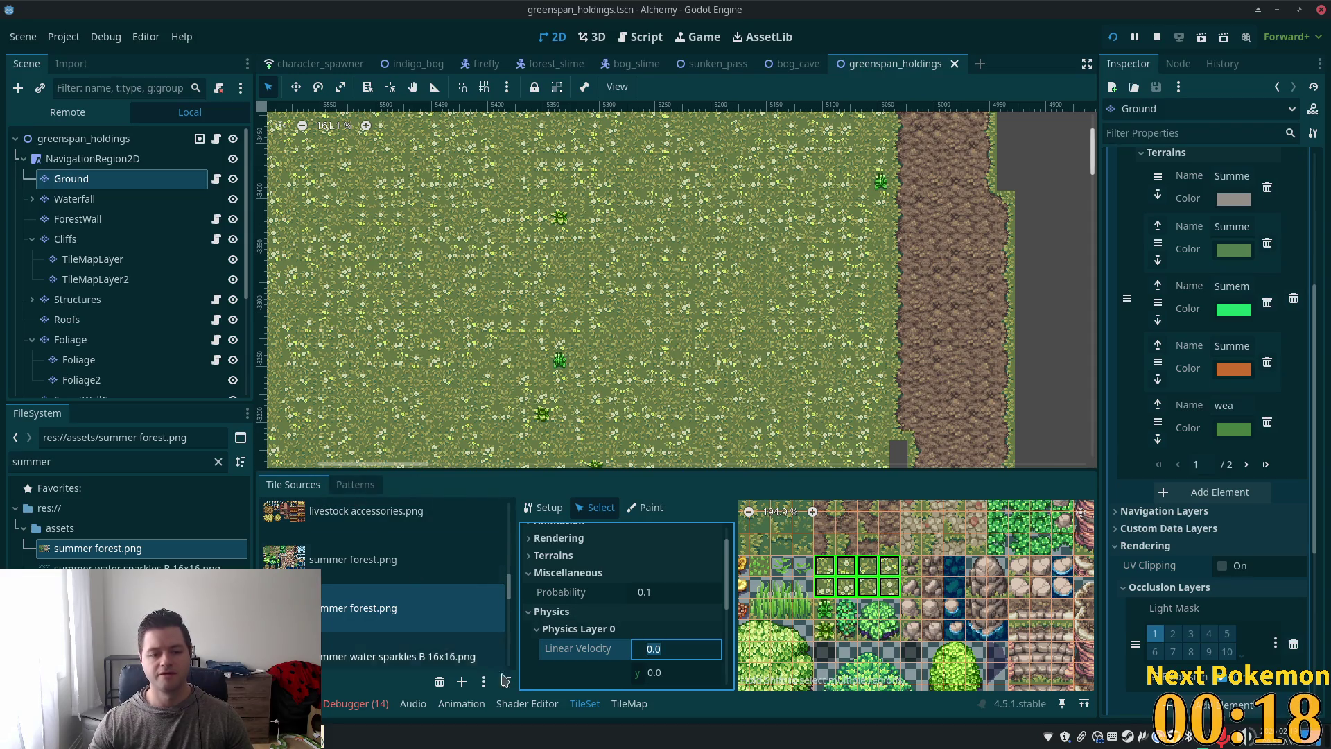
{"action": "left_click", "coordinate": [628, 703]}
Step: With Ground and the Grass terrain selected, drag a 44x64 grass rectangle left of the mud path
{"action": "left_click", "coordinate": [342, 634]}
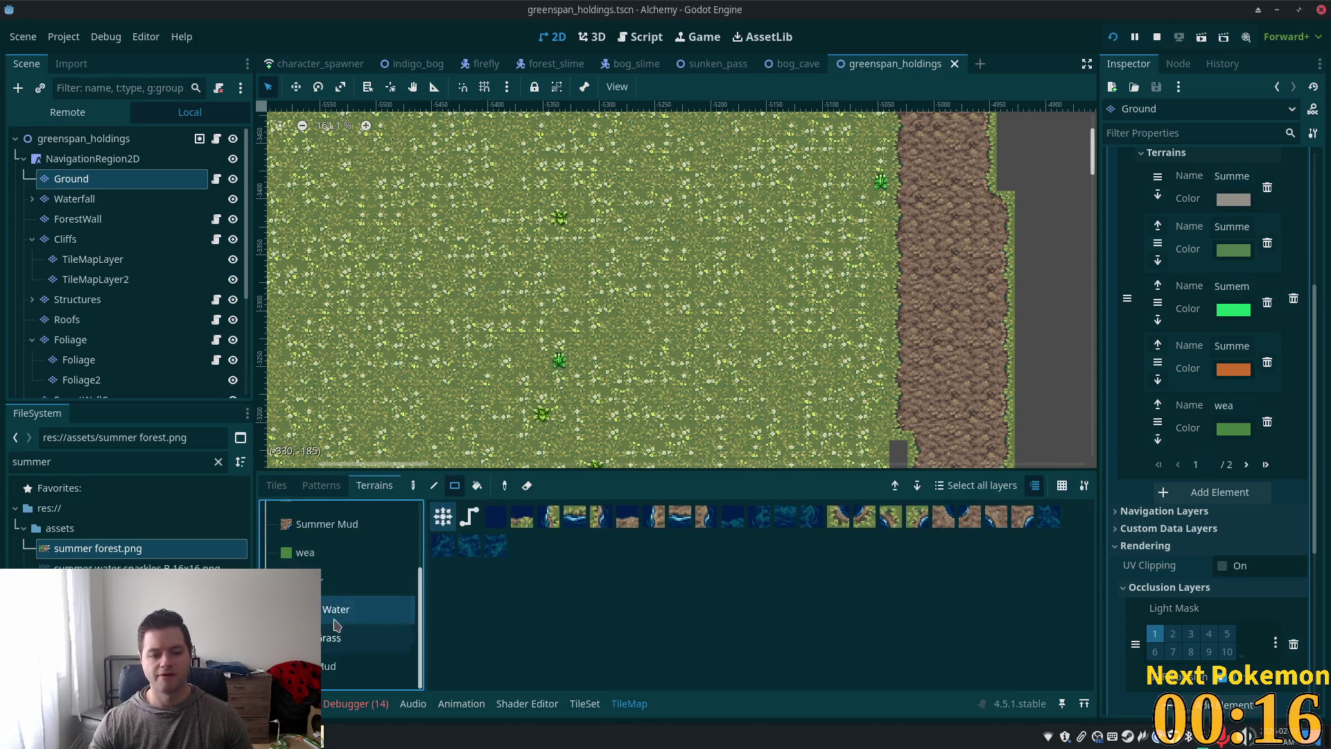
{"action": "left_click", "coordinate": [83, 158]}
{"action": "left_click", "coordinate": [85, 184]}
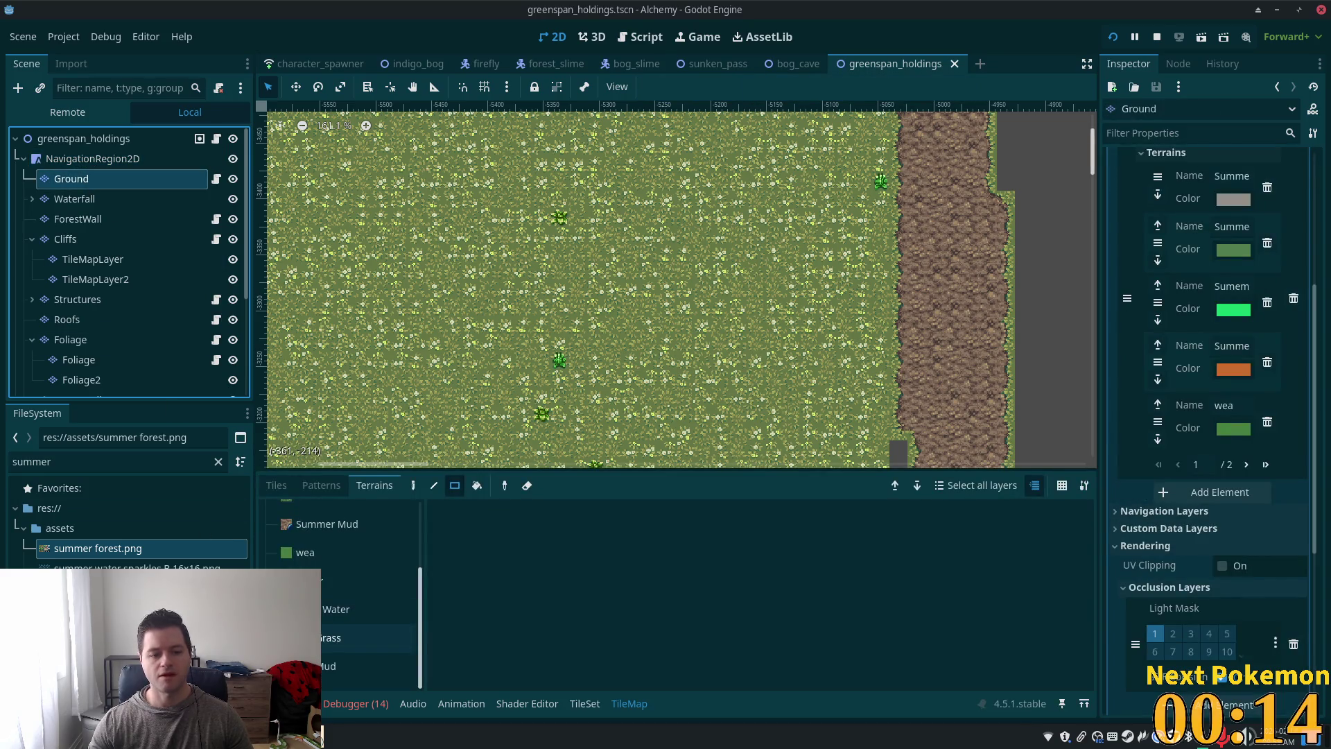
{"action": "left_click", "coordinate": [368, 638]}
{"action": "scroll", "coordinate": [717, 356], "scroll_direction": "down", "scroll_amount": 3}
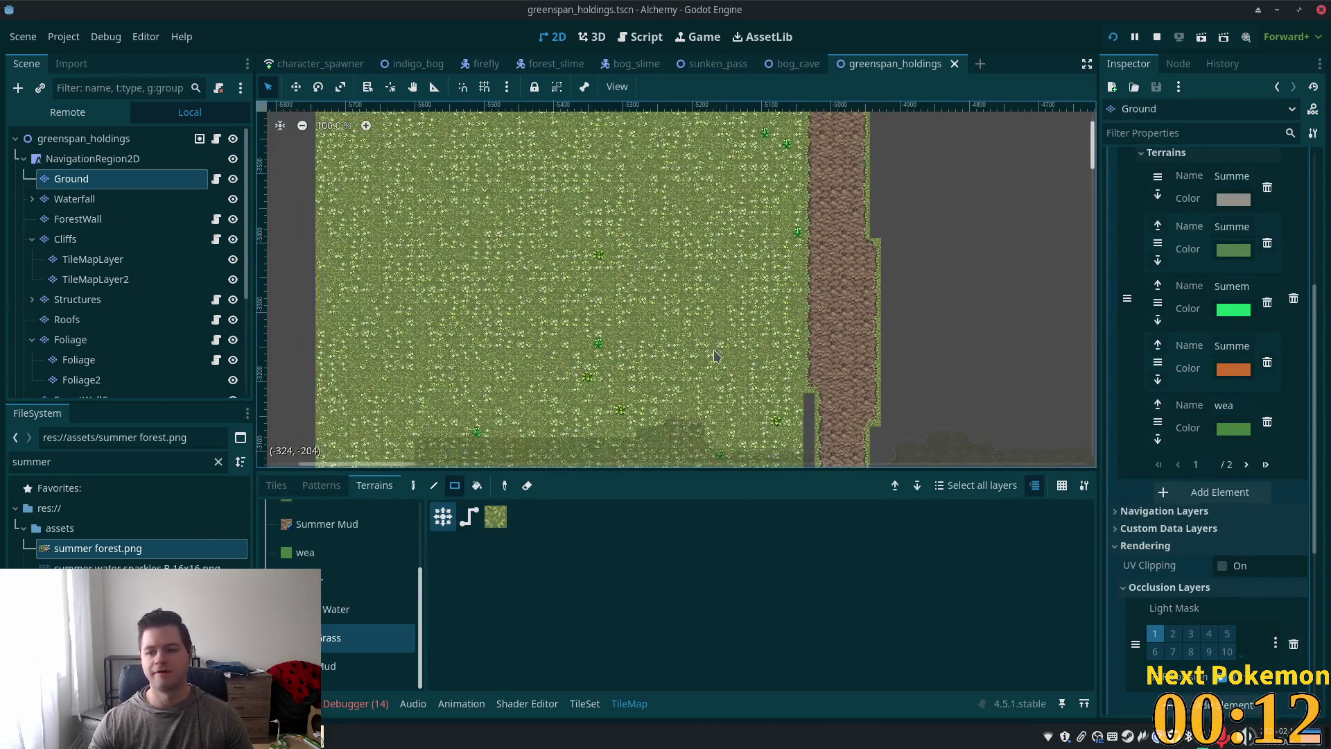
{"action": "scroll", "coordinate": [717, 356], "scroll_direction": "down", "scroll_amount": 1}
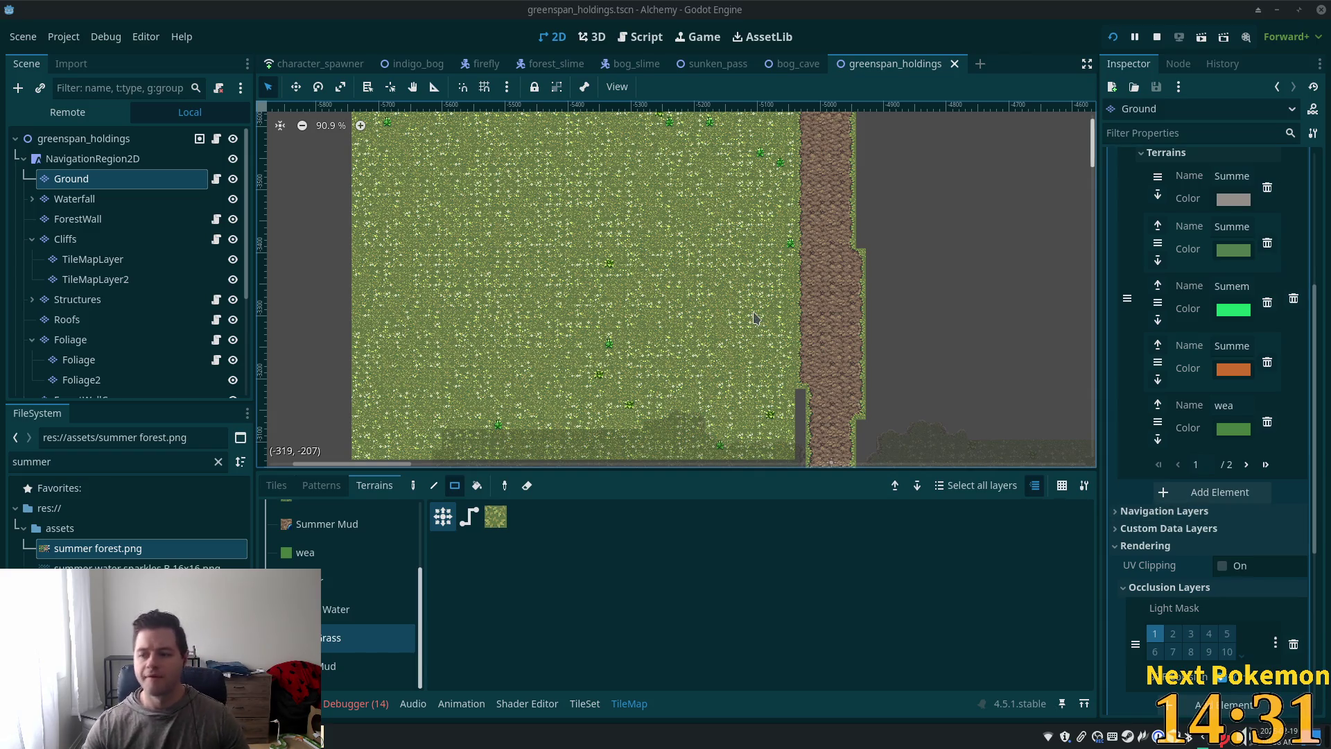
{"action": "scroll", "coordinate": [737, 315], "scroll_direction": "up", "scroll_amount": 2}
{"action": "scroll", "coordinate": [737, 316], "scroll_direction": "down", "scroll_amount": 6}
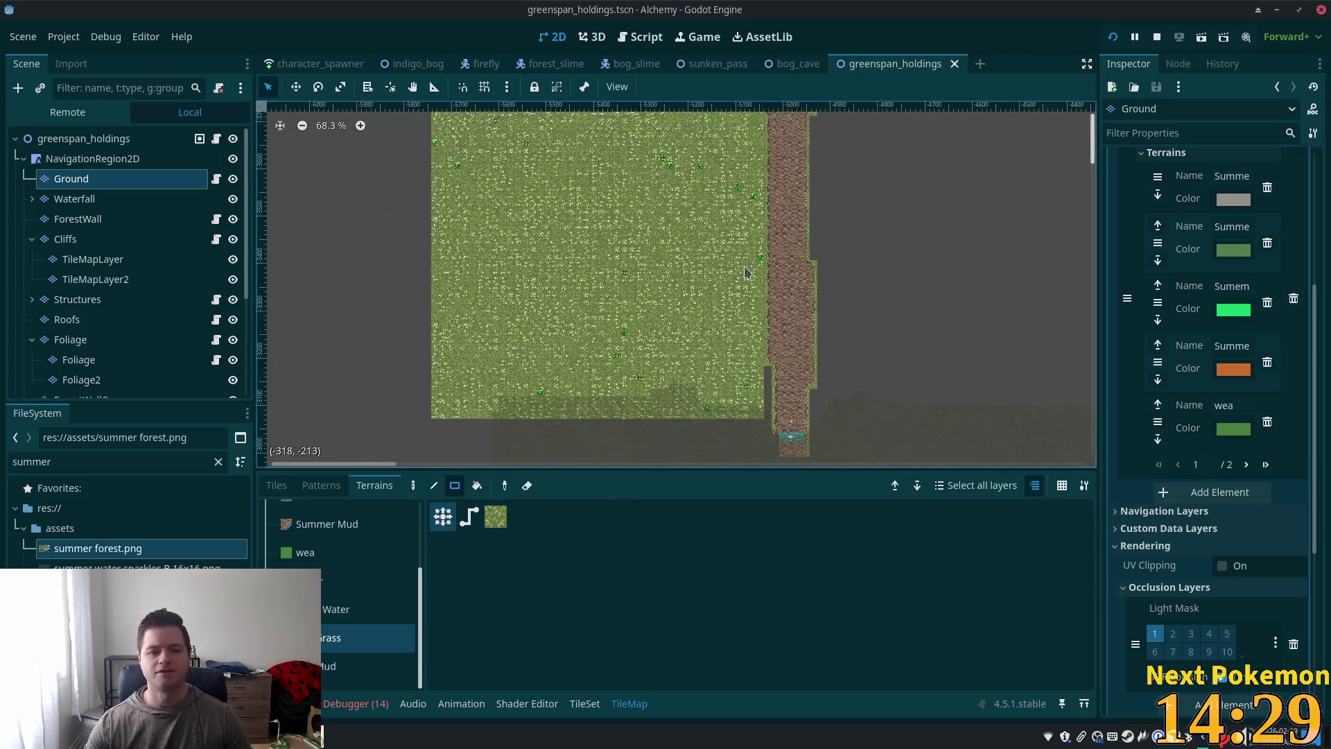
{"action": "scroll", "coordinate": [763, 437], "scroll_direction": "down", "scroll_amount": 5}
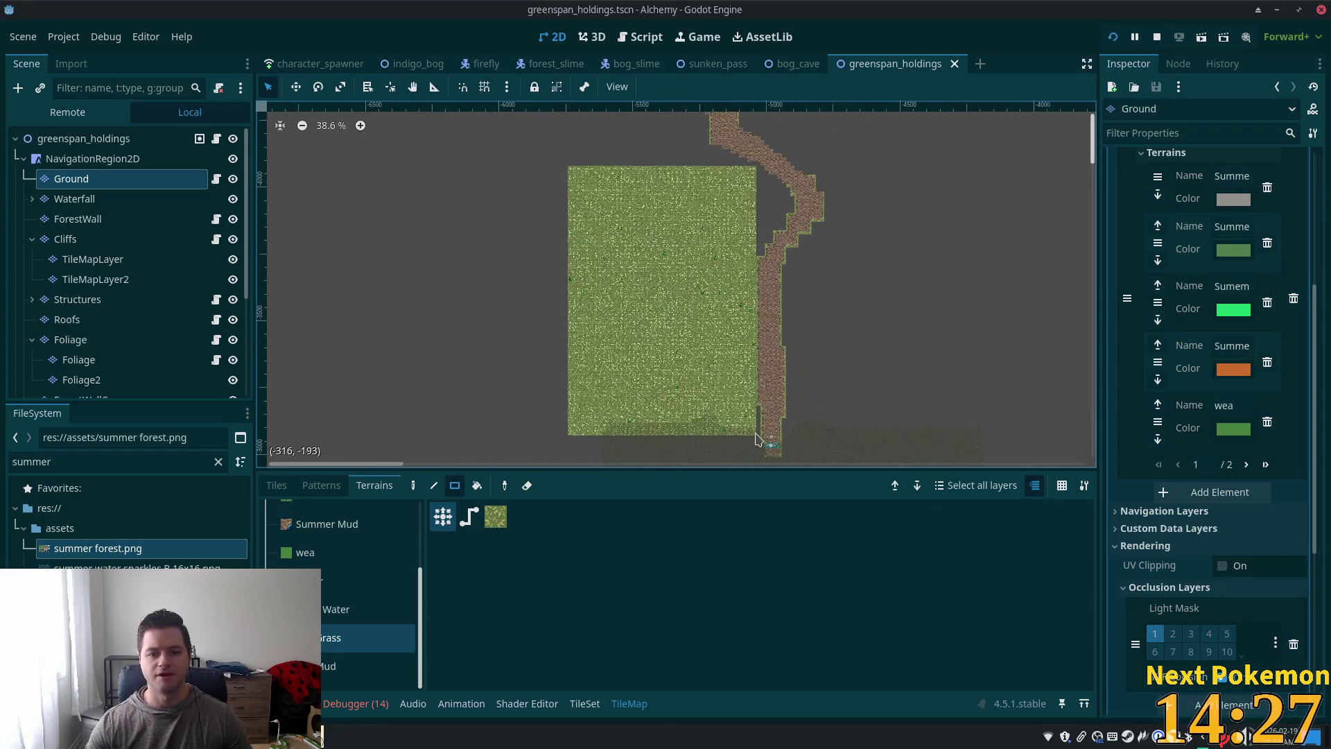
{"action": "mouse_move", "coordinate": [759, 442]}
{"action": "left_mouse_down"}
{"action": "mouse_move", "coordinate": [647, 243]}
{"action": "mouse_move", "coordinate": [623, 156]}
{"action": "mouse_move", "coordinate": [611, 178]}
{"action": "mouse_move", "coordinate": [570, 179]}
{"action": "left_mouse_up"}
{"action": "scroll", "coordinate": [721, 277], "scroll_direction": "up", "scroll_amount": 15}
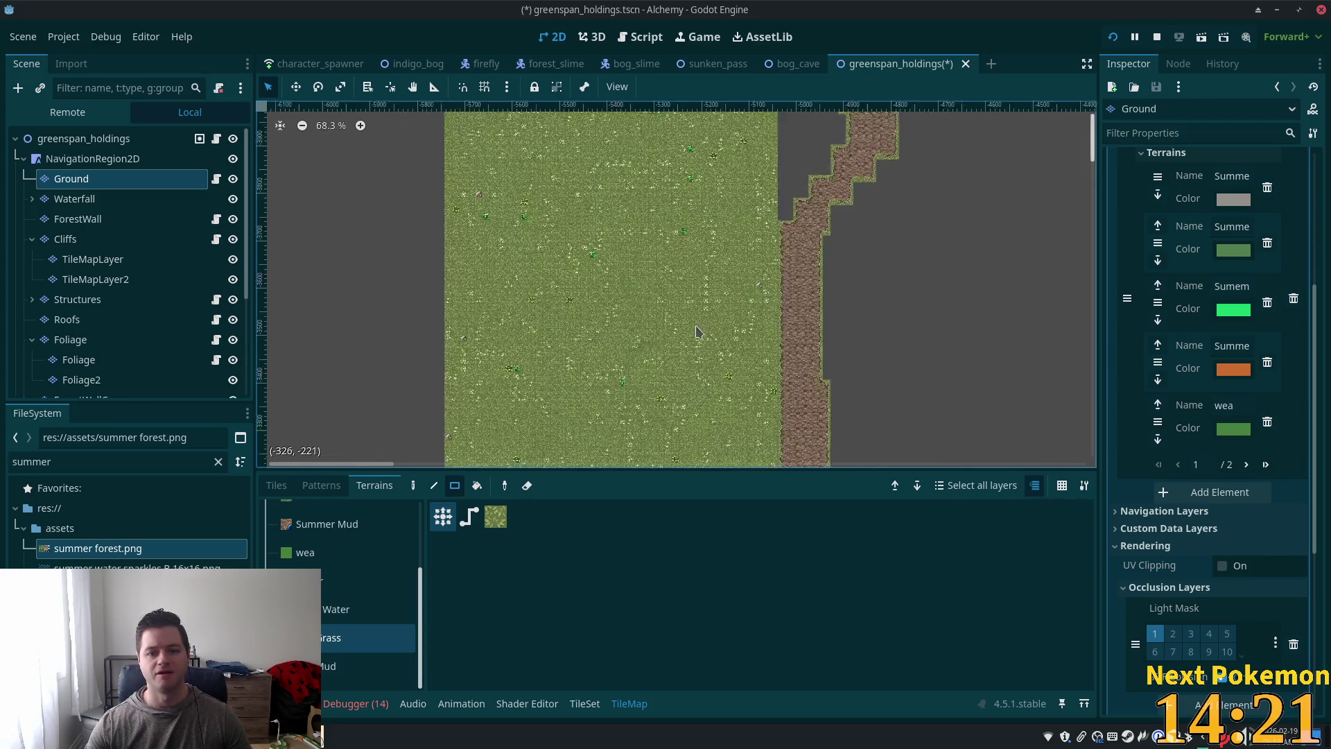
{"action": "scroll", "coordinate": [653, 392], "scroll_direction": "down", "scroll_amount": 9}
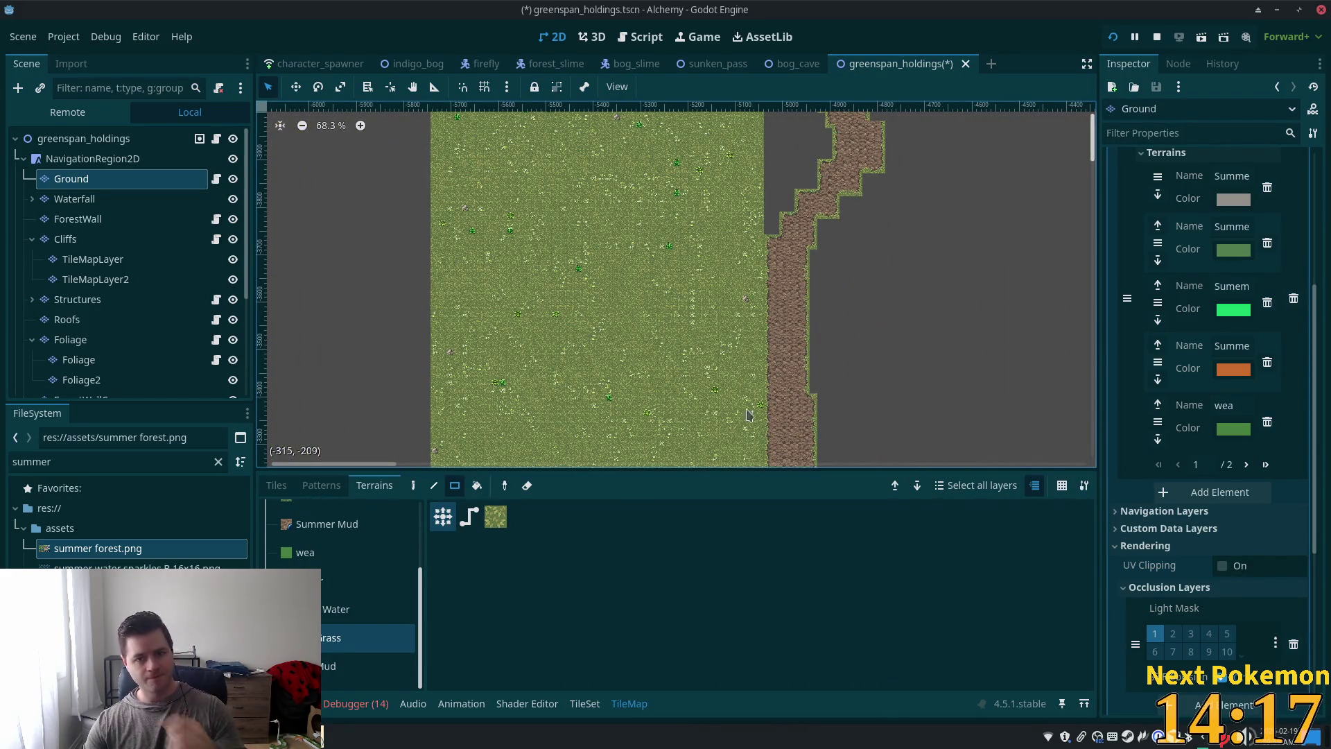
{"action": "scroll", "coordinate": [644, 400], "scroll_direction": "down", "scroll_amount": 4}
{"action": "scroll", "coordinate": [712, 201], "scroll_direction": "down", "scroll_amount": 5}
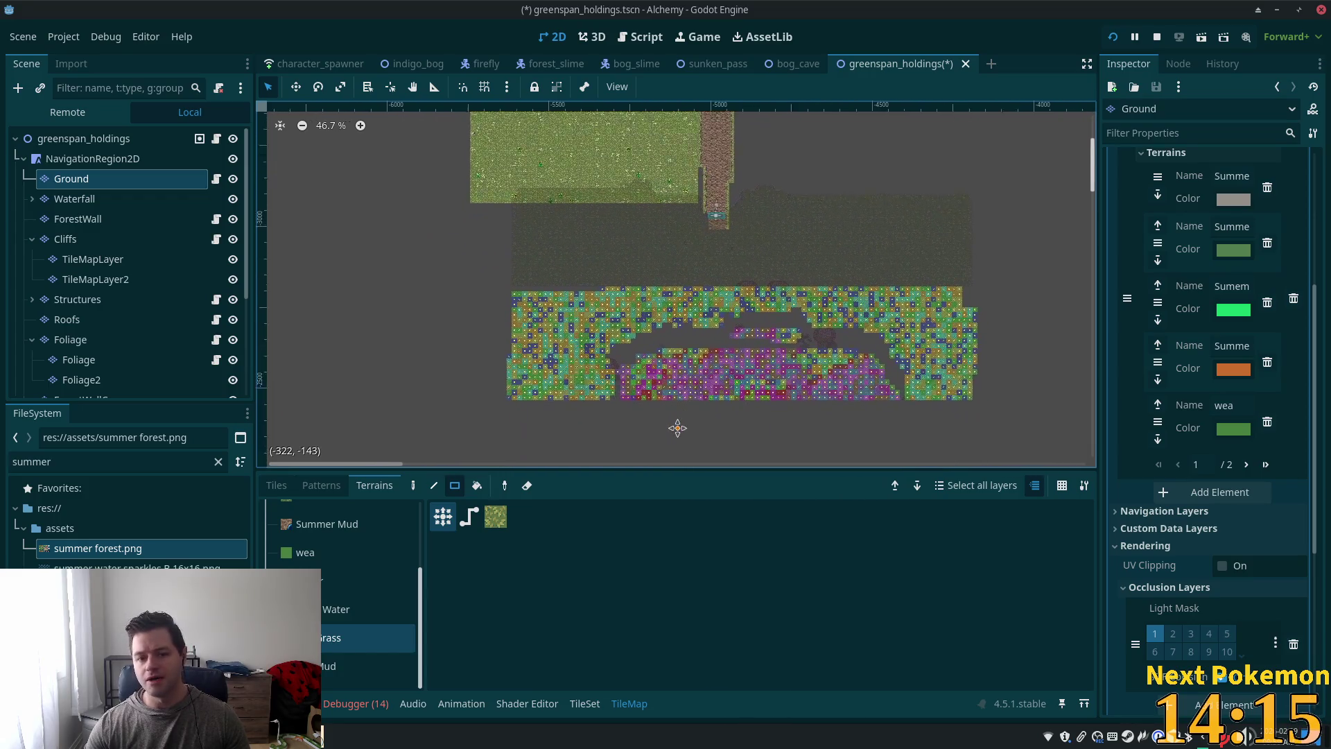
Step: On the Cliffs layer, paint two Grass terrain rectangles across the lower area
{"action": "left_click", "coordinate": [65, 238]}
{"action": "scroll", "coordinate": [605, 246], "scroll_direction": "up", "scroll_amount": 4}
{"action": "scroll", "coordinate": [605, 246], "scroll_direction": "up", "scroll_amount": 2}
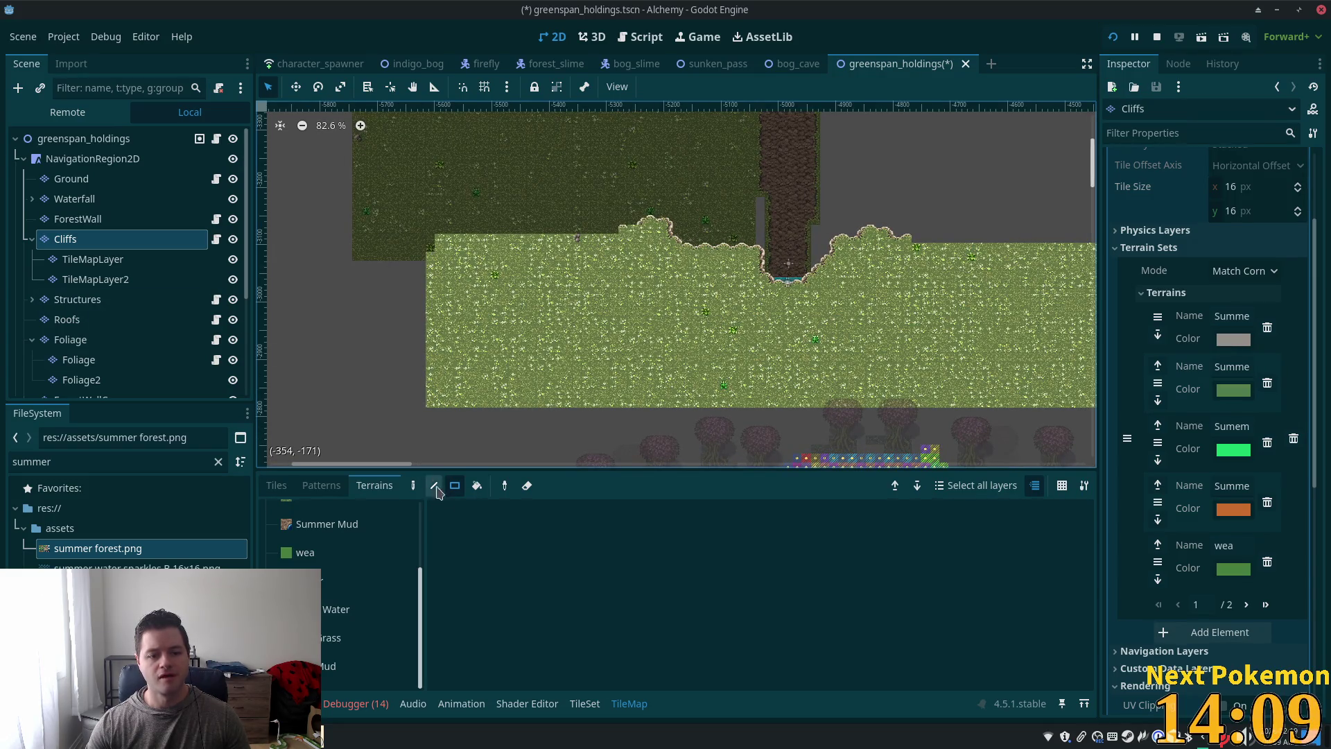
{"action": "left_click", "coordinate": [333, 666]}
{"action": "left_click", "coordinate": [333, 638]}
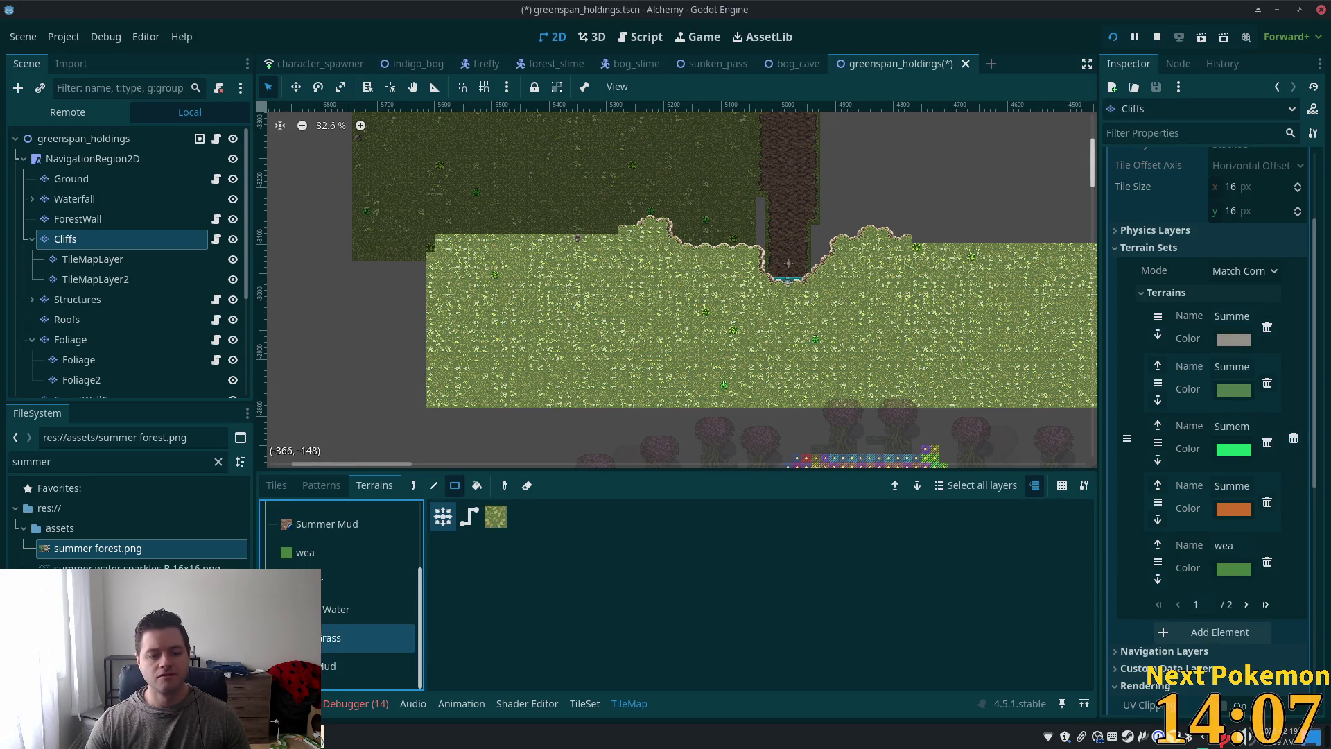
{"action": "mouse_move", "coordinate": [433, 256]}
{"action": "left_mouse_down"}
{"action": "mouse_move", "coordinate": [740, 335]}
{"action": "mouse_move", "coordinate": [752, 408]}
{"action": "left_mouse_up"}
{"action": "mouse_move", "coordinate": [760, 291]}
{"action": "left_mouse_down"}
{"action": "mouse_move", "coordinate": [902, 364]}
{"action": "mouse_move", "coordinate": [1095, 424]}
{"action": "mouse_move", "coordinate": [1094, 407]}
{"action": "left_mouse_up"}
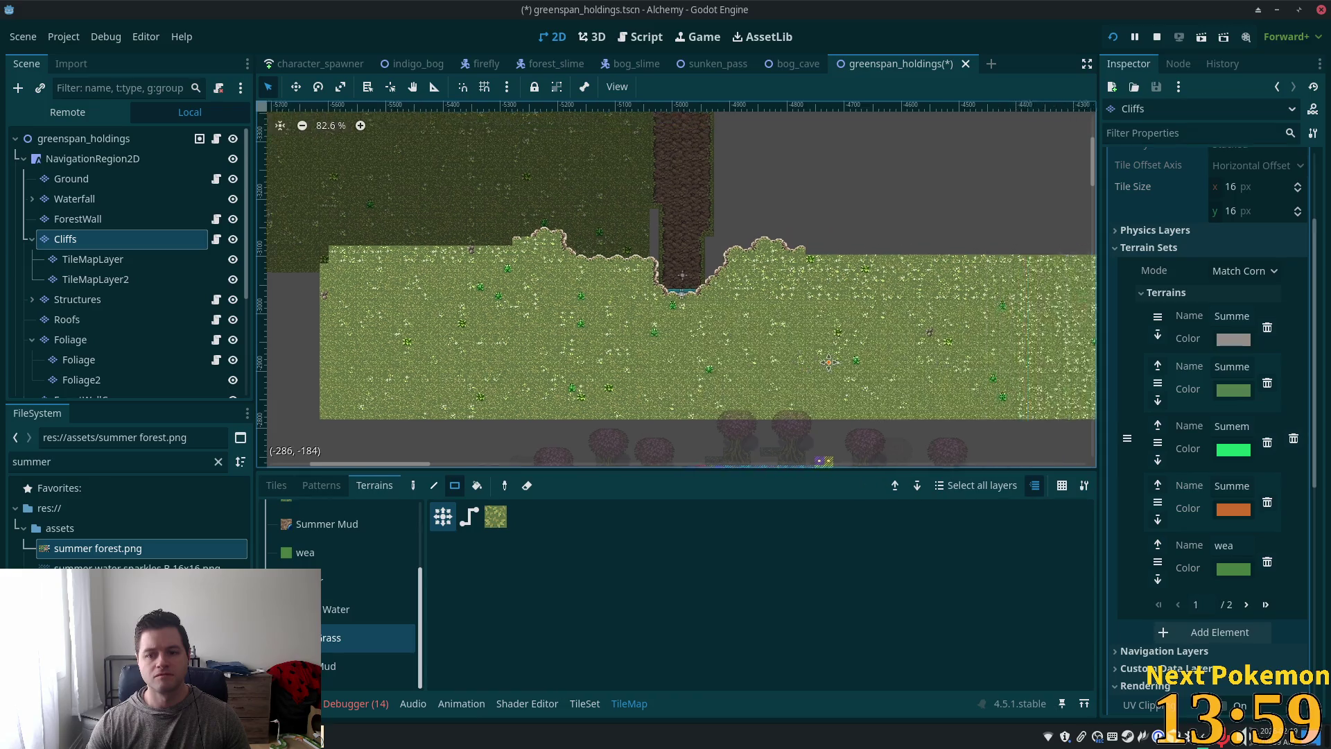
Step: Add a wide grass rectangle, a thin cliff-edge strip and a 1x8 strip by the dirt column, then reselect Ground
{"action": "scroll", "coordinate": [828, 361], "scroll_direction": "right", "scroll_amount": 3}
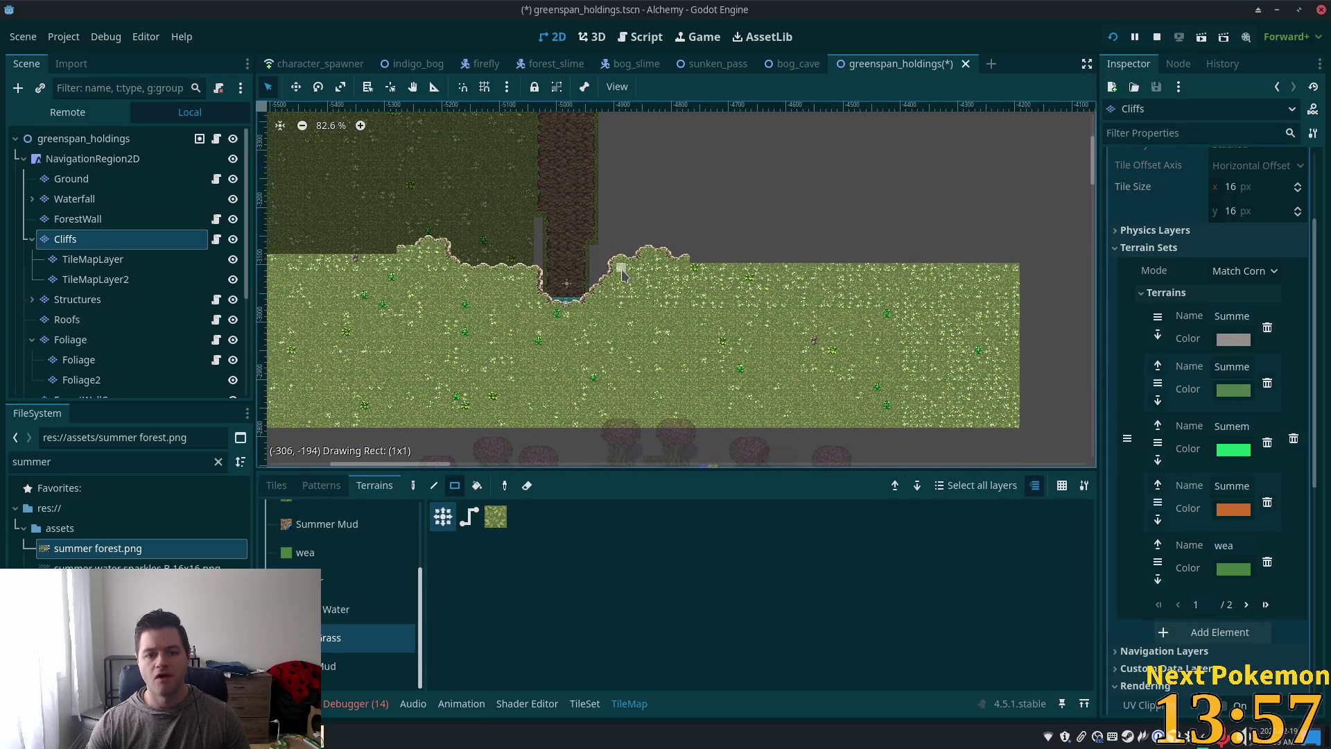
{"action": "mouse_move", "coordinate": [622, 274]}
{"action": "left_mouse_down"}
{"action": "mouse_move", "coordinate": [1014, 340]}
{"action": "mouse_move", "coordinate": [1017, 432]}
{"action": "left_mouse_up"}
{"action": "scroll", "coordinate": [758, 261], "scroll_direction": "up", "scroll_amount": 5}
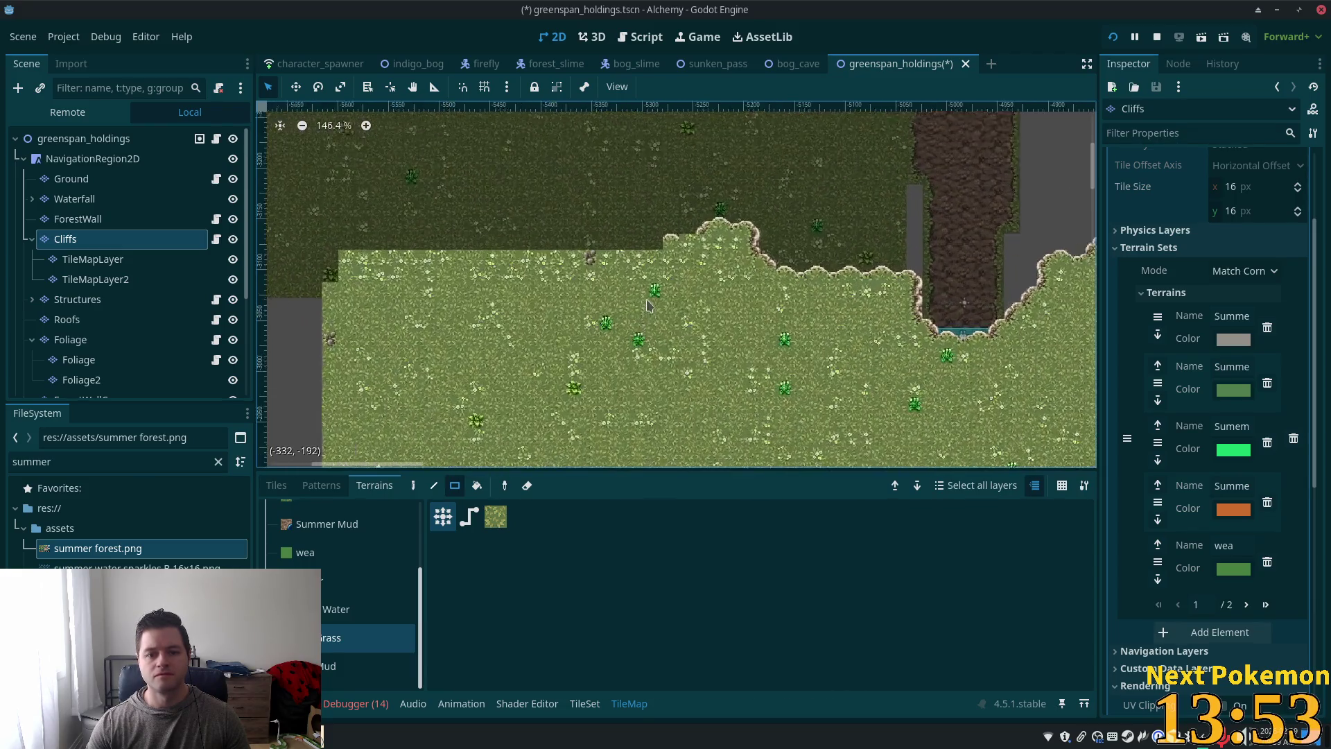
{"action": "scroll", "coordinate": [649, 305], "scroll_direction": "up", "scroll_amount": 1}
{"action": "mouse_move", "coordinate": [685, 240]}
{"action": "left_mouse_down"}
{"action": "mouse_move", "coordinate": [490, 298]}
{"action": "mouse_move", "coordinate": [292, 300]}
{"action": "left_mouse_up"}
{"action": "scroll", "coordinate": [292, 300], "scroll_direction": "down", "scroll_amount": 3}
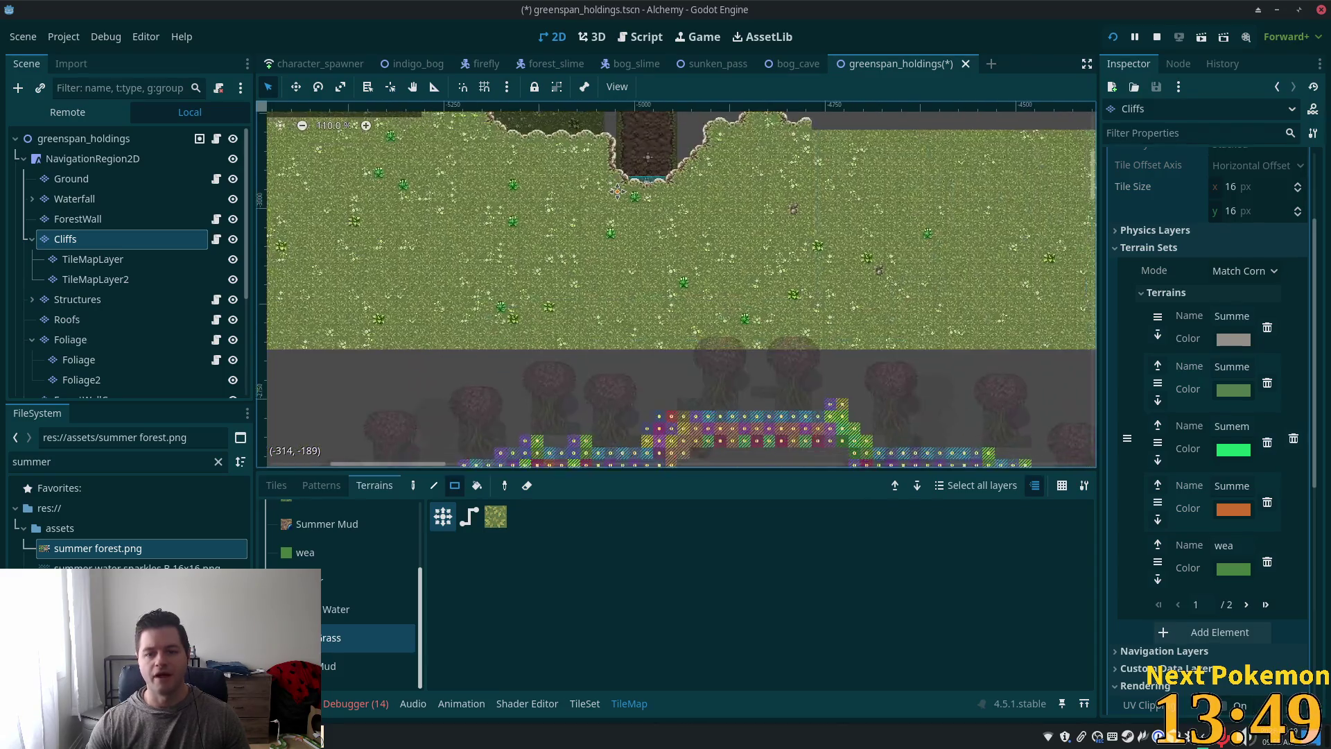
{"action": "scroll", "coordinate": [617, 191], "scroll_direction": "down", "scroll_amount": 4}
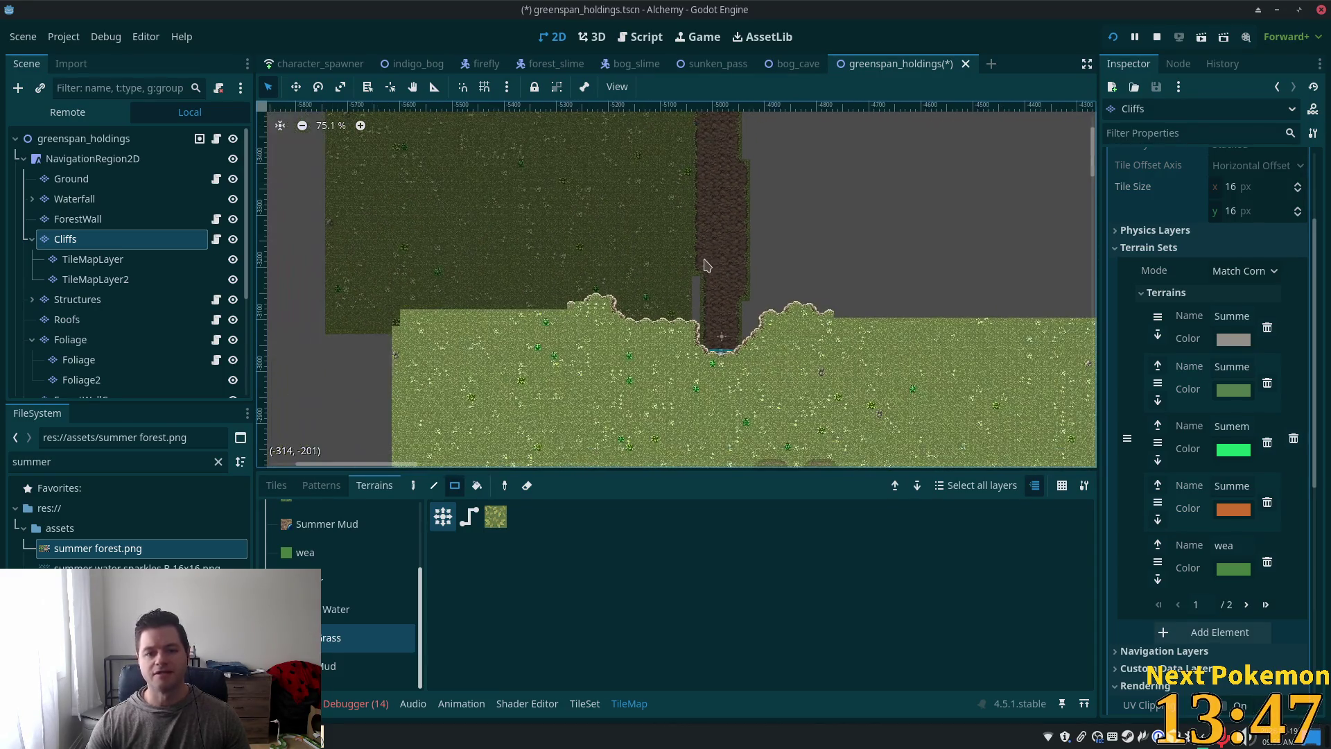
{"action": "left_click_drag", "start_coordinate": [696, 287], "coordinate": [696, 287]}
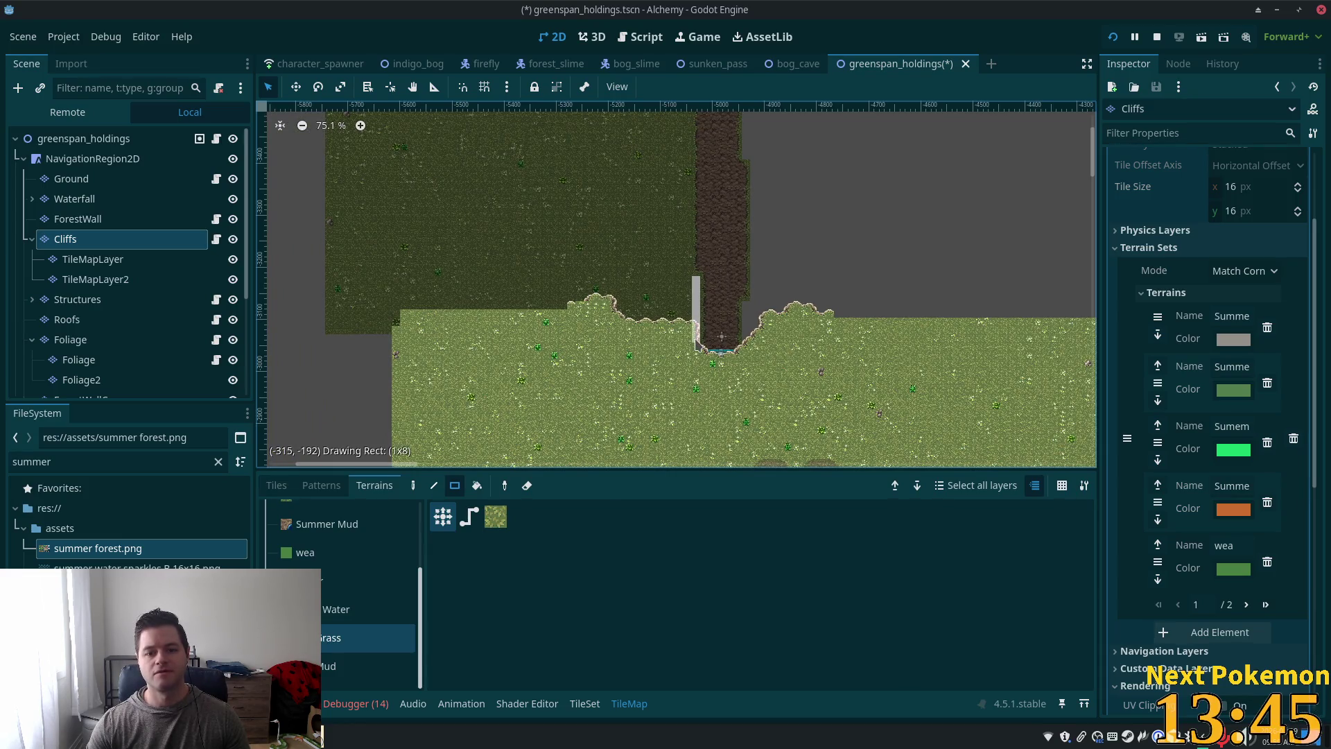
{"action": "left_click_drag", "start_coordinate": [695, 344], "coordinate": [695, 345]}
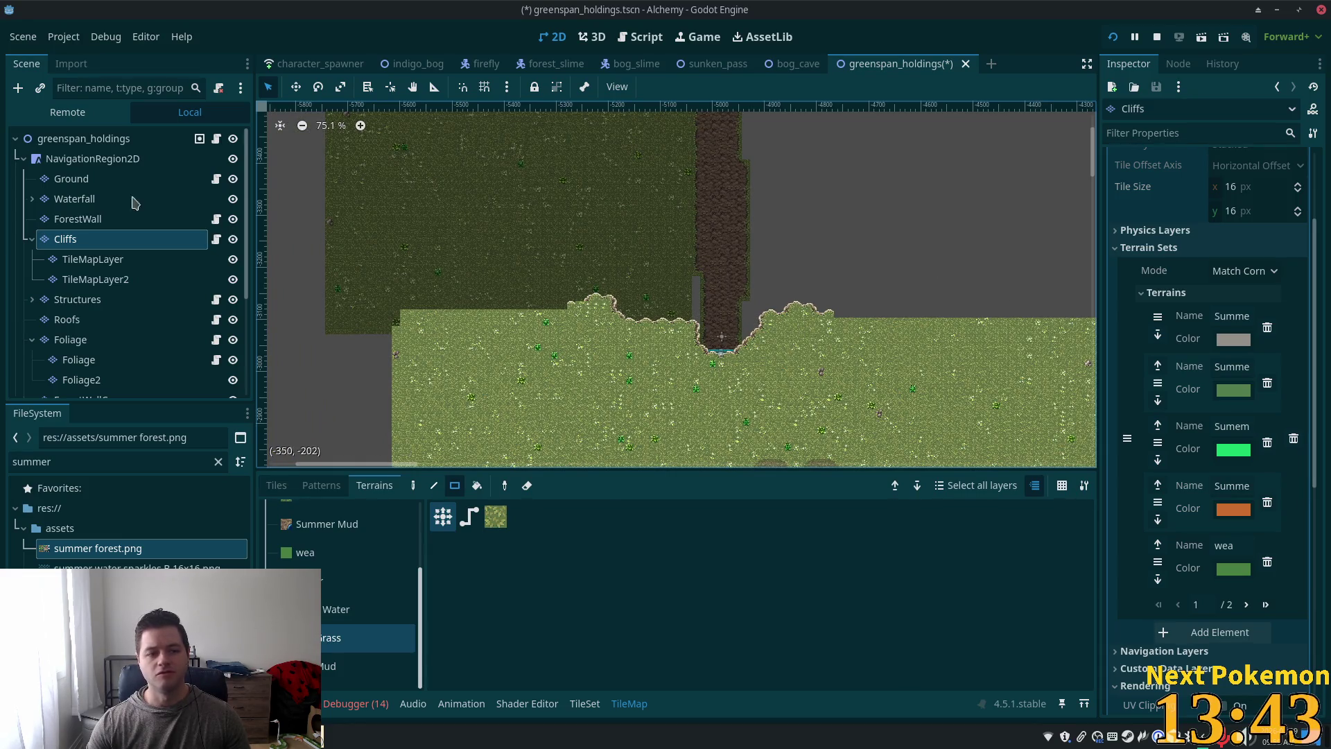
{"action": "left_click", "coordinate": [73, 179]}
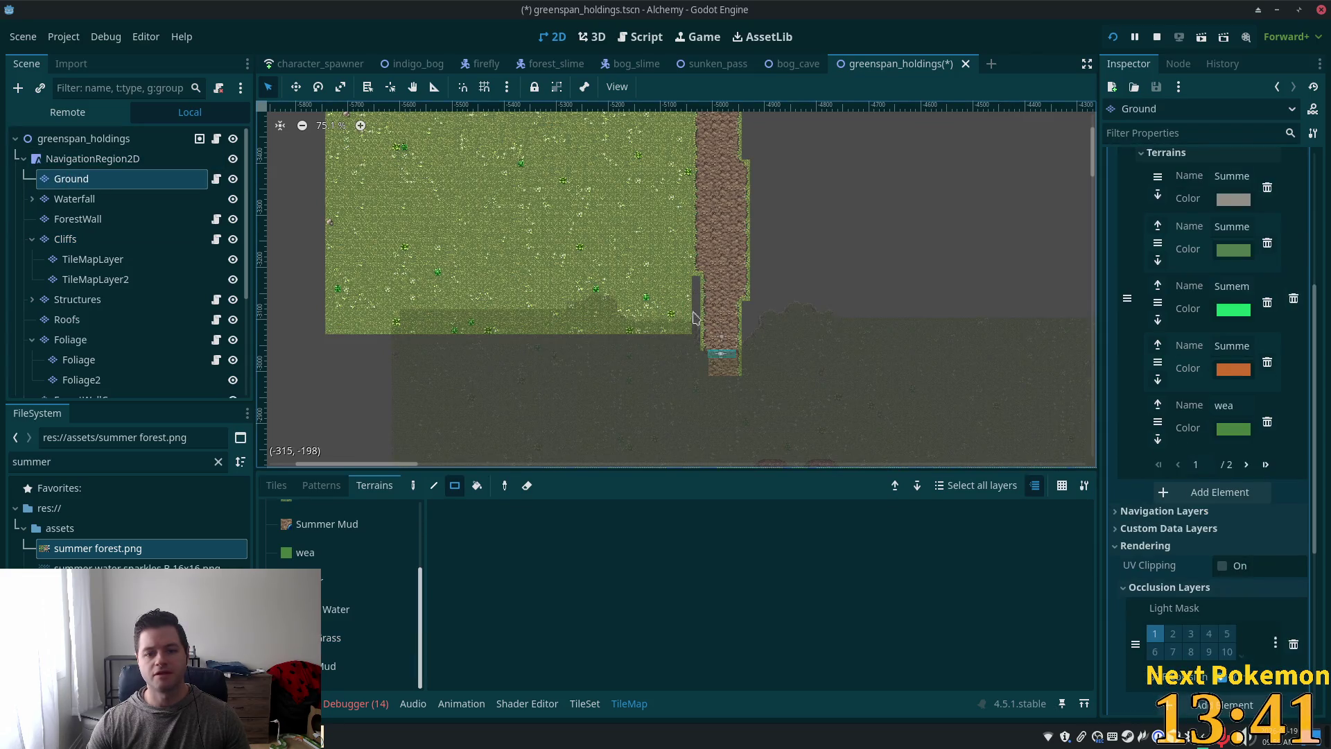
Step: With the Grass terrain, paint a column and cliff-edge patch, then cover the grey strip right of the path
{"action": "left_click", "coordinate": [368, 638]}
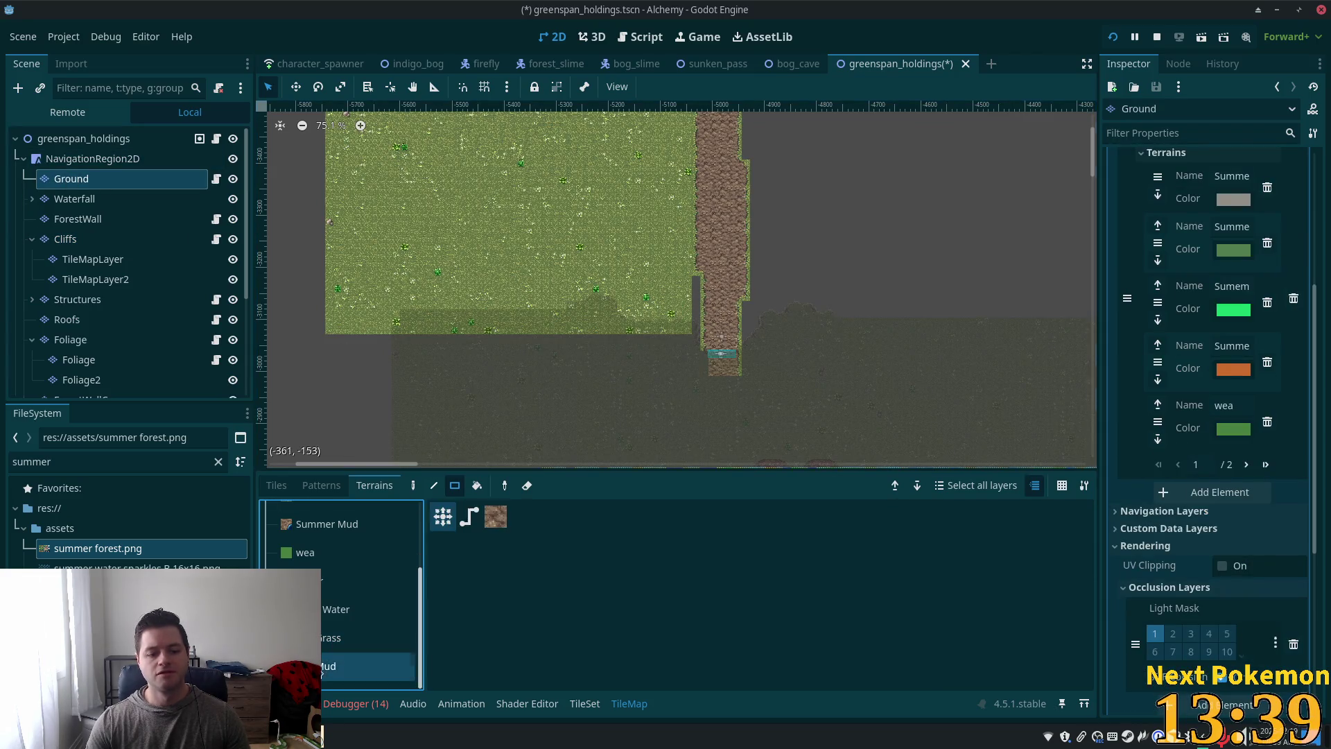
{"action": "left_click_drag", "start_coordinate": [698, 286], "coordinate": [698, 284]}
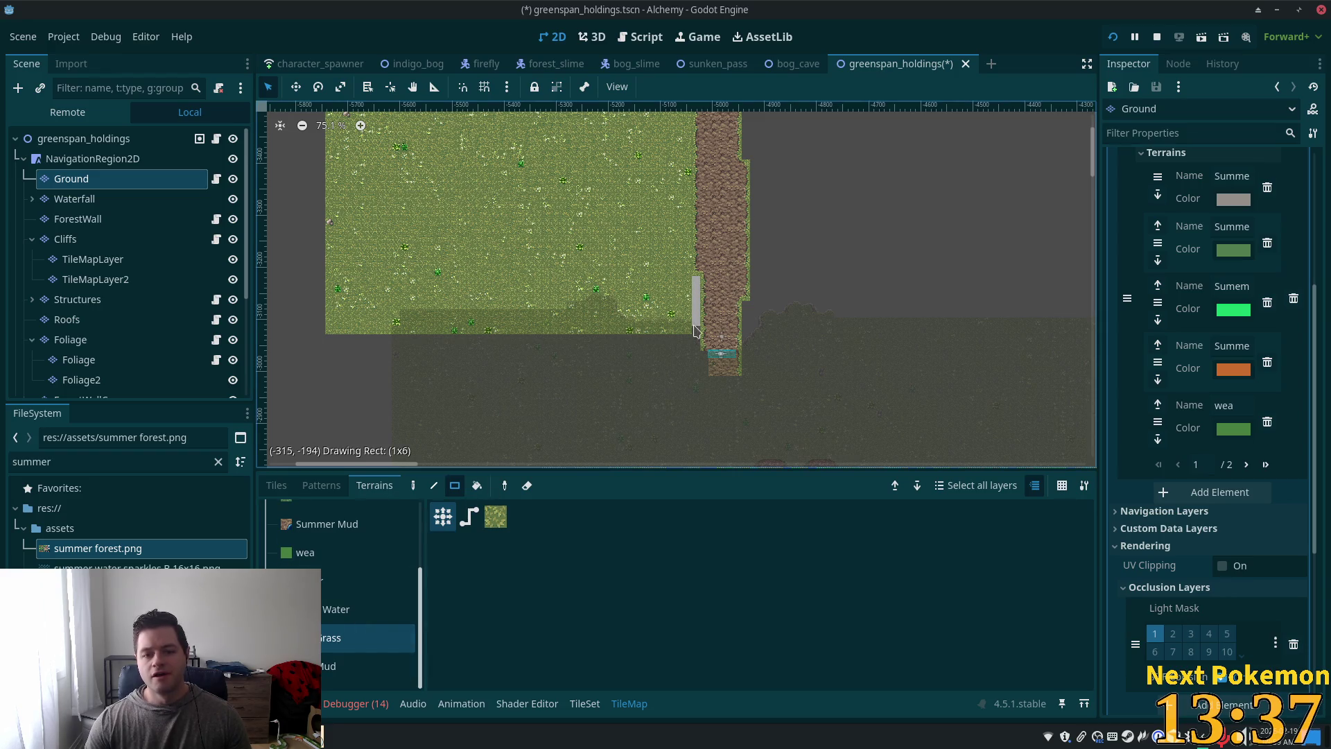
{"action": "left_click_drag", "start_coordinate": [697, 330], "coordinate": [698, 338]}
{"action": "scroll", "coordinate": [701, 358], "scroll_direction": "up", "scroll_amount": 5}
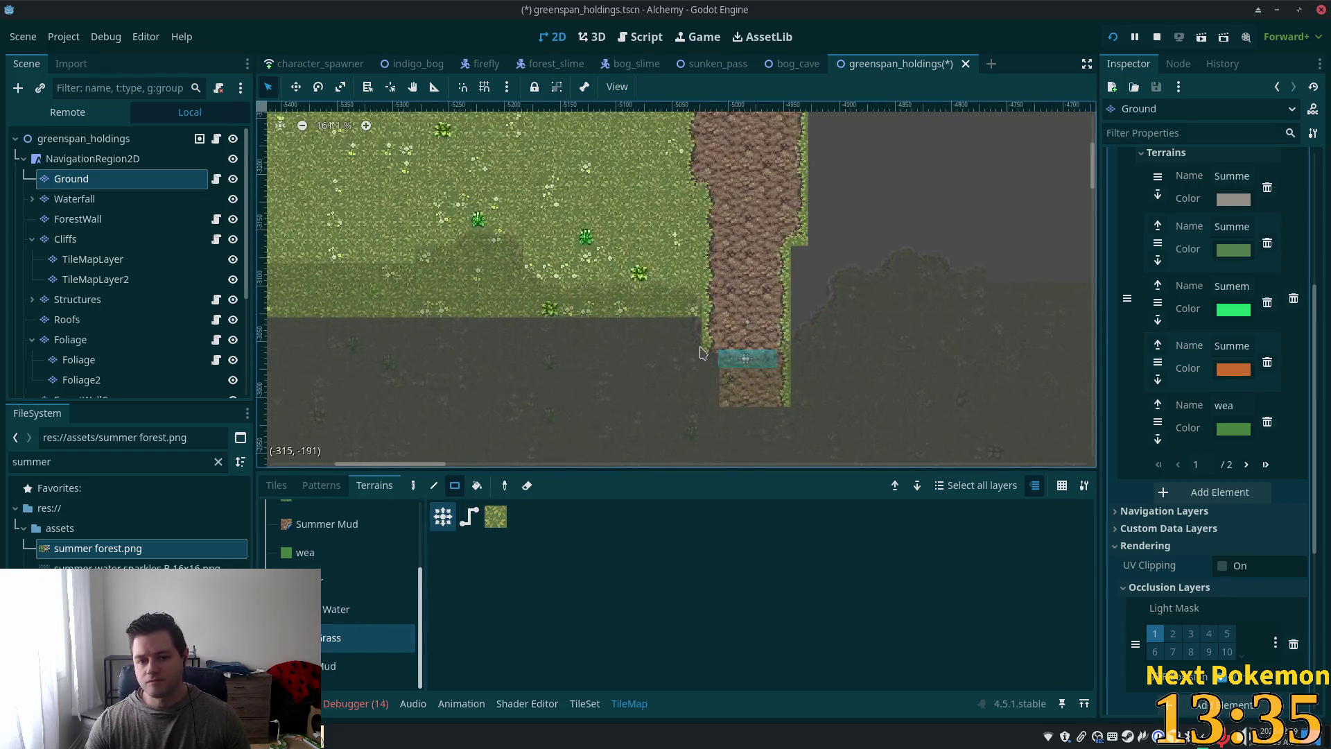
{"action": "mouse_move", "coordinate": [860, 258]}
{"action": "left_mouse_down"}
{"action": "mouse_move", "coordinate": [823, 273]}
{"action": "mouse_move", "coordinate": [713, 381]}
{"action": "mouse_move", "coordinate": [680, 449]}
{"action": "left_mouse_up"}
{"action": "scroll", "coordinate": [714, 380], "scroll_direction": "down", "scroll_amount": 1}
{"action": "scroll", "coordinate": [782, 354], "scroll_direction": "down", "scroll_amount": 2}
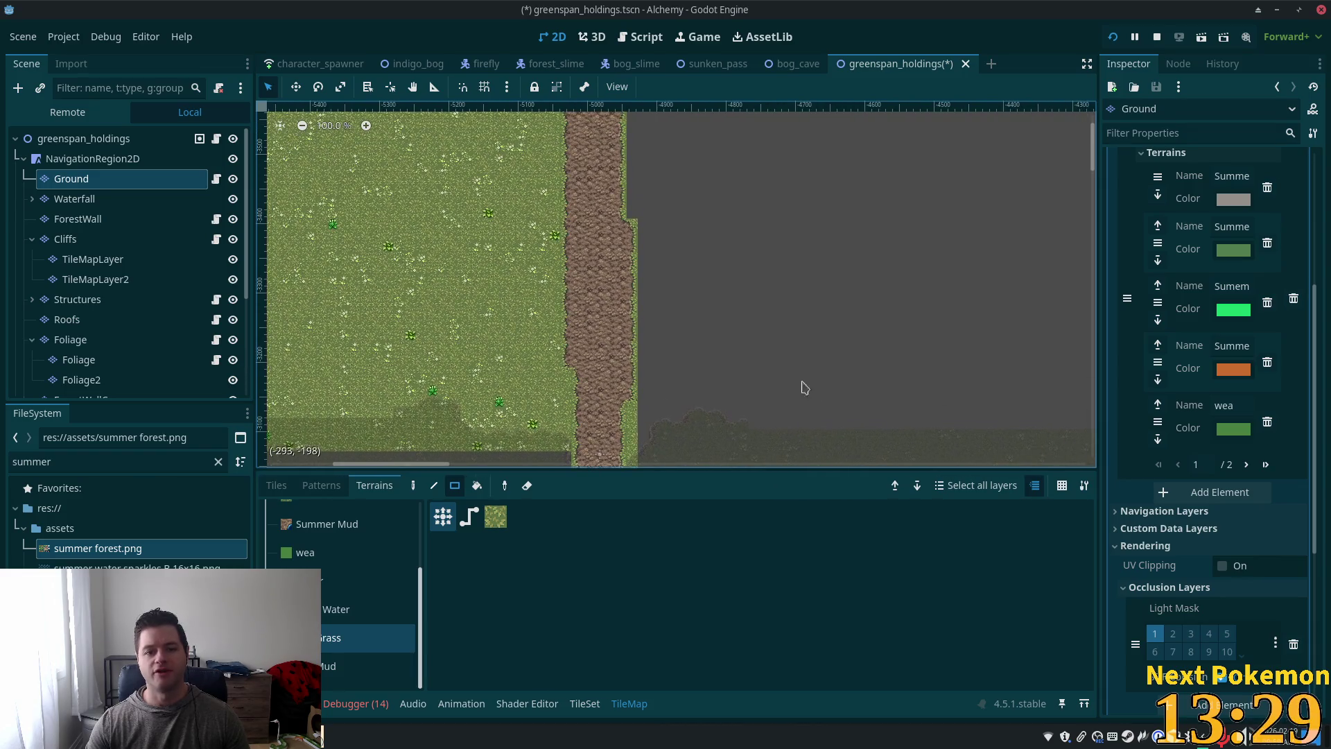
{"action": "scroll", "coordinate": [672, 170], "scroll_direction": "down", "scroll_amount": 3}
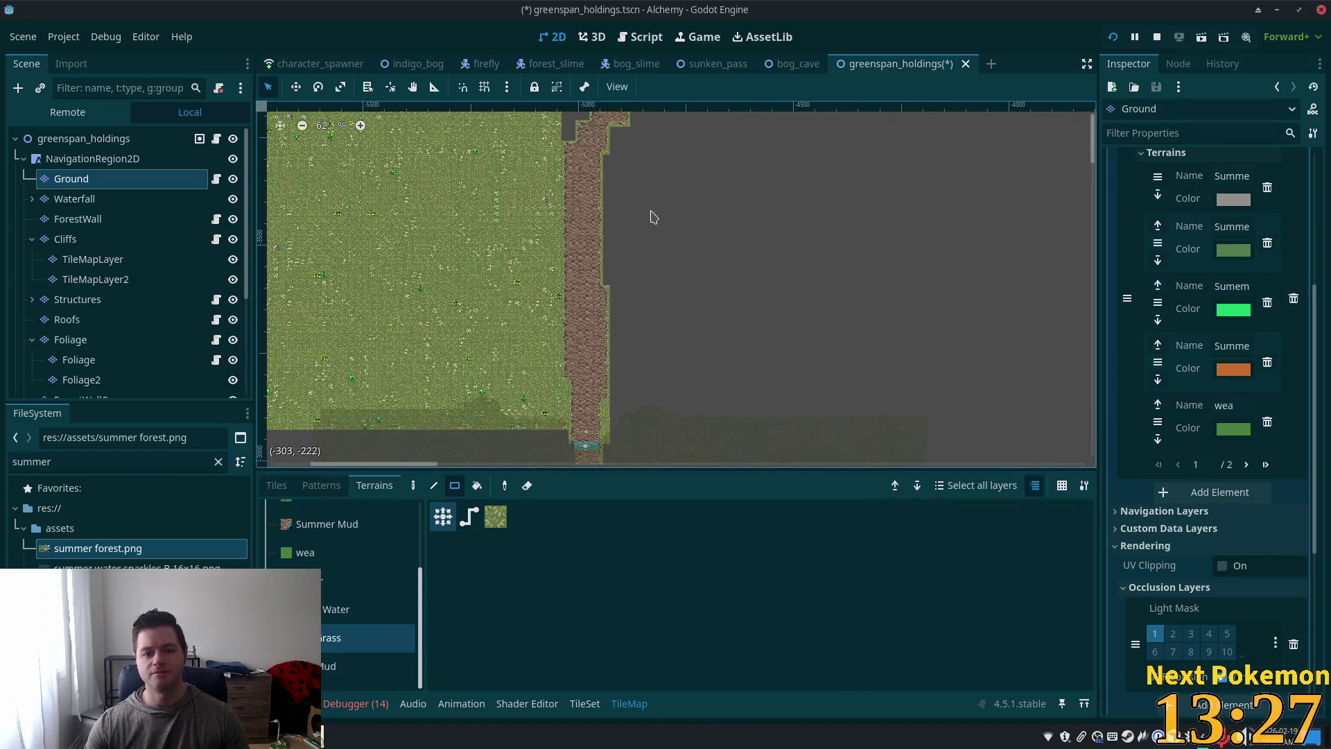
{"action": "mouse_move", "coordinate": [614, 441]}
{"action": "left_mouse_down"}
{"action": "mouse_move", "coordinate": [732, 128]}
{"action": "mouse_move", "coordinate": [993, 133]}
{"action": "mouse_move", "coordinate": [986, 115]}
{"action": "mouse_move", "coordinate": [947, 149]}
{"action": "left_mouse_up"}
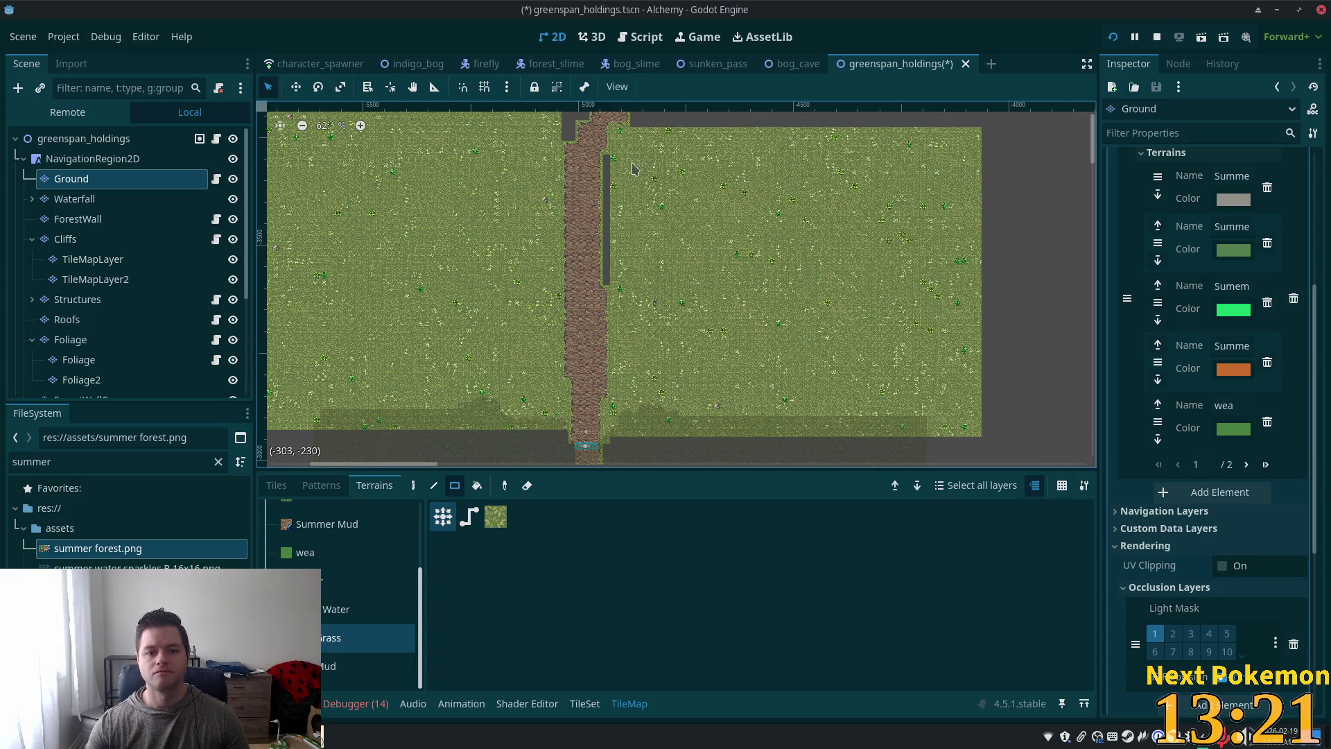
Step: Fill the grey blocks and rows beside the path bend with grass
{"action": "left_click_drag", "start_coordinate": [607, 183], "coordinate": [612, 291]}
{"action": "scroll", "coordinate": [810, 118], "scroll_direction": "up", "scroll_amount": 5}
{"action": "scroll", "coordinate": [777, 277], "scroll_direction": "up", "scroll_amount": 6}
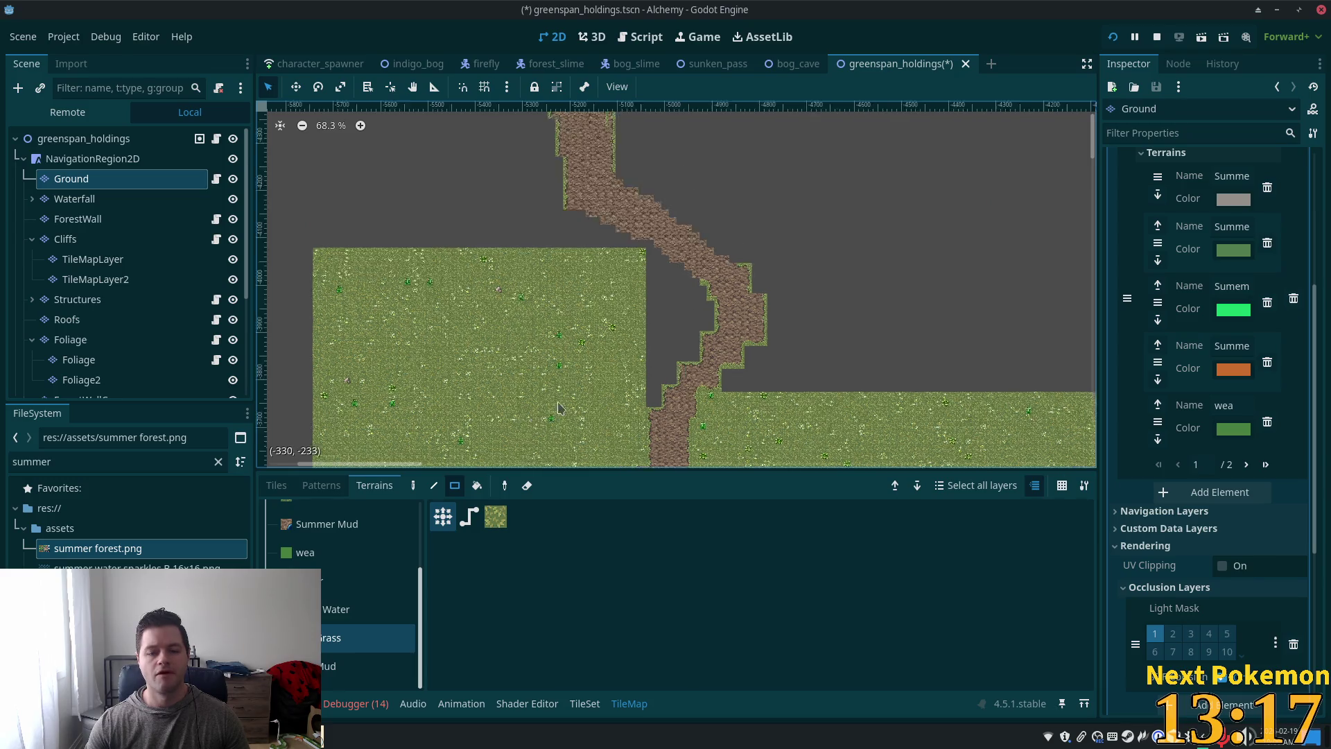
{"action": "left_click_drag", "start_coordinate": [800, 298], "coordinate": [789, 302]}
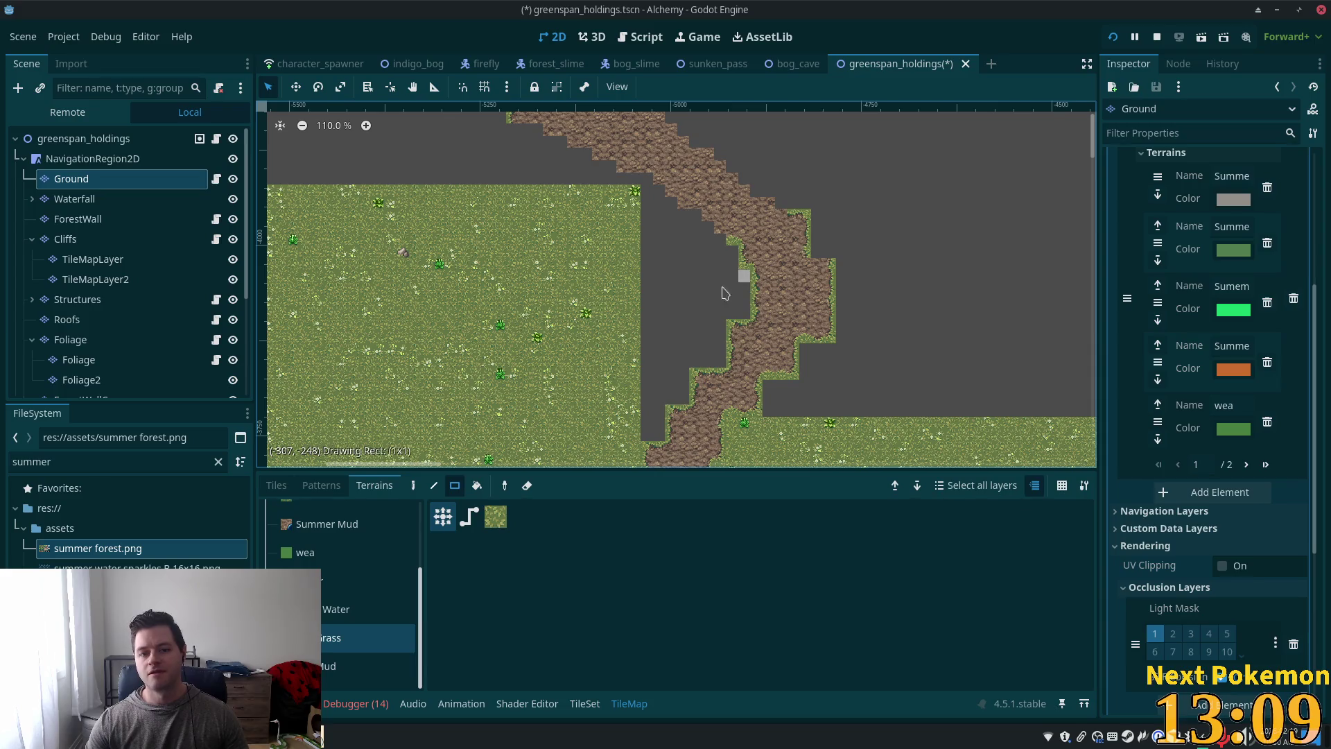
{"action": "left_click_drag", "start_coordinate": [725, 292], "coordinate": [610, 315]}
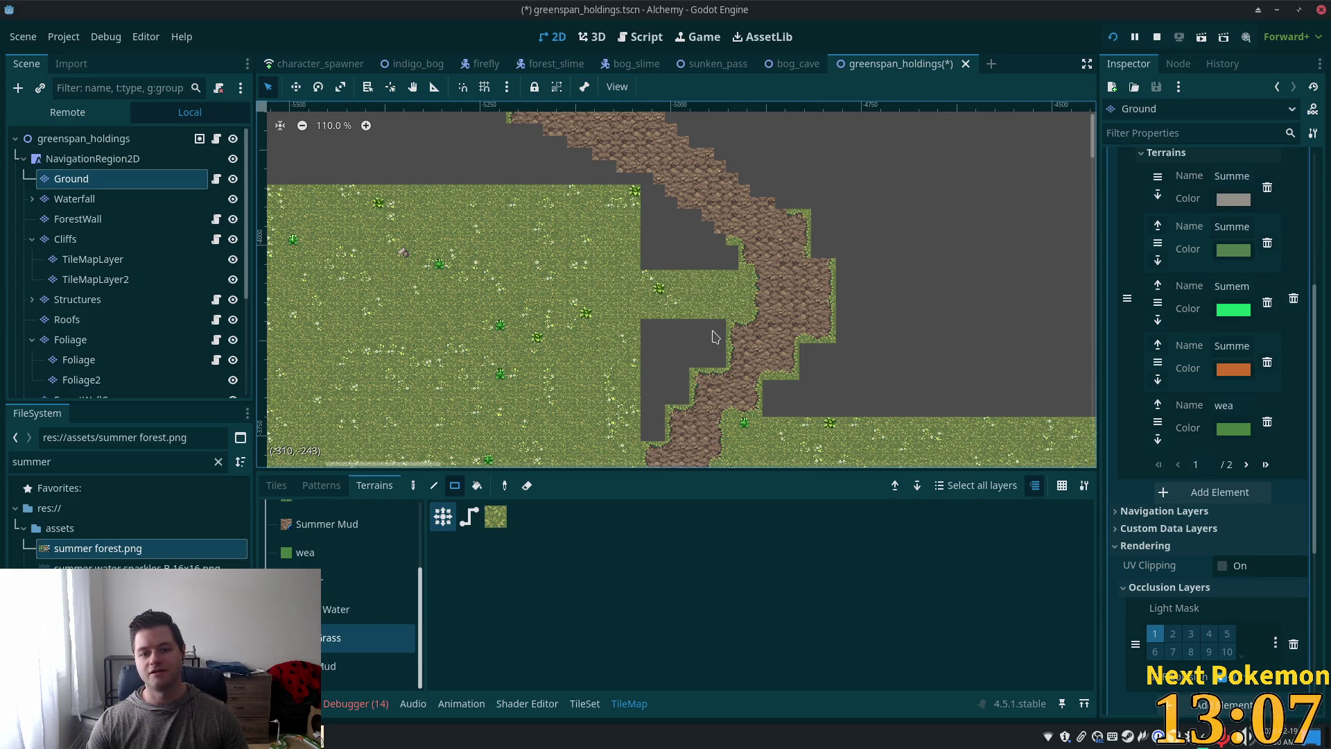
{"action": "mouse_move", "coordinate": [716, 337]}
{"action": "left_mouse_down"}
{"action": "mouse_move", "coordinate": [680, 357]}
{"action": "mouse_move", "coordinate": [634, 350]}
{"action": "mouse_move", "coordinate": [646, 435]}
{"action": "left_mouse_up"}
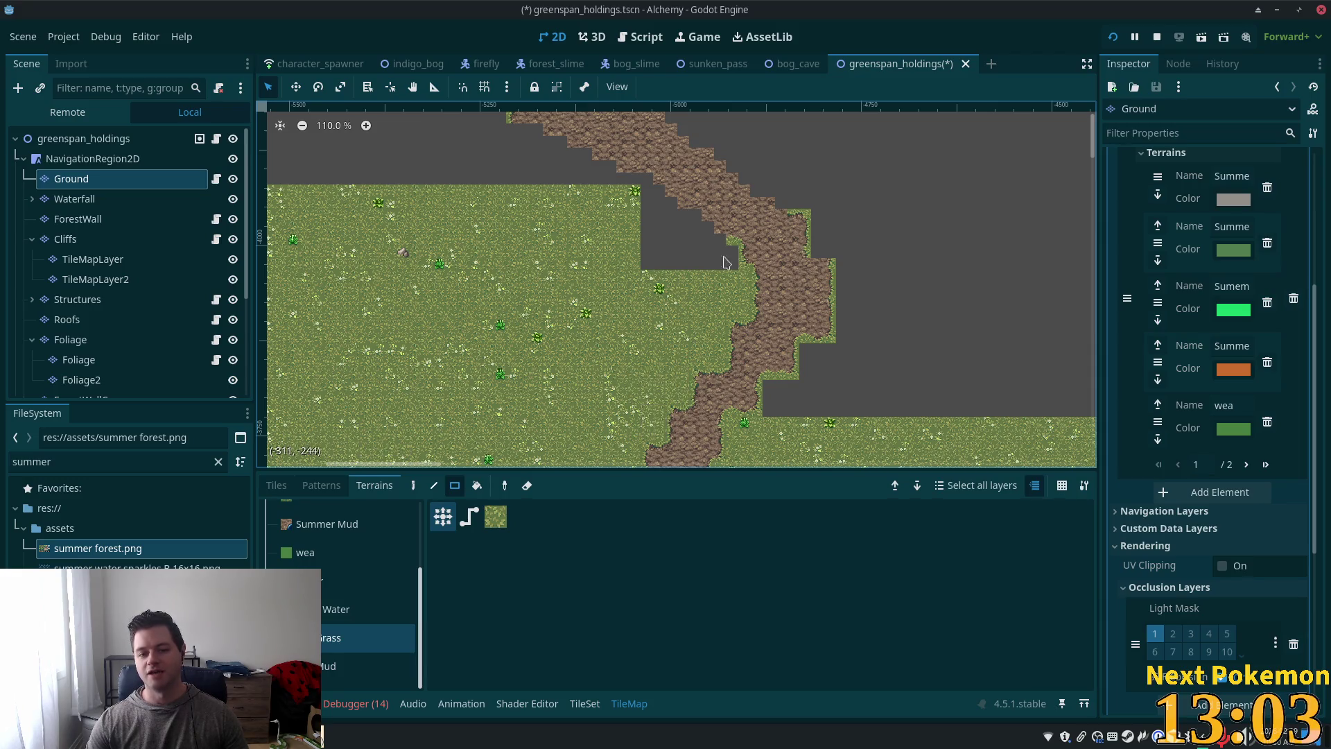
{"action": "mouse_move", "coordinate": [716, 261]}
{"action": "left_mouse_down"}
{"action": "mouse_move", "coordinate": [620, 264]}
{"action": "mouse_move", "coordinate": [646, 265]}
{"action": "left_mouse_up"}
{"action": "mouse_move", "coordinate": [719, 242]}
{"action": "left_mouse_down"}
{"action": "mouse_move", "coordinate": [642, 243]}
{"action": "mouse_move", "coordinate": [705, 229]}
{"action": "mouse_move", "coordinate": [642, 235]}
{"action": "mouse_move", "coordinate": [651, 196]}
{"action": "mouse_move", "coordinate": [633, 199]}
{"action": "left_mouse_up"}
Step: Fill the grey area left of the upper path and the narrow strips along its edge with grass
{"action": "scroll", "coordinate": [818, 240], "scroll_direction": "down", "scroll_amount": 5}
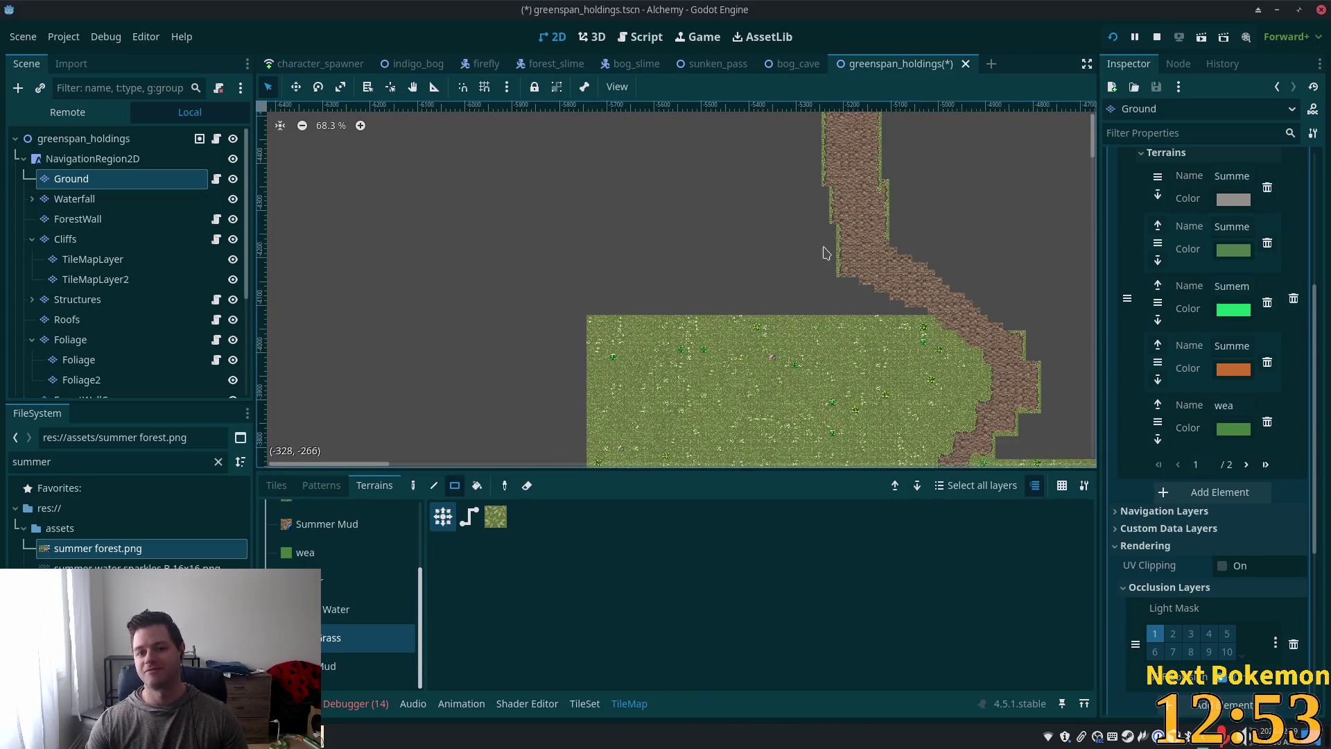
{"action": "scroll", "coordinate": [824, 253], "scroll_direction": "down", "scroll_amount": 2}
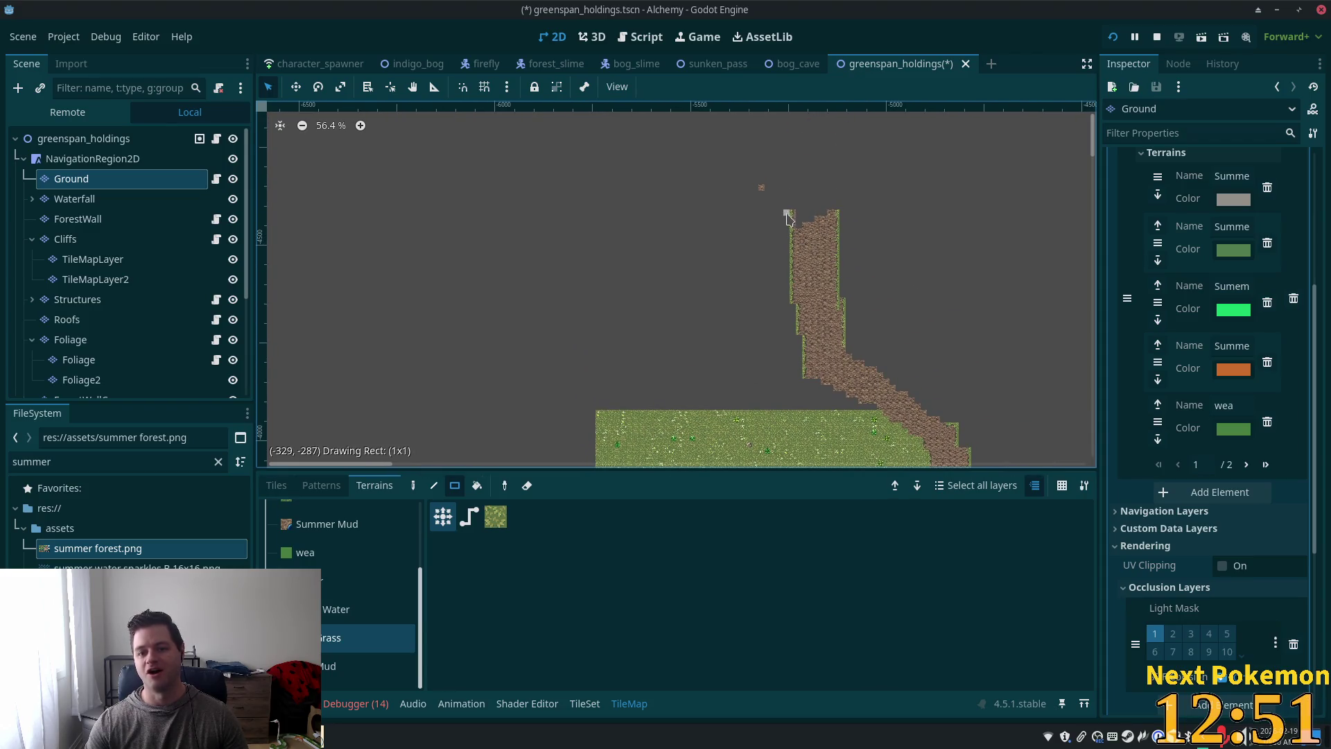
{"action": "mouse_move", "coordinate": [788, 217]}
{"action": "left_mouse_down"}
{"action": "mouse_move", "coordinate": [721, 373]}
{"action": "mouse_move", "coordinate": [630, 415]}
{"action": "mouse_move", "coordinate": [599, 410]}
{"action": "left_mouse_up"}
{"action": "mouse_move", "coordinate": [792, 323]}
{"action": "left_mouse_down"}
{"action": "mouse_move", "coordinate": [793, 387]}
{"action": "mouse_move", "coordinate": [795, 316]}
{"action": "left_mouse_up"}
{"action": "left_click_drag", "start_coordinate": [792, 374], "coordinate": [794, 409]}
{"action": "left_click_drag", "start_coordinate": [800, 337], "coordinate": [804, 407]}
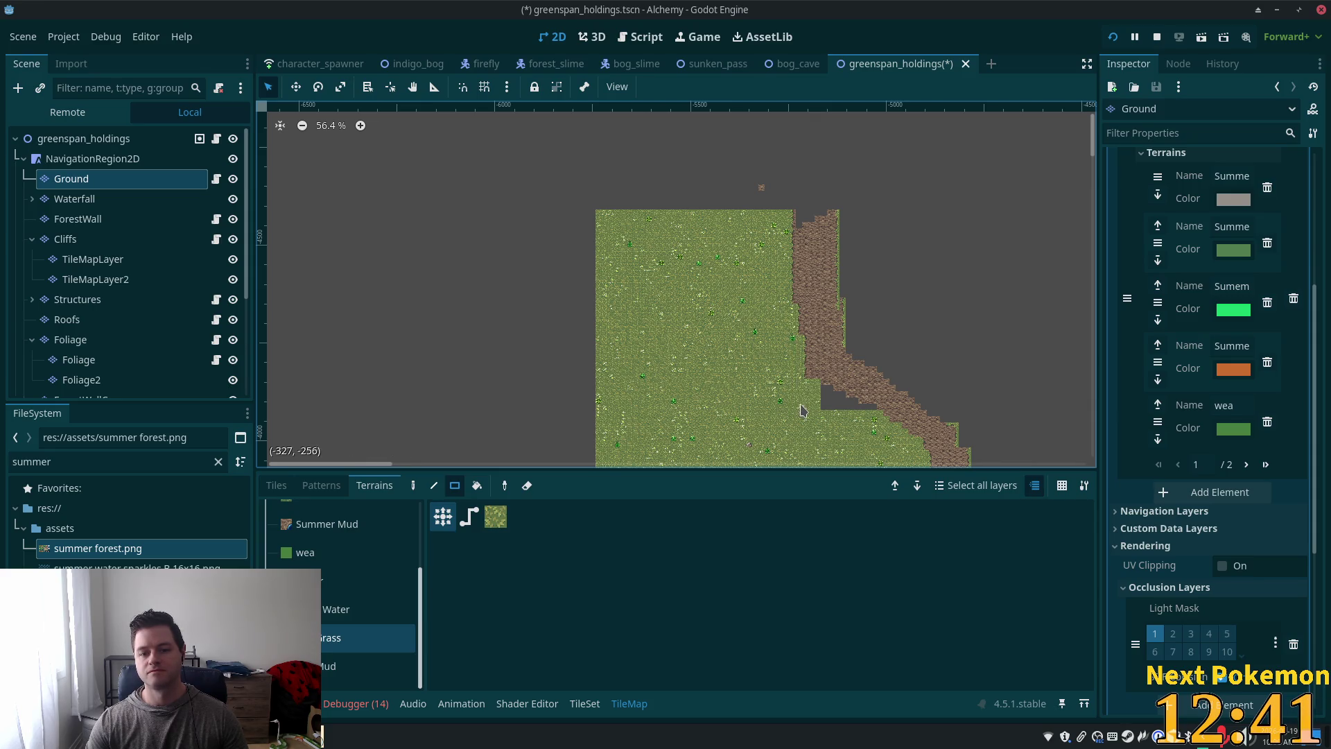
{"action": "scroll", "coordinate": [862, 409], "scroll_direction": "up", "scroll_amount": 5}
{"action": "scroll", "coordinate": [862, 409], "scroll_direction": "up", "scroll_amount": 5}
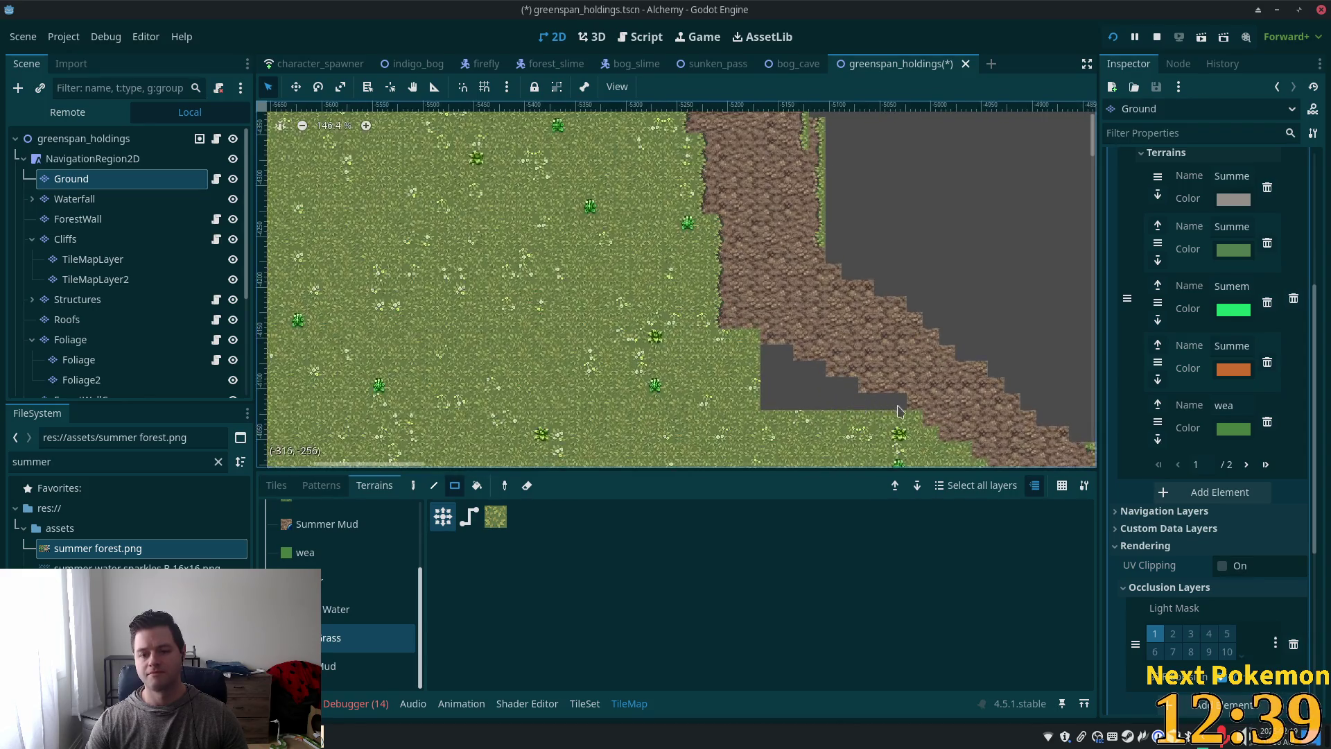
{"action": "mouse_move", "coordinate": [854, 384]}
{"action": "left_mouse_down"}
{"action": "mouse_move", "coordinate": [764, 380]}
{"action": "mouse_move", "coordinate": [770, 362]}
{"action": "left_mouse_up"}
{"action": "left_click", "coordinate": [787, 358]}
Step: Cover the wide grey area right of the upper path and the top-edge strip with grass
{"action": "scroll", "coordinate": [629, 276], "scroll_direction": "down", "scroll_amount": 9}
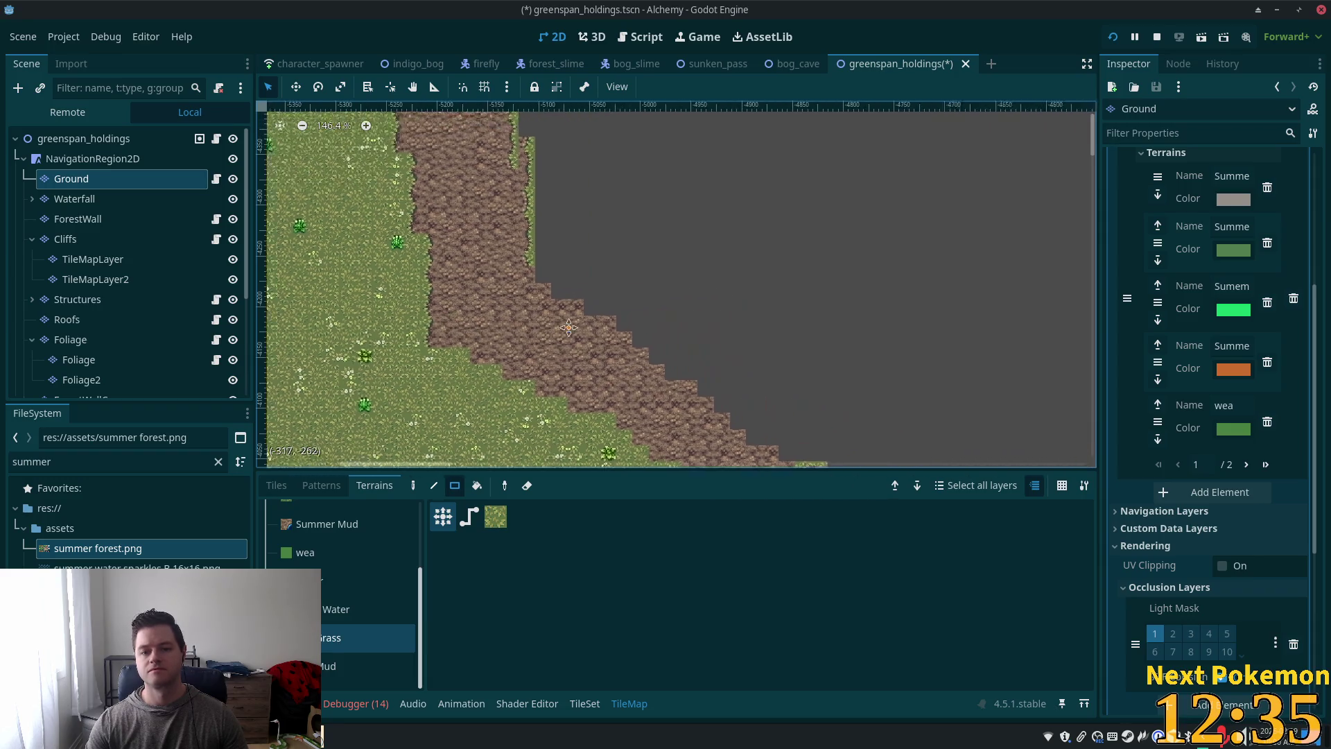
{"action": "left_click_drag", "start_coordinate": [629, 276], "coordinate": [618, 328]}
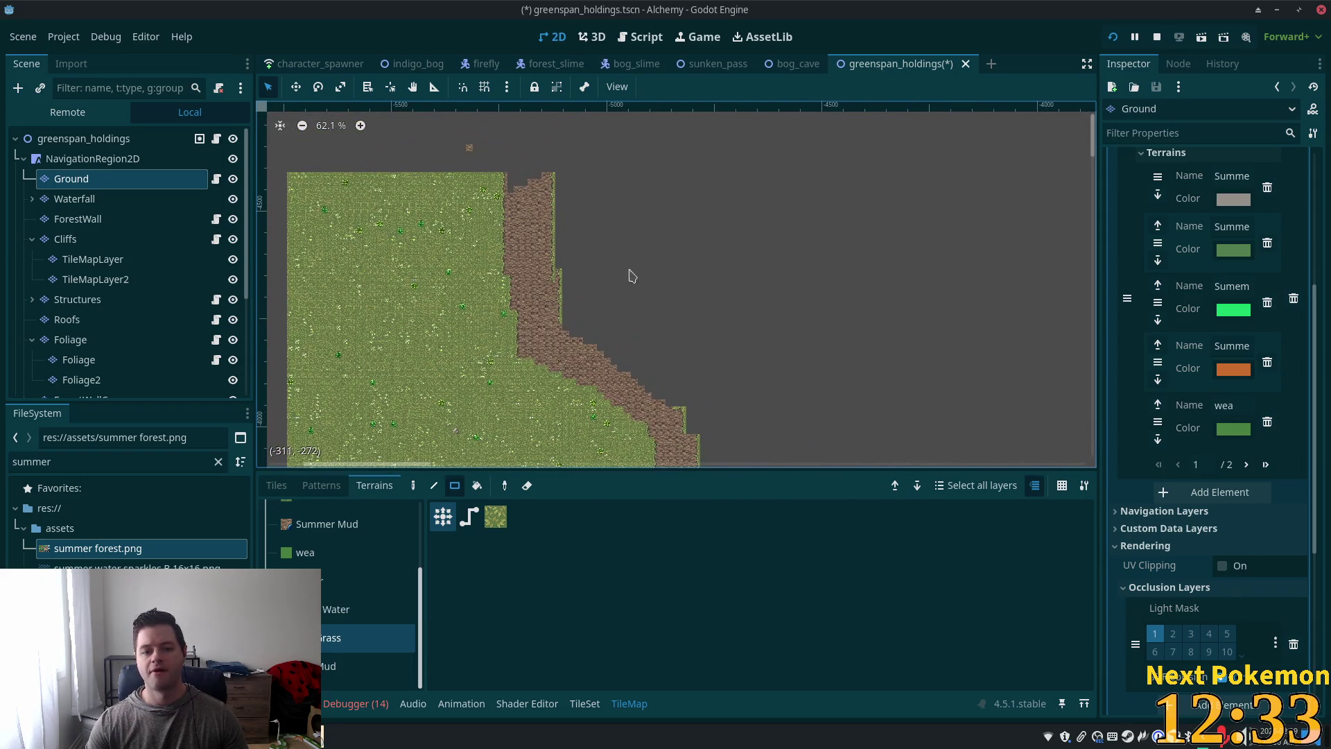
{"action": "mouse_move", "coordinate": [565, 181]}
{"action": "left_mouse_down"}
{"action": "mouse_move", "coordinate": [627, 265]}
{"action": "mouse_move", "coordinate": [804, 281]}
{"action": "mouse_move", "coordinate": [902, 273]}
{"action": "left_mouse_up"}
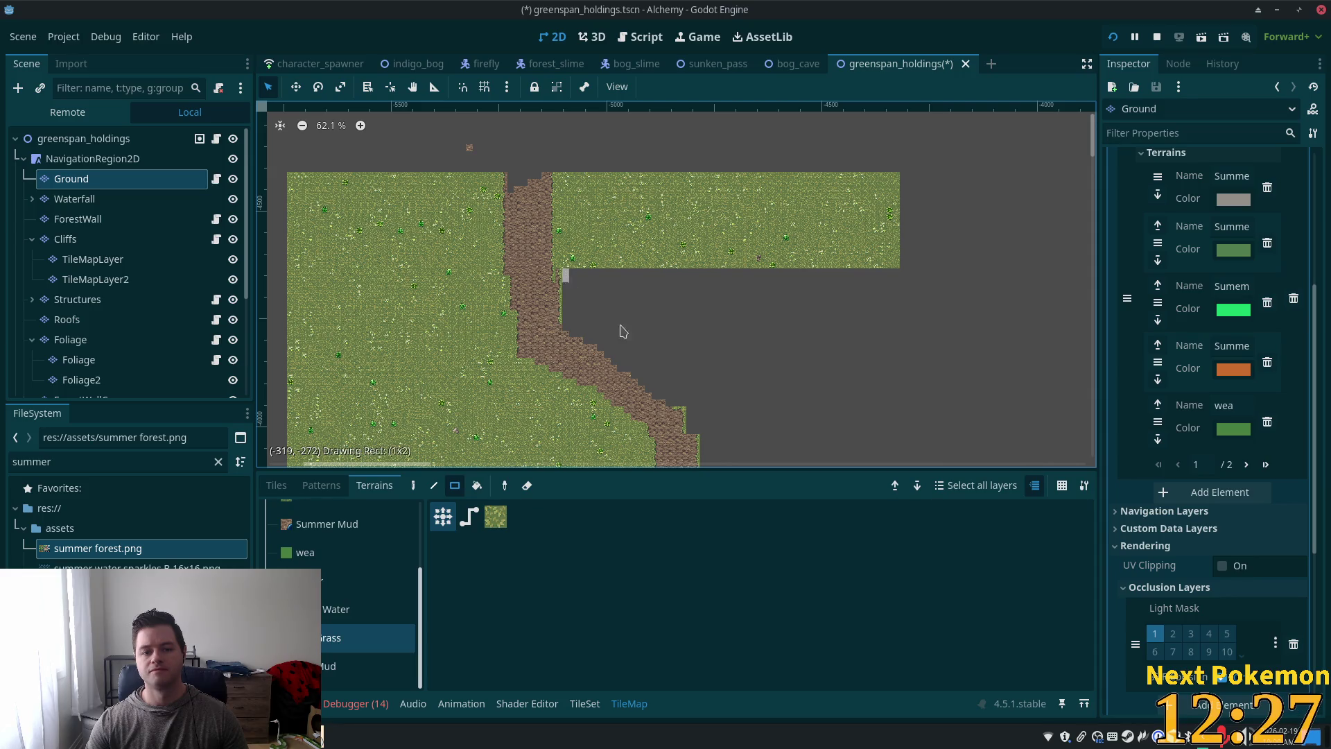
{"action": "mouse_move", "coordinate": [623, 331]}
{"action": "left_mouse_down"}
{"action": "mouse_move", "coordinate": [912, 327]}
{"action": "mouse_move", "coordinate": [896, 332]}
{"action": "left_mouse_up"}
{"action": "scroll", "coordinate": [899, 339], "scroll_direction": "down", "scroll_amount": 5}
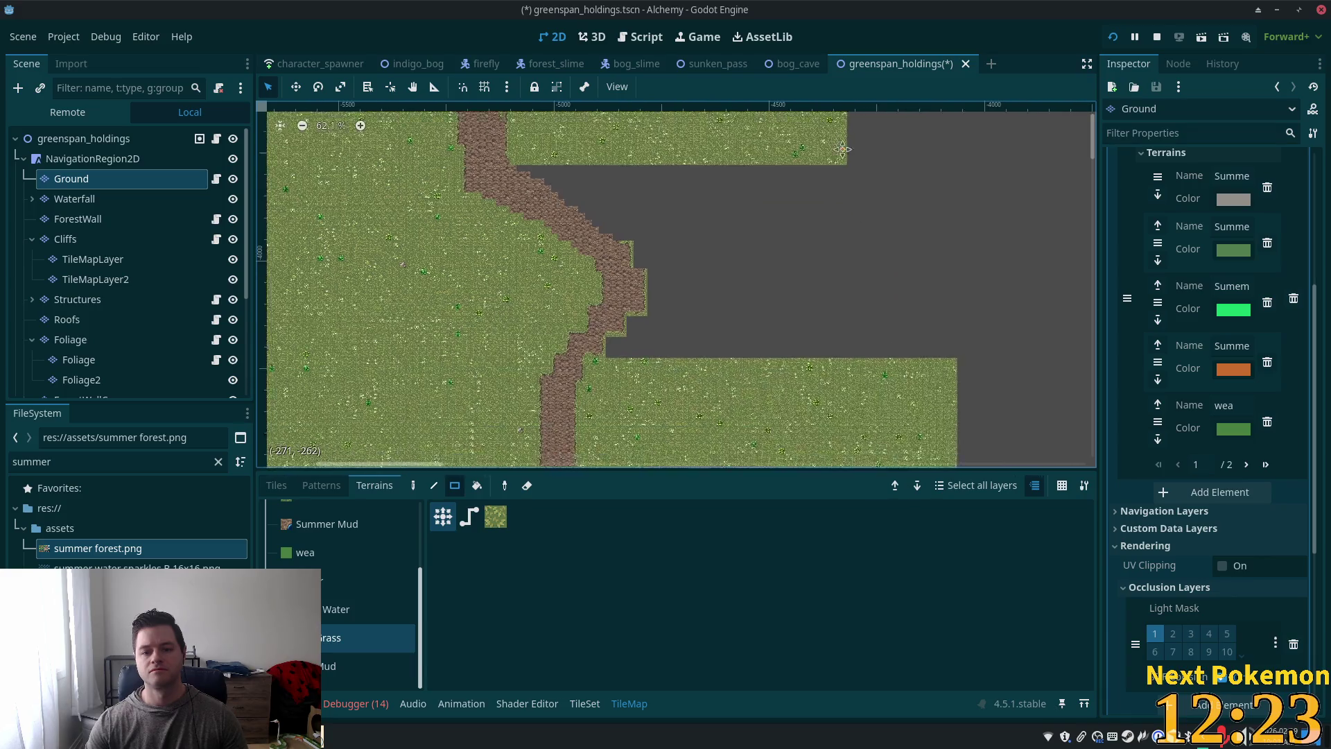
{"action": "scroll", "coordinate": [838, 172], "scroll_direction": "up", "scroll_amount": 1}
{"action": "mouse_move", "coordinate": [841, 150]}
{"action": "left_mouse_down"}
{"action": "mouse_move", "coordinate": [707, 374]}
{"action": "mouse_move", "coordinate": [633, 410]}
{"action": "mouse_move", "coordinate": [624, 357]}
{"action": "mouse_move", "coordinate": [602, 360]}
{"action": "left_mouse_up"}
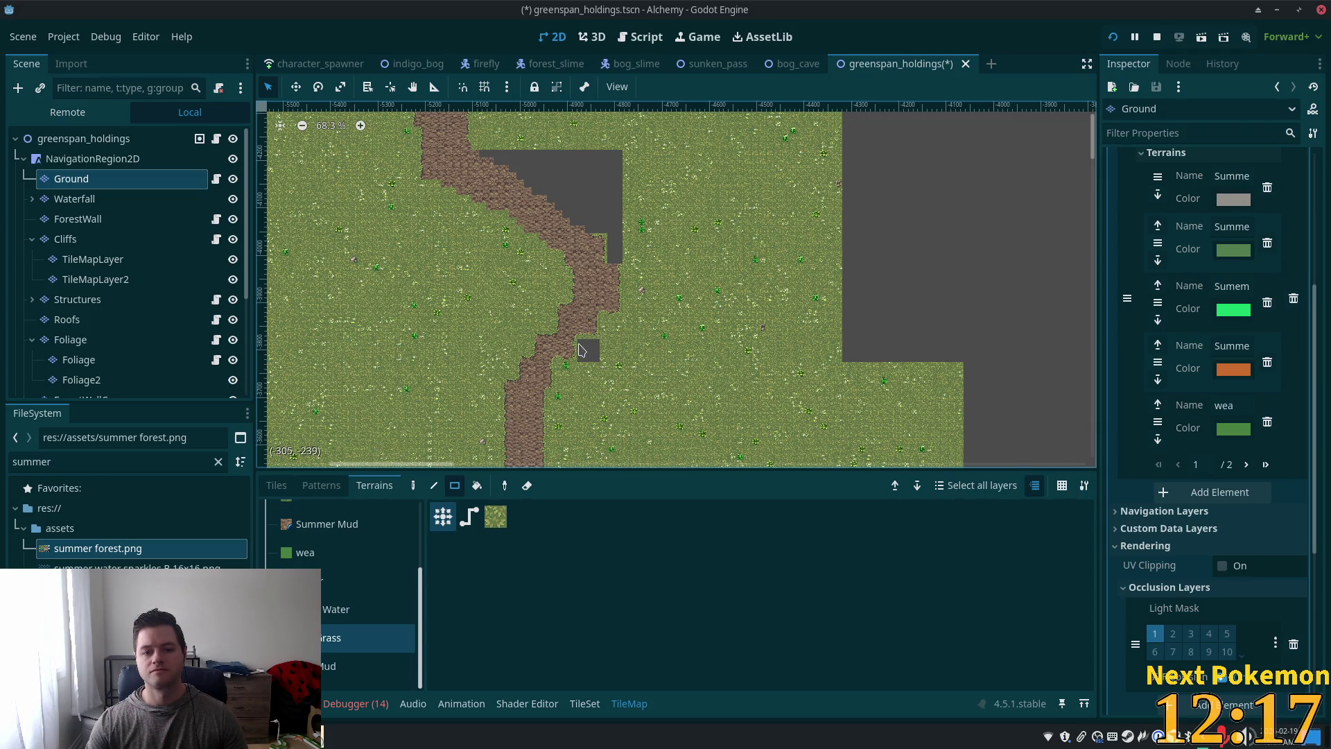
{"action": "left_click", "coordinate": [581, 350]}
{"action": "left_click_drag", "start_coordinate": [617, 260], "coordinate": [593, 156]}
{"action": "mouse_move", "coordinate": [487, 158]}
{"action": "left_mouse_down"}
{"action": "mouse_move", "coordinate": [589, 158]}
{"action": "mouse_move", "coordinate": [570, 163]}
{"action": "mouse_move", "coordinate": [570, 182]}
{"action": "mouse_move", "coordinate": [638, 188]}
{"action": "mouse_move", "coordinate": [537, 191]}
{"action": "mouse_move", "coordinate": [582, 194]}
{"action": "mouse_move", "coordinate": [568, 221]}
{"action": "mouse_move", "coordinate": [584, 227]}
{"action": "left_mouse_up"}
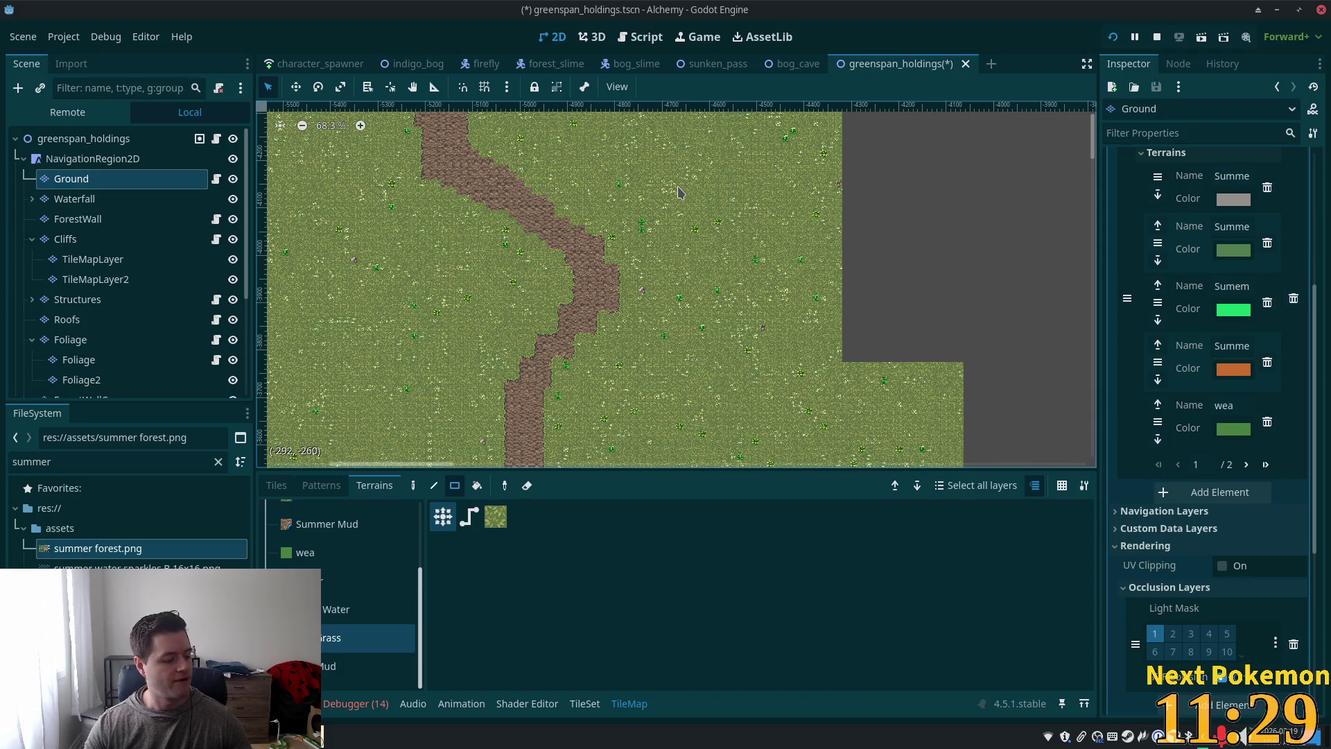
{"action": "scroll", "coordinate": [1003, 356], "scroll_direction": "down", "scroll_amount": 8}
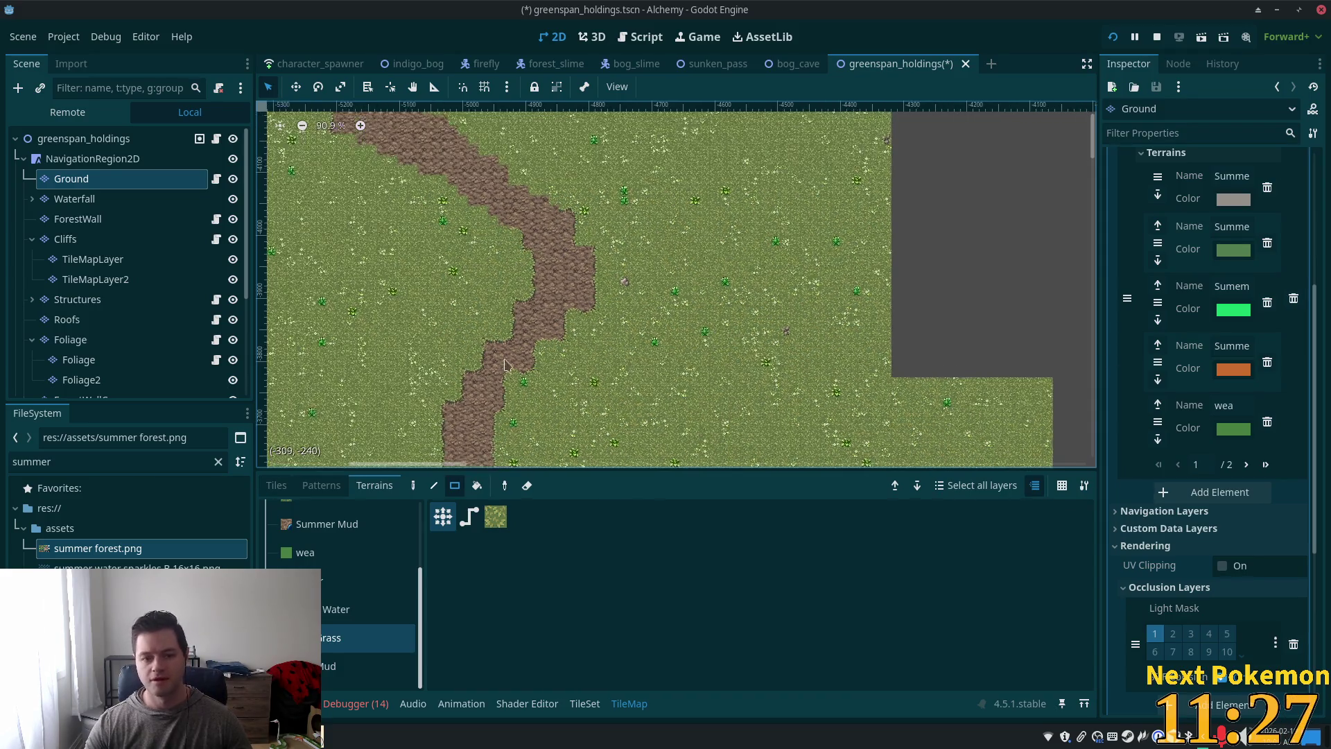
{"action": "scroll", "coordinate": [708, 264], "scroll_direction": "up", "scroll_amount": 3}
{"action": "scroll", "coordinate": [707, 264], "scroll_direction": "up", "scroll_amount": 1}
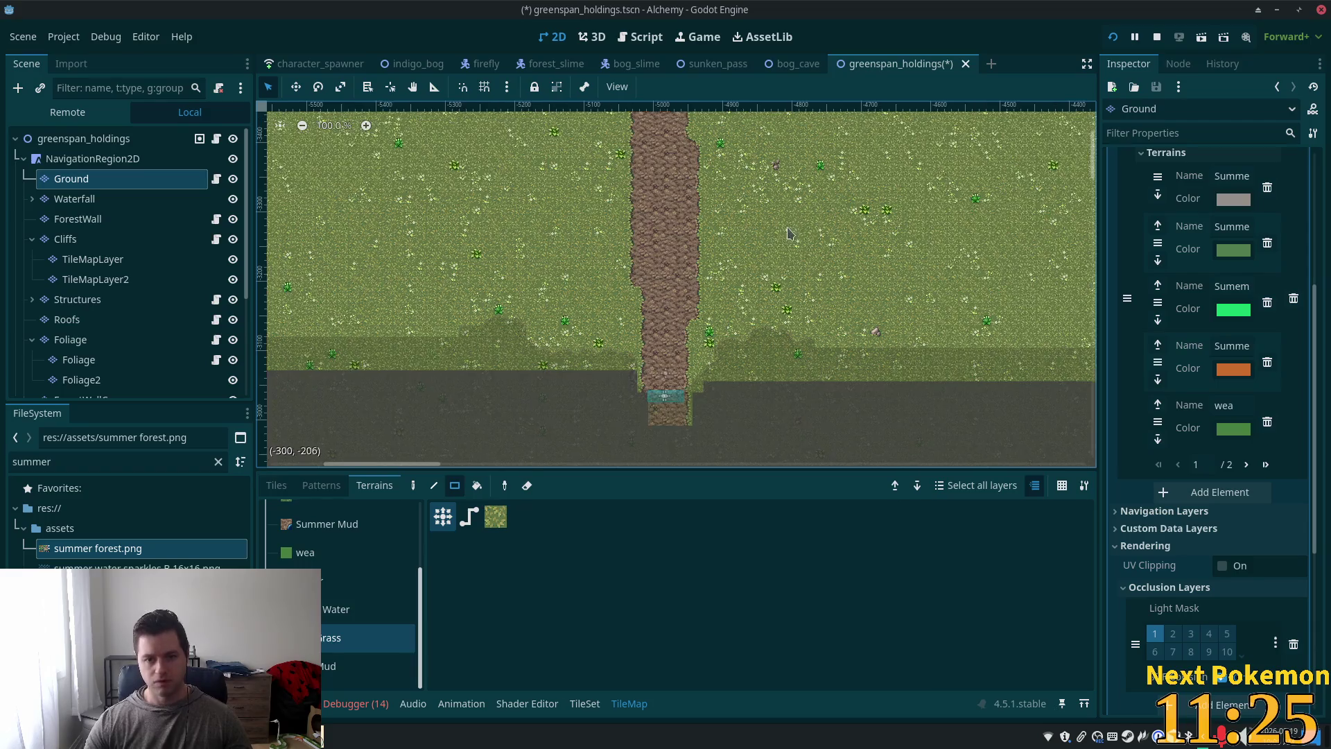
{"action": "scroll", "coordinate": [777, 402], "scroll_direction": "up", "scroll_amount": 3}
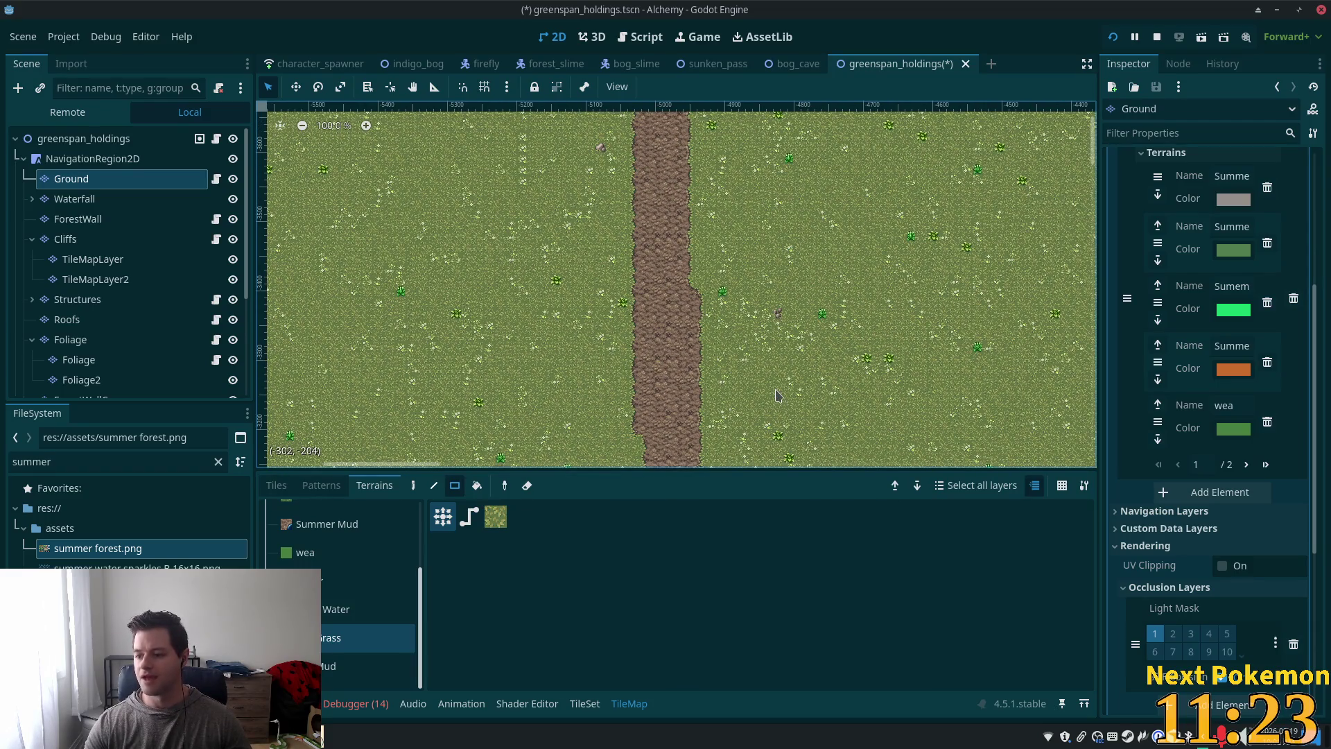
{"action": "scroll", "coordinate": [775, 400], "scroll_direction": "up", "scroll_amount": 10}
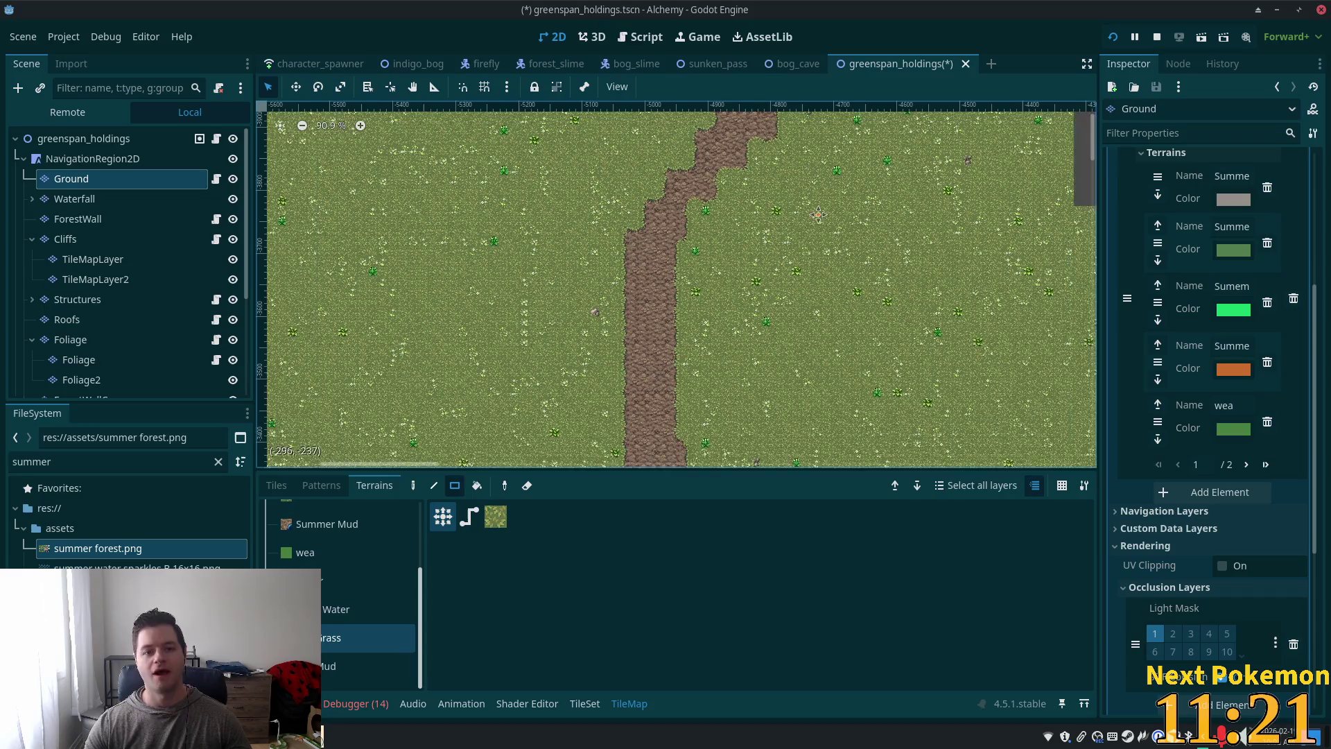
{"action": "scroll", "coordinate": [804, 295], "scroll_direction": "down", "scroll_amount": 1}
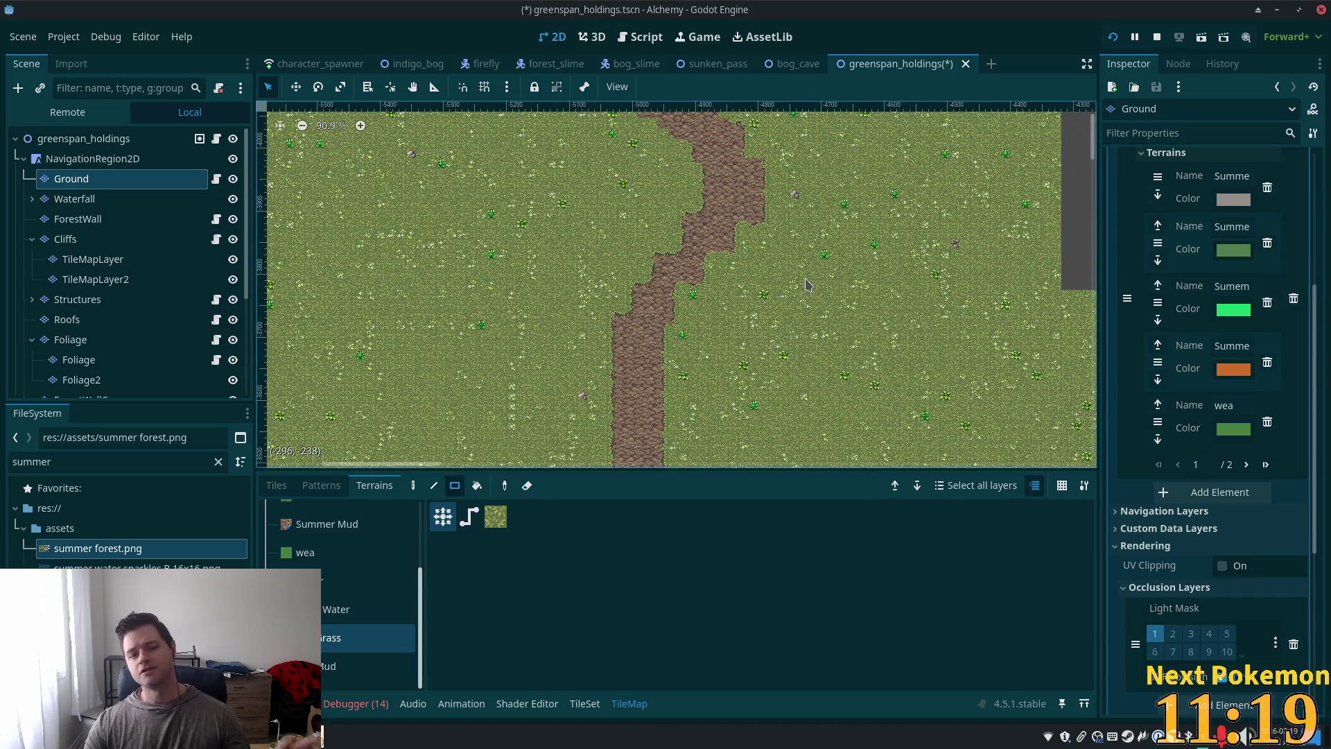
{"action": "scroll", "coordinate": [793, 295], "scroll_direction": "up", "scroll_amount": 5}
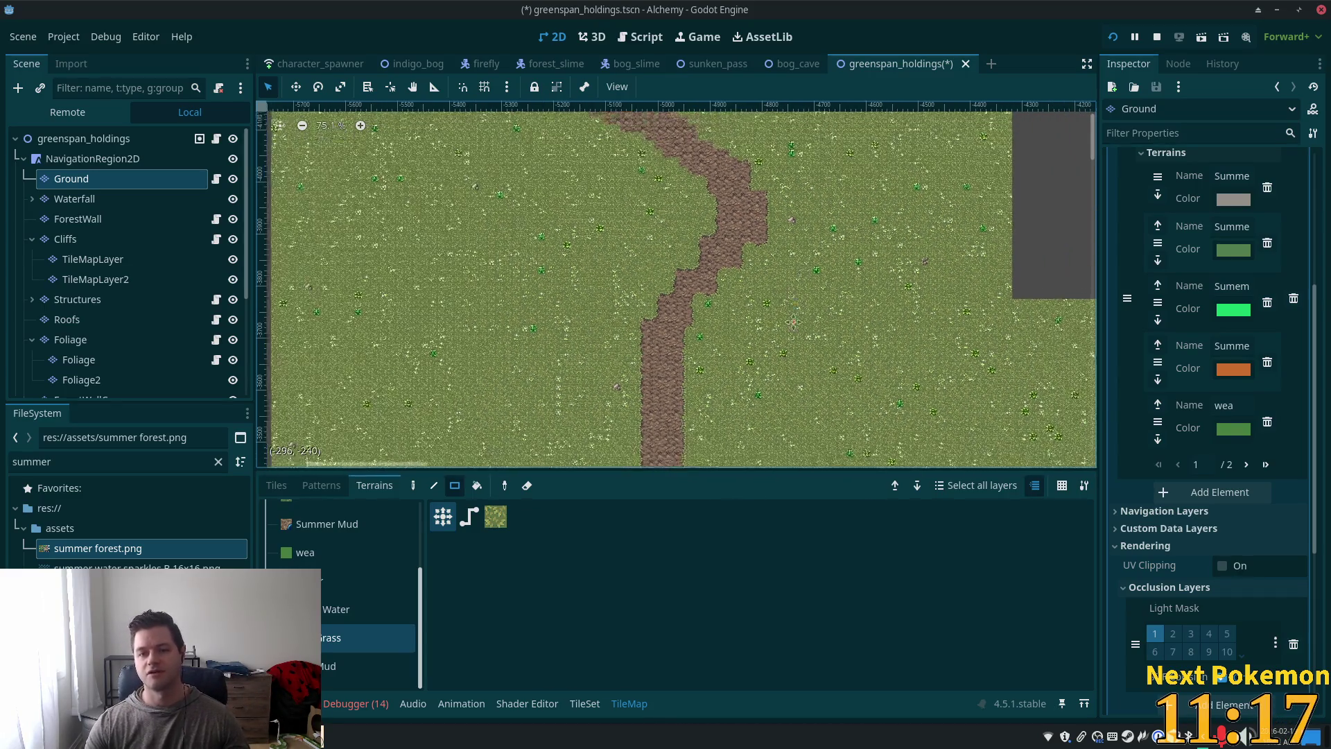
{"action": "scroll", "coordinate": [775, 351], "scroll_direction": "up", "scroll_amount": 3}
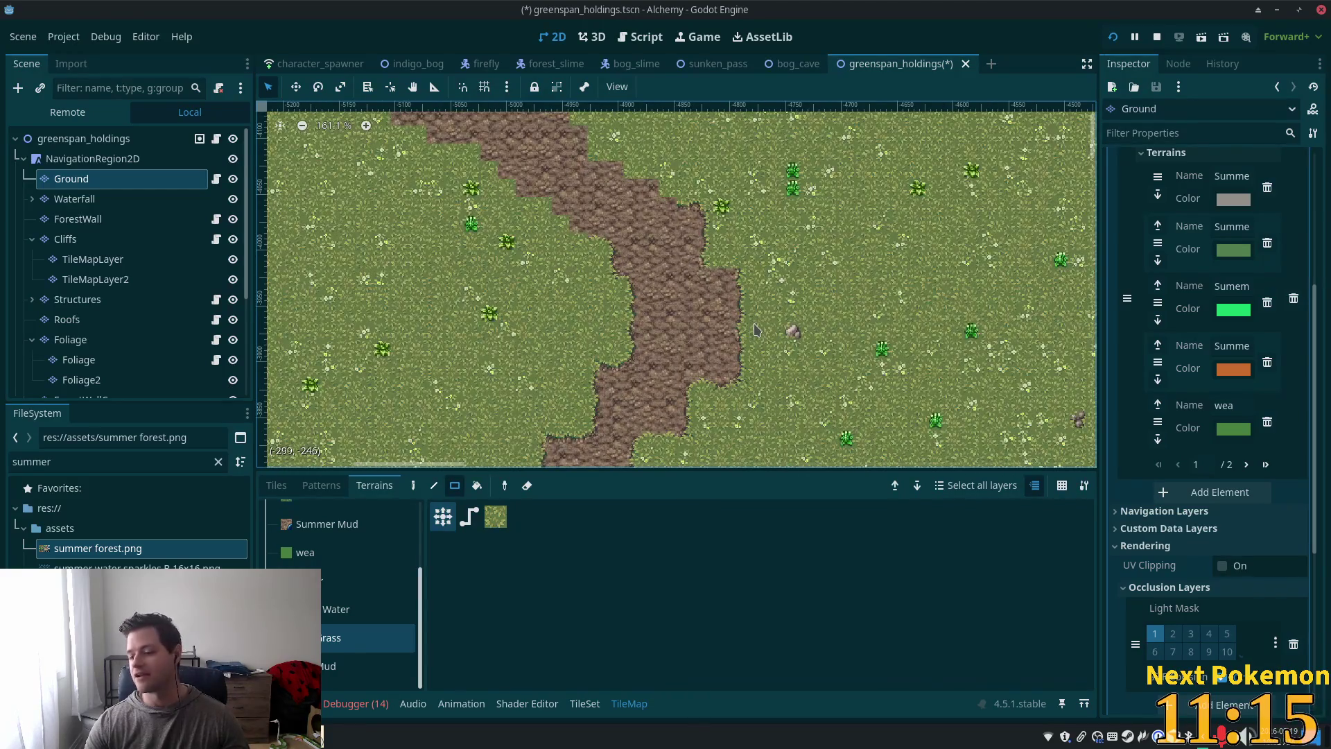
{"action": "scroll", "coordinate": [755, 330], "scroll_direction": "up", "scroll_amount": 2}
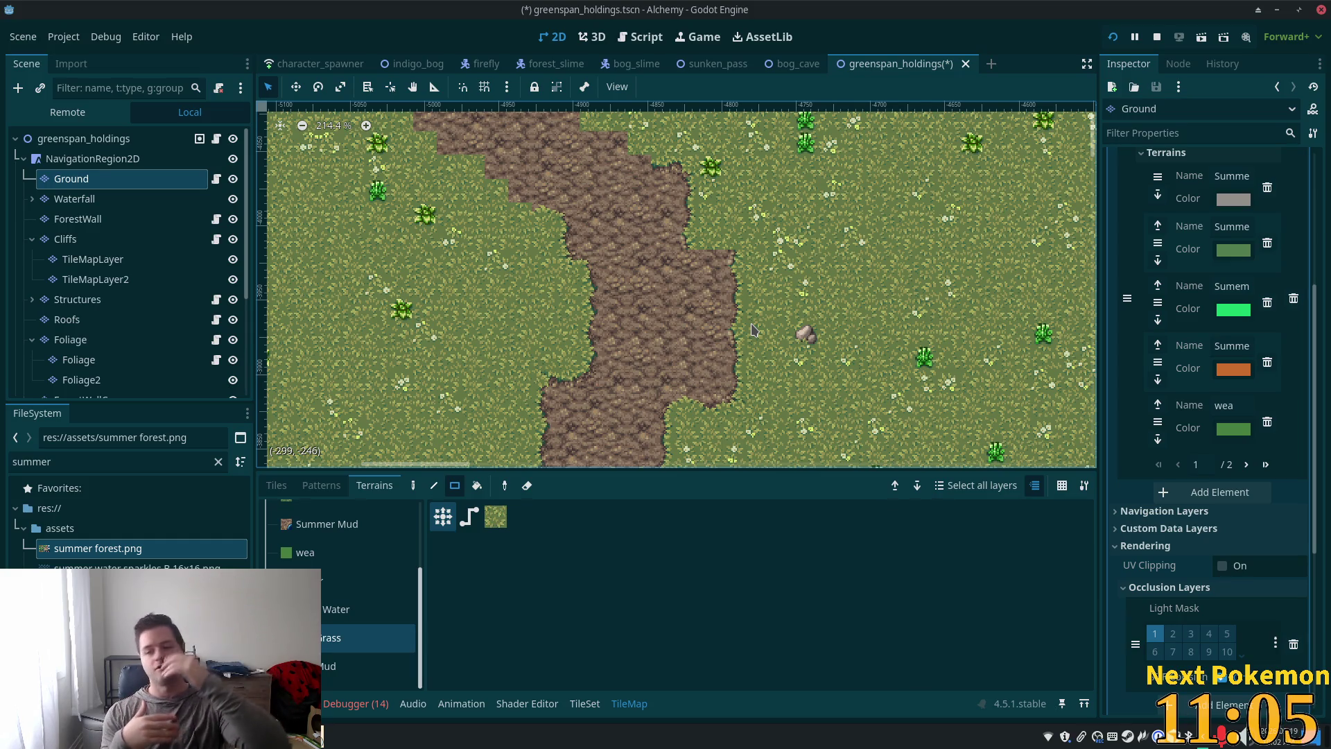
{"action": "scroll", "coordinate": [763, 286], "scroll_direction": "up", "scroll_amount": 4}
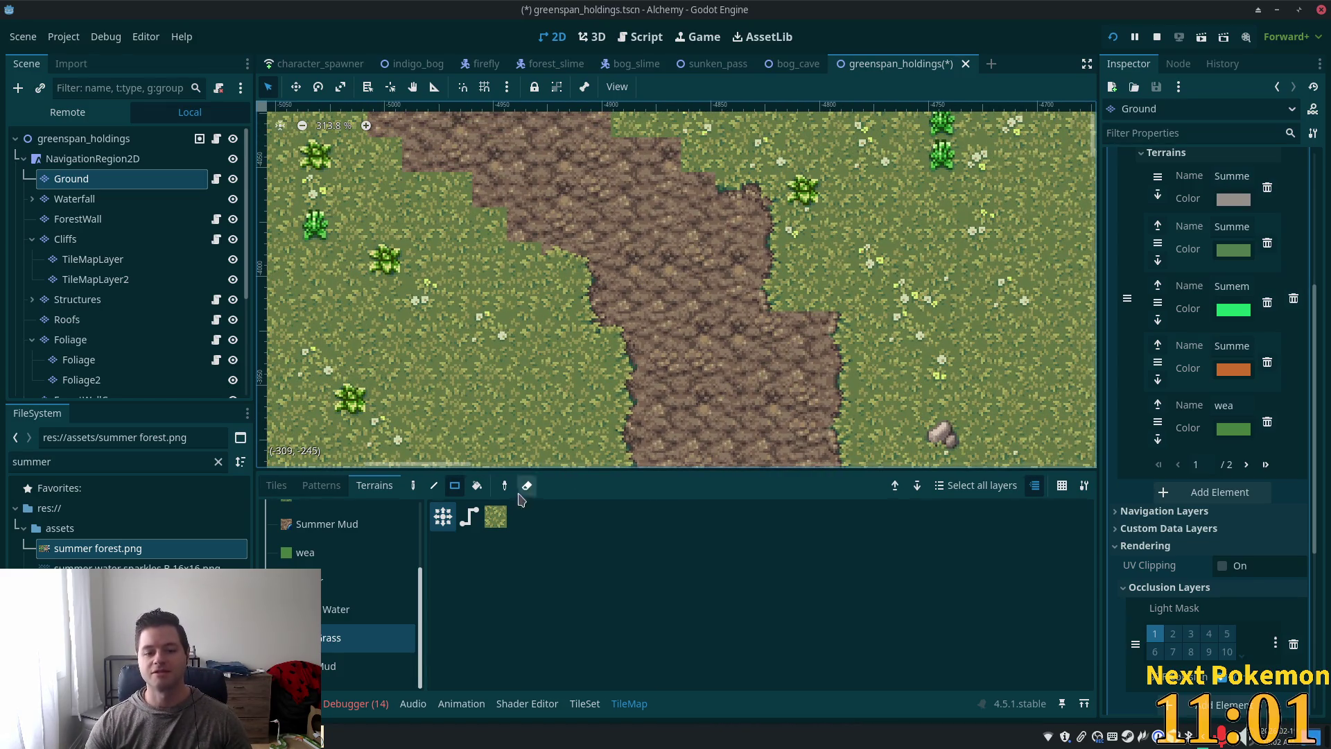
Step: Select the 7,0 tile of summer forest.png, then show the Ground TileMap's individual atlas tiles
{"action": "left_click", "coordinate": [584, 703]}
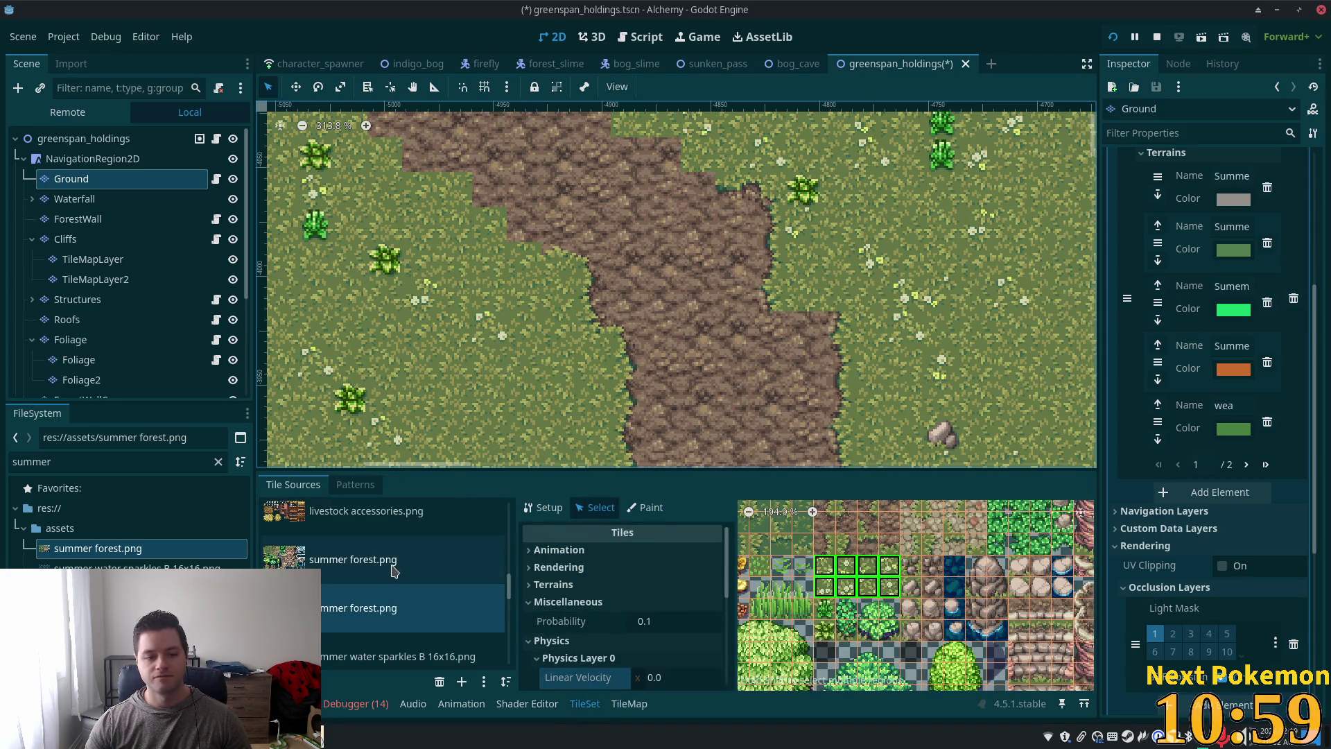
{"action": "left_click", "coordinate": [332, 572]}
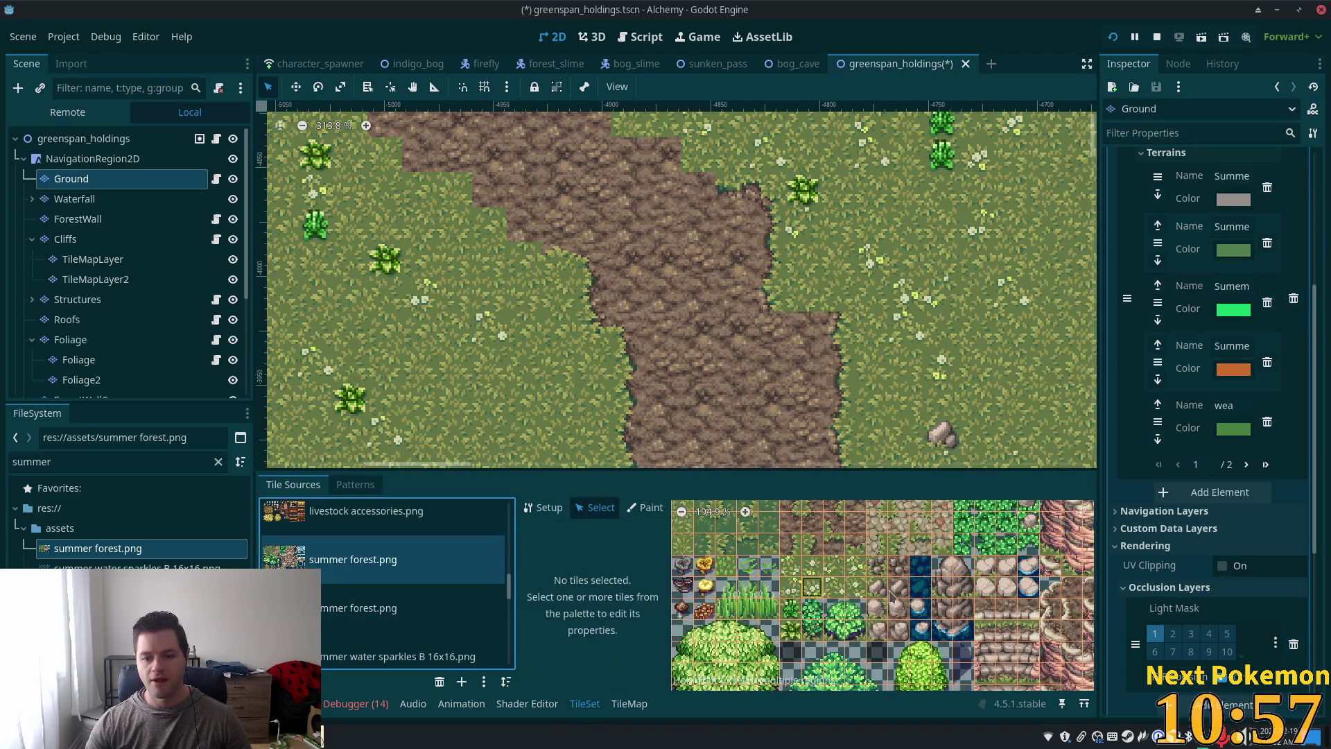
{"action": "scroll", "coordinate": [891, 595], "scroll_direction": "down", "scroll_amount": 3}
{"action": "left_click", "coordinate": [818, 539]}
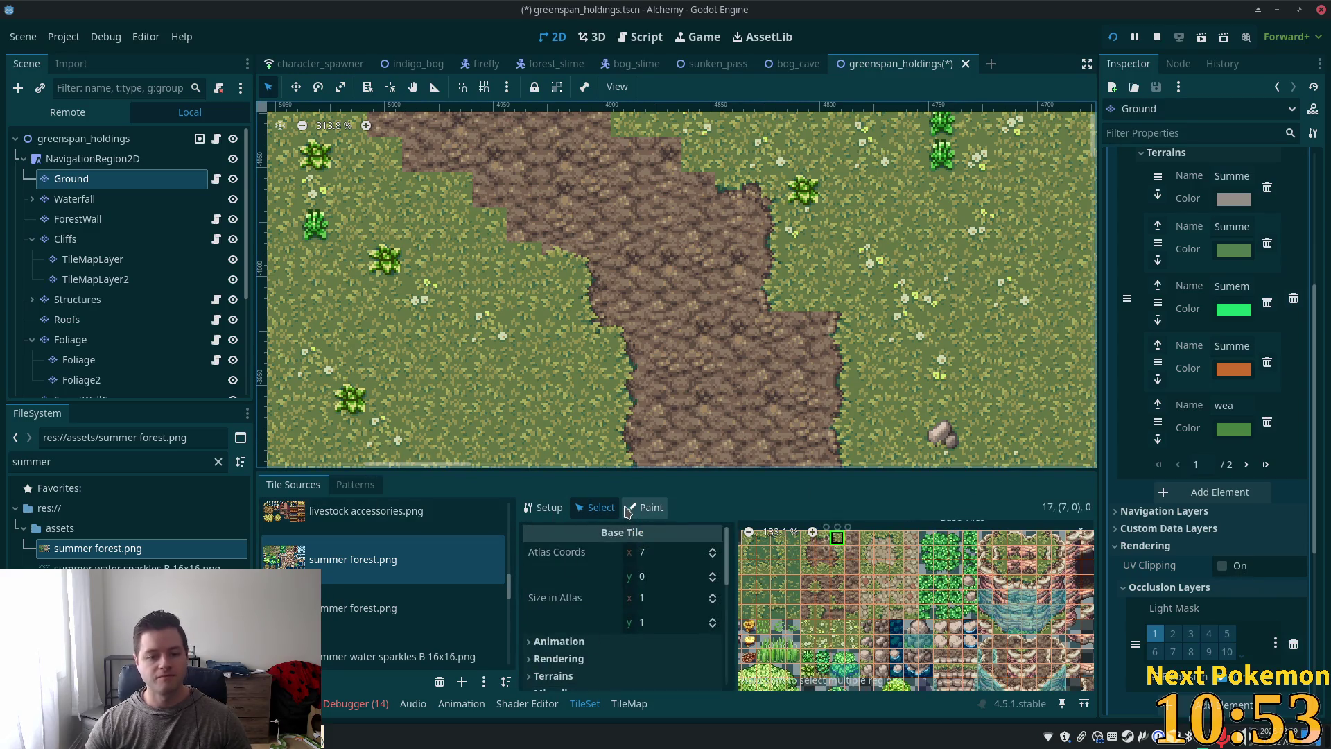
{"action": "left_click", "coordinate": [629, 704]}
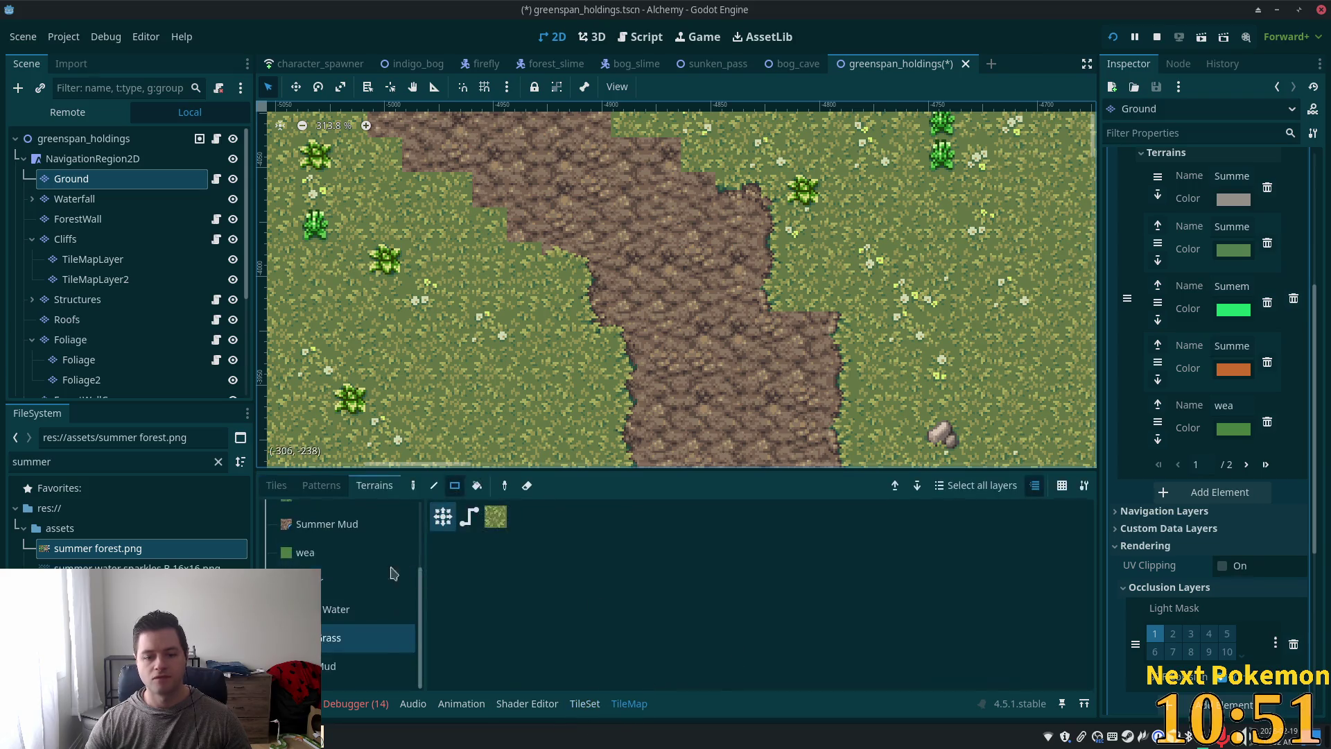
{"action": "left_click", "coordinate": [276, 486]}
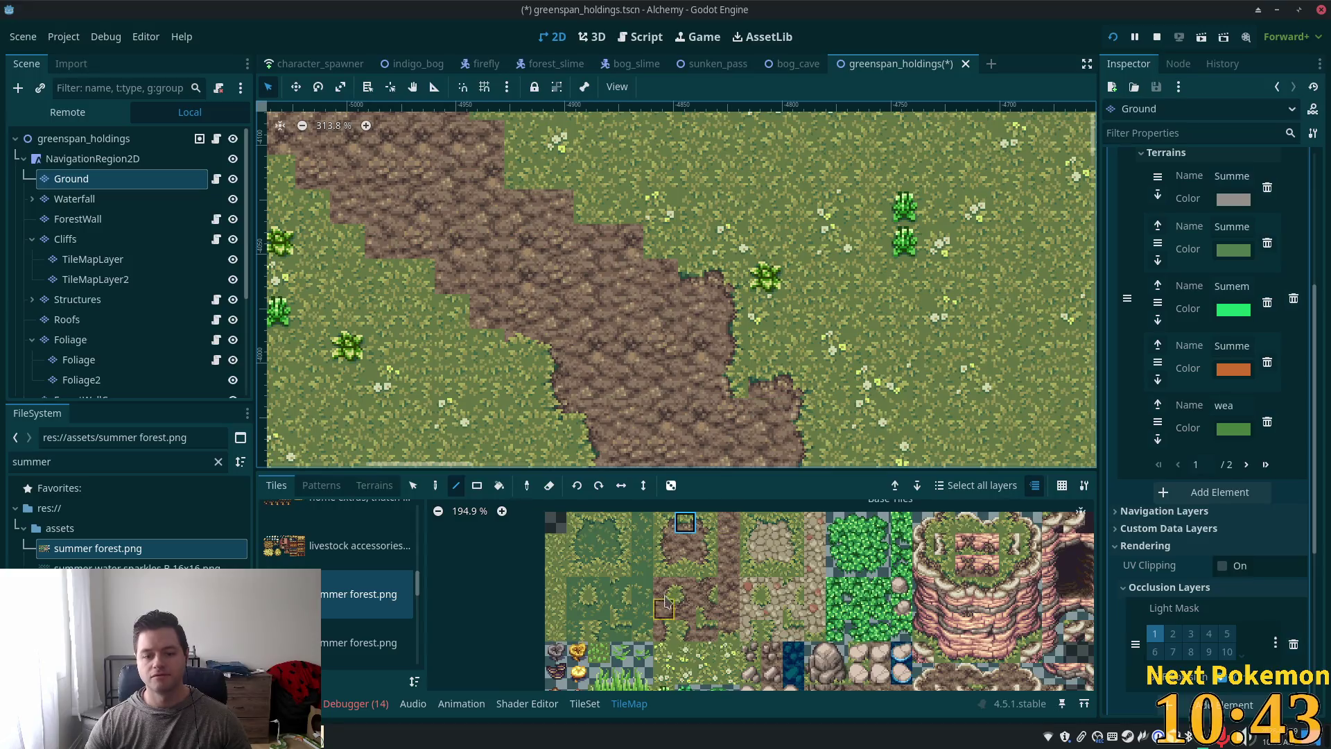
Step: Pick a grass-to-mud edge tile and paint two tiles along the path's upper border
{"action": "left_click", "coordinate": [663, 567]}
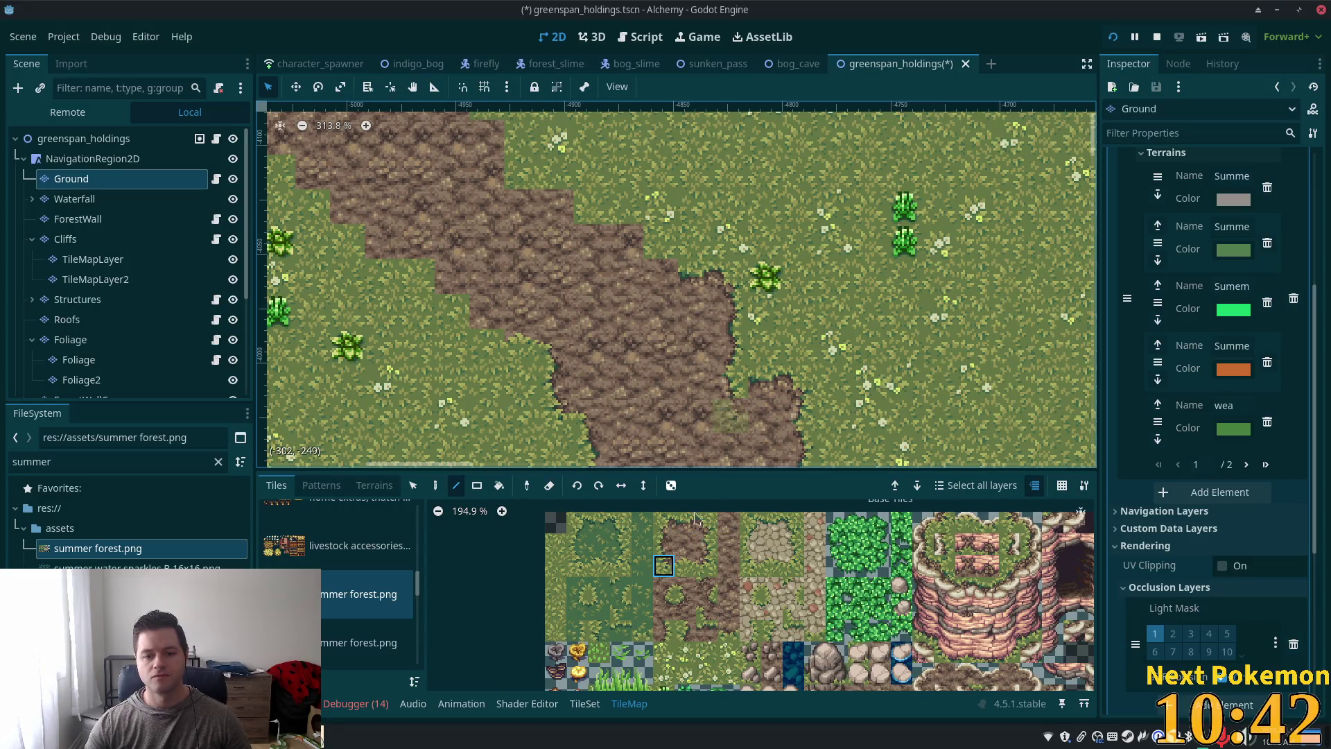
{"action": "left_click", "coordinate": [667, 608]}
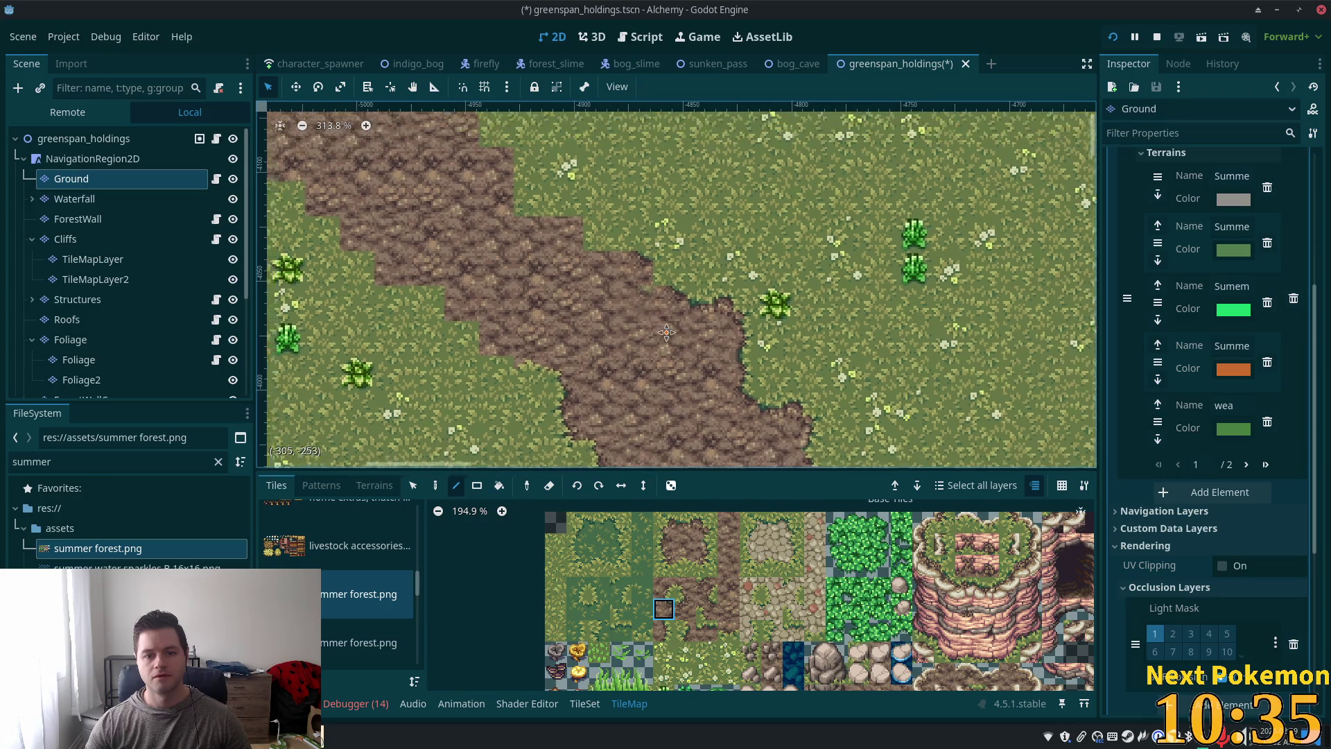
{"action": "scroll", "coordinate": [556, 109], "scroll_direction": "up", "scroll_amount": 4}
{"action": "left_click", "coordinate": [707, 544]}
{"action": "left_click", "coordinate": [697, 305]}
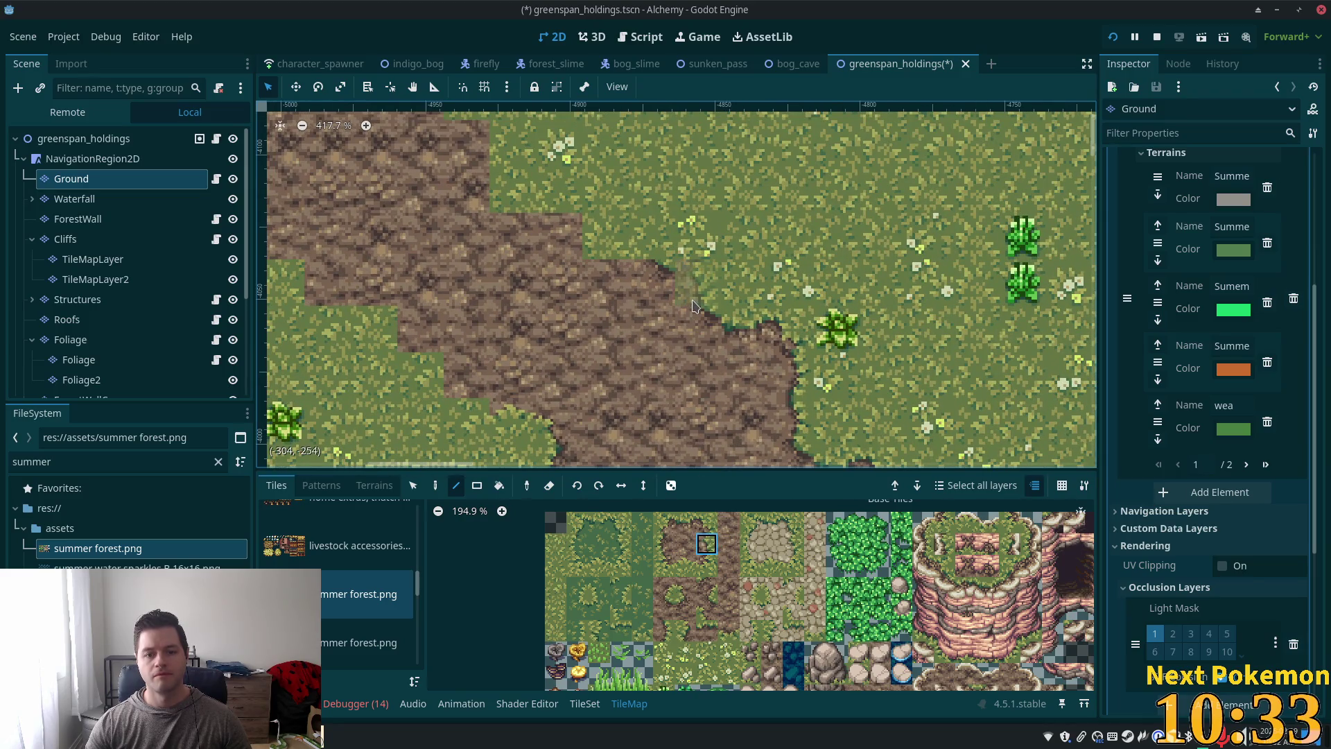
{"action": "left_click", "coordinate": [696, 283]}
Step: Try several mud and grass edge tiles, then paint a grass edge tile onto the path border
{"action": "left_click", "coordinate": [706, 523]}
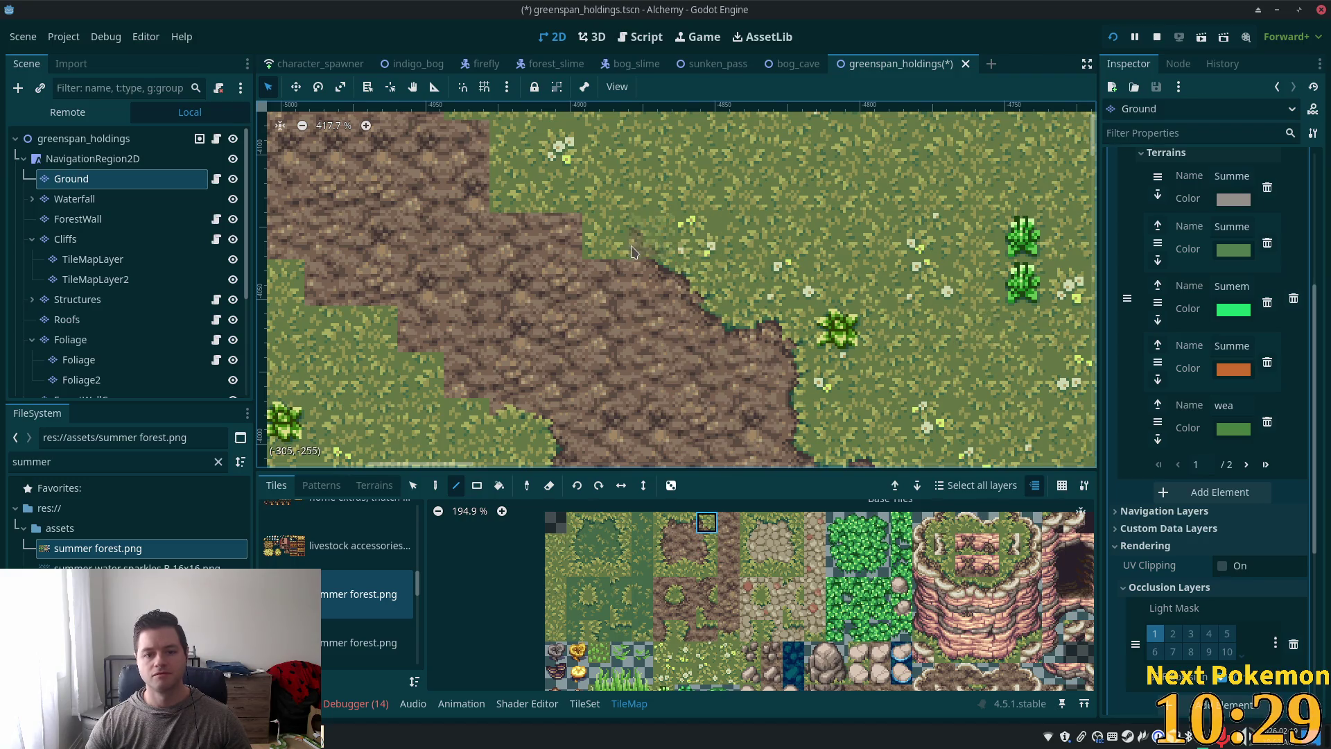
{"action": "scroll", "coordinate": [697, 264], "scroll_direction": "up", "scroll_amount": 3}
{"action": "scroll", "coordinate": [697, 264], "scroll_direction": "left", "scroll_amount": 3}
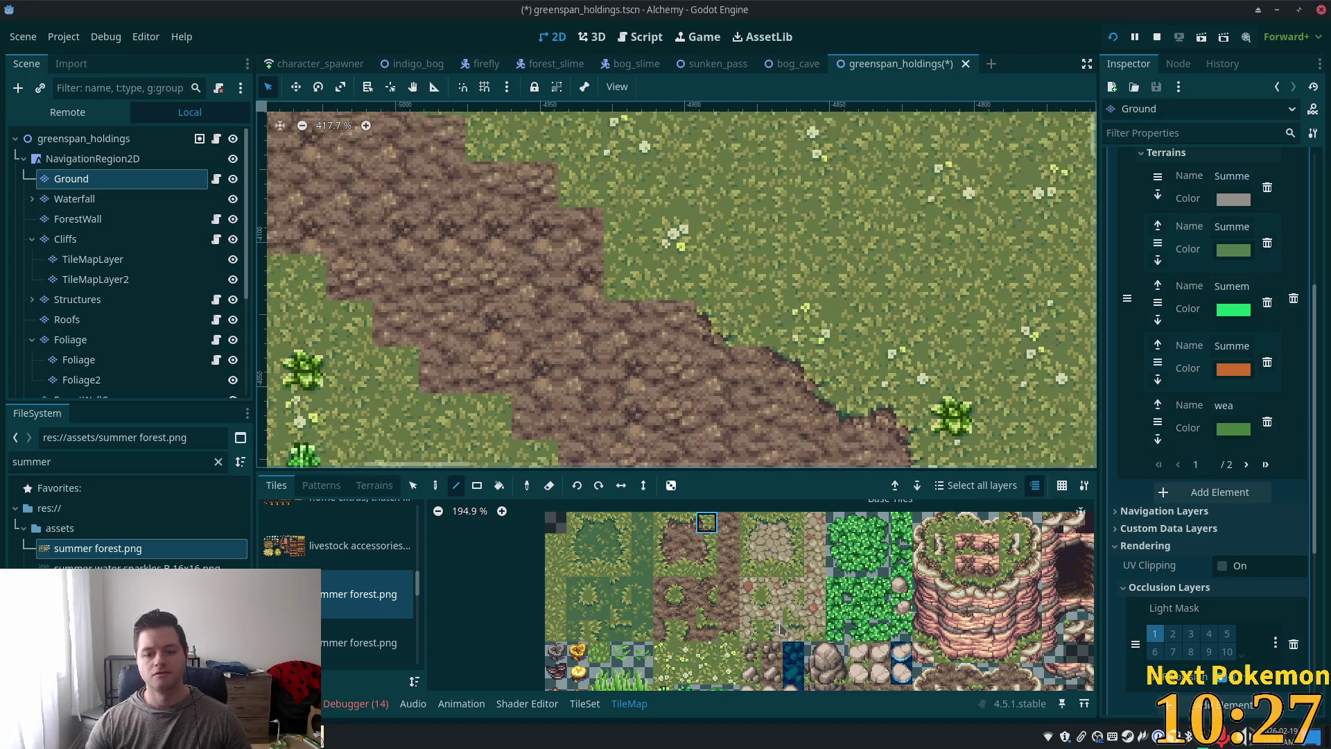
{"action": "left_click", "coordinate": [706, 628]}
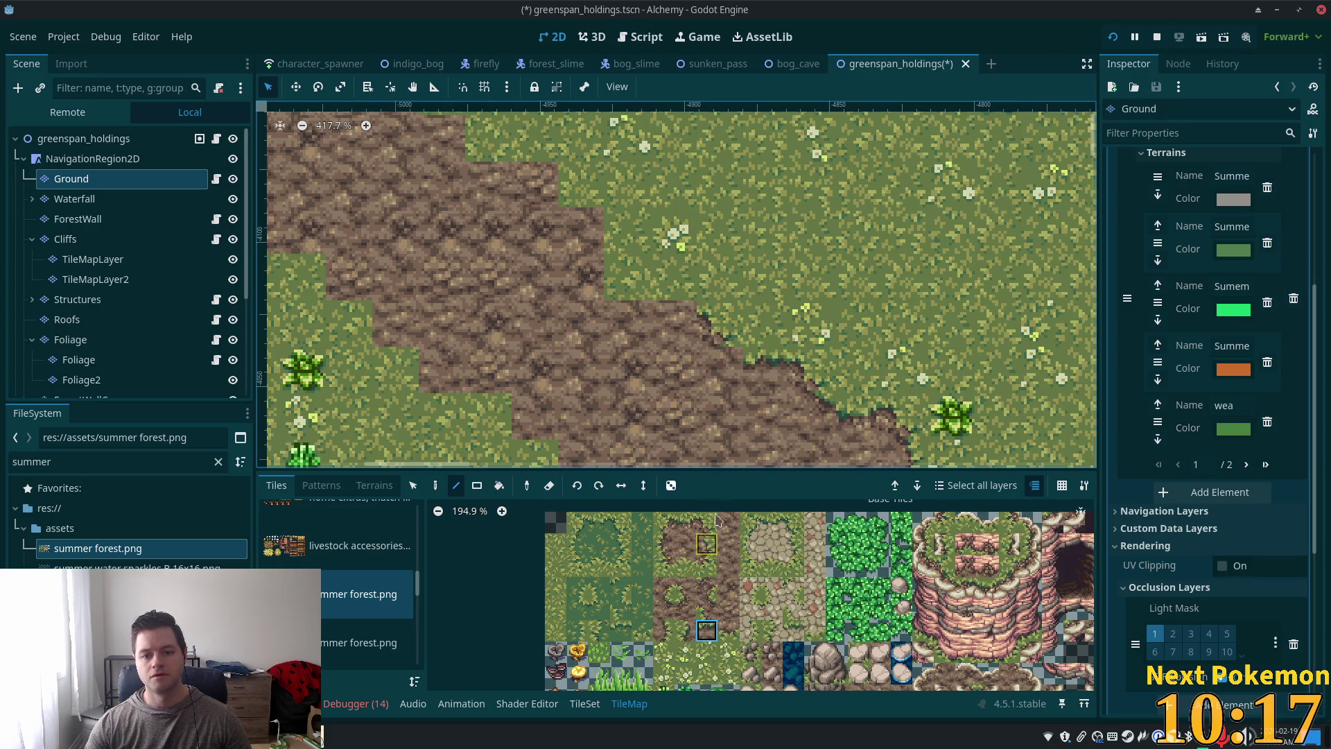
{"action": "left_click", "coordinate": [665, 609]}
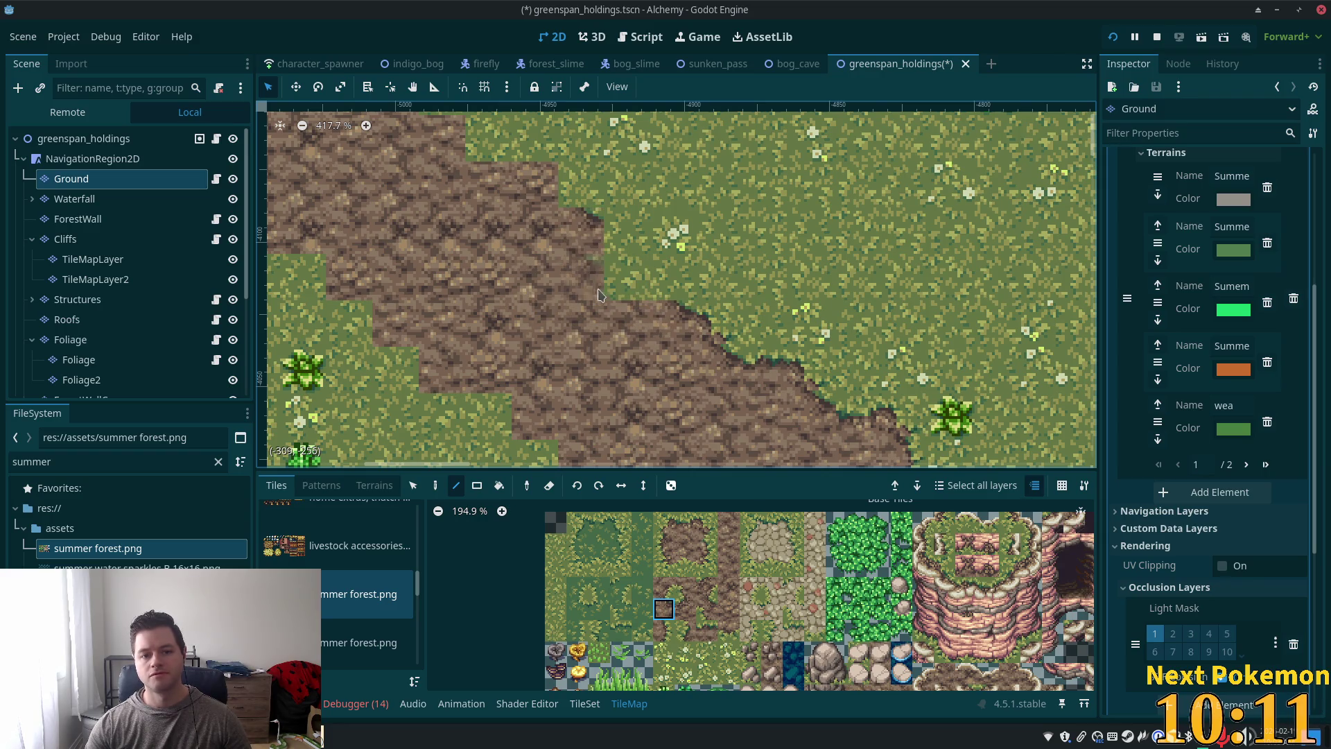
{"action": "scroll", "coordinate": [503, 260], "scroll_direction": "up", "scroll_amount": 3}
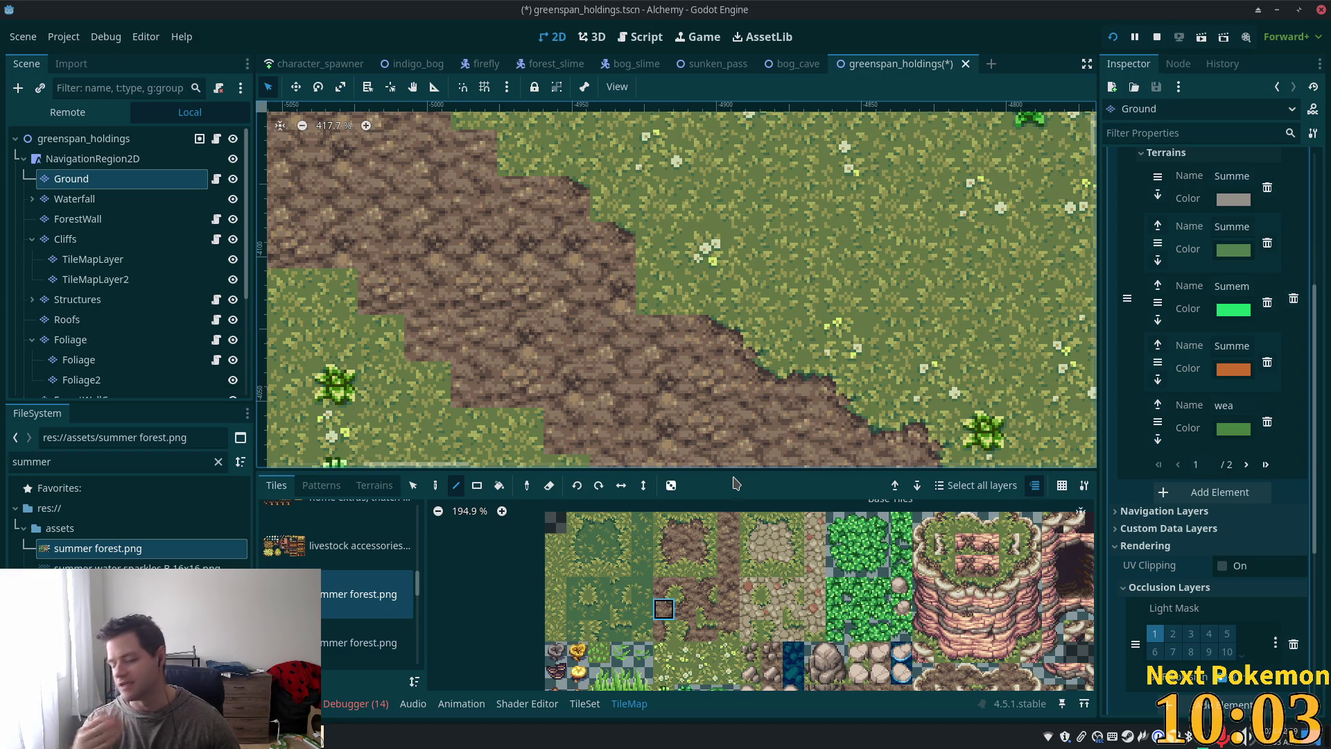
{"action": "left_click", "coordinate": [685, 522]}
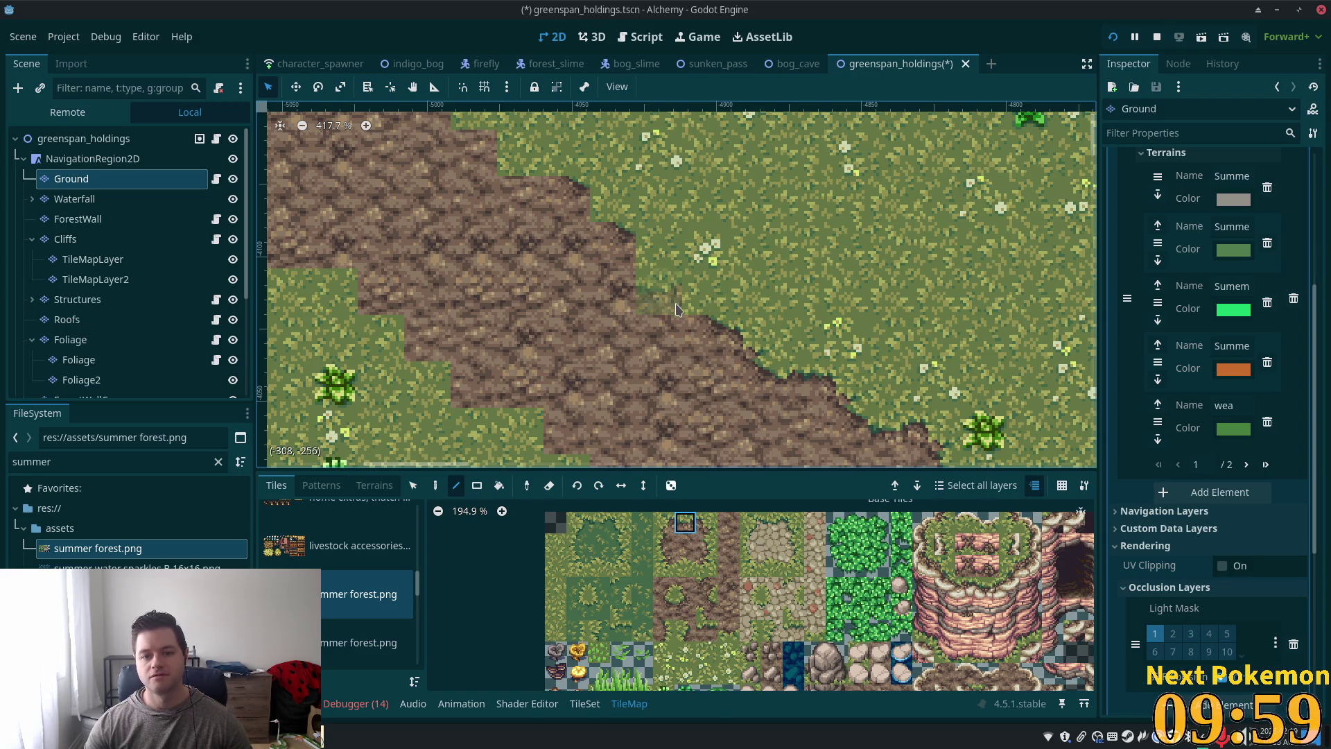
{"action": "left_click", "coordinate": [707, 522]}
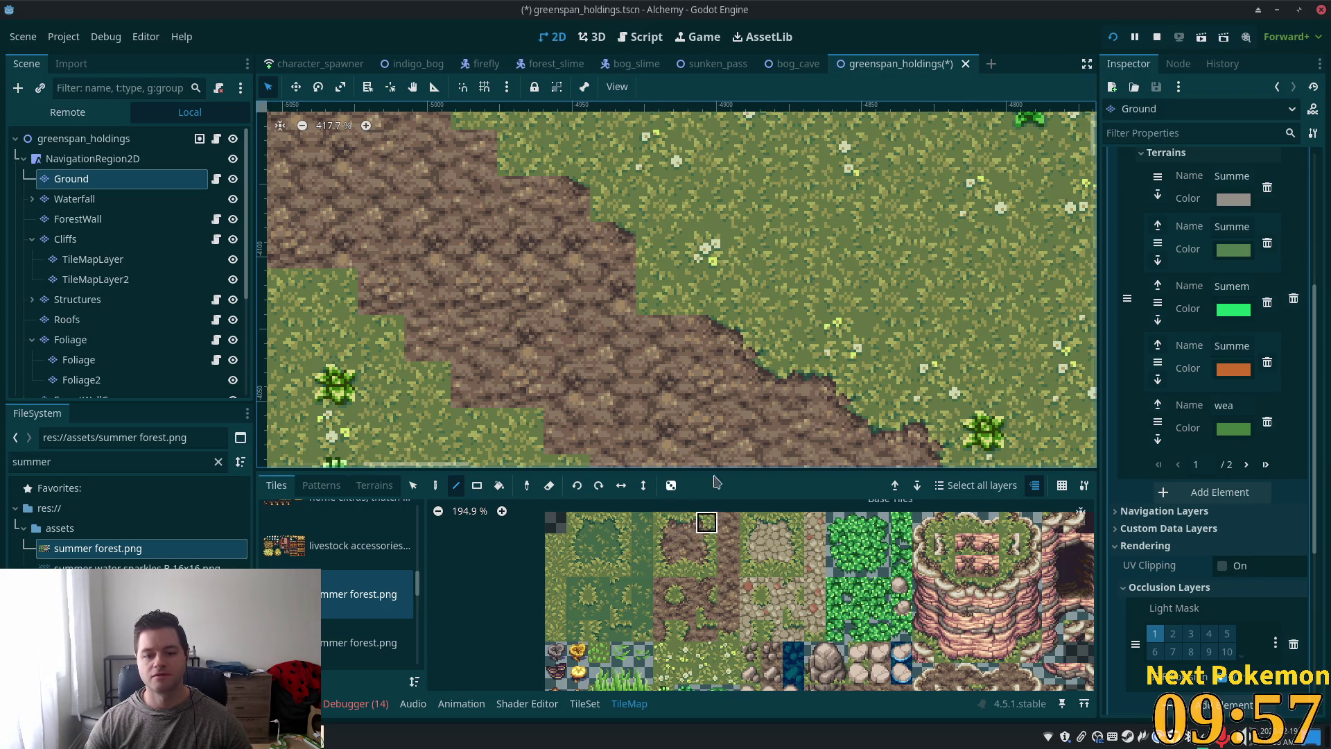
{"action": "left_click", "coordinate": [687, 298]}
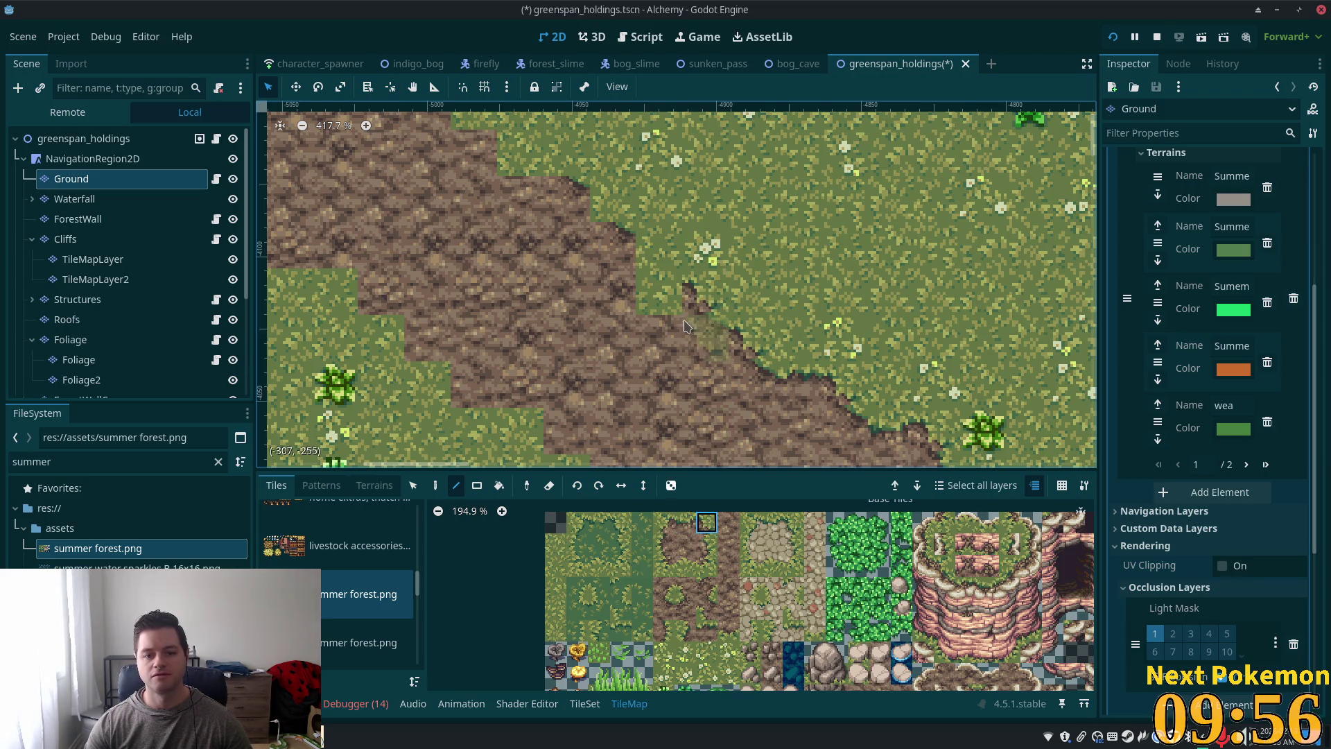
Step: Select a pair of stacked edge tiles, narrow to the lower one, then pick the grass-to-mud edge tile
{"action": "left_click", "coordinate": [685, 522]}
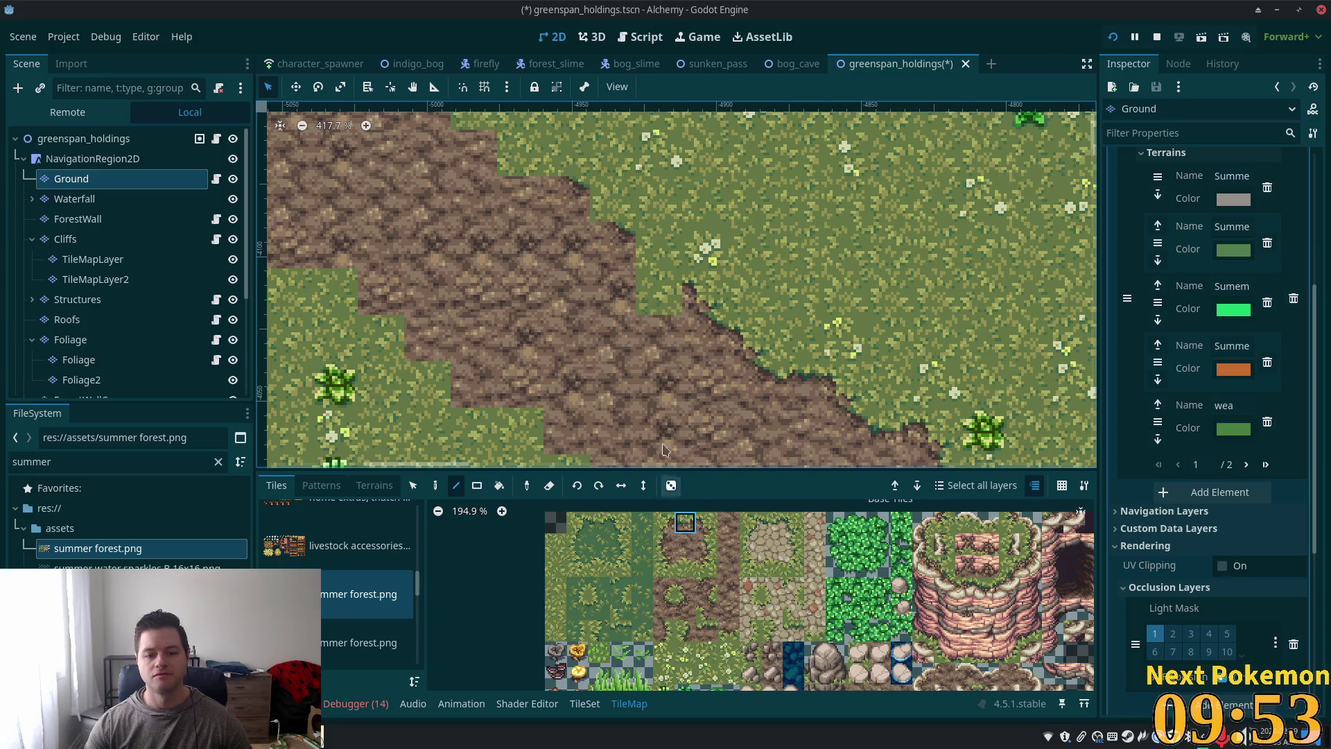
{"action": "left_click_drag", "start_coordinate": [668, 594], "coordinate": [666, 610]}
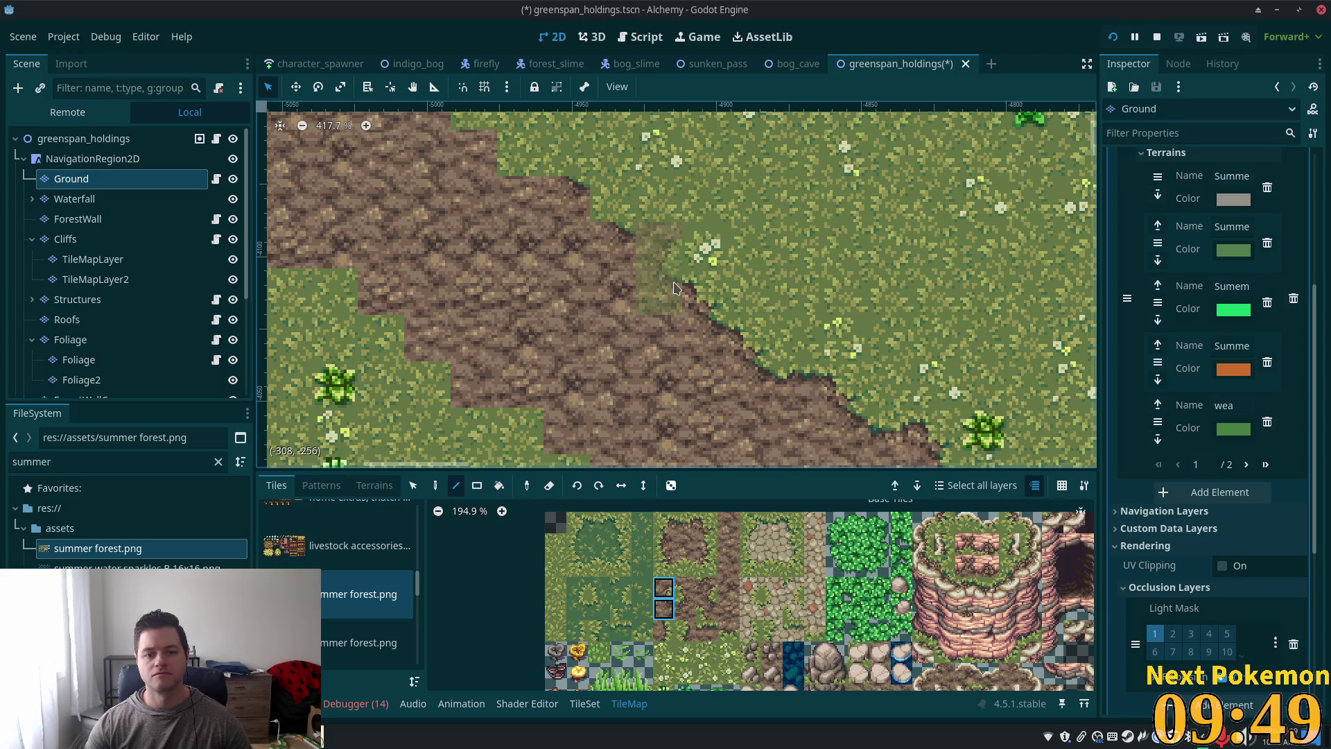
{"action": "left_click", "coordinate": [661, 610]}
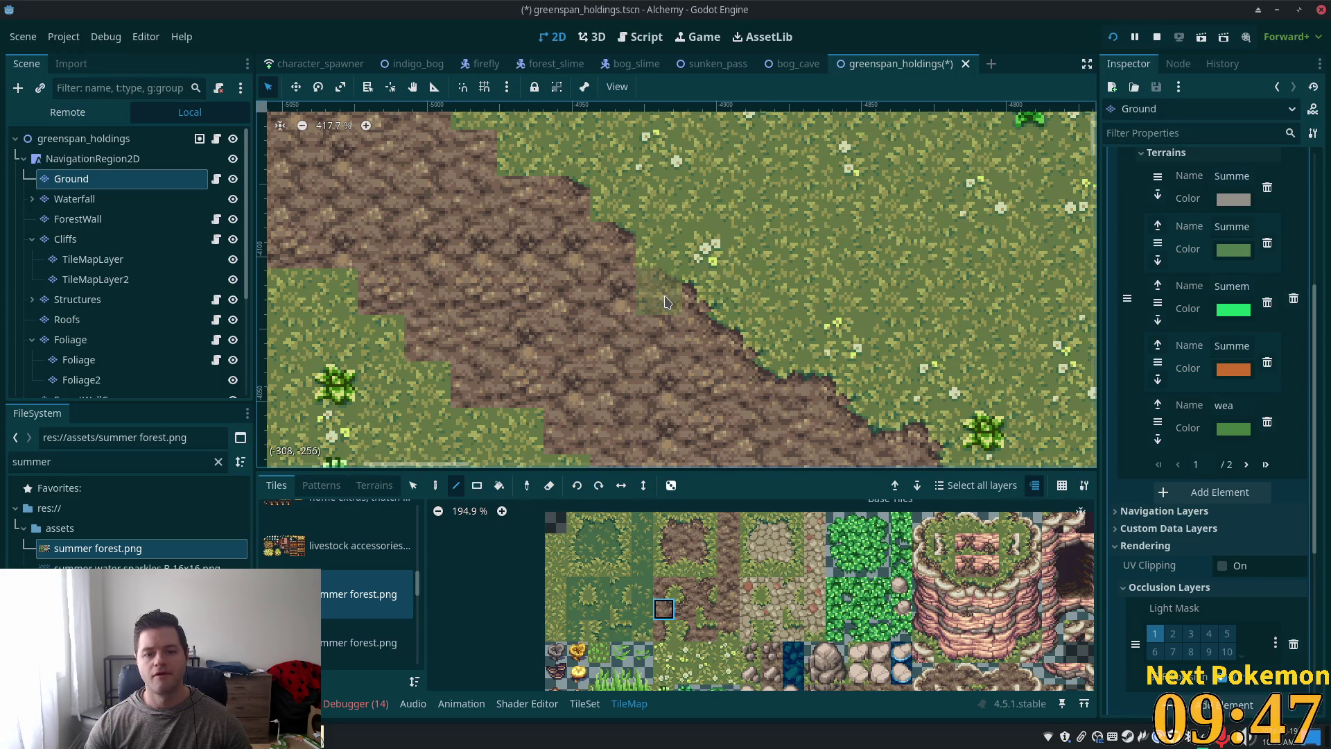
{"action": "scroll", "coordinate": [638, 270], "scroll_direction": "up", "scroll_amount": 4}
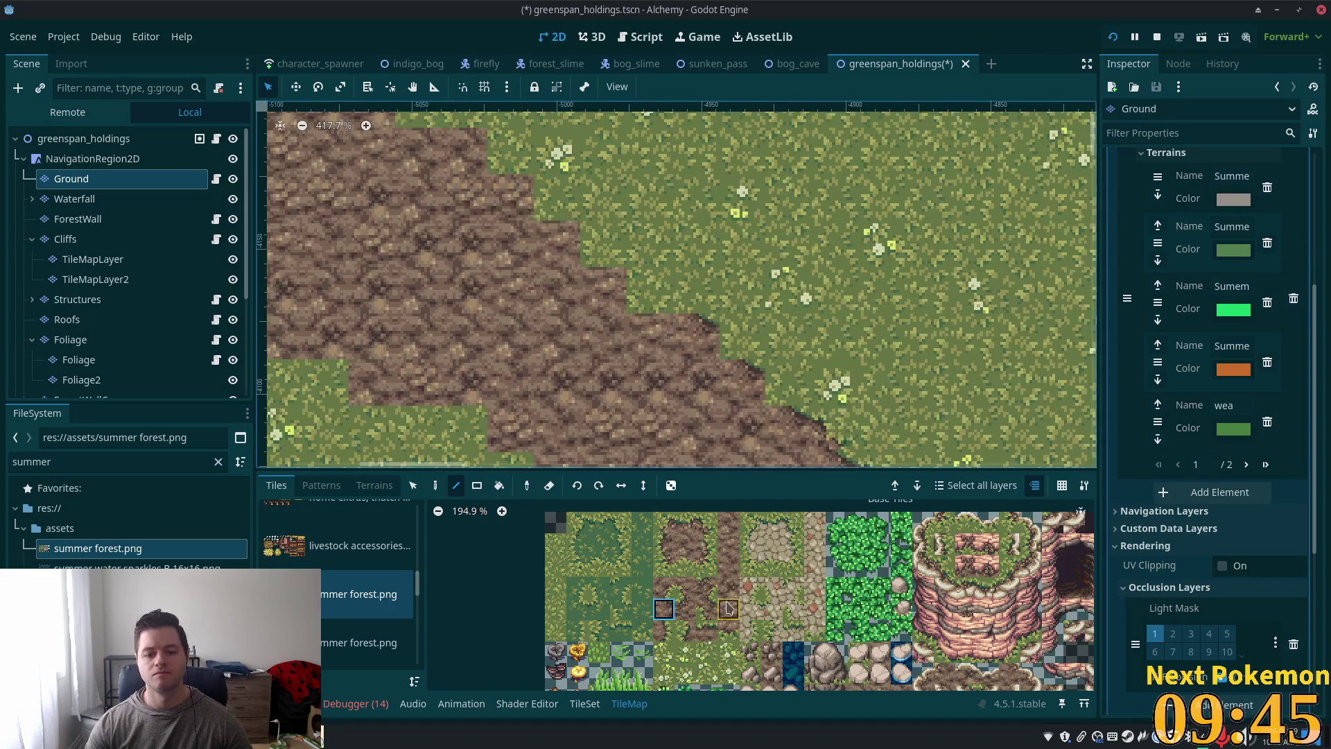
{"action": "left_click", "coordinate": [743, 398], "text": "ctrl"}
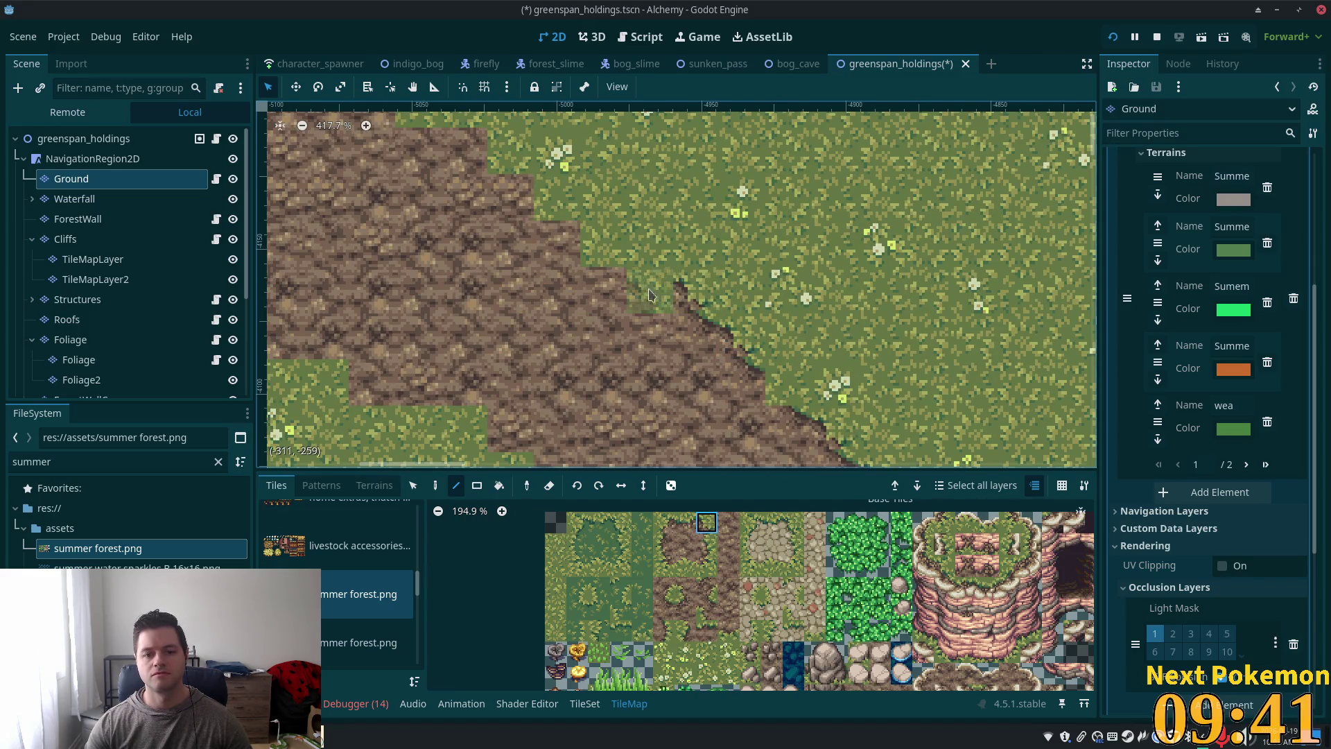
{"action": "scroll", "coordinate": [735, 264], "scroll_direction": "down", "scroll_amount": 2}
{"action": "scroll", "coordinate": [760, 202], "scroll_direction": "down", "scroll_amount": 10}
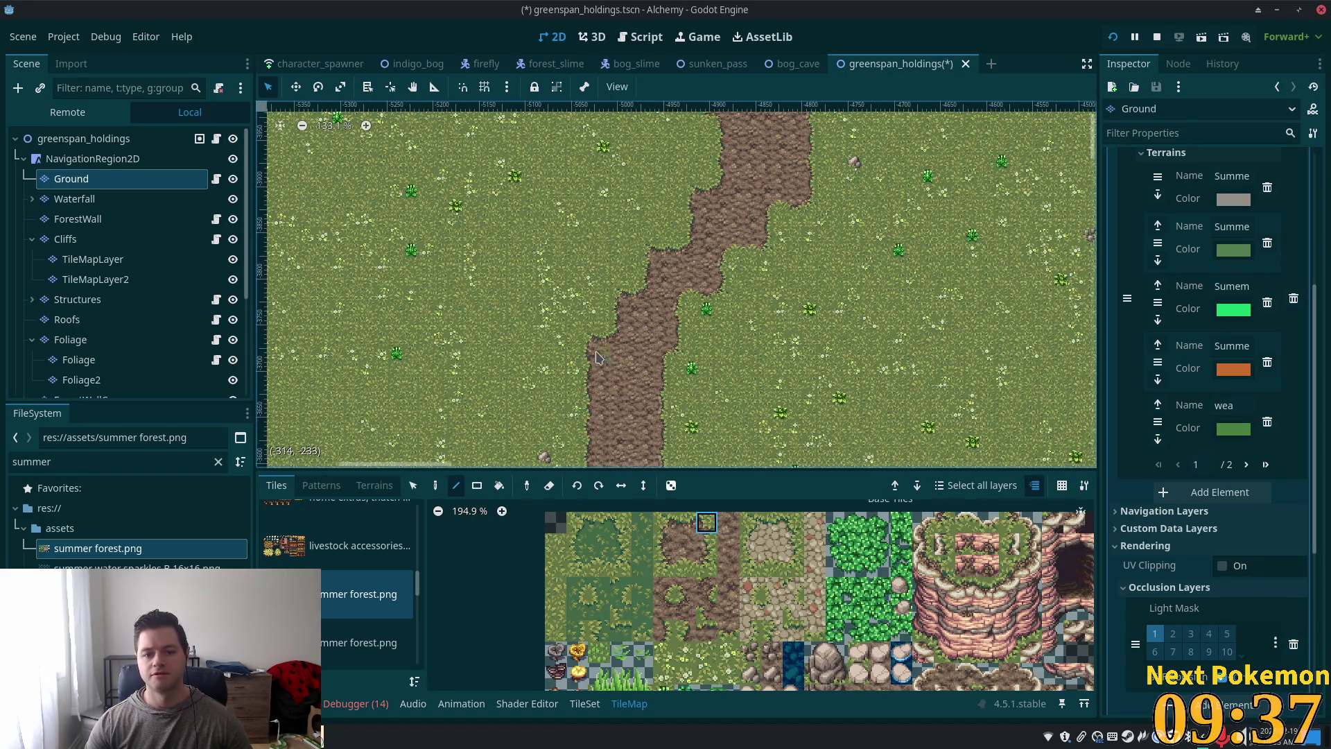
{"action": "scroll", "coordinate": [597, 357], "scroll_direction": "up", "scroll_amount": 11}
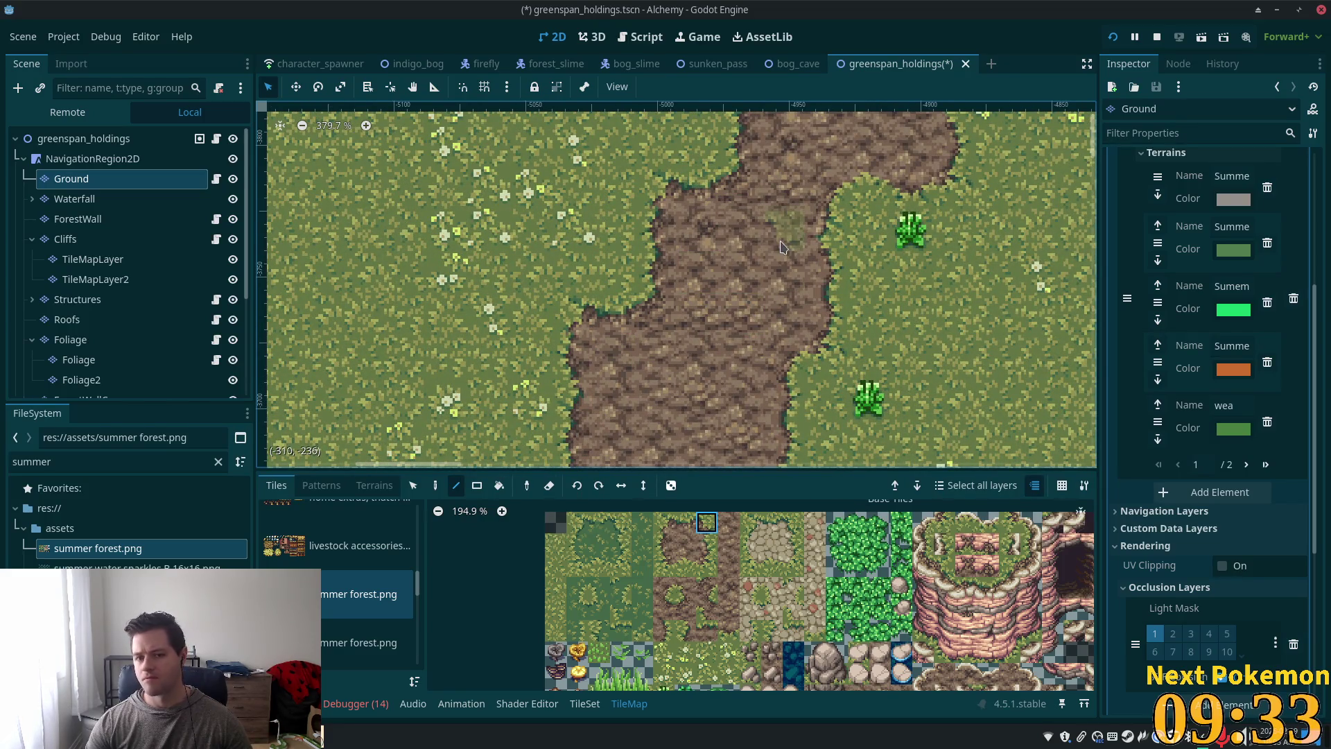
{"action": "scroll", "coordinate": [782, 246], "scroll_direction": "down", "scroll_amount": 5}
{"action": "scroll", "coordinate": [507, 208], "scroll_direction": "right", "scroll_amount": 5}
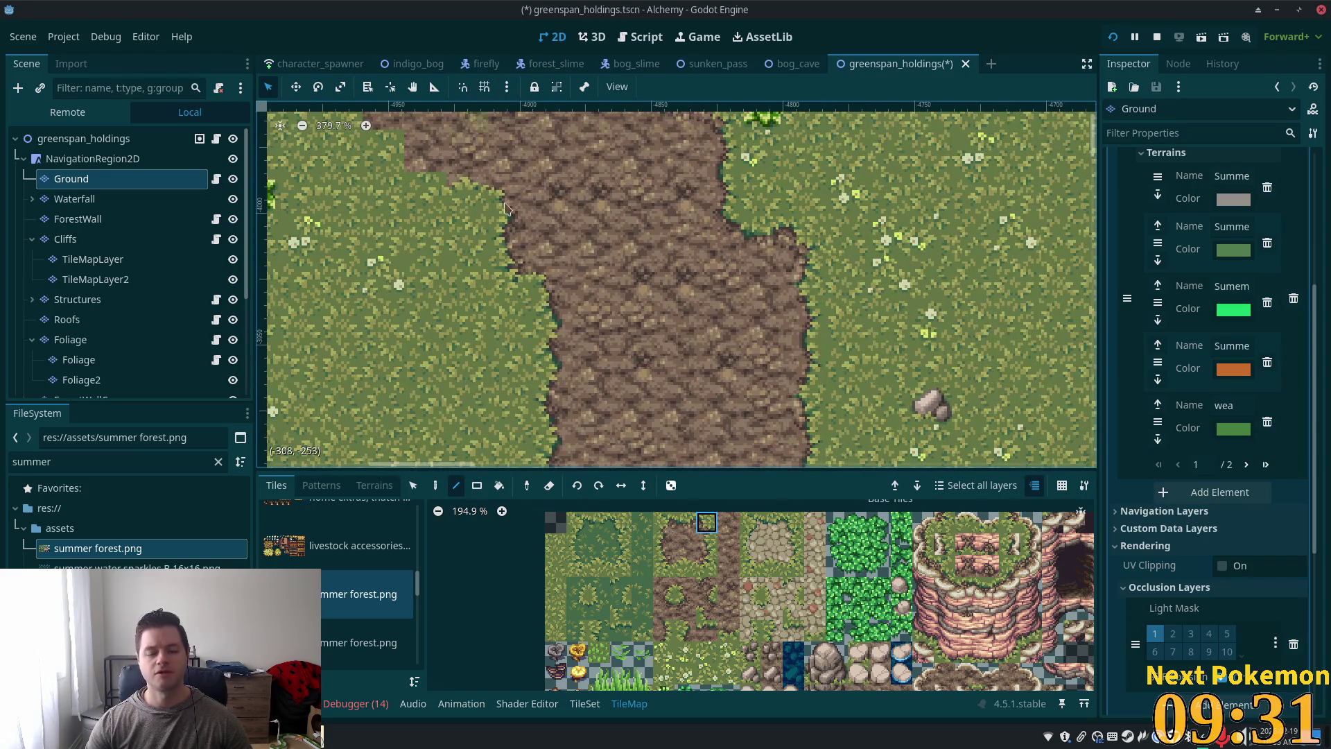
{"action": "mouse_move", "coordinate": [507, 208]}
{"action": "left_mouse_down"}
{"action": "mouse_move", "coordinate": [700, 318]}
{"action": "mouse_move", "coordinate": [714, 364]}
{"action": "mouse_move", "coordinate": [819, 414]}
{"action": "left_mouse_up"}
{"action": "scroll", "coordinate": [763, 388], "scroll_direction": "down", "scroll_amount": 1}
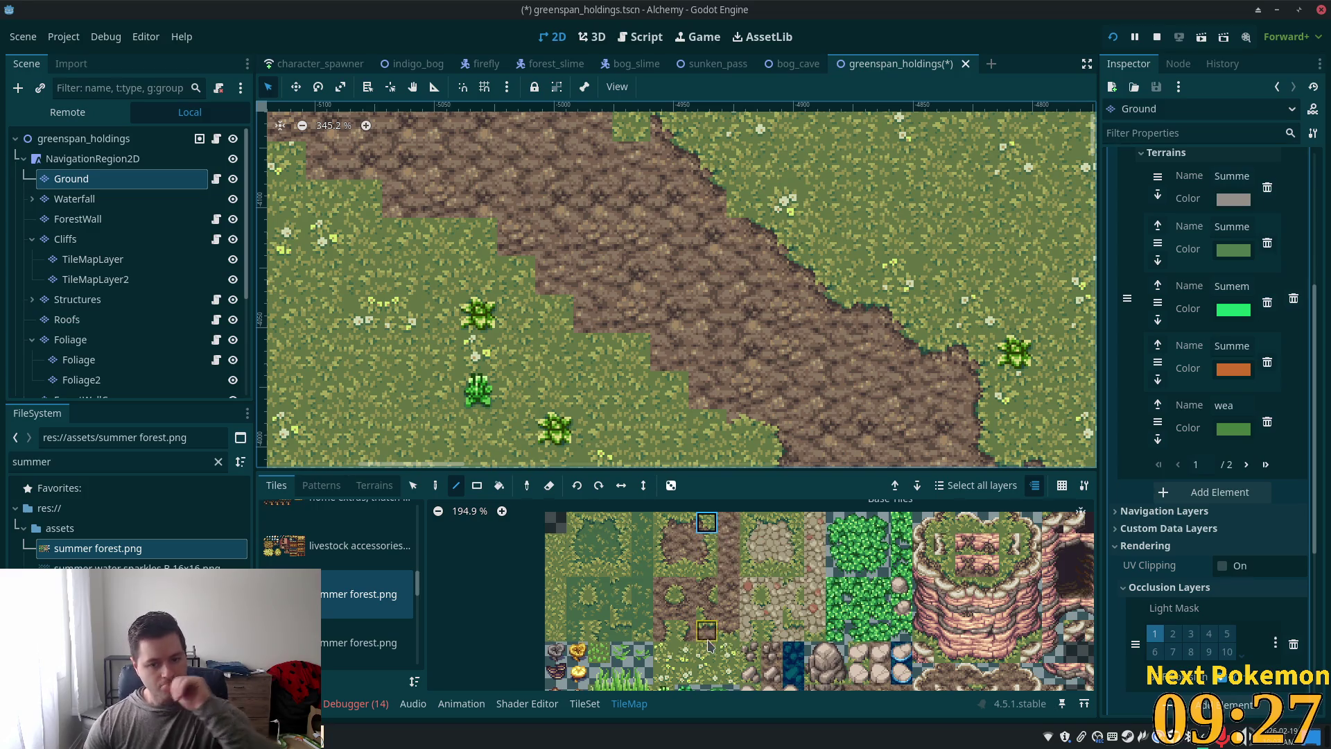
{"action": "left_click", "coordinate": [666, 566]}
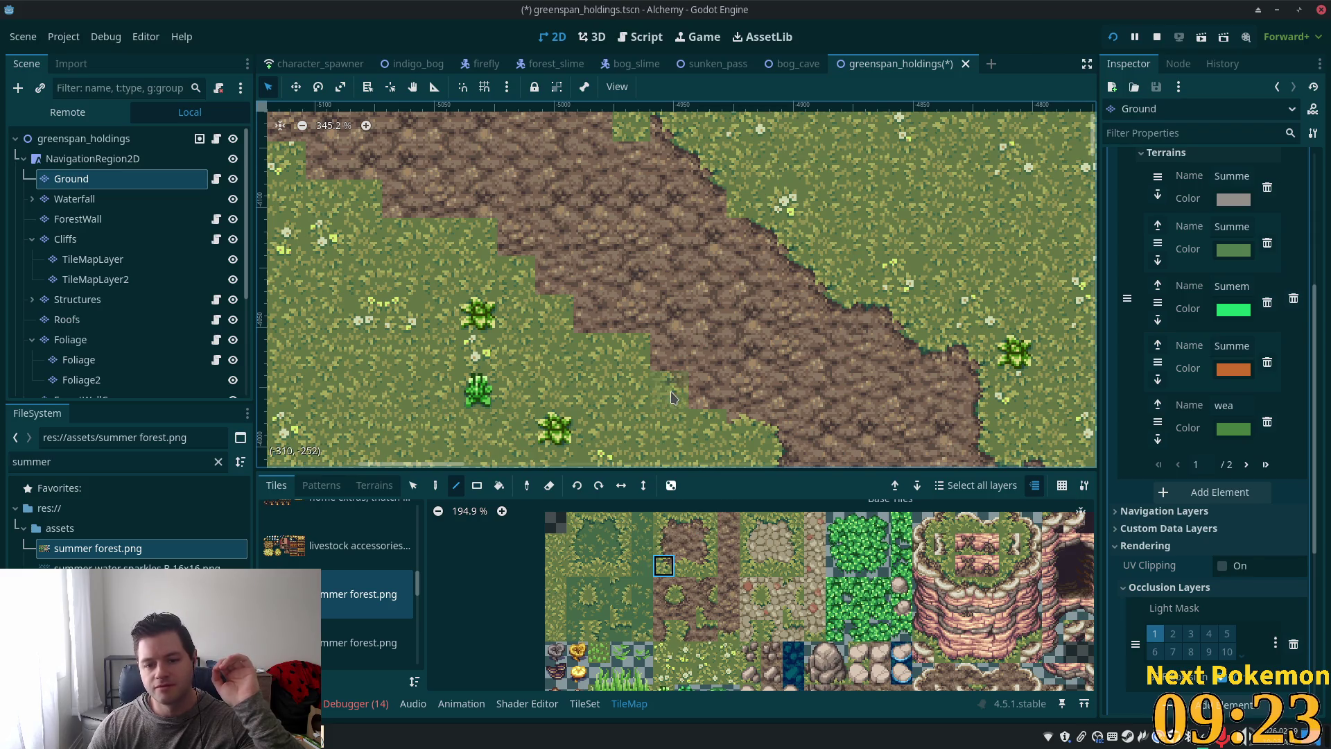
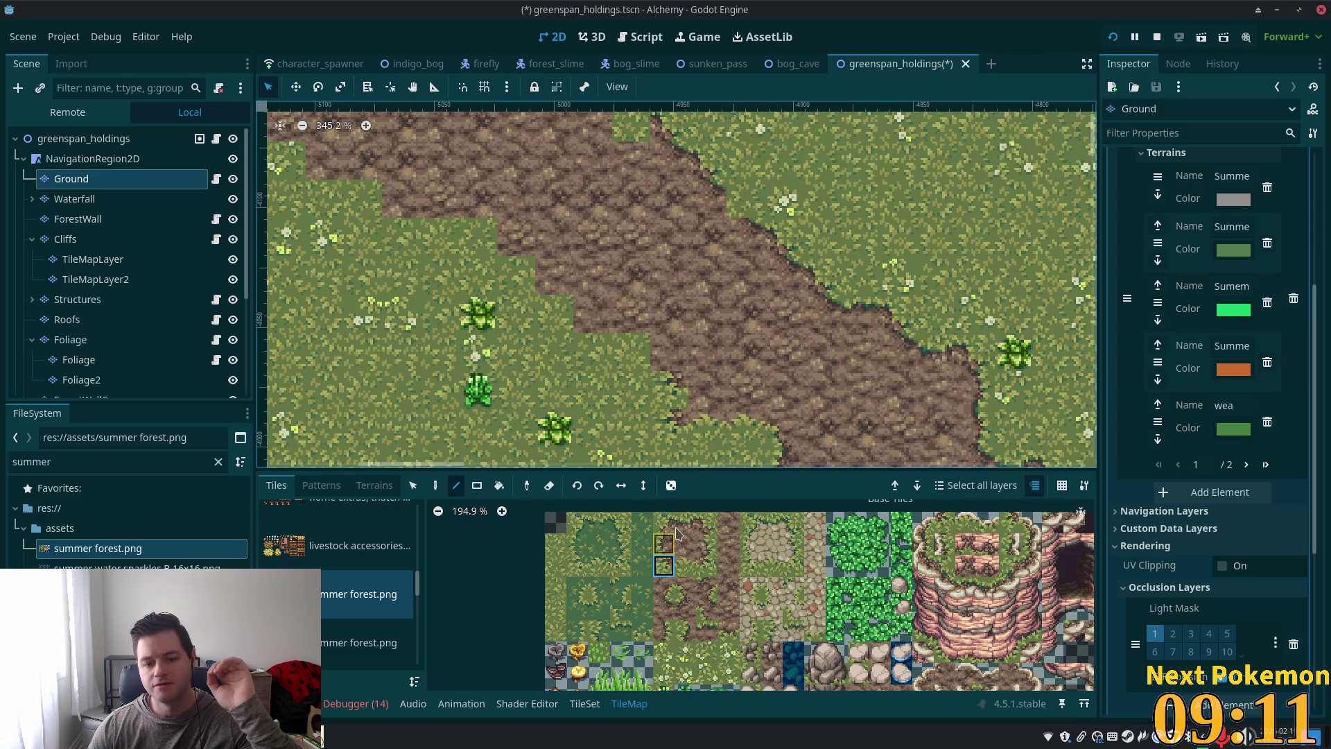
Step: Try several tiles from the atlas and paint a bush tile on the meadow
{"action": "left_click", "coordinate": [685, 589]}
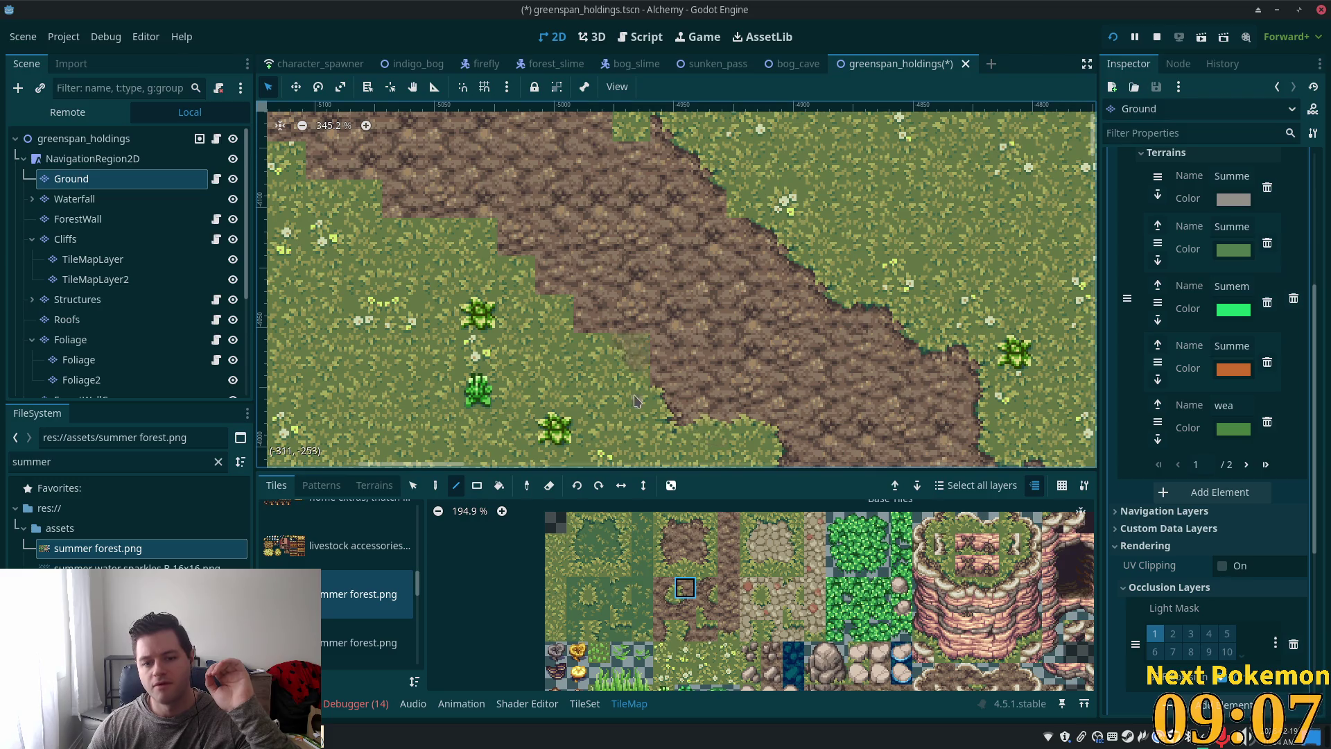
{"action": "left_click", "coordinate": [671, 567]}
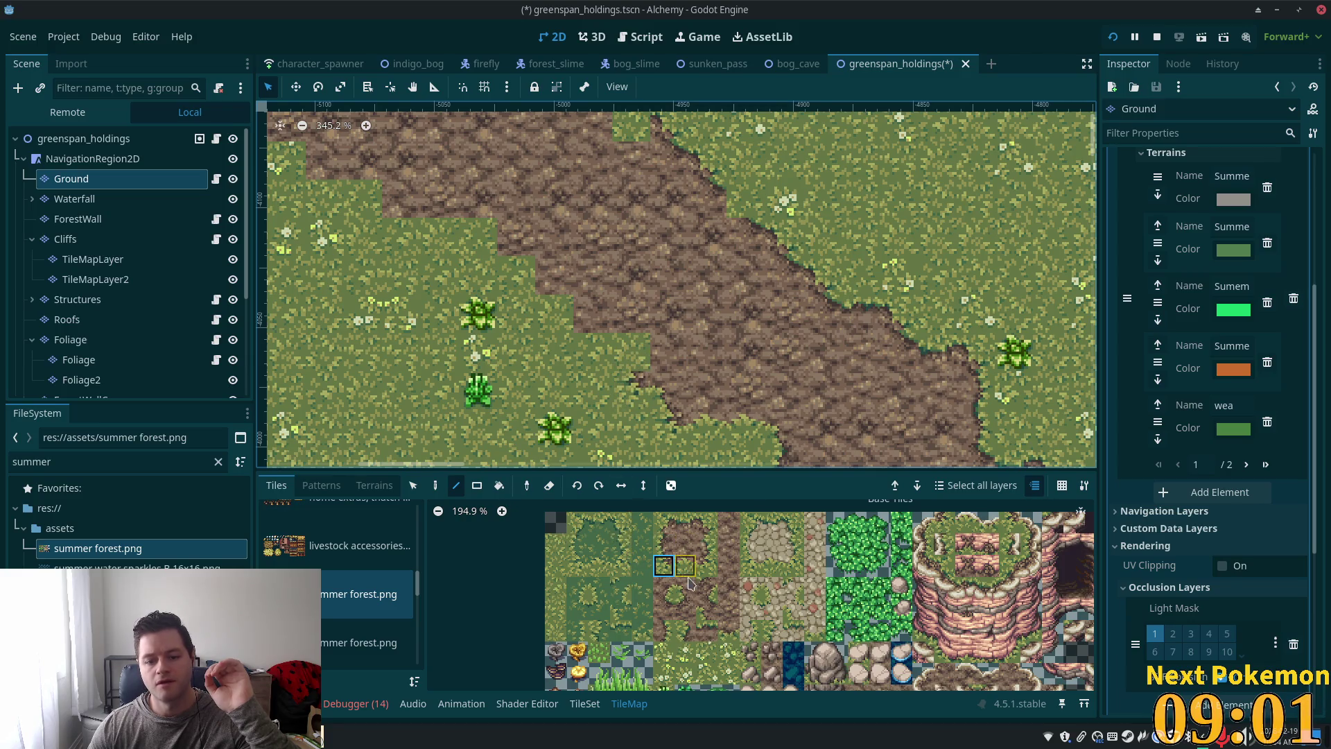
{"action": "left_click", "coordinate": [663, 544]}
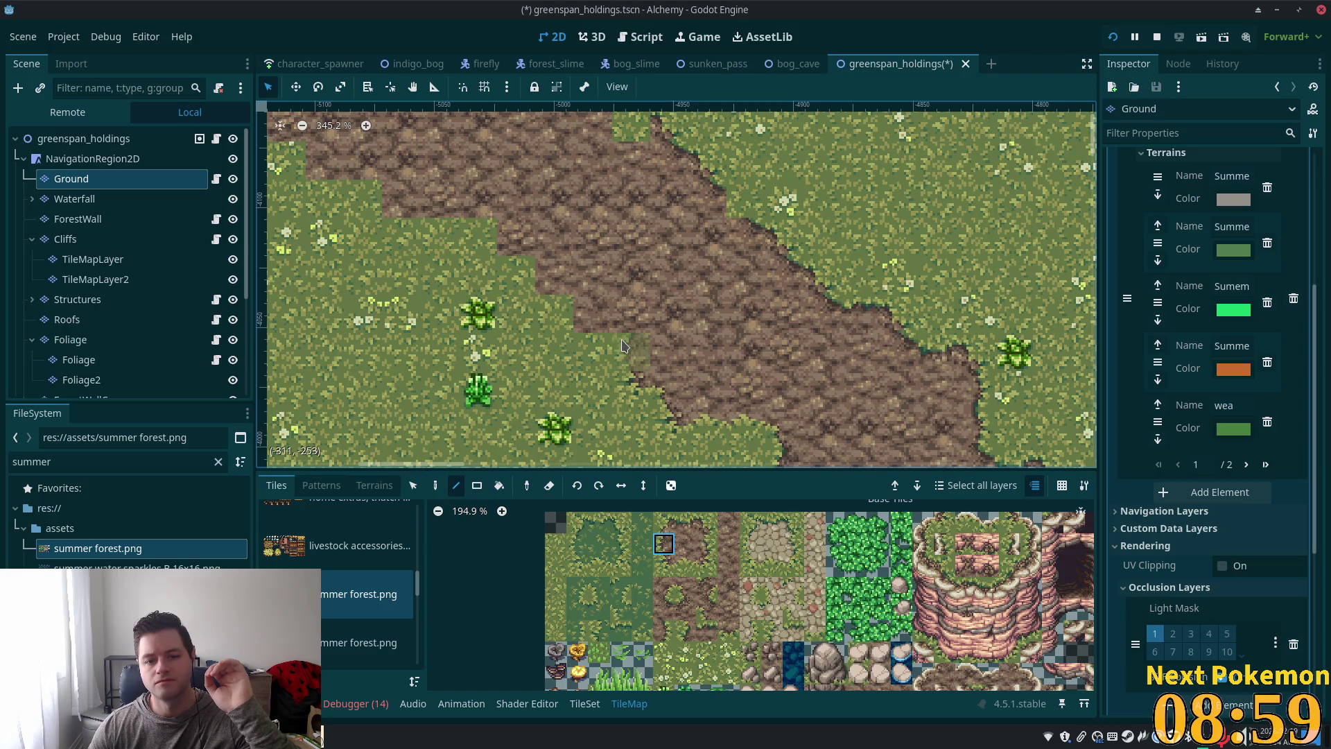
{"action": "left_click", "coordinate": [685, 590]}
{"action": "left_click_drag", "start_coordinate": [587, 330], "coordinate": [760, 354]}
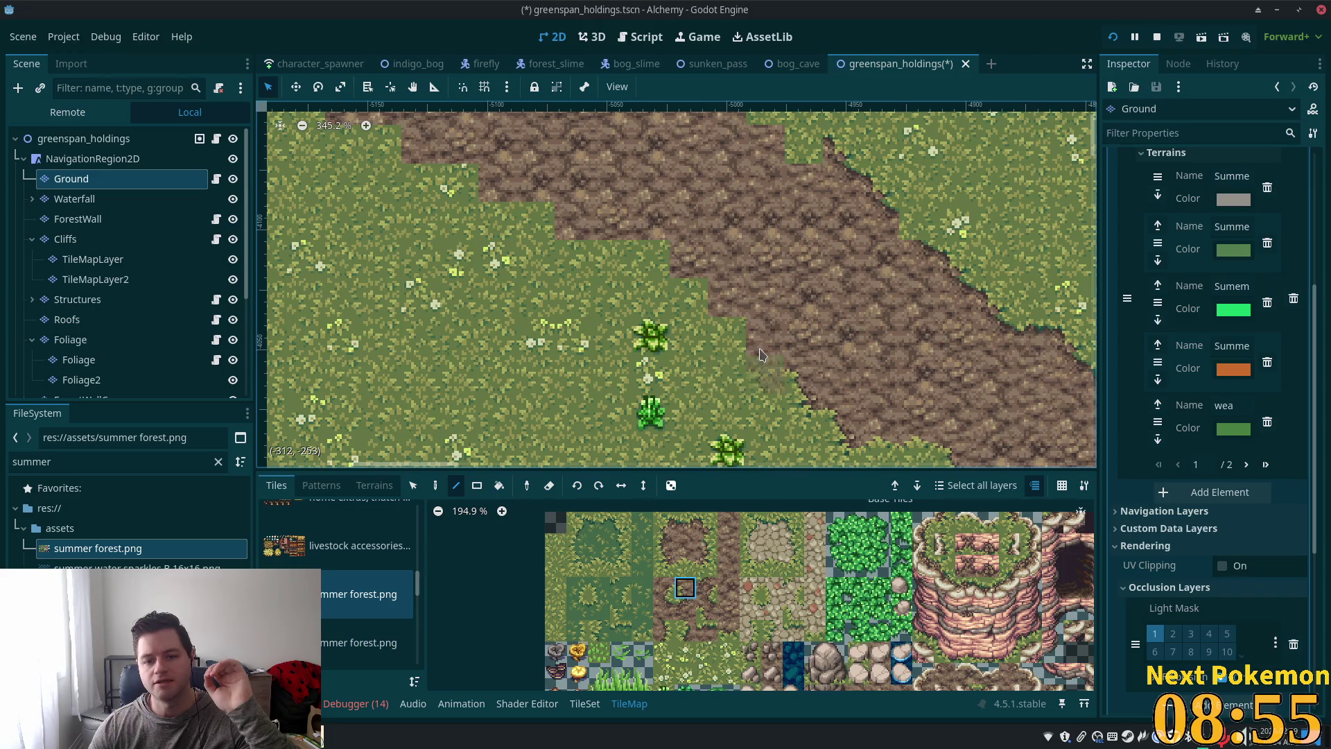
{"action": "left_click", "coordinate": [721, 460]}
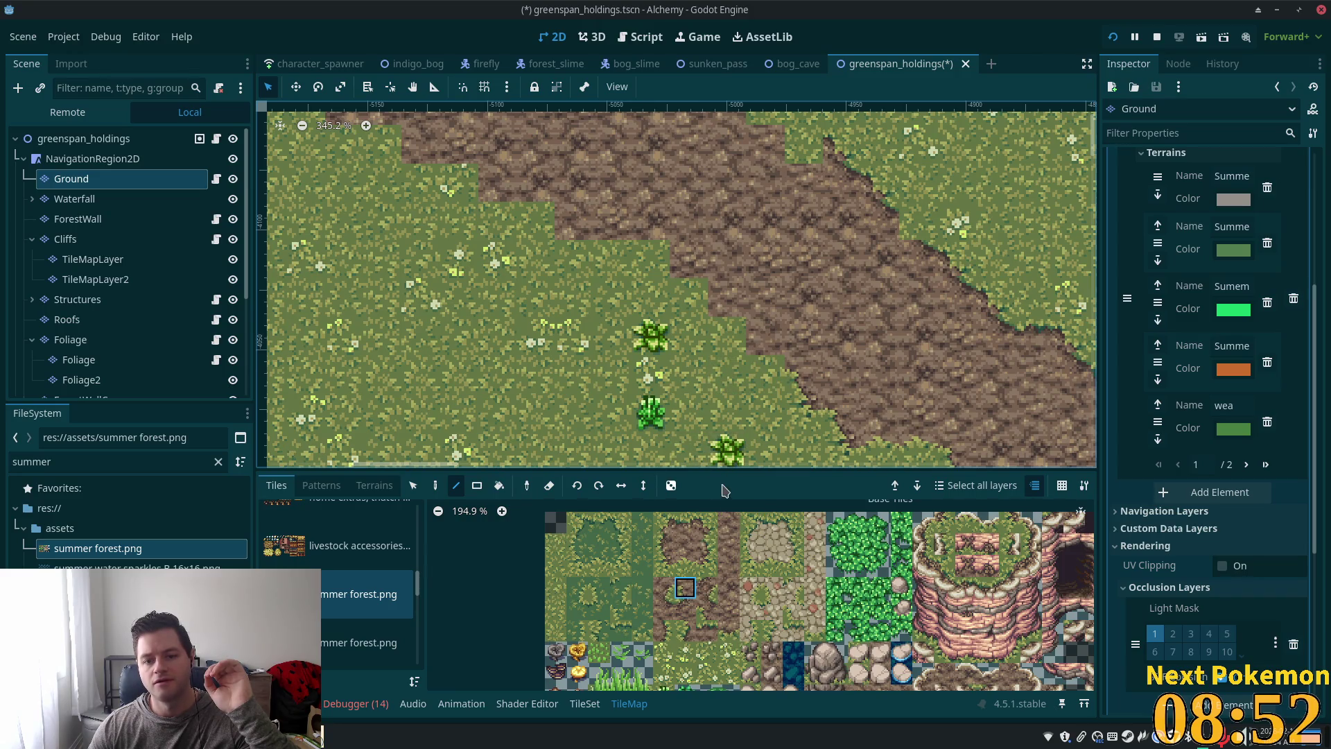
Step: Paint a dirt-edge tile beside the dirt path
{"action": "left_click", "coordinate": [667, 566]}
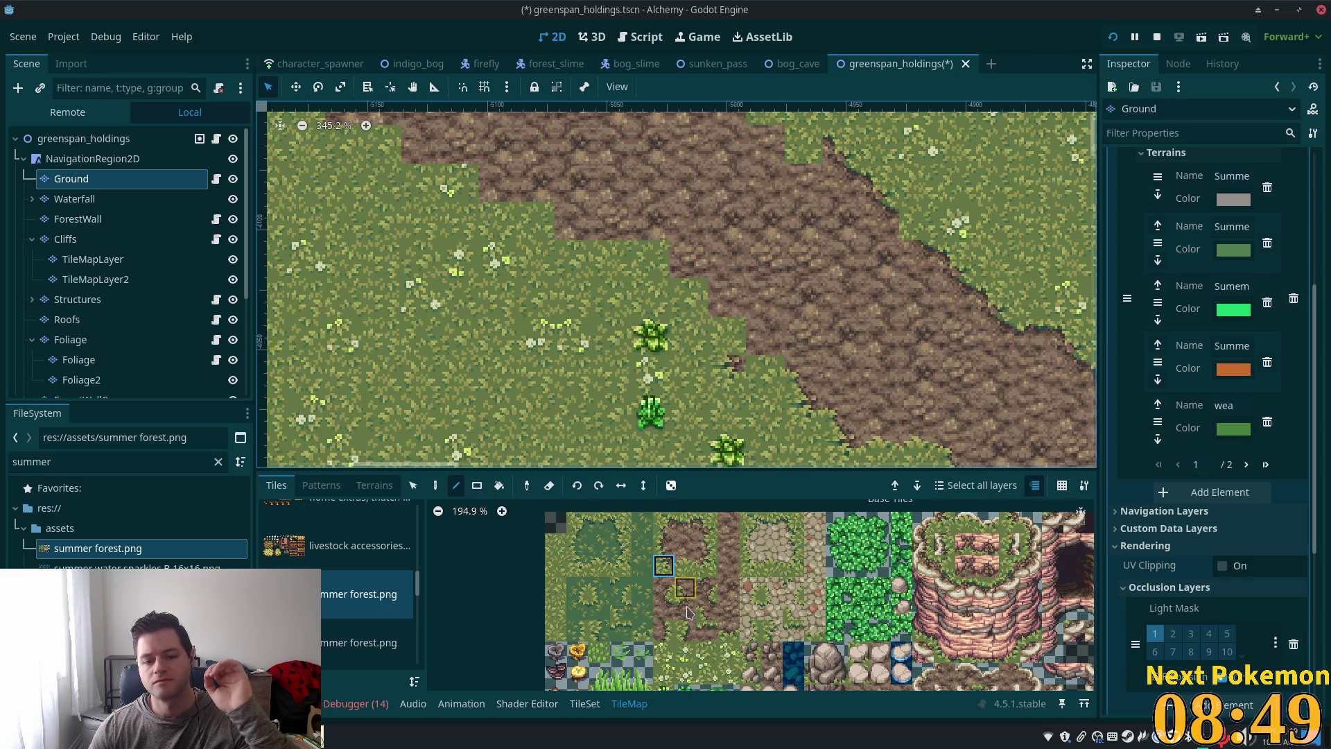
{"action": "left_click", "coordinate": [730, 632]}
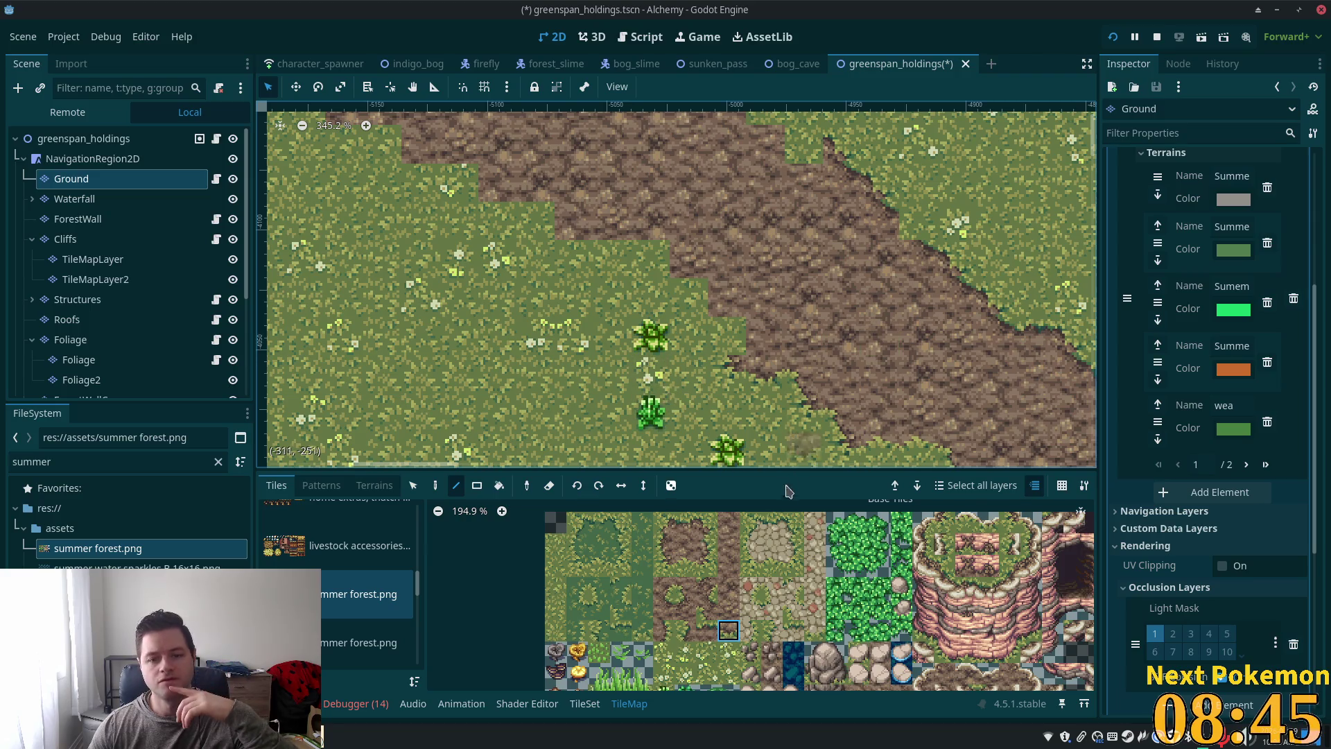
{"action": "left_click", "coordinate": [687, 592]}
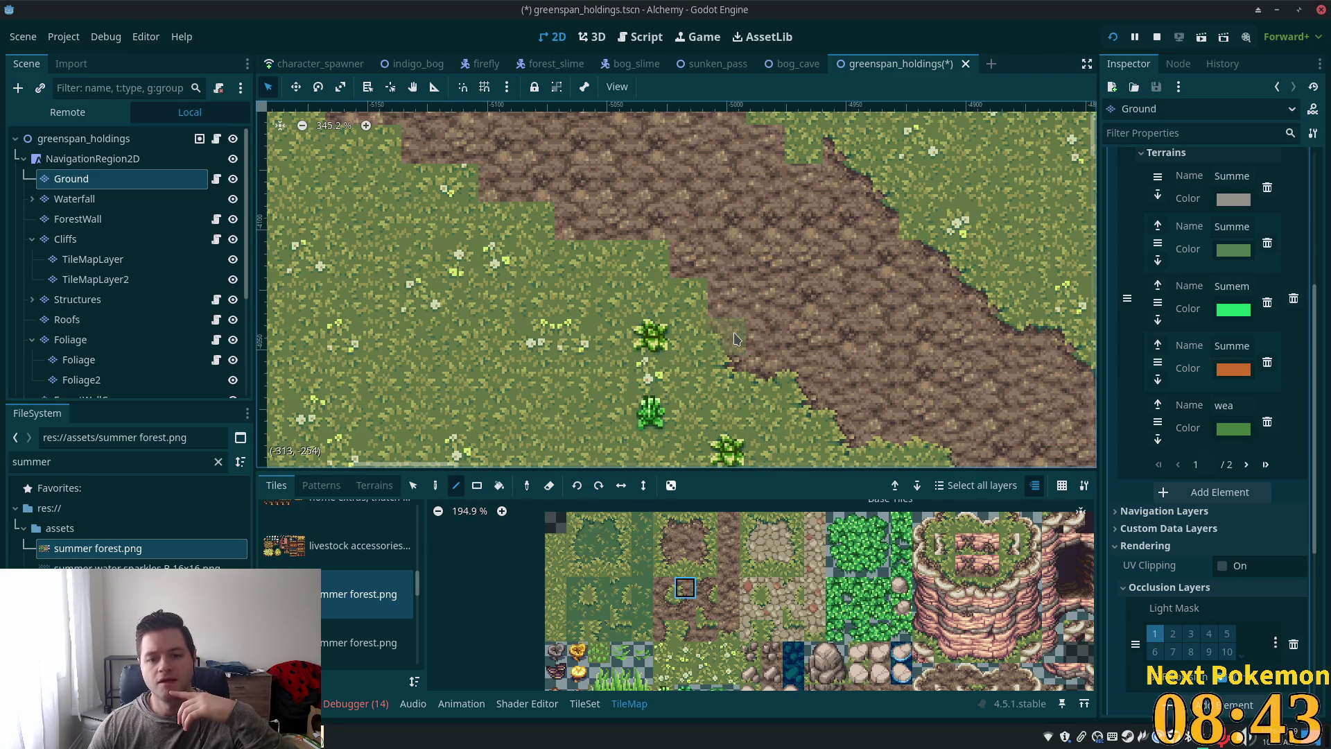
{"action": "scroll", "coordinate": [736, 339], "scroll_direction": "down", "scroll_amount": 5}
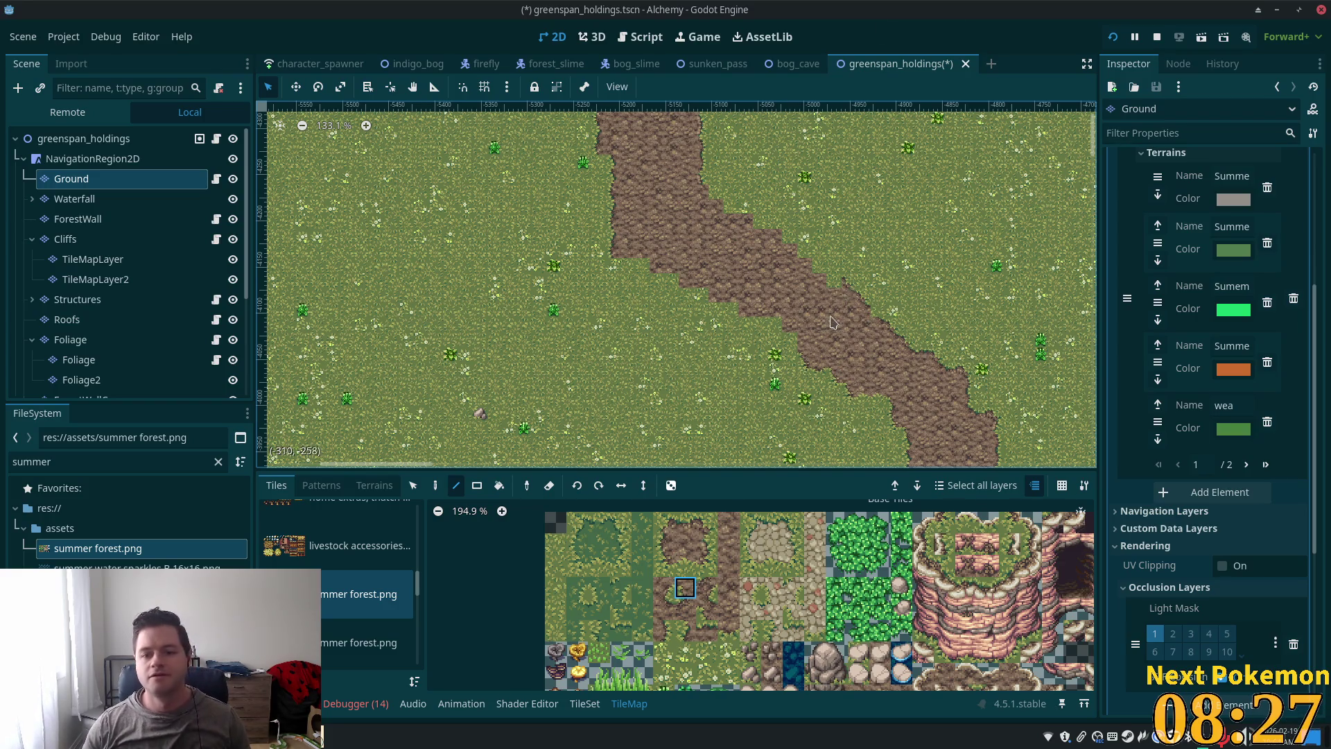
{"action": "scroll", "coordinate": [763, 308], "scroll_direction": "up", "scroll_amount": 8}
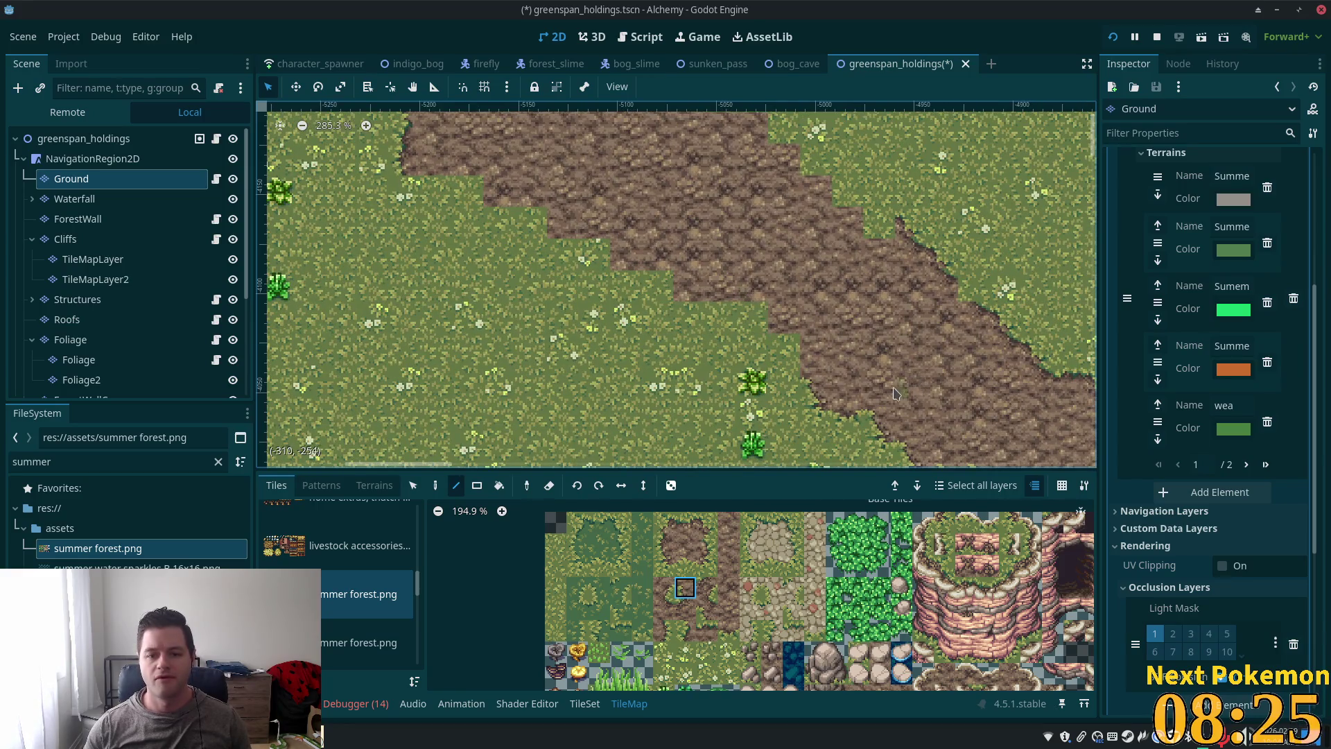
{"action": "scroll", "coordinate": [839, 385], "scroll_direction": "up", "scroll_amount": 4}
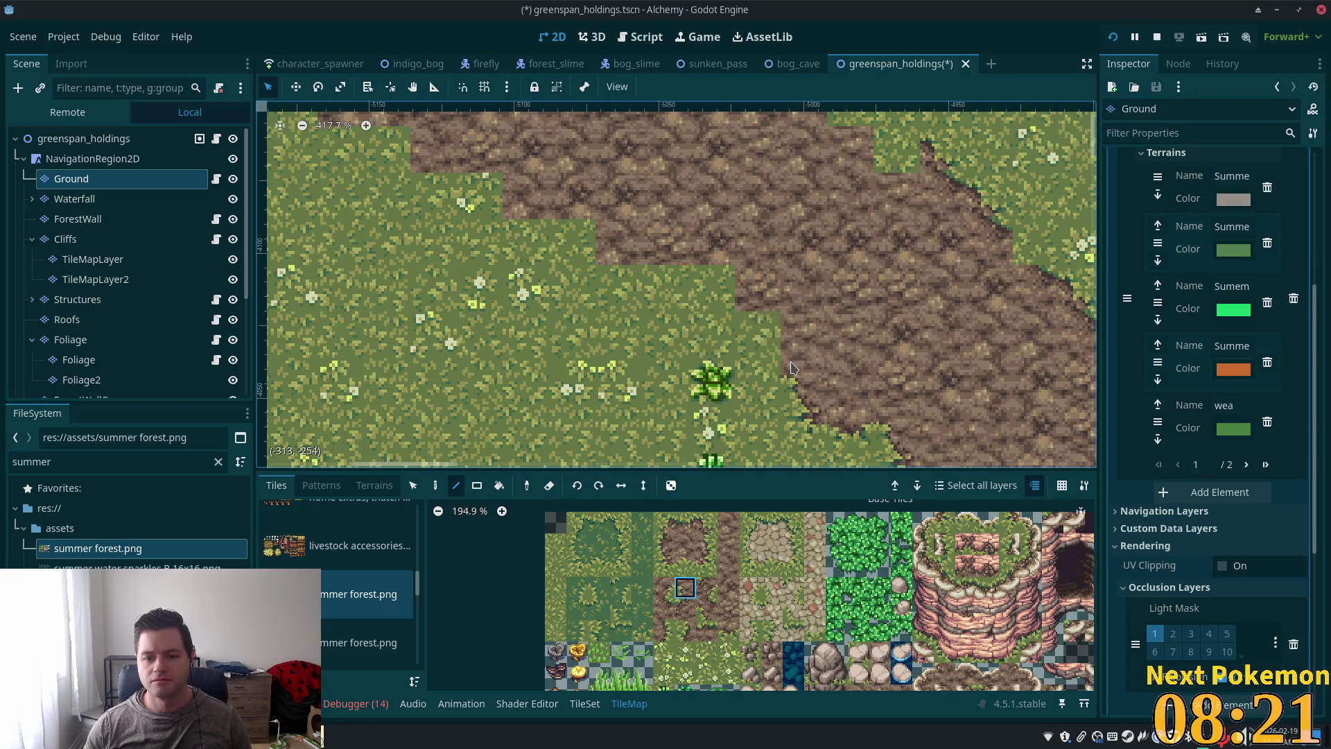
{"action": "left_click", "coordinate": [763, 356]}
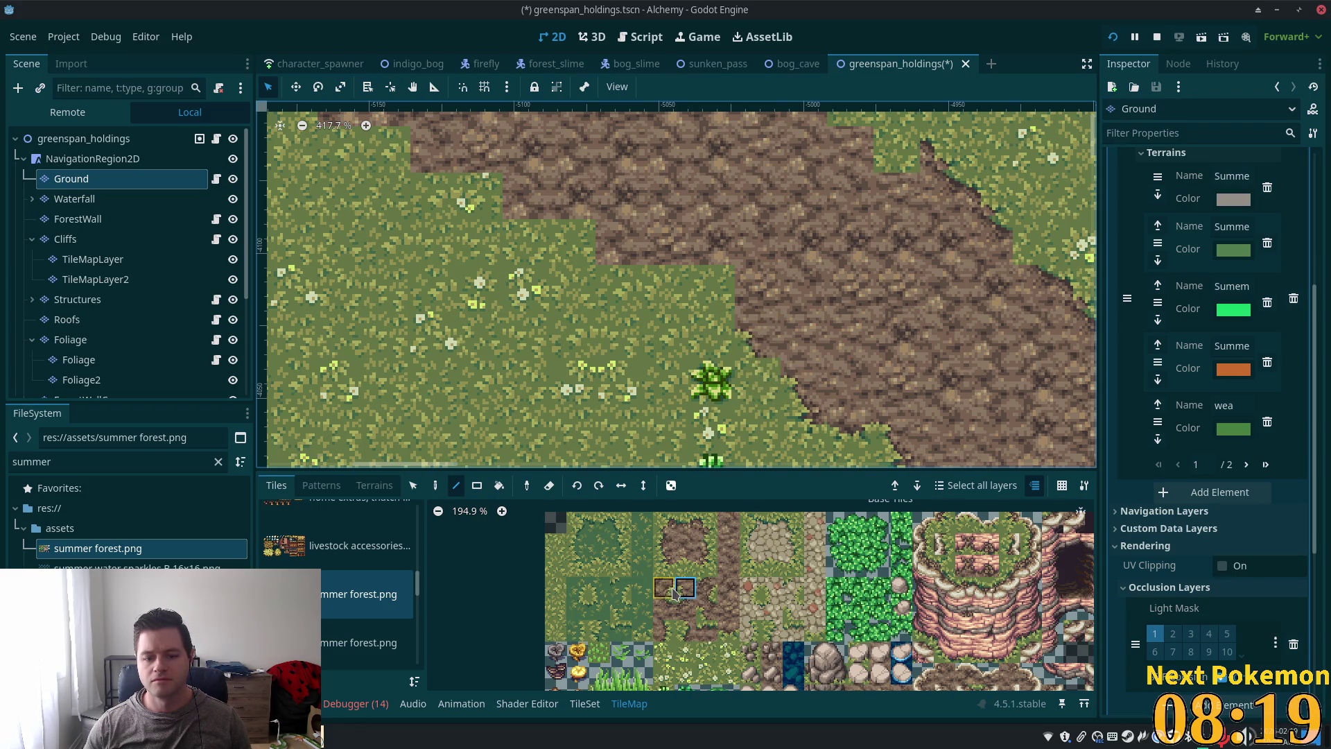
Step: Pick a two-tile dirt-edge piece from the tileset and switch to the Selection tool
{"action": "left_click", "coordinate": [663, 566]}
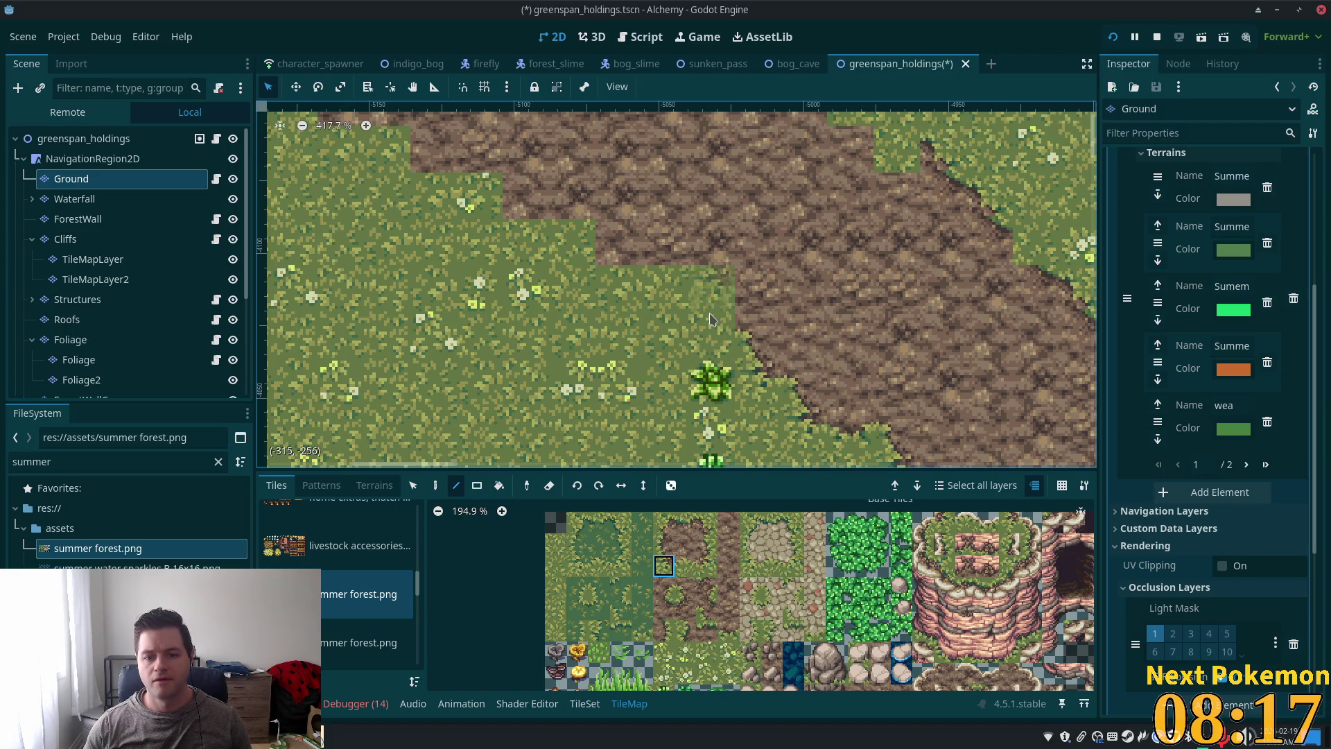
{"action": "left_click_drag", "start_coordinate": [685, 565], "coordinate": [685, 587]}
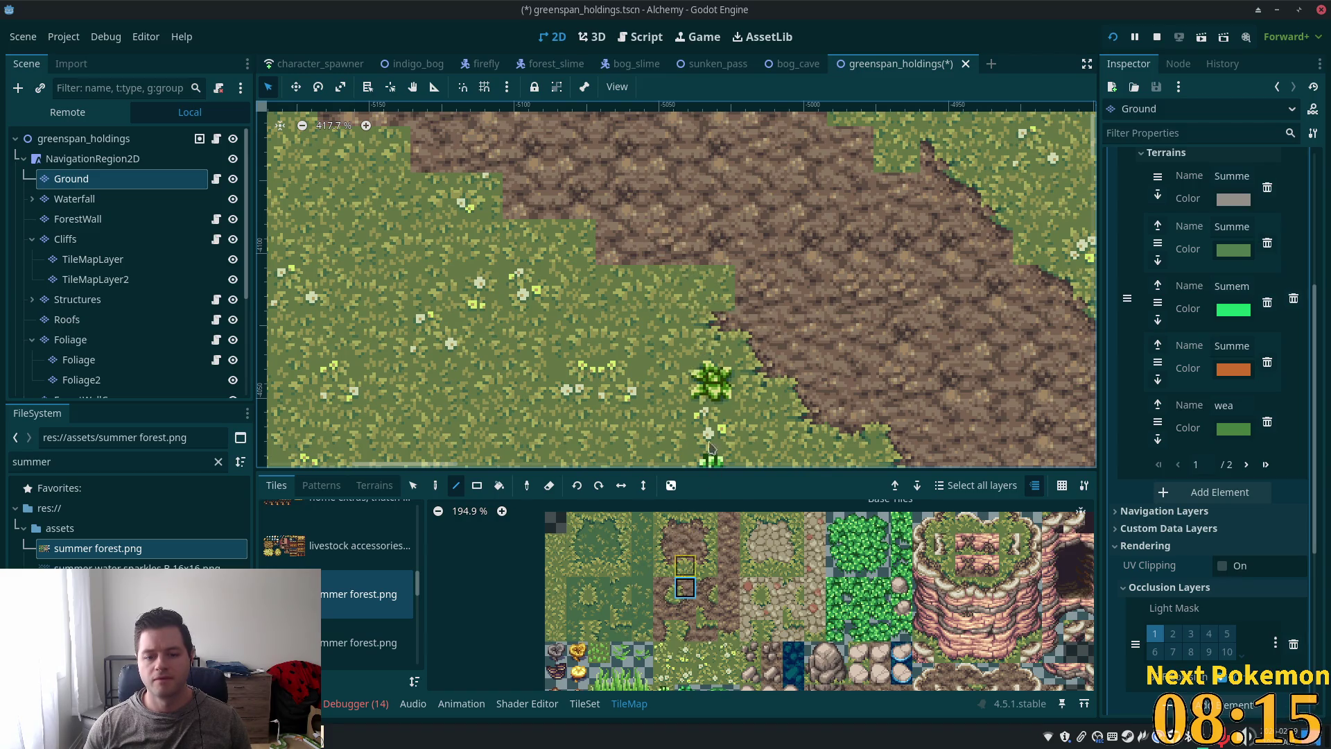
{"action": "scroll", "coordinate": [709, 447], "scroll_direction": "down", "scroll_amount": 4}
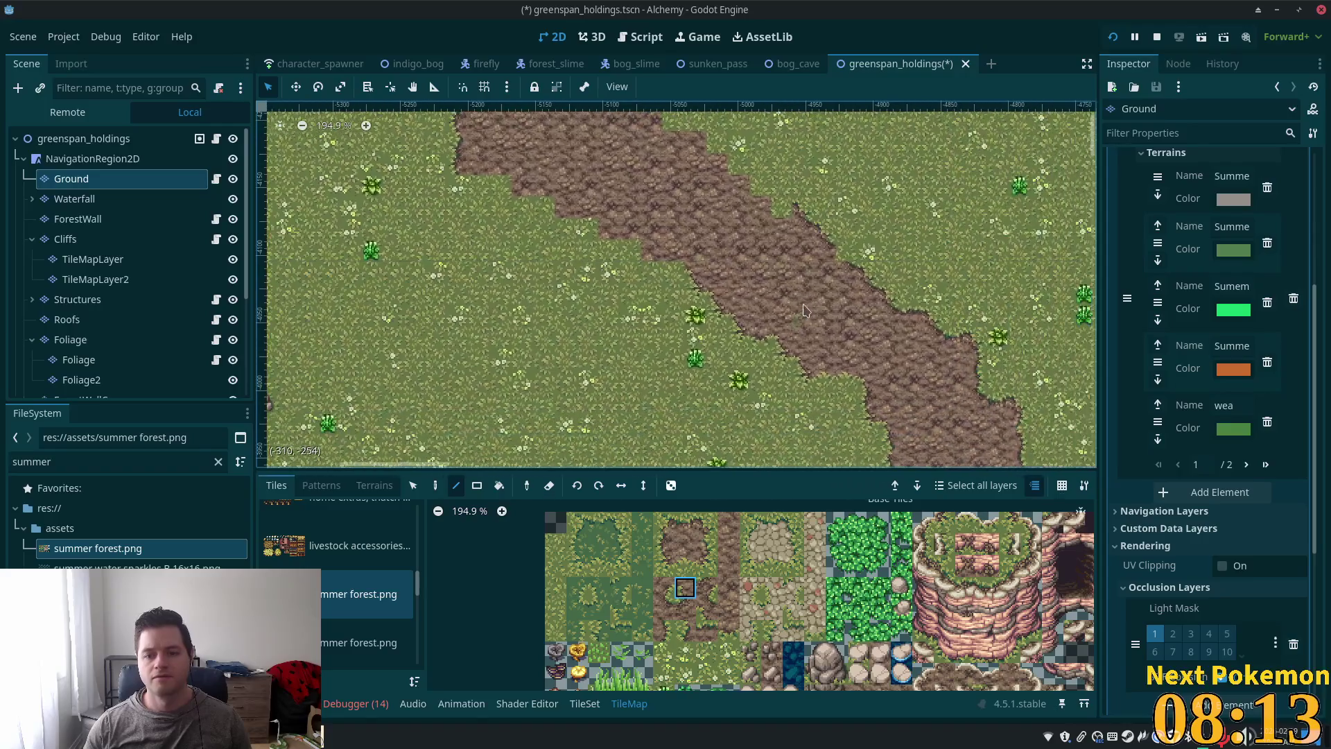
{"action": "left_click", "coordinate": [414, 486]}
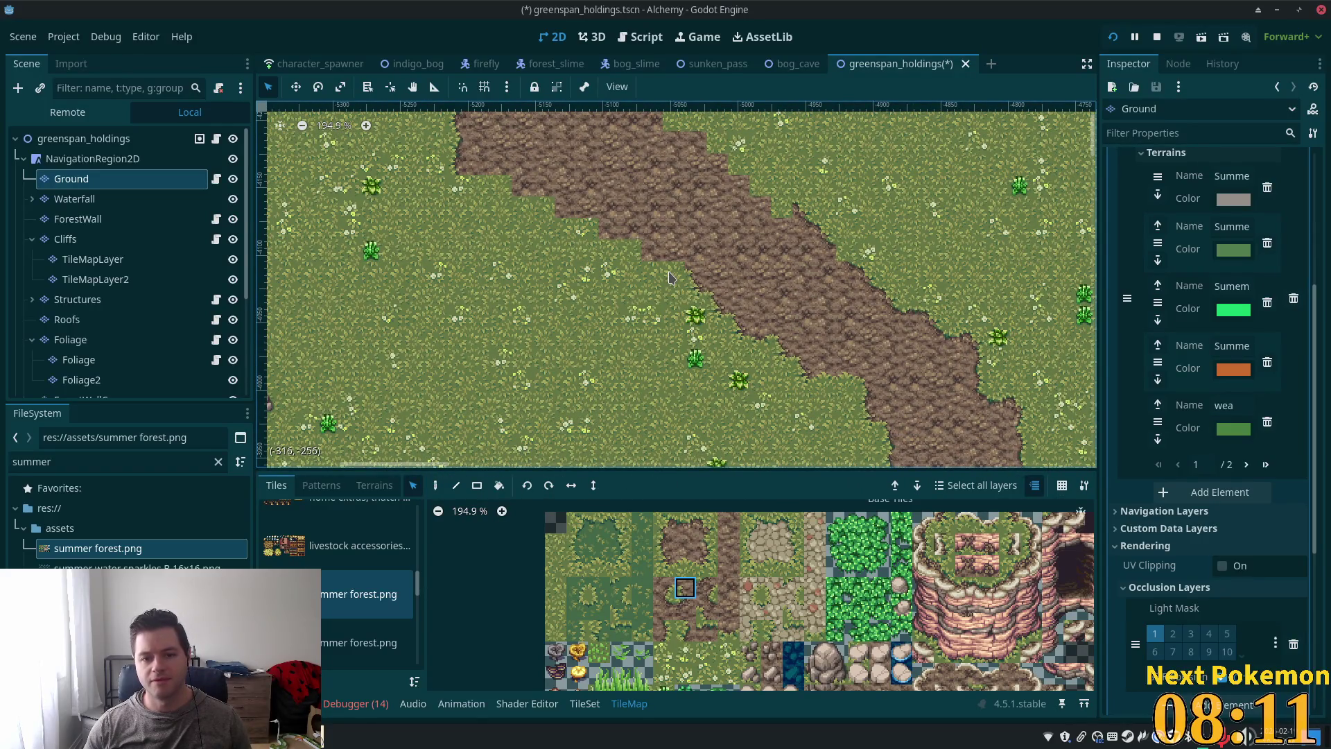
Step: Select a stair-step run of cells along the path edge
{"action": "left_click_drag", "start_coordinate": [664, 277], "coordinate": [696, 286]}
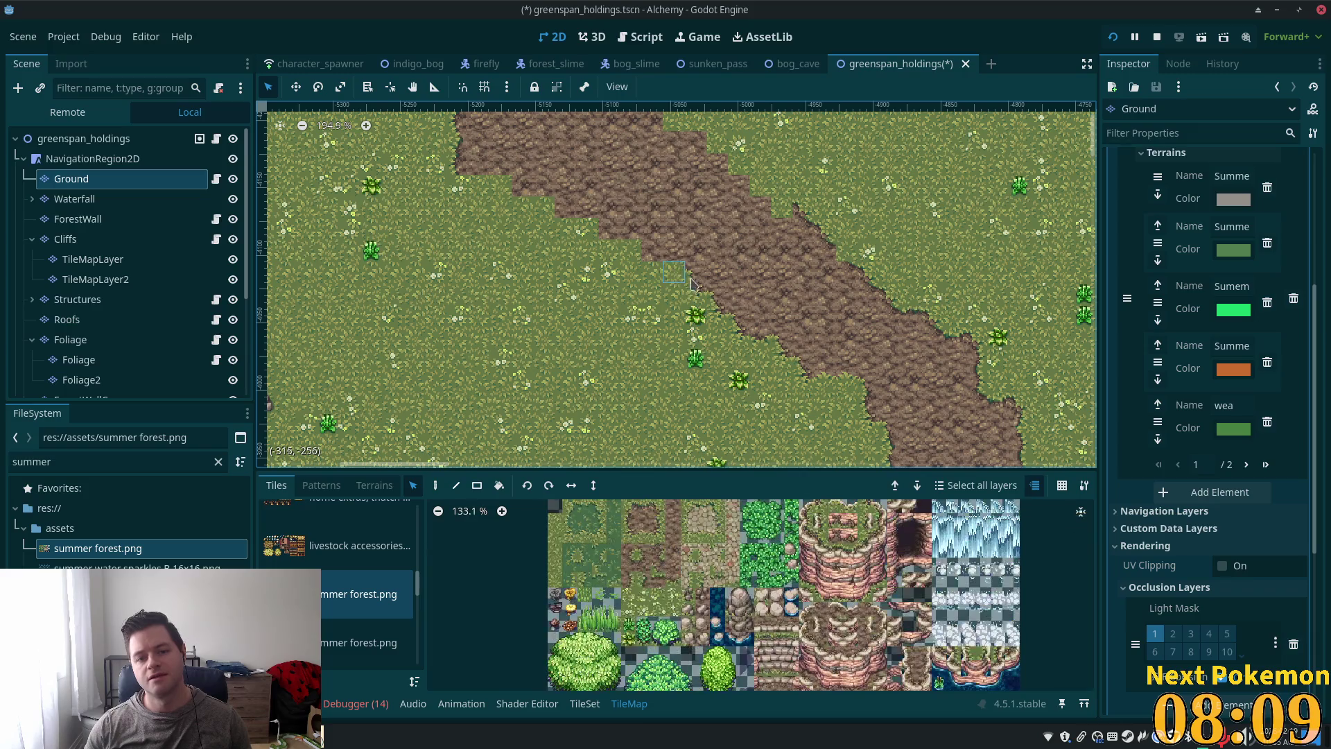
{"action": "left_click", "coordinate": [717, 310], "text": "shift"}
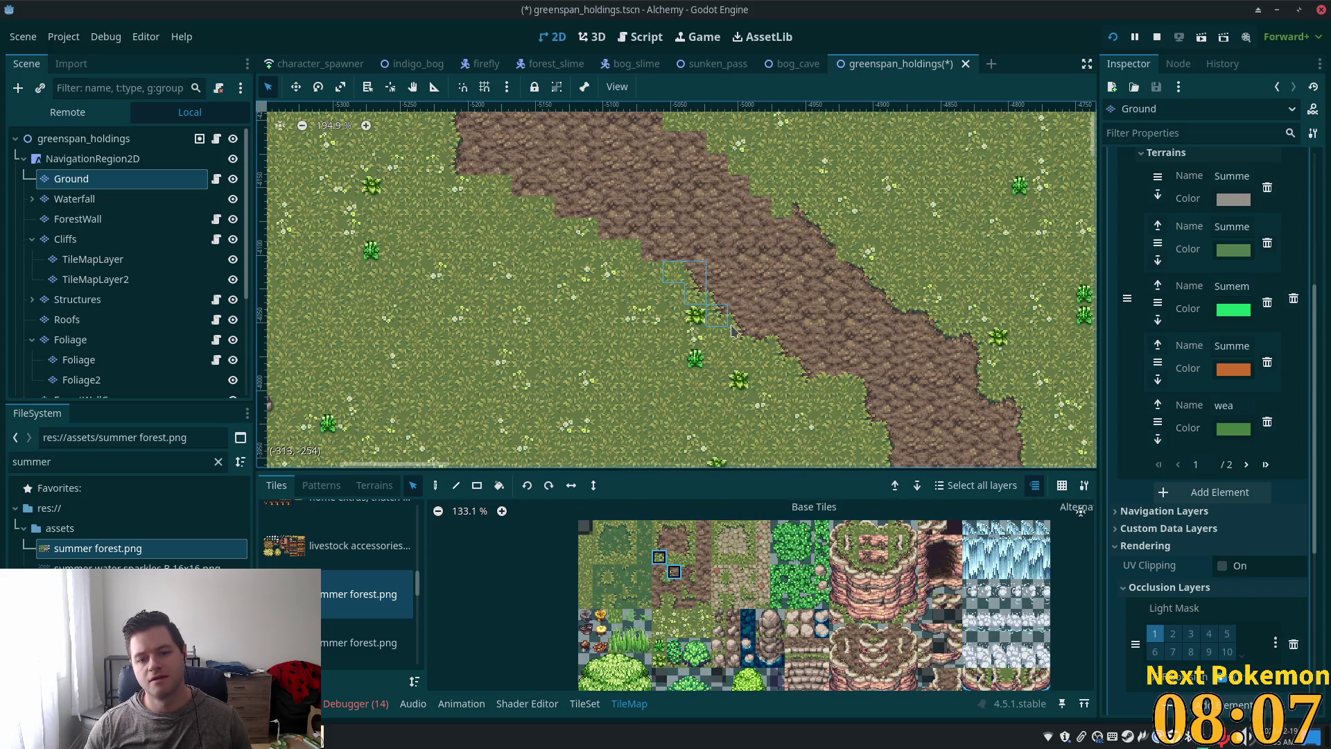
{"action": "left_click", "coordinate": [737, 321], "text": "shift"}
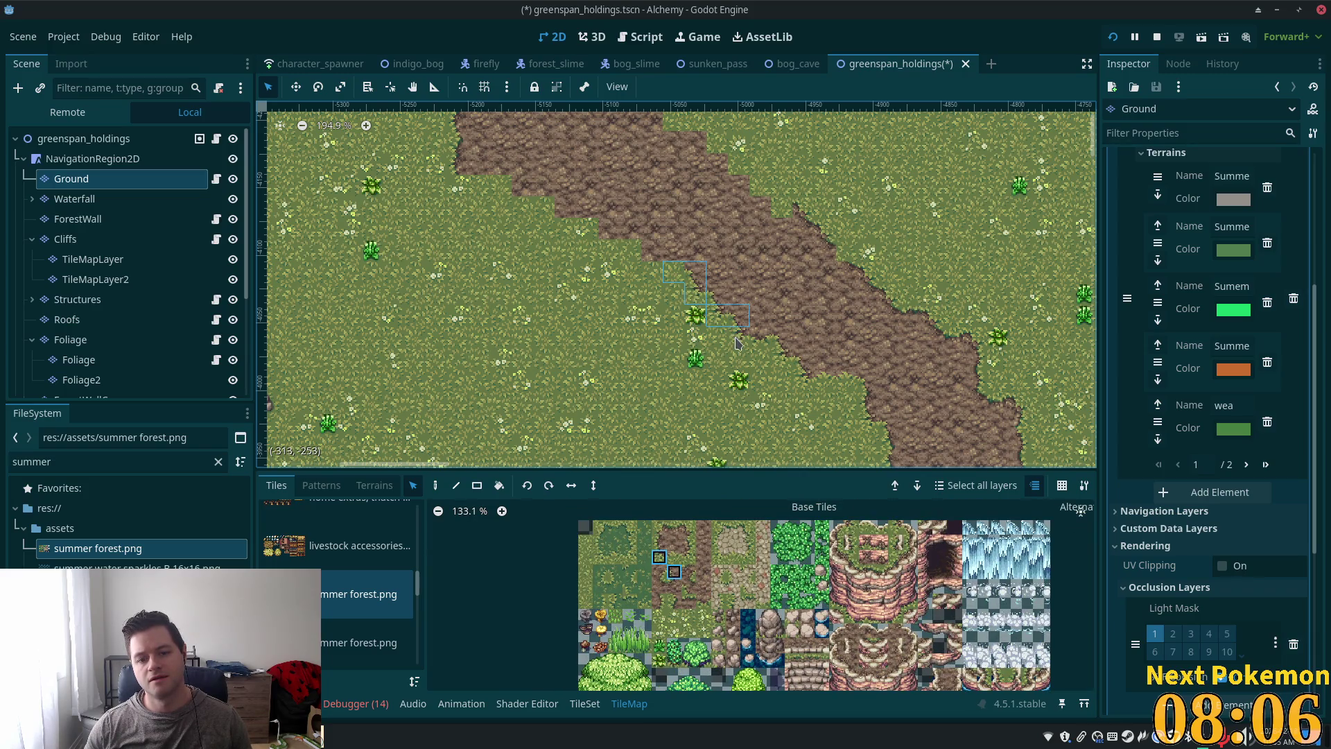
{"action": "left_click", "coordinate": [796, 371], "text": "shift"}
{"action": "left_click", "coordinate": [812, 389], "text": "shift"}
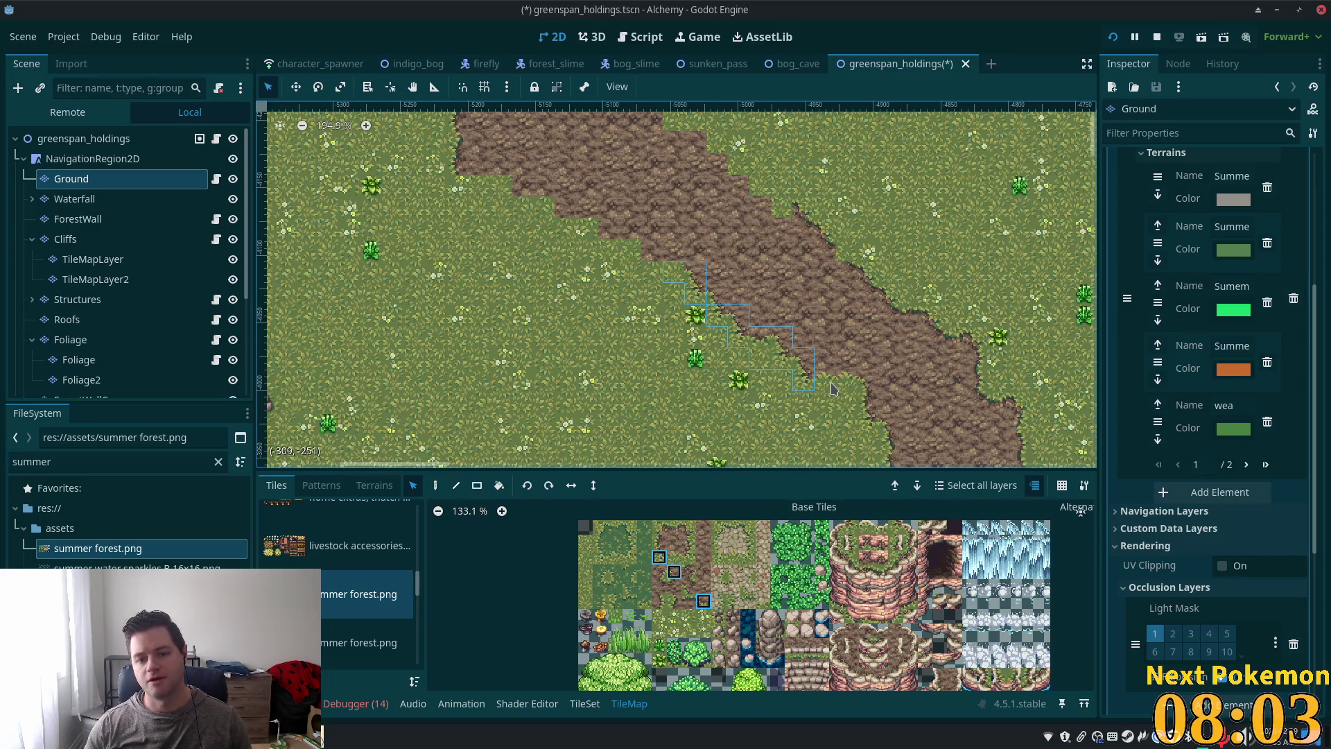
{"action": "left_click", "coordinate": [714, 296], "text": "shift"}
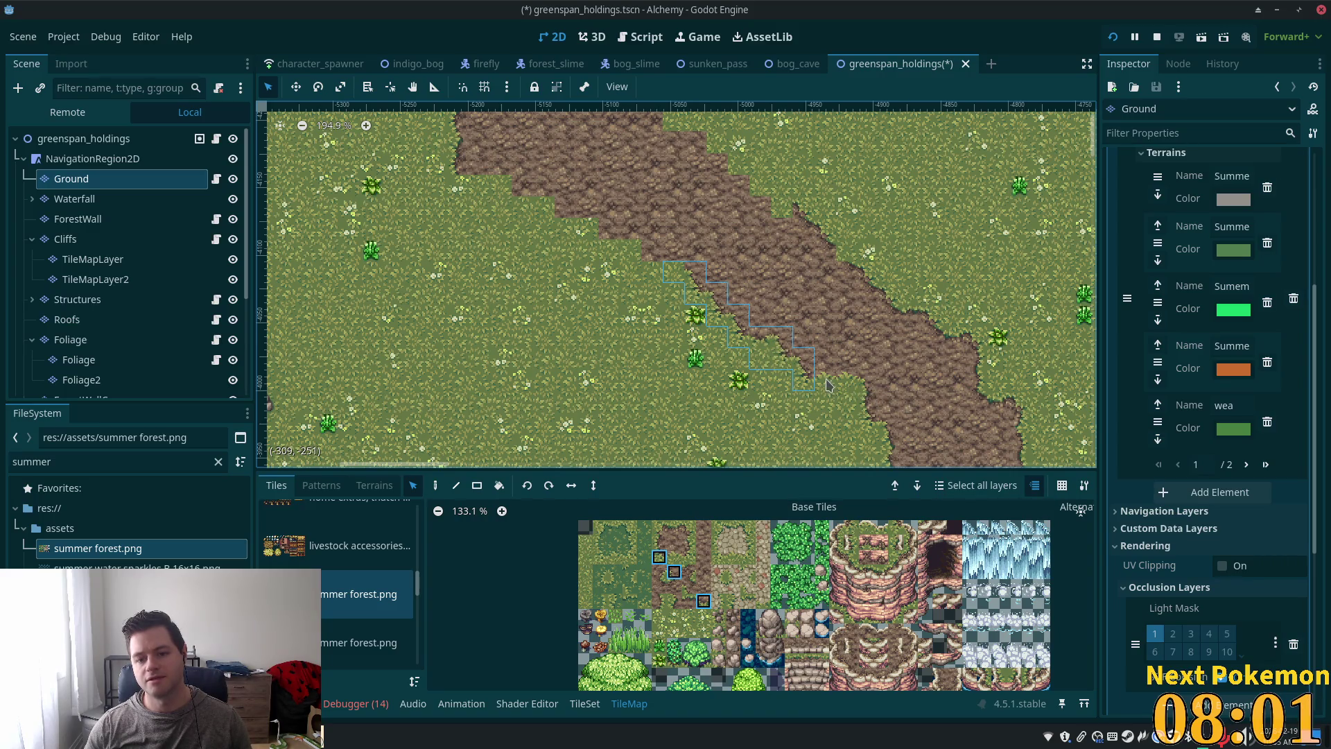
Step: Paint a small dirt tile onto the grass beside the path bend
{"action": "left_click", "coordinate": [435, 485]}
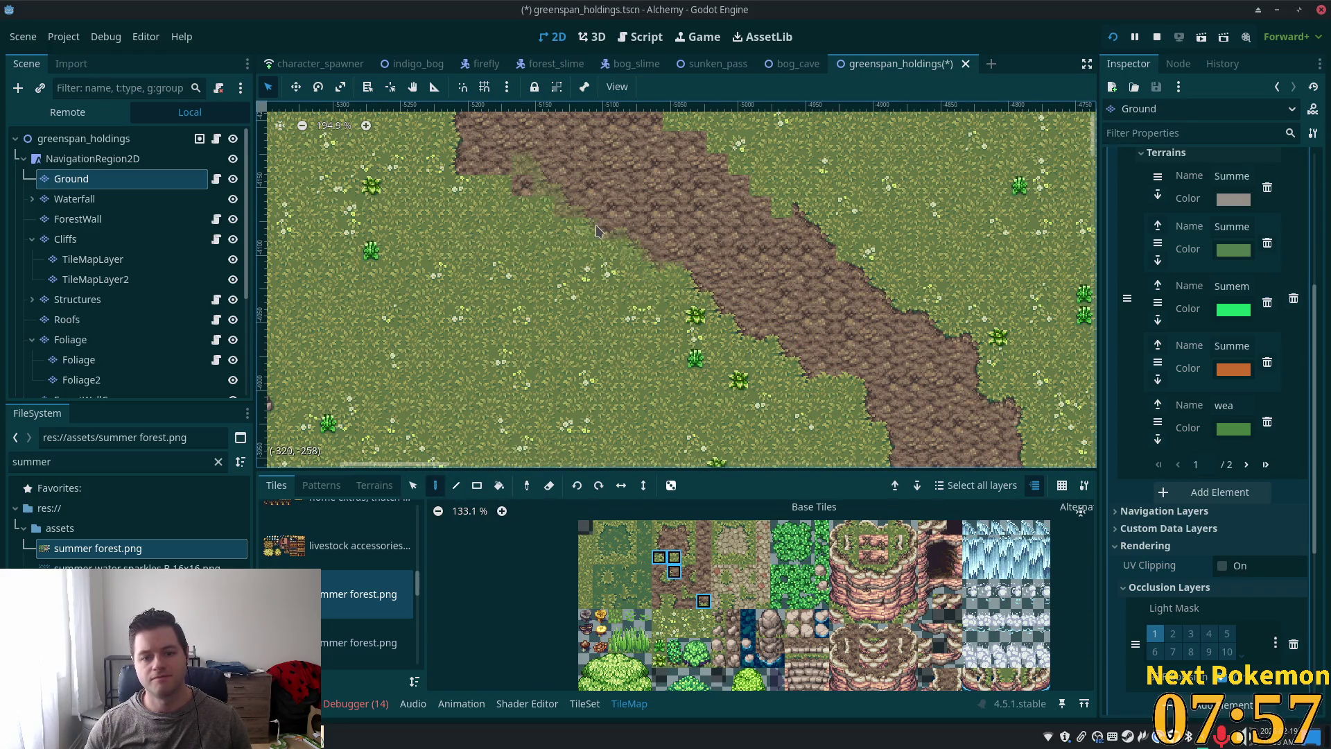
{"action": "left_click_drag", "start_coordinate": [423, 236], "coordinate": [676, 392]}
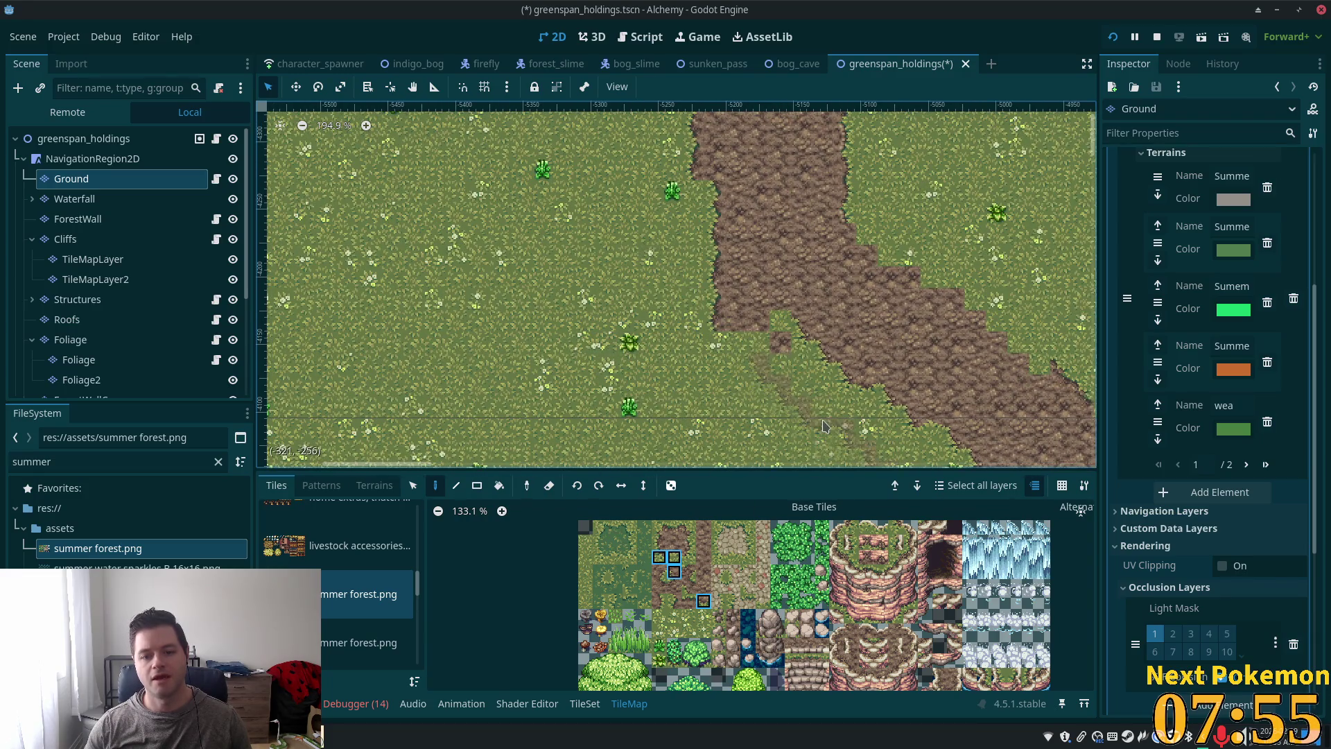
{"action": "left_click_drag", "start_coordinate": [824, 426], "coordinate": [738, 424]}
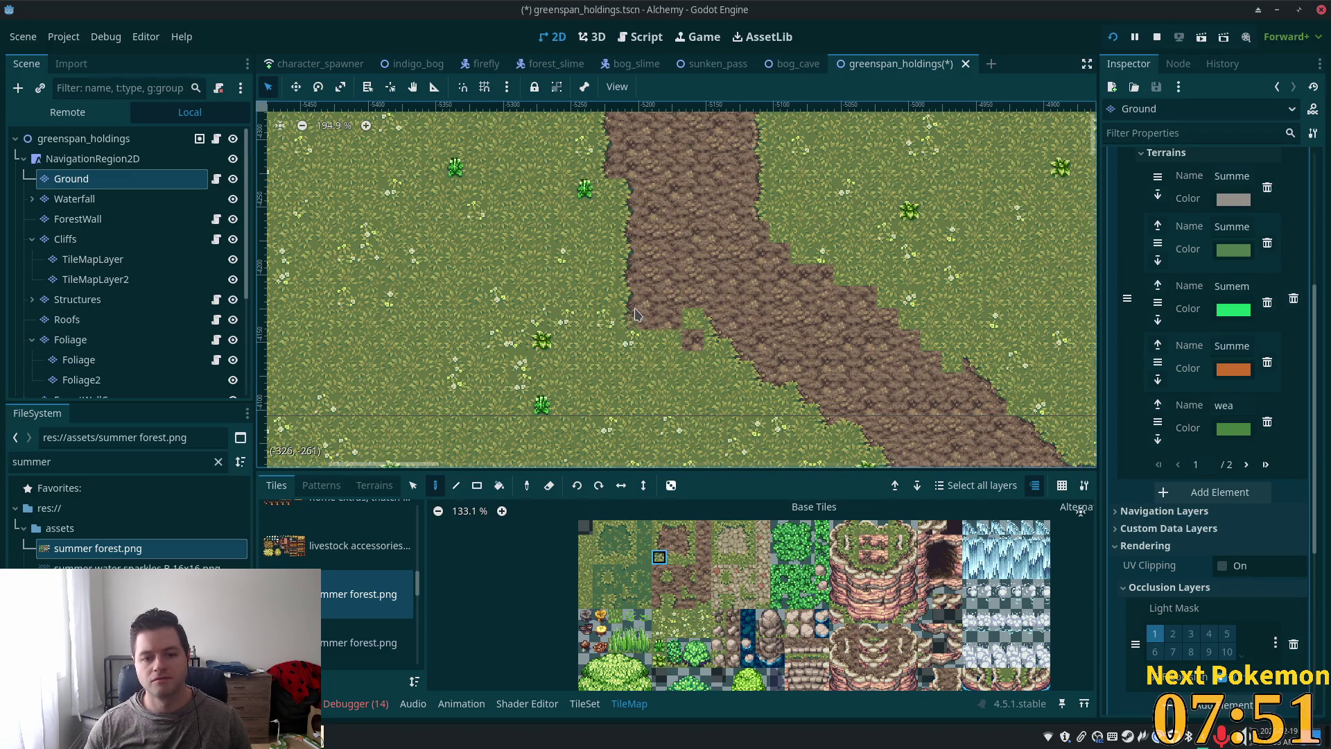
{"action": "left_click", "coordinate": [673, 559]}
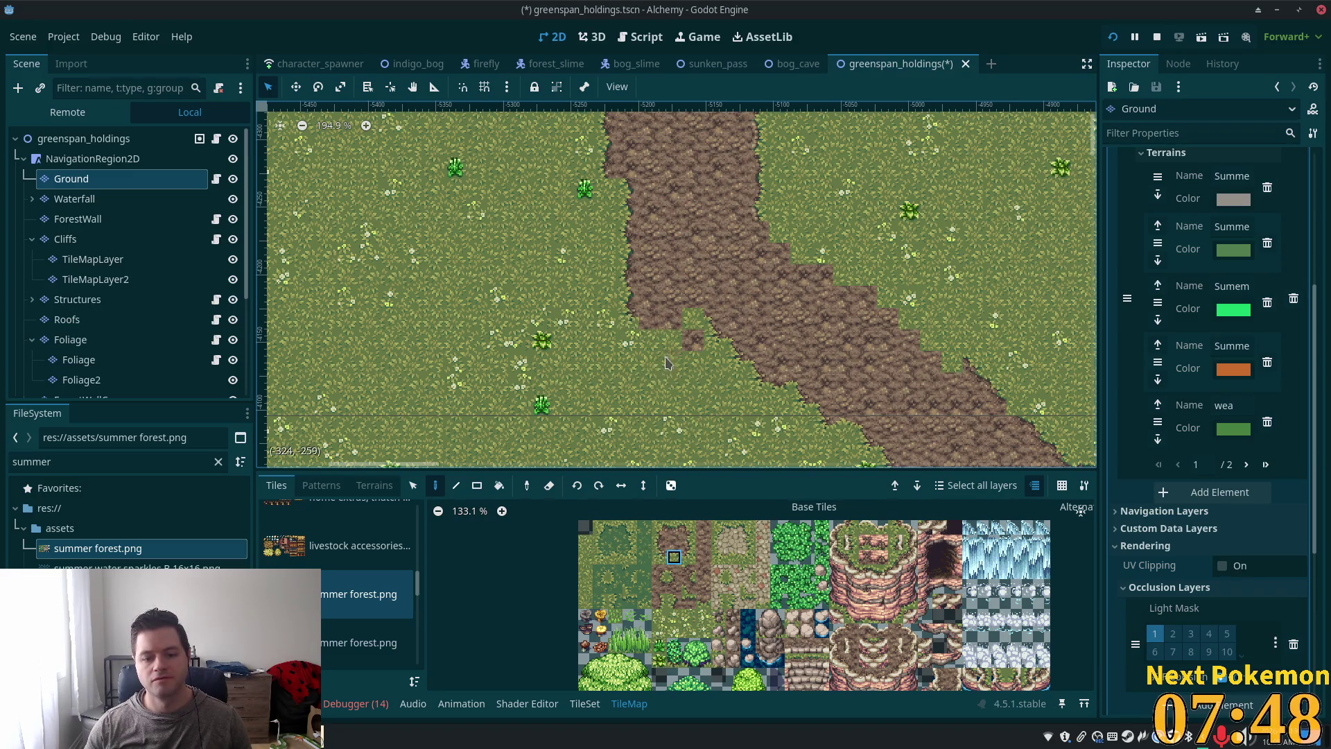
{"action": "left_click", "coordinate": [702, 603]}
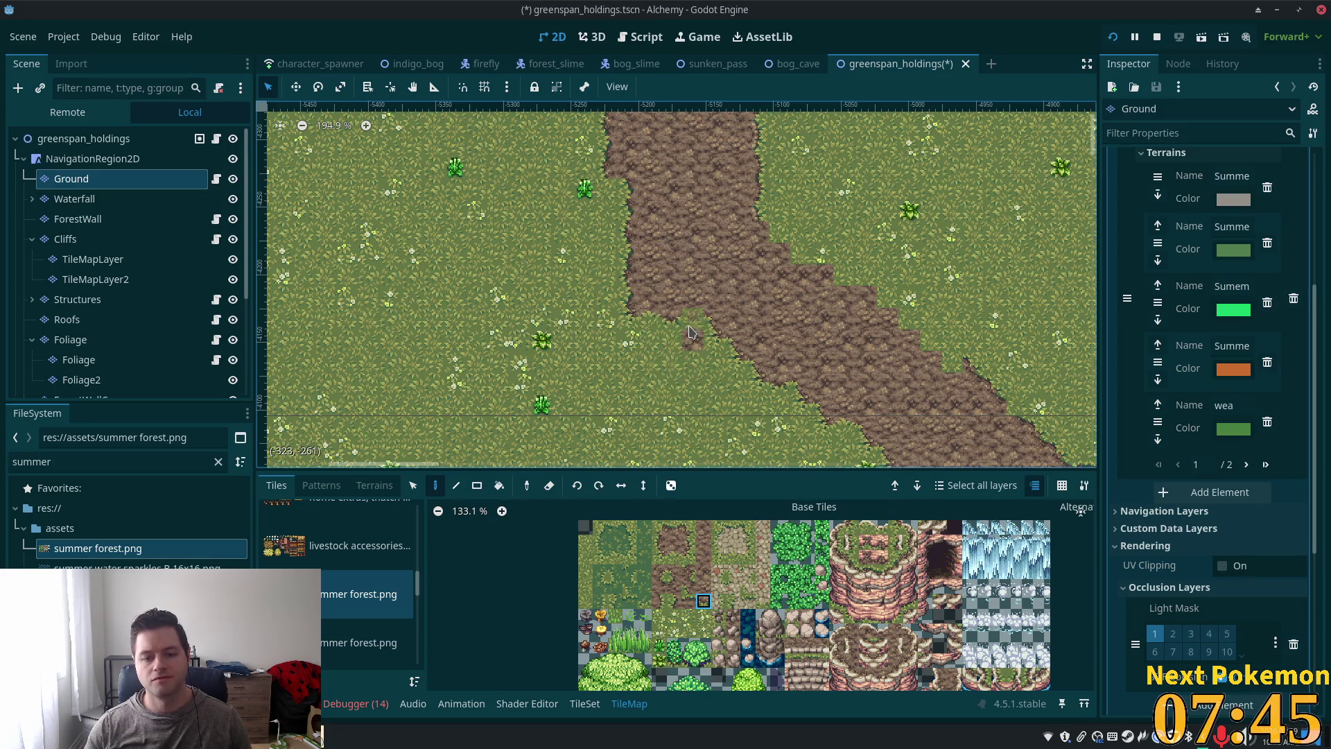
{"action": "left_click", "coordinate": [690, 336]}
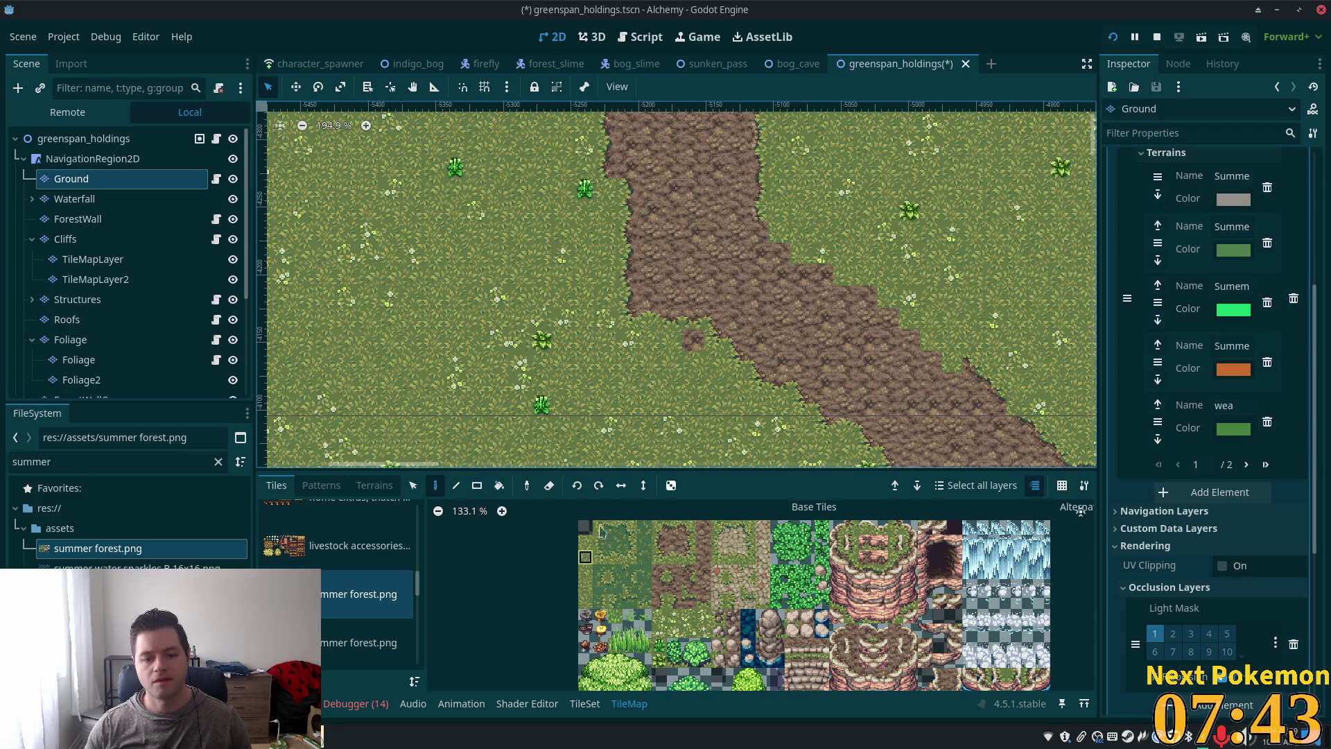
{"action": "scroll", "coordinate": [933, 419], "scroll_direction": "down", "scroll_amount": 4}
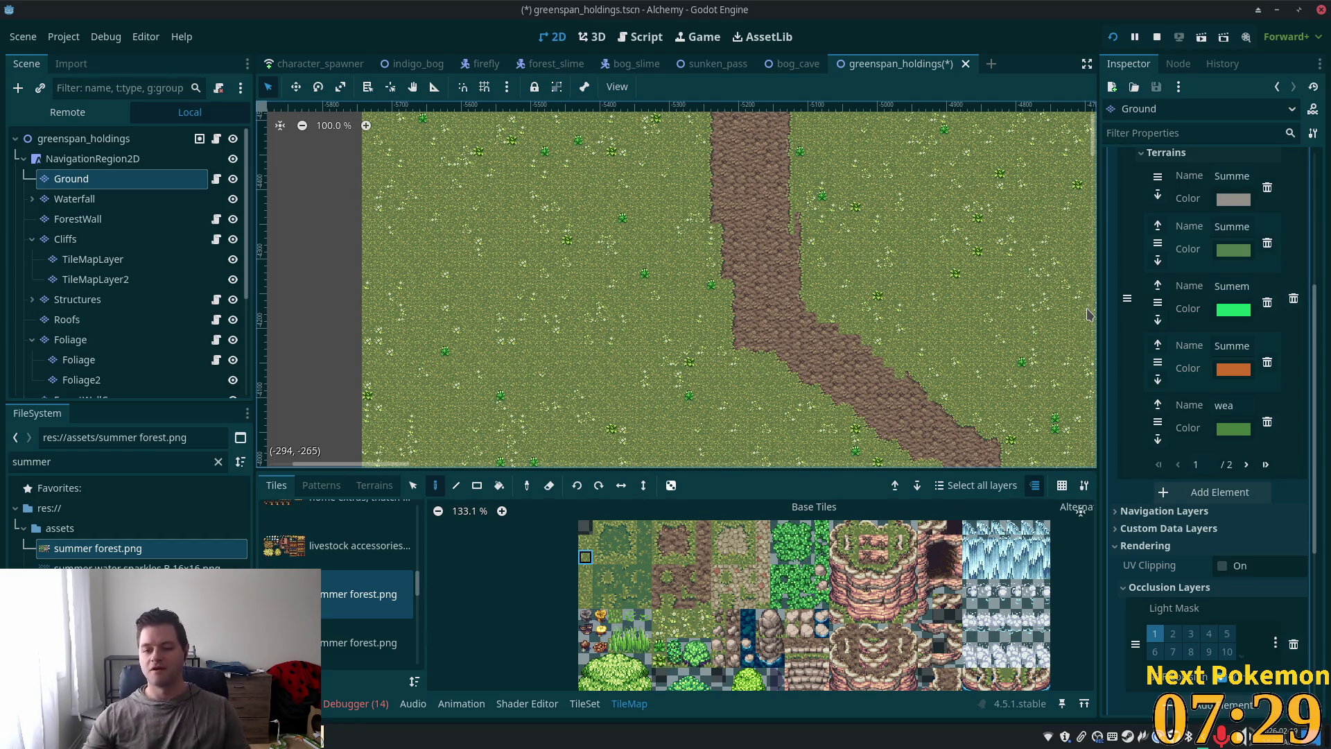
Step: Pick a different tile from the summer forest tileset
{"action": "scroll", "coordinate": [913, 386], "scroll_direction": "down", "scroll_amount": 5}
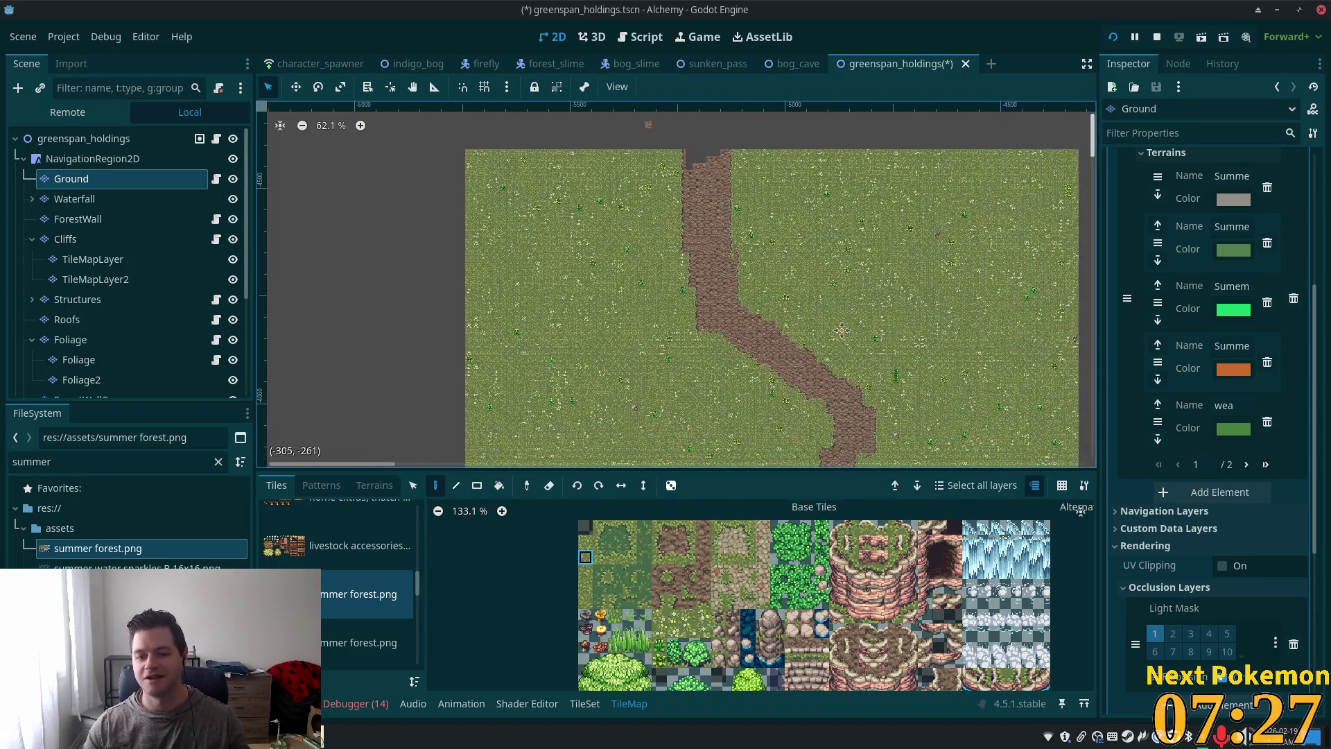
{"action": "scroll", "coordinate": [796, 348], "scroll_direction": "up", "scroll_amount": 6}
{"action": "scroll", "coordinate": [796, 349], "scroll_direction": "up", "scroll_amount": 3}
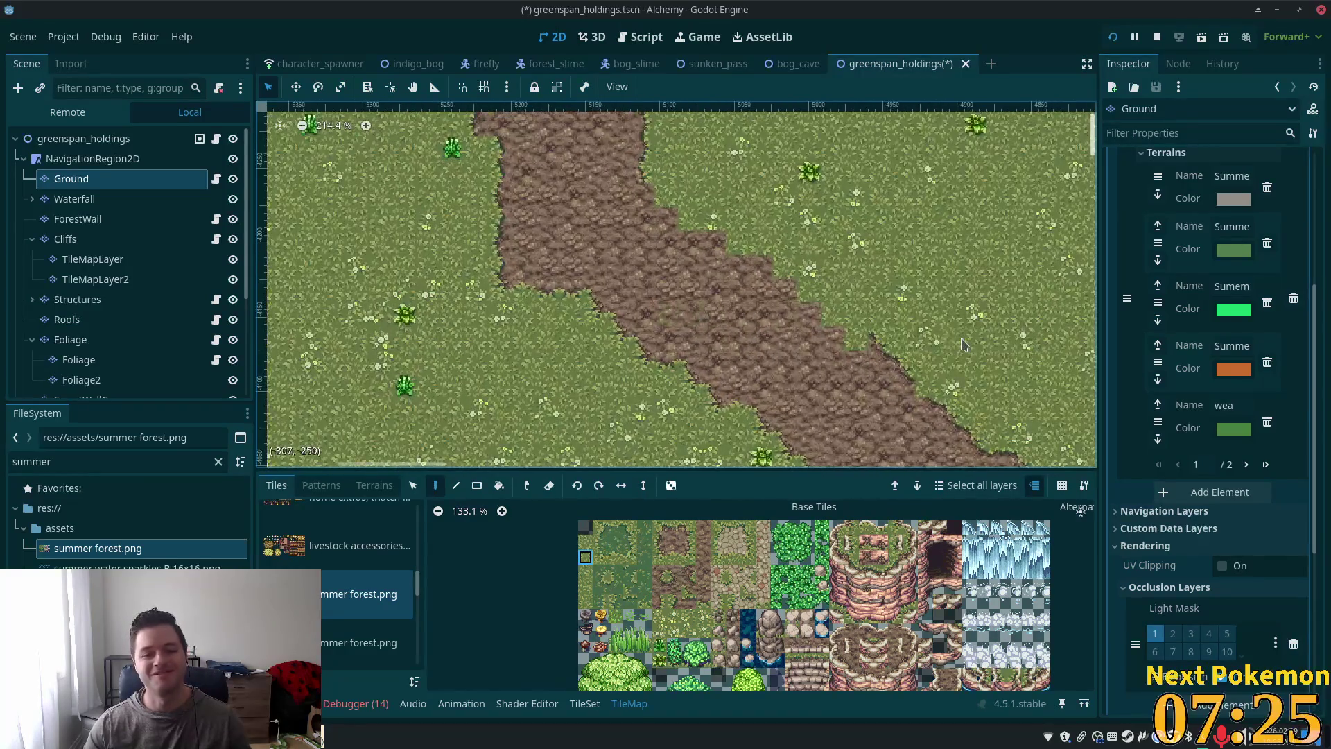
{"action": "scroll", "coordinate": [755, 357], "scroll_direction": "up", "scroll_amount": 3}
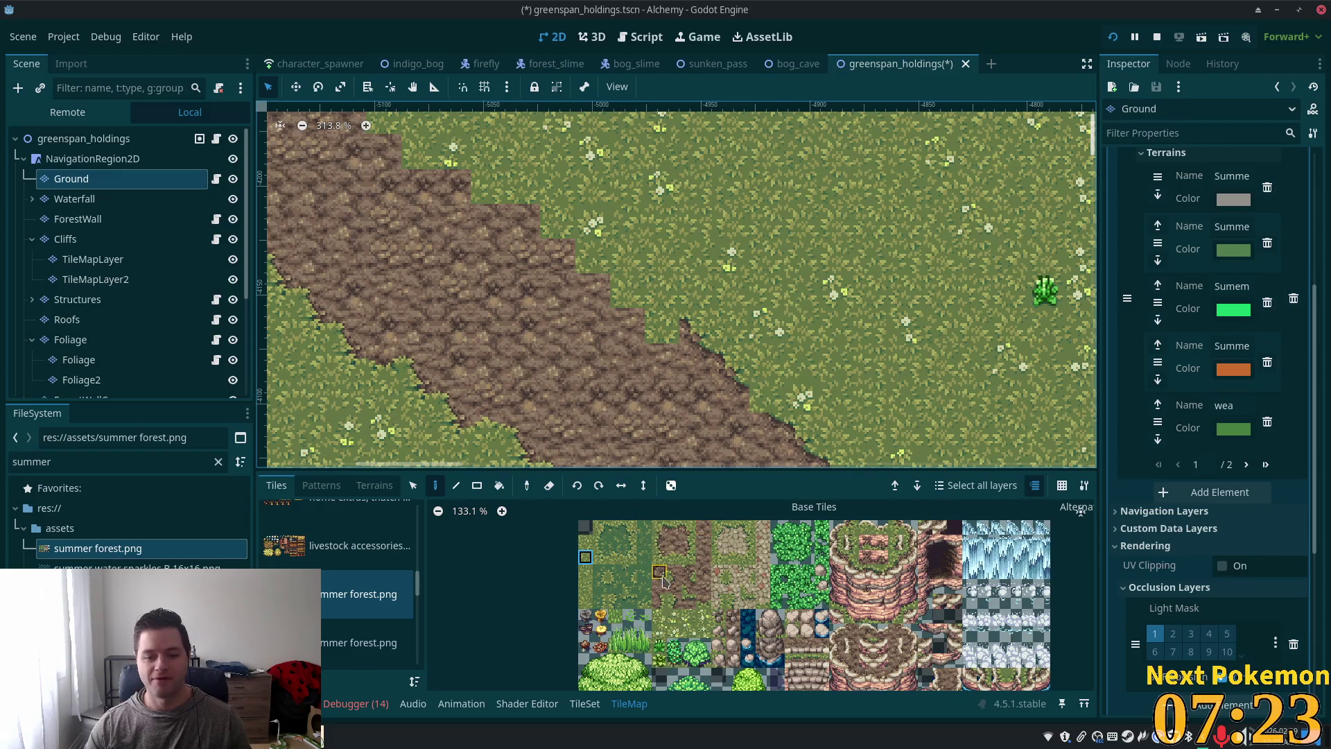
{"action": "left_click", "coordinate": [660, 587]}
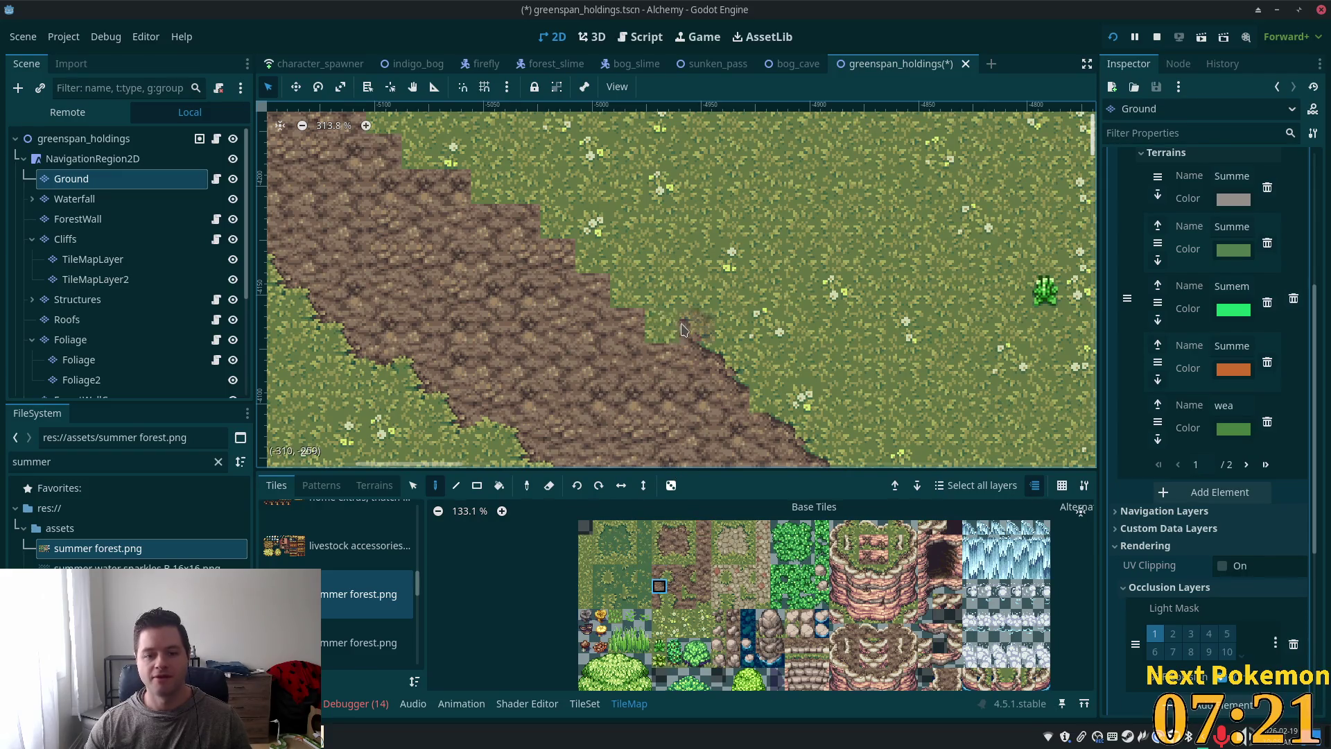
{"action": "scroll", "coordinate": [819, 374], "scroll_direction": "down", "scroll_amount": 4}
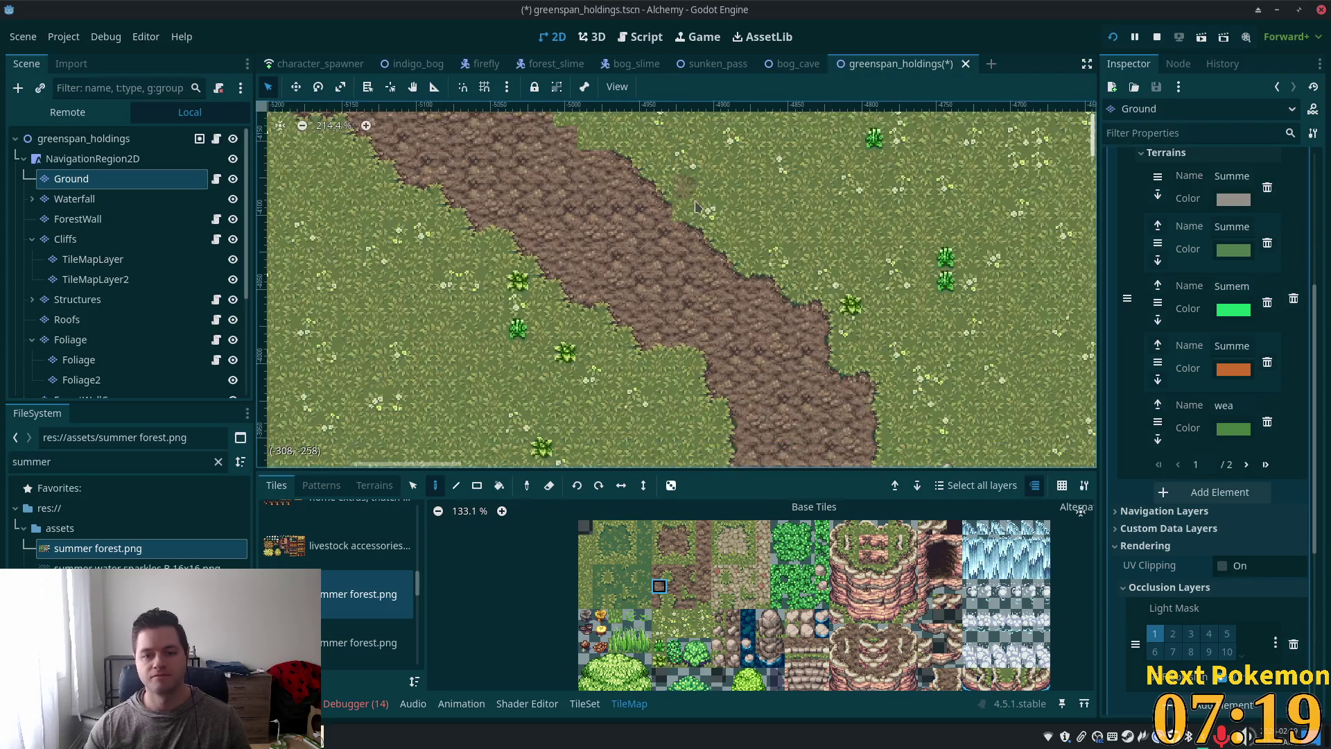
Step: Select a diagonal run of map cells along the dirt path's edge
{"action": "left_click", "coordinate": [414, 485]}
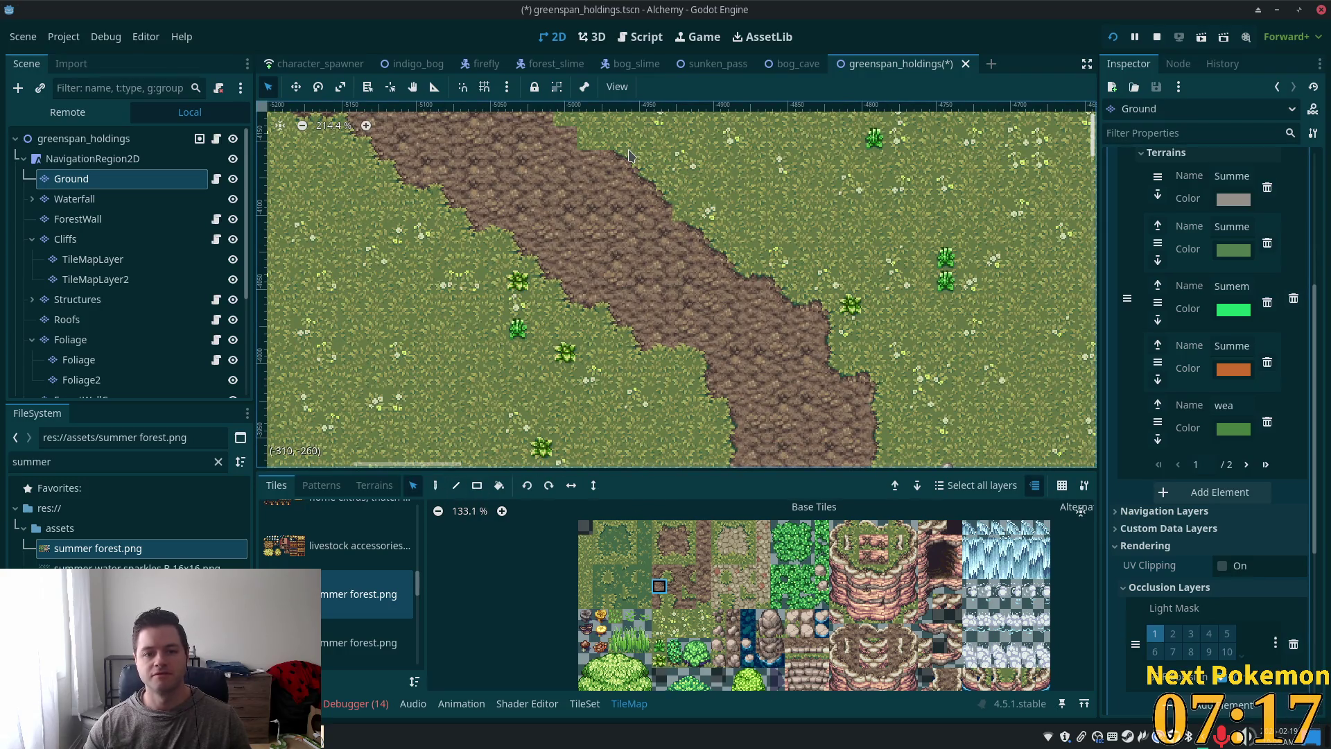
{"action": "left_click_drag", "start_coordinate": [630, 154], "coordinate": [656, 168]}
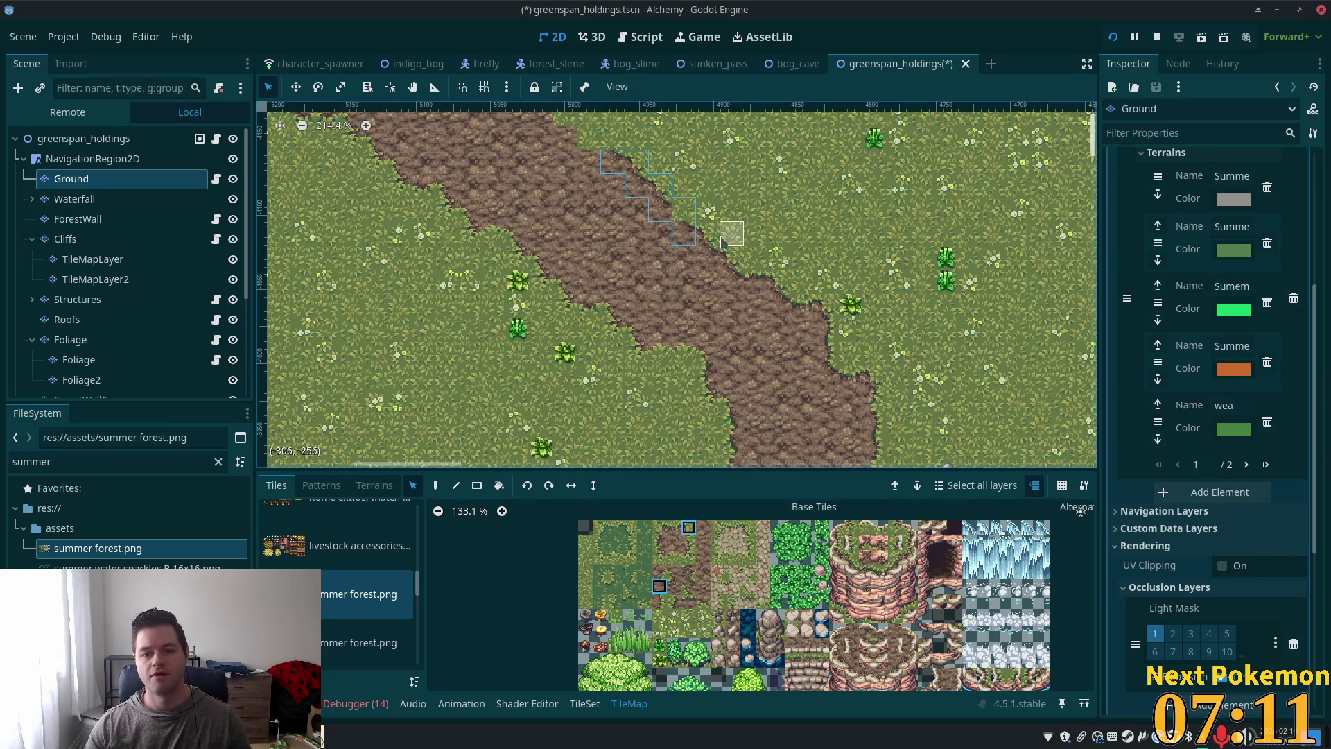
{"action": "left_click_drag", "start_coordinate": [721, 240], "coordinate": [698, 239]}
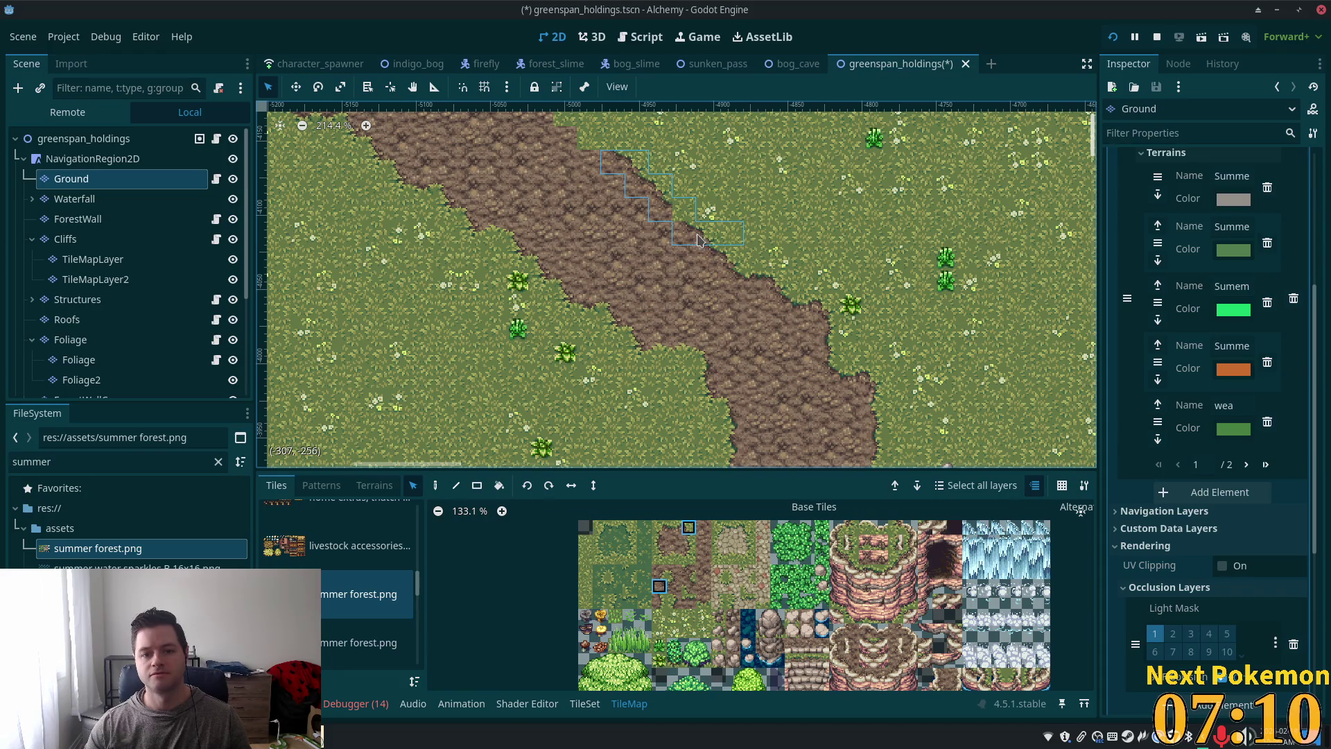
{"action": "left_click", "coordinate": [739, 263], "text": "shift"}
{"action": "left_click", "coordinate": [742, 283], "text": "shift"}
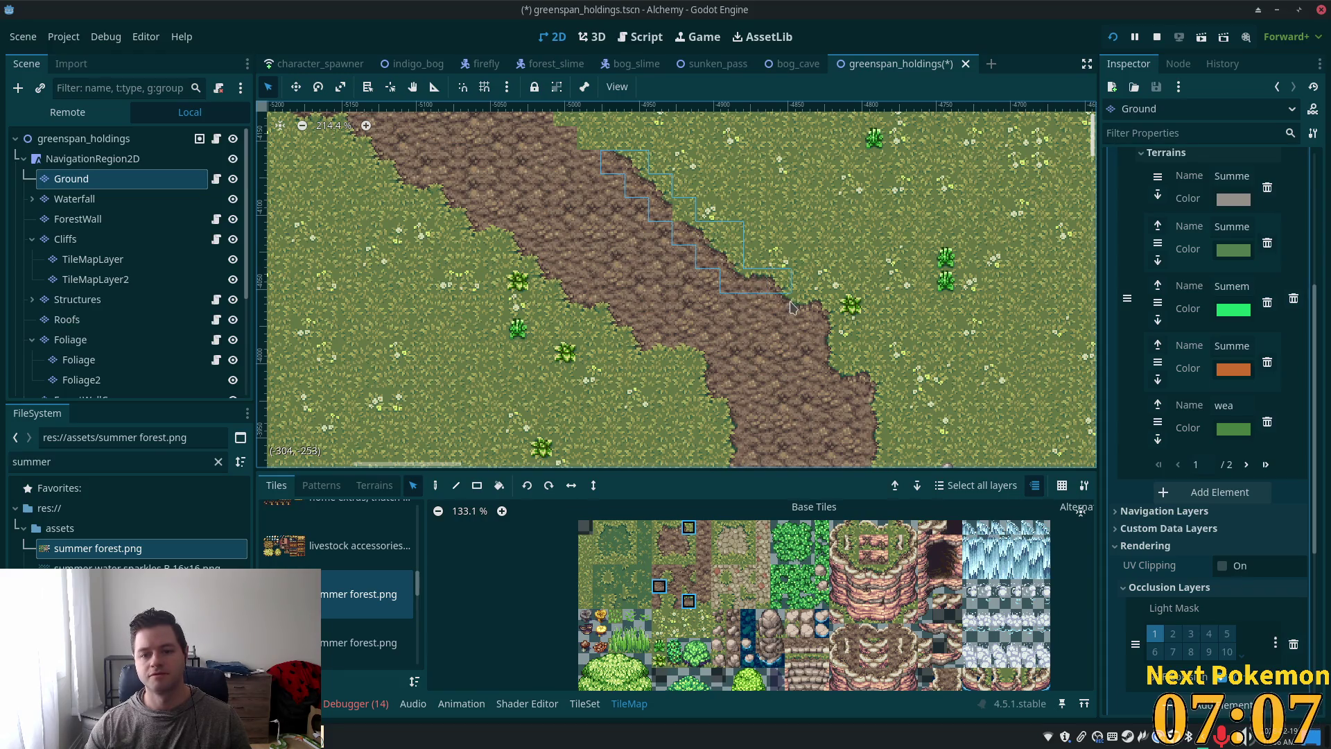
{"action": "left_click", "coordinate": [789, 305], "text": "shift"}
{"action": "scroll", "coordinate": [762, 312], "scroll_direction": "up", "scroll_amount": 5}
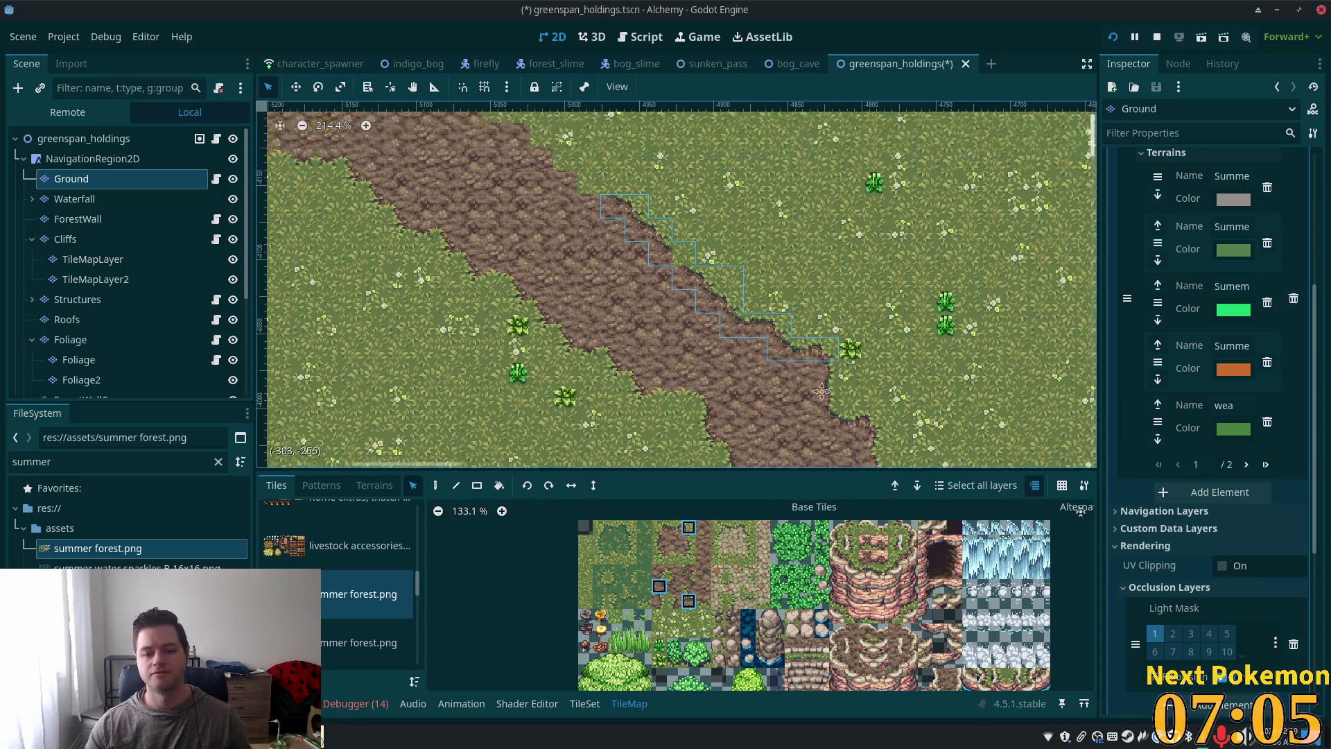
Step: Return to the Paint tool and pick a neighbouring tile from the tileset
{"action": "left_click", "coordinate": [436, 485]}
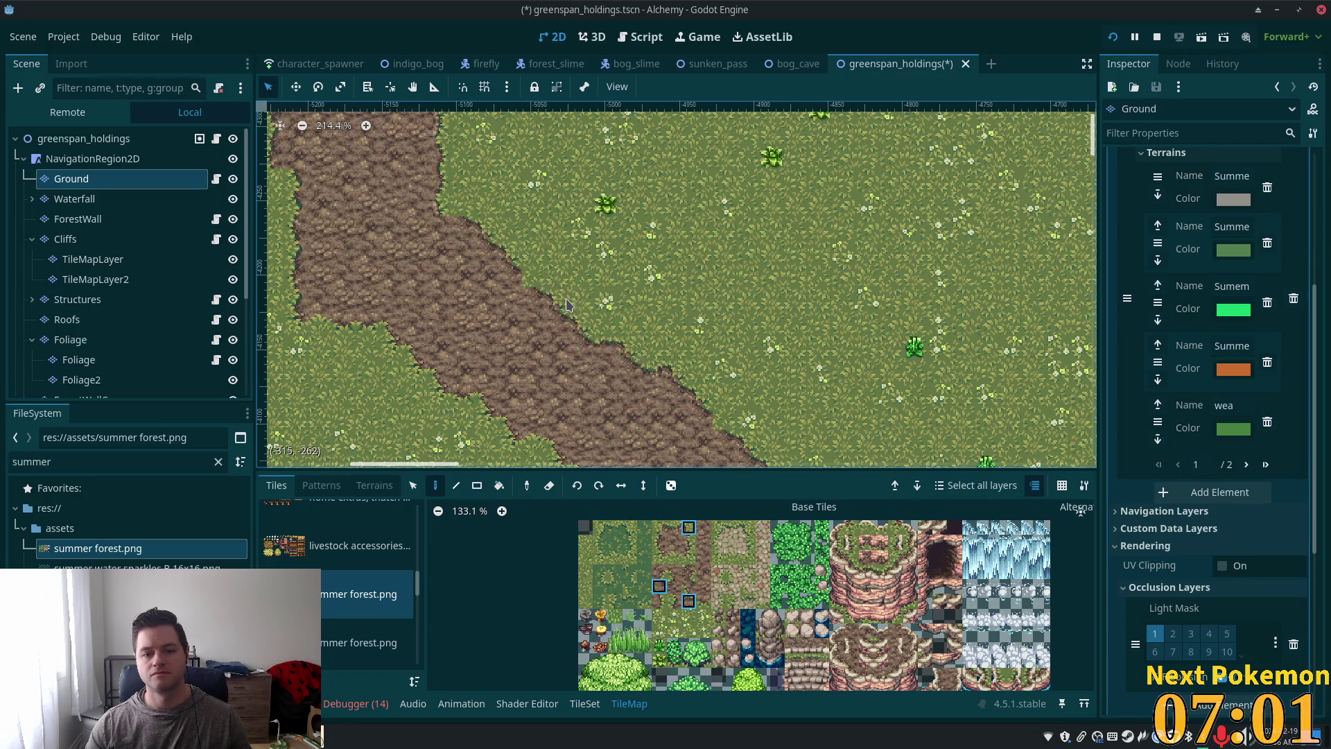
{"action": "scroll", "coordinate": [790, 444], "scroll_direction": "down", "scroll_amount": 3}
{"action": "mouse_move", "coordinate": [891, 435]}
{"action": "left_mouse_down"}
{"action": "mouse_move", "coordinate": [770, 361]}
{"action": "mouse_move", "coordinate": [810, 387]}
{"action": "left_mouse_up"}
{"action": "scroll", "coordinate": [722, 316], "scroll_direction": "up", "scroll_amount": 6}
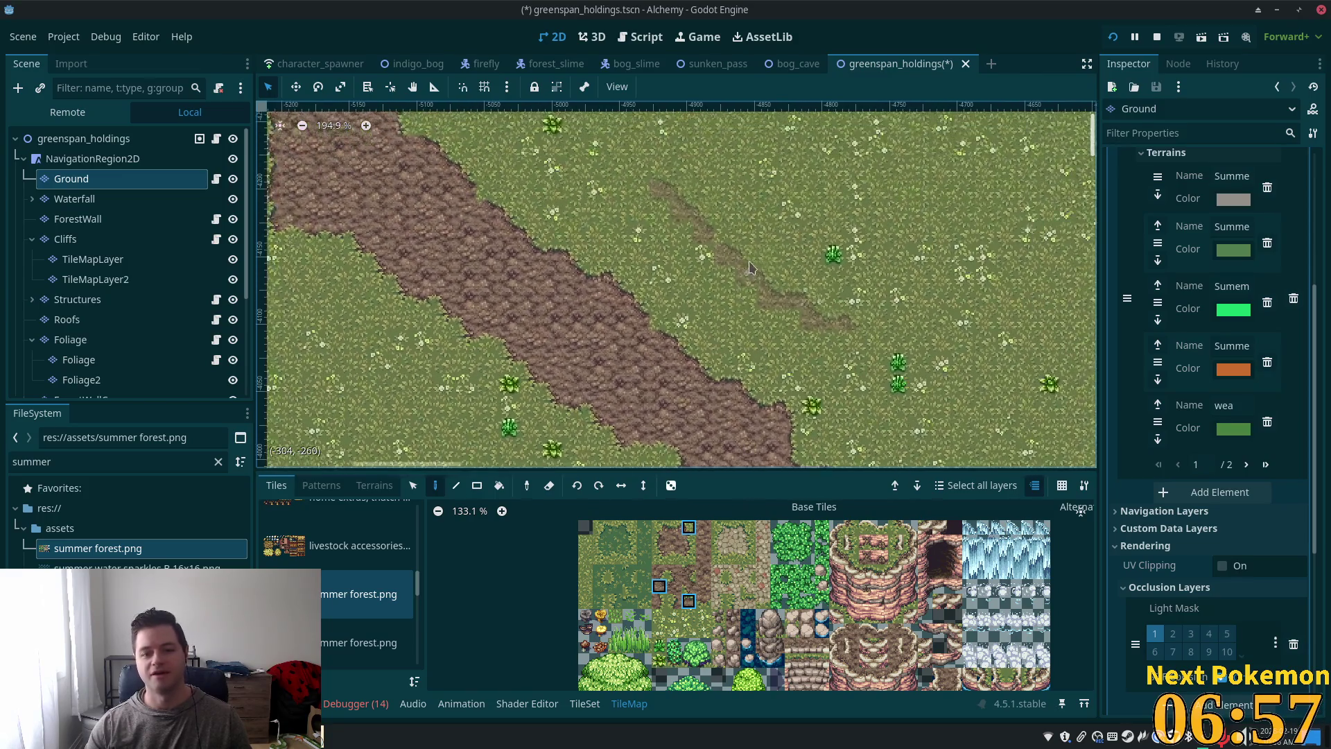
{"action": "scroll", "coordinate": [721, 315], "scroll_direction": "up", "scroll_amount": 1}
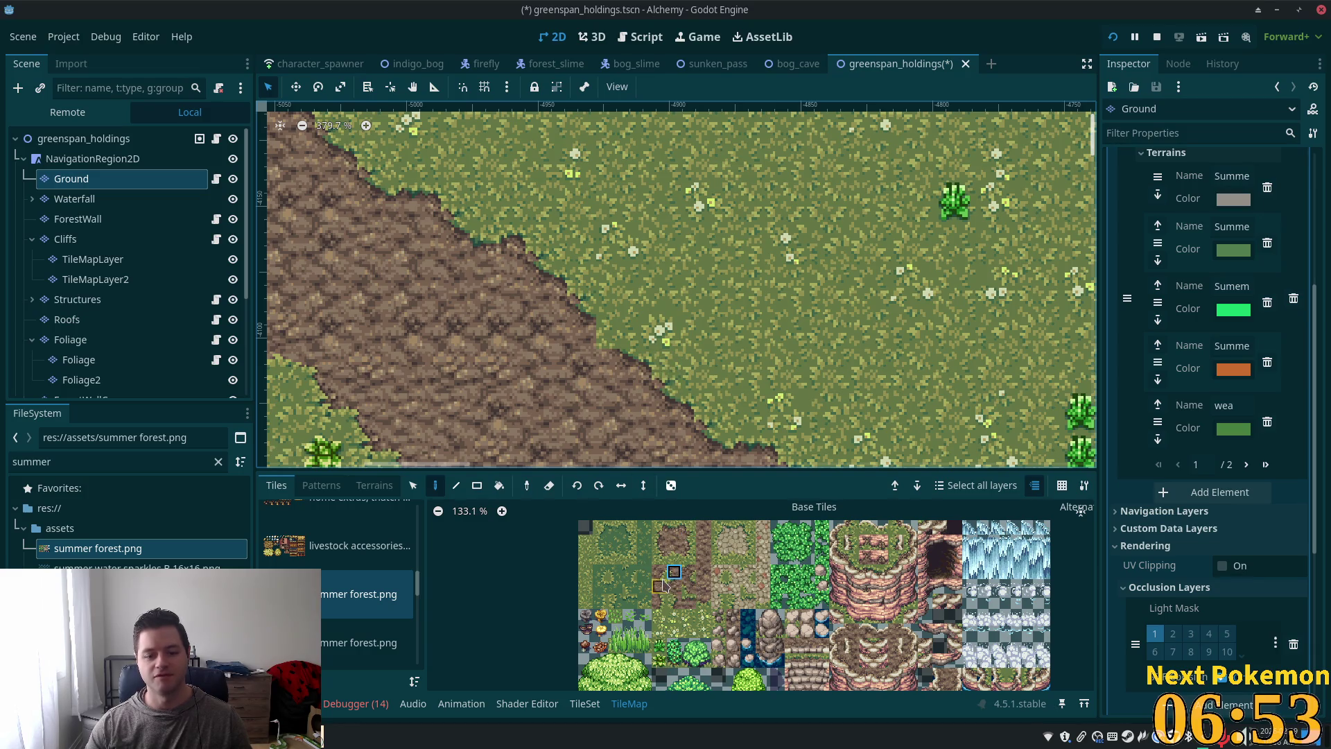
{"action": "left_click", "coordinate": [659, 572]}
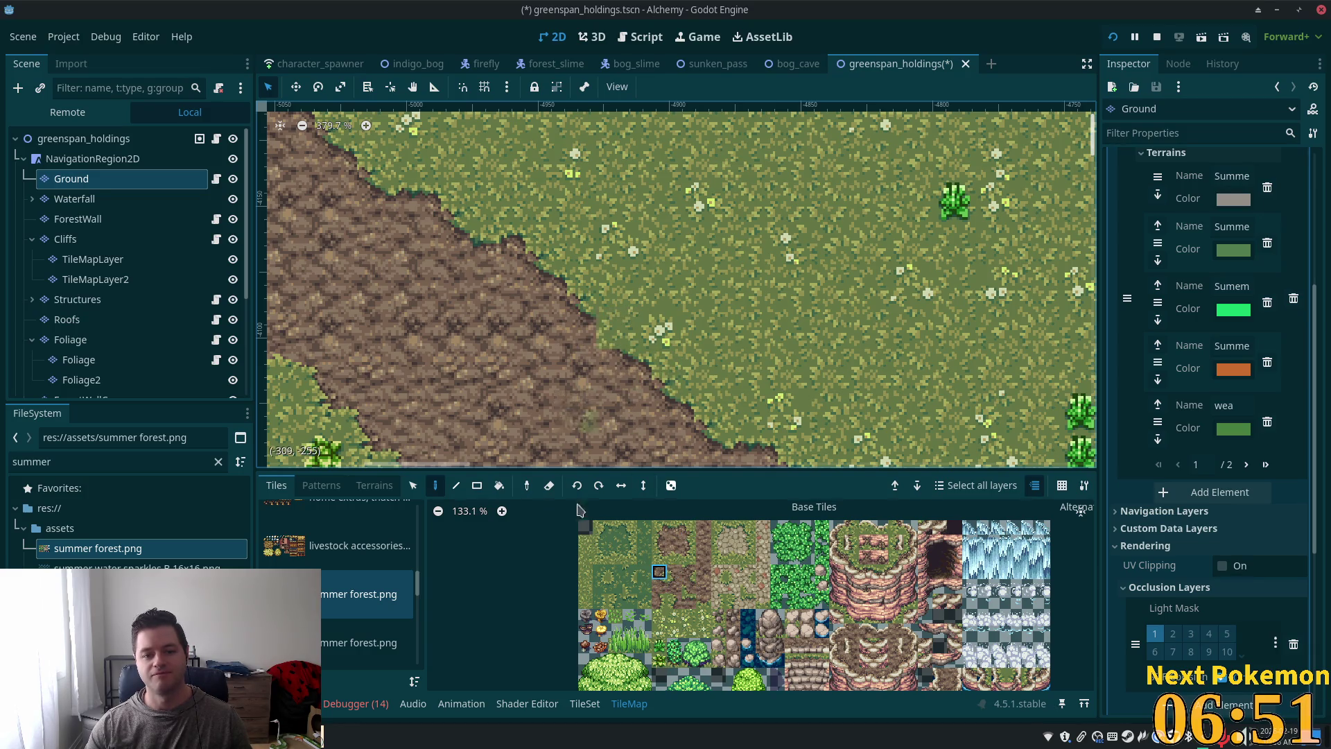
Step: Change the paint tile to another one from the summer forest tileset
{"action": "left_click", "coordinate": [659, 587]}
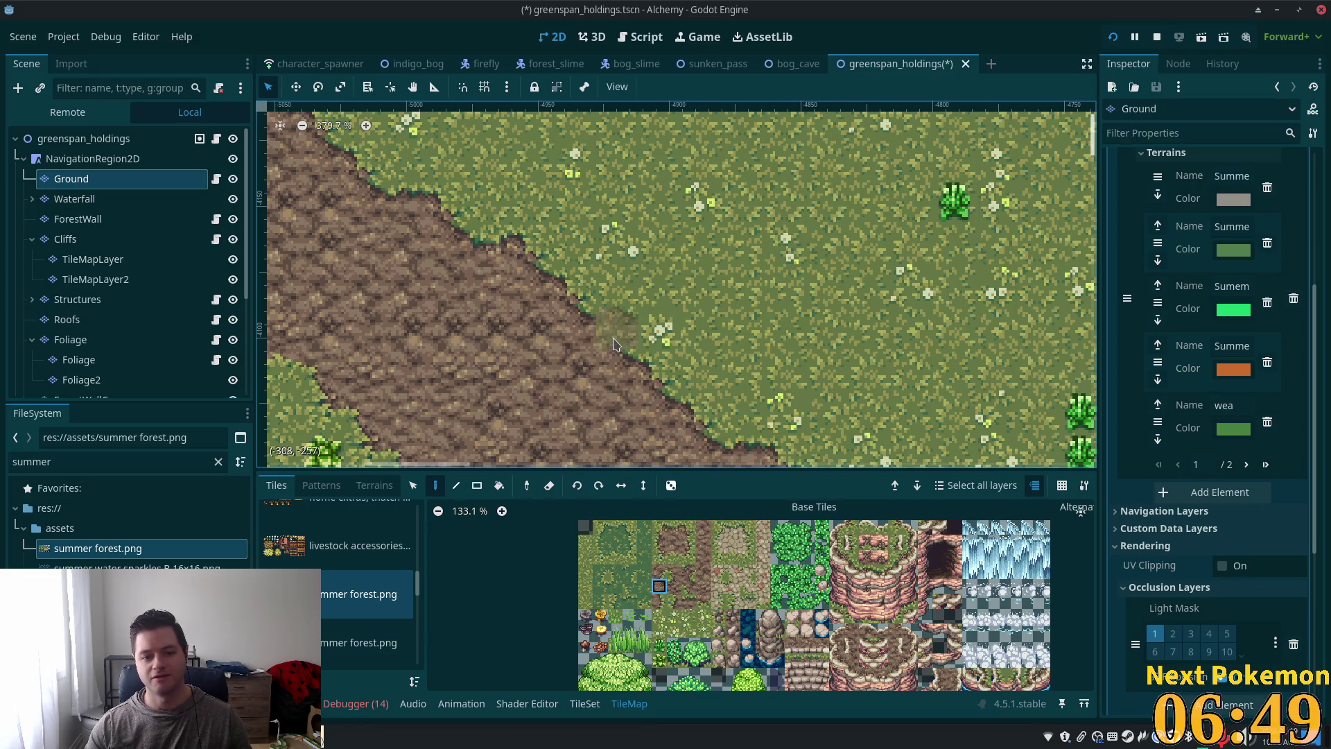
{"action": "left_click", "coordinate": [689, 528]}
{"action": "scroll", "coordinate": [783, 333], "scroll_direction": "down", "scroll_amount": 3}
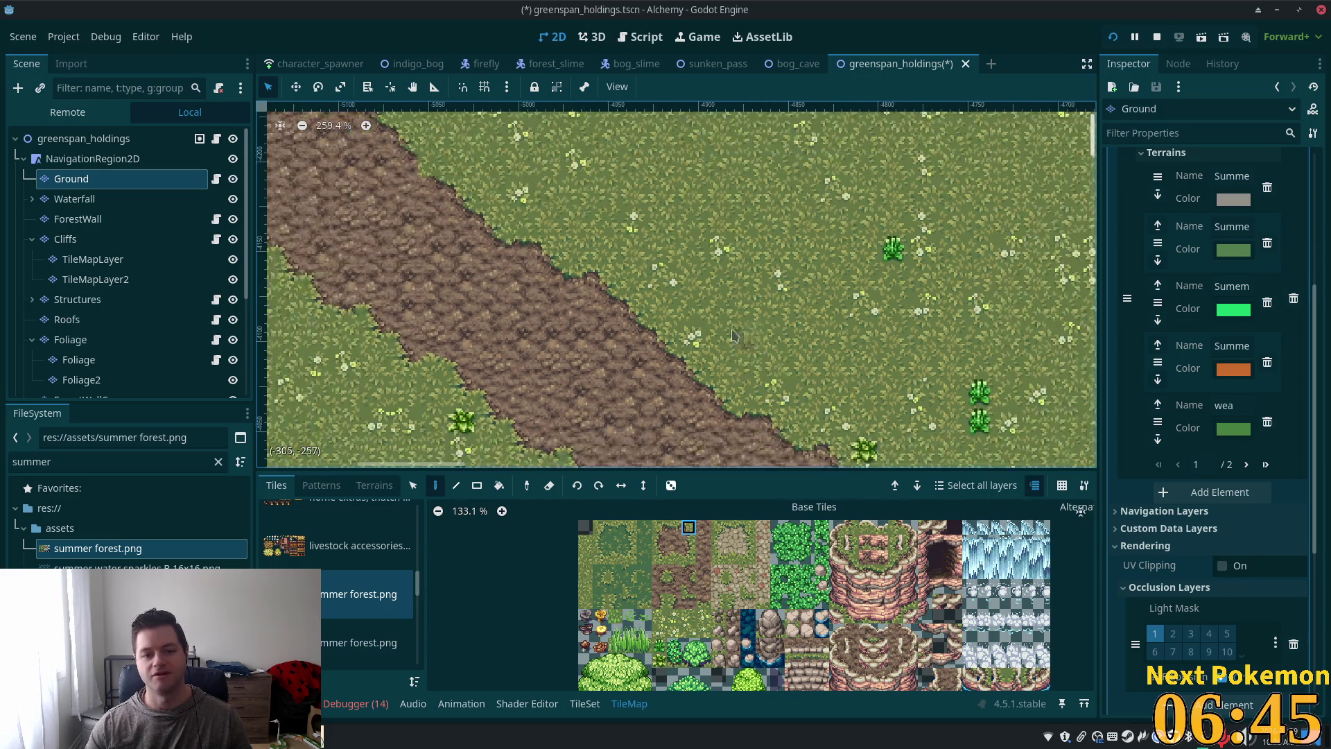
{"action": "scroll", "coordinate": [693, 243], "scroll_direction": "up", "scroll_amount": 5}
Step: Scroll and zoom around the canvas to review the whole greenspan_holdings map
{"action": "scroll", "coordinate": [693, 243], "scroll_direction": "left", "scroll_amount": 6}
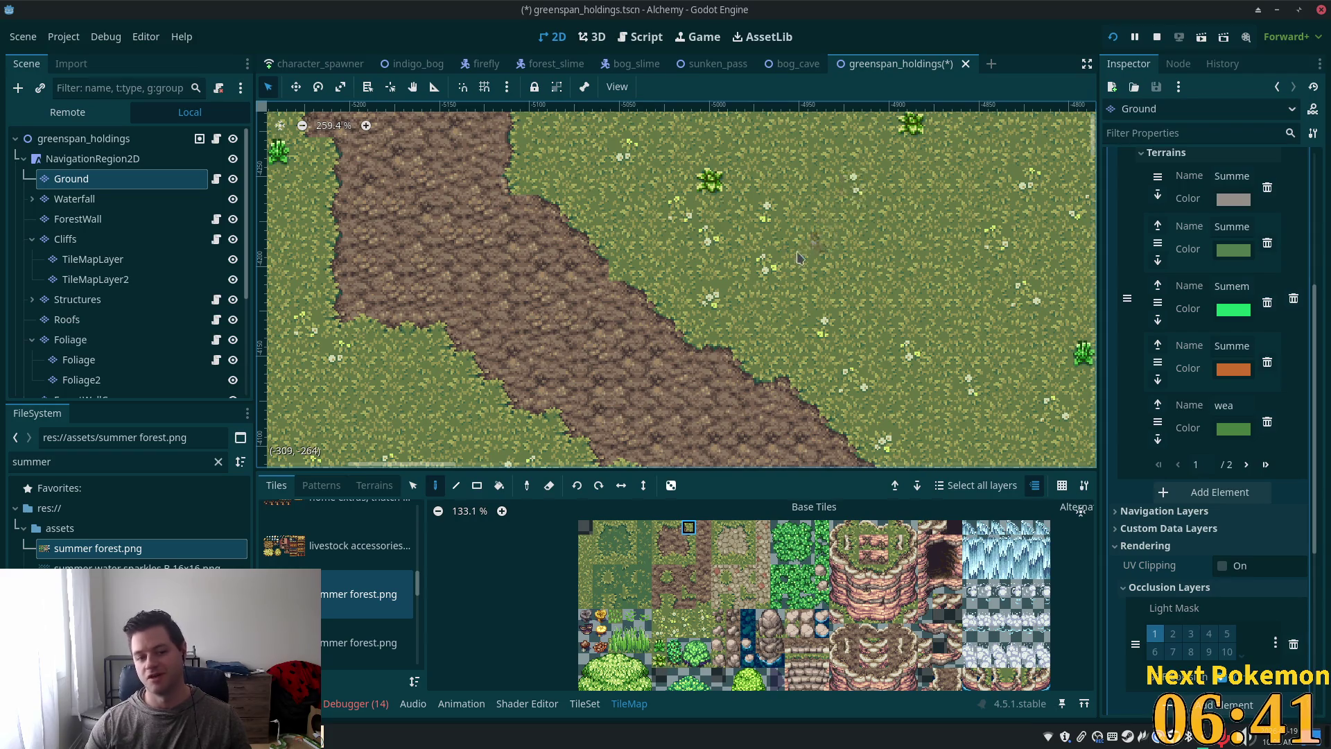
{"action": "scroll", "coordinate": [798, 258], "scroll_direction": "down", "scroll_amount": 3}
{"action": "scroll", "coordinate": [749, 312], "scroll_direction": "down", "scroll_amount": 5}
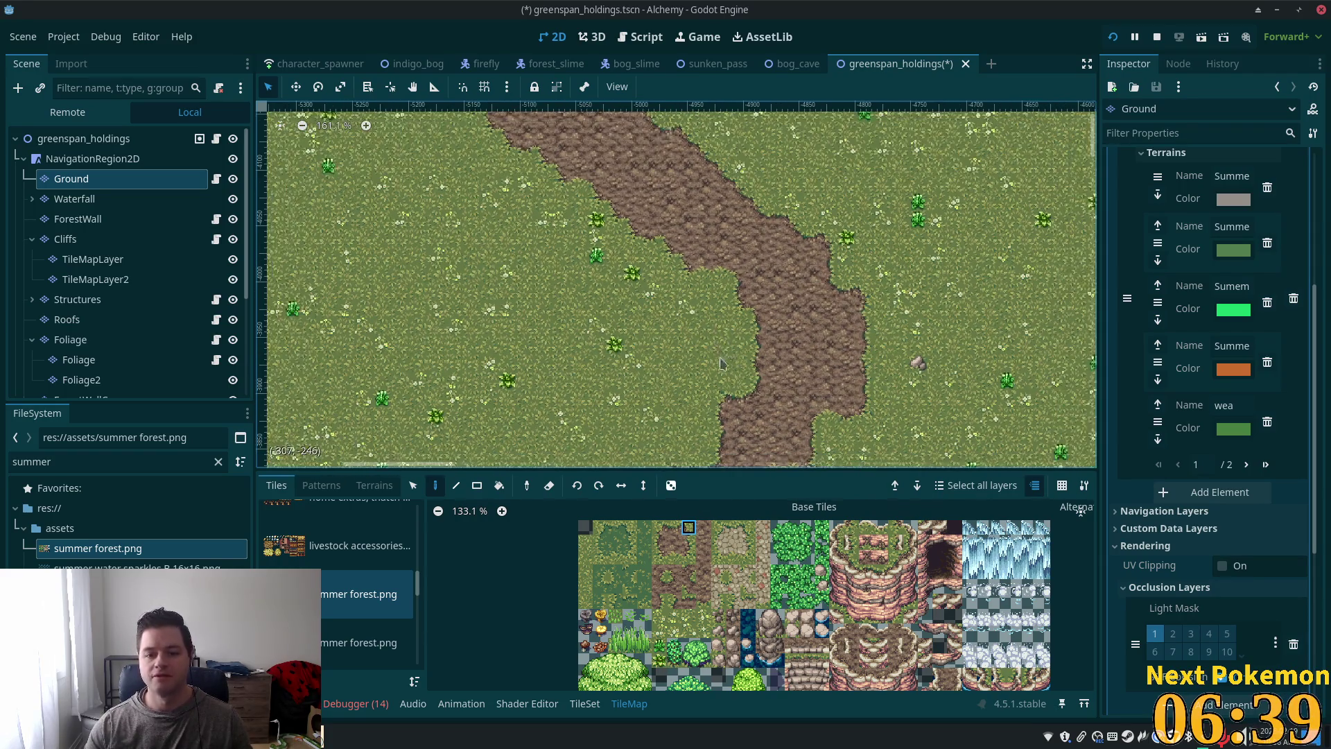
{"action": "scroll", "coordinate": [721, 364], "scroll_direction": "down", "scroll_amount": 5}
{"action": "scroll", "coordinate": [753, 427], "scroll_direction": "down", "scroll_amount": 3}
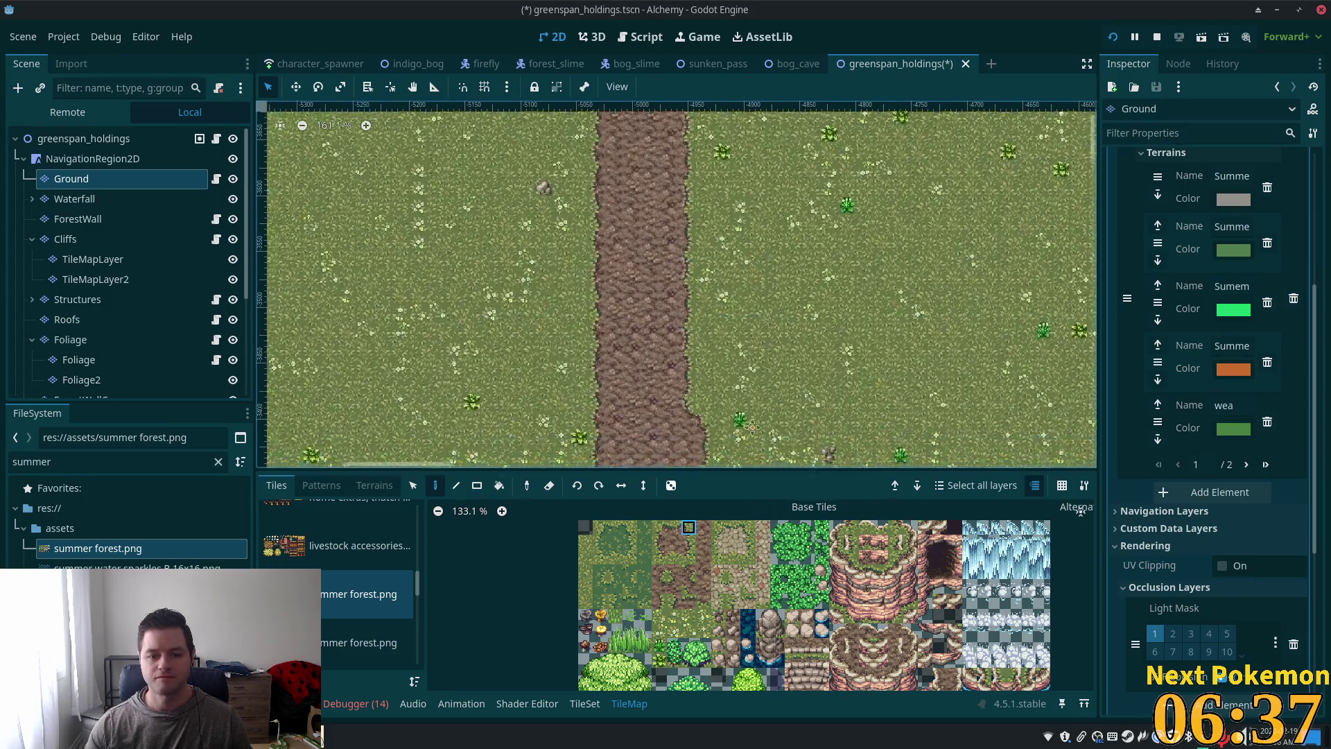
{"action": "scroll", "coordinate": [752, 416], "scroll_direction": "down", "scroll_amount": 4}
{"action": "scroll", "coordinate": [758, 298], "scroll_direction": "down", "scroll_amount": 2}
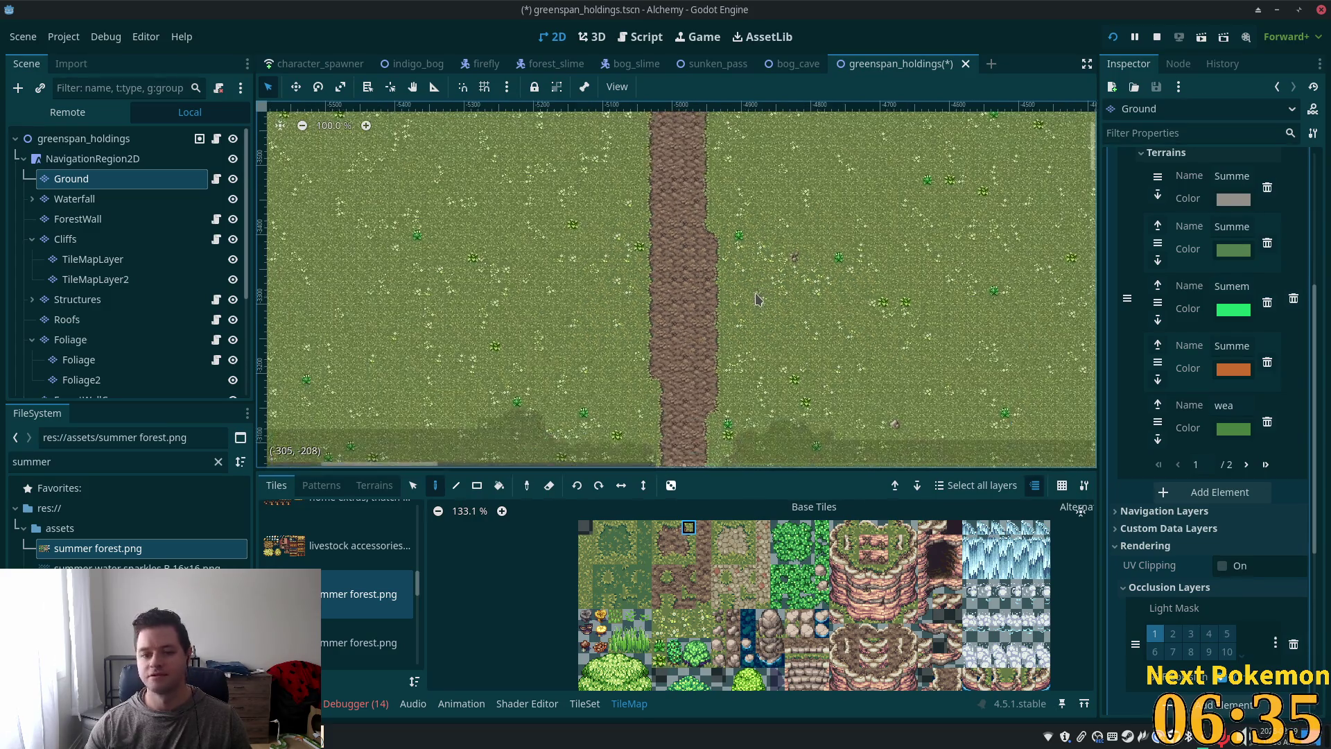
{"action": "scroll", "coordinate": [758, 298], "scroll_direction": "down", "scroll_amount": 3}
{"action": "scroll", "coordinate": [756, 294], "scroll_direction": "down", "scroll_amount": 2}
{"action": "scroll", "coordinate": [759, 359], "scroll_direction": "up", "scroll_amount": 4}
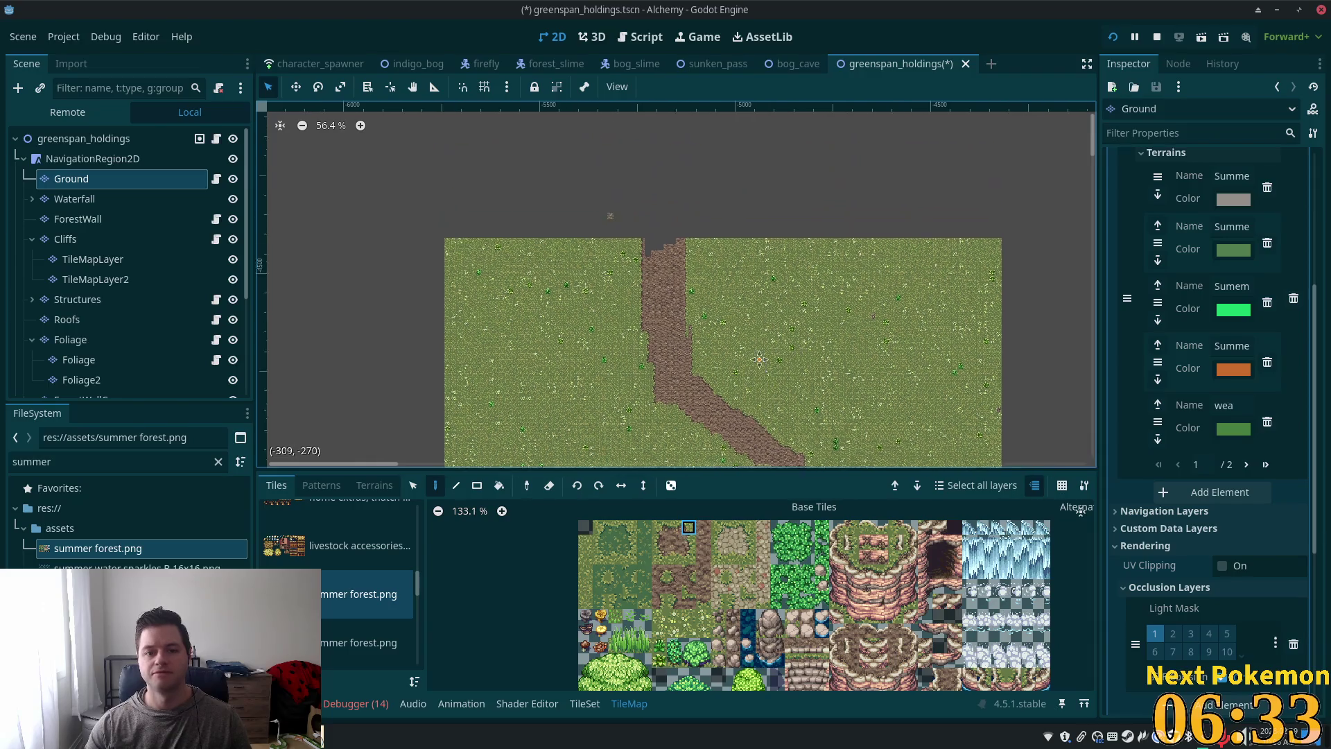
{"action": "scroll", "coordinate": [759, 359], "scroll_direction": "up", "scroll_amount": 4}
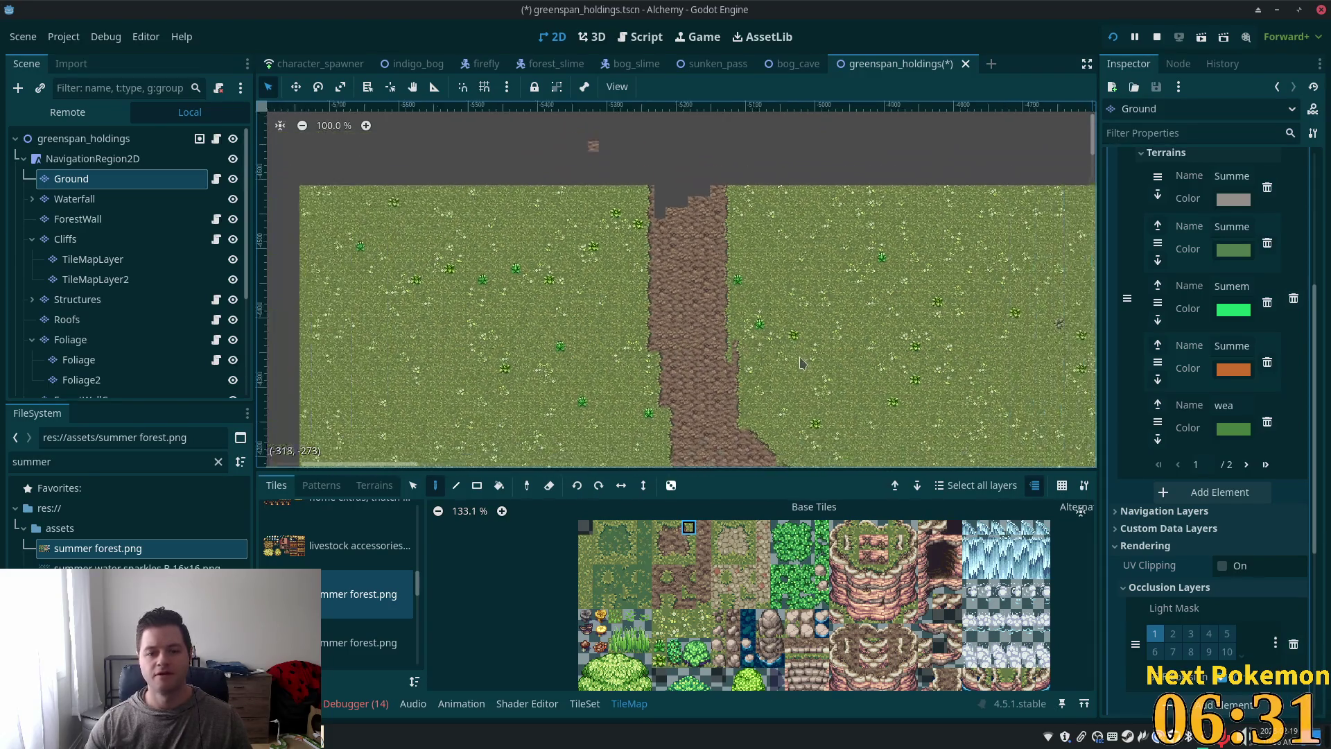
{"action": "scroll", "coordinate": [801, 362], "scroll_direction": "down", "scroll_amount": 3}
{"action": "scroll", "coordinate": [832, 403], "scroll_direction": "down", "scroll_amount": 5}
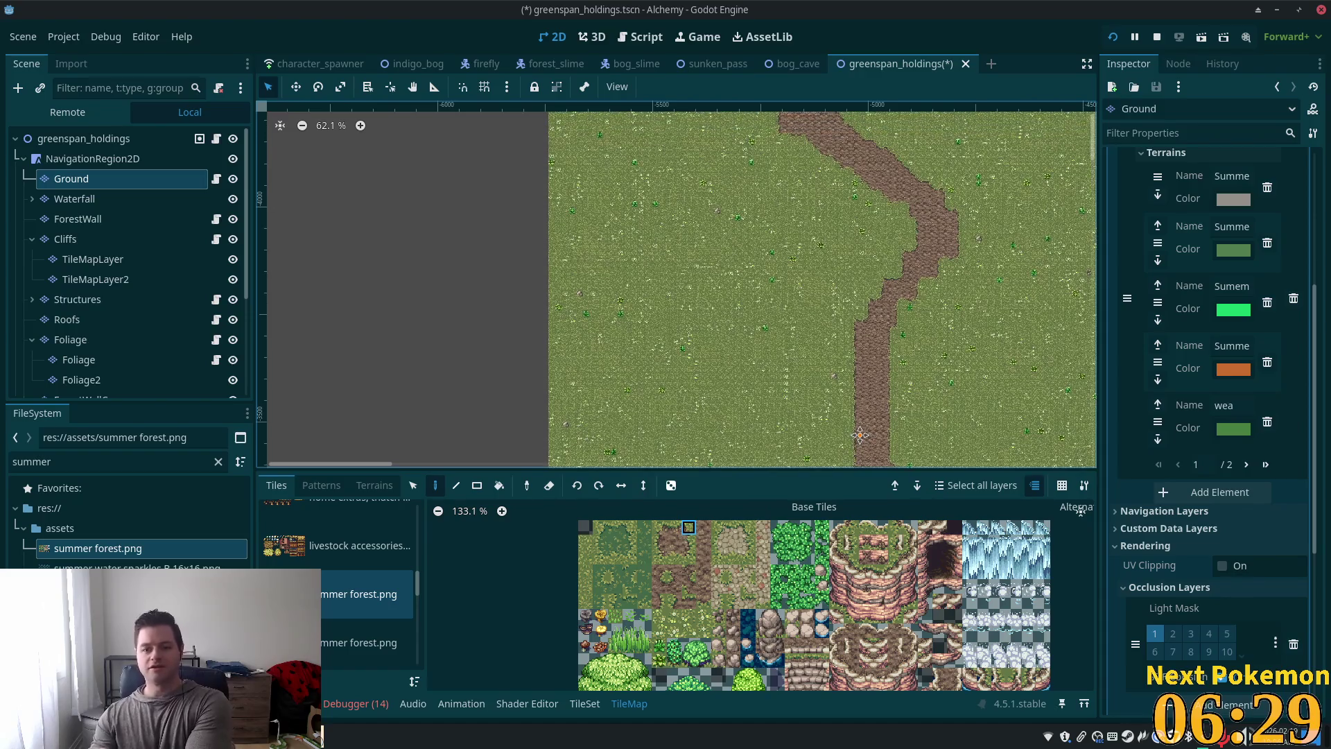
{"action": "scroll", "coordinate": [860, 435], "scroll_direction": "up", "scroll_amount": 4}
{"action": "scroll", "coordinate": [860, 435], "scroll_direction": "right", "scroll_amount": 4}
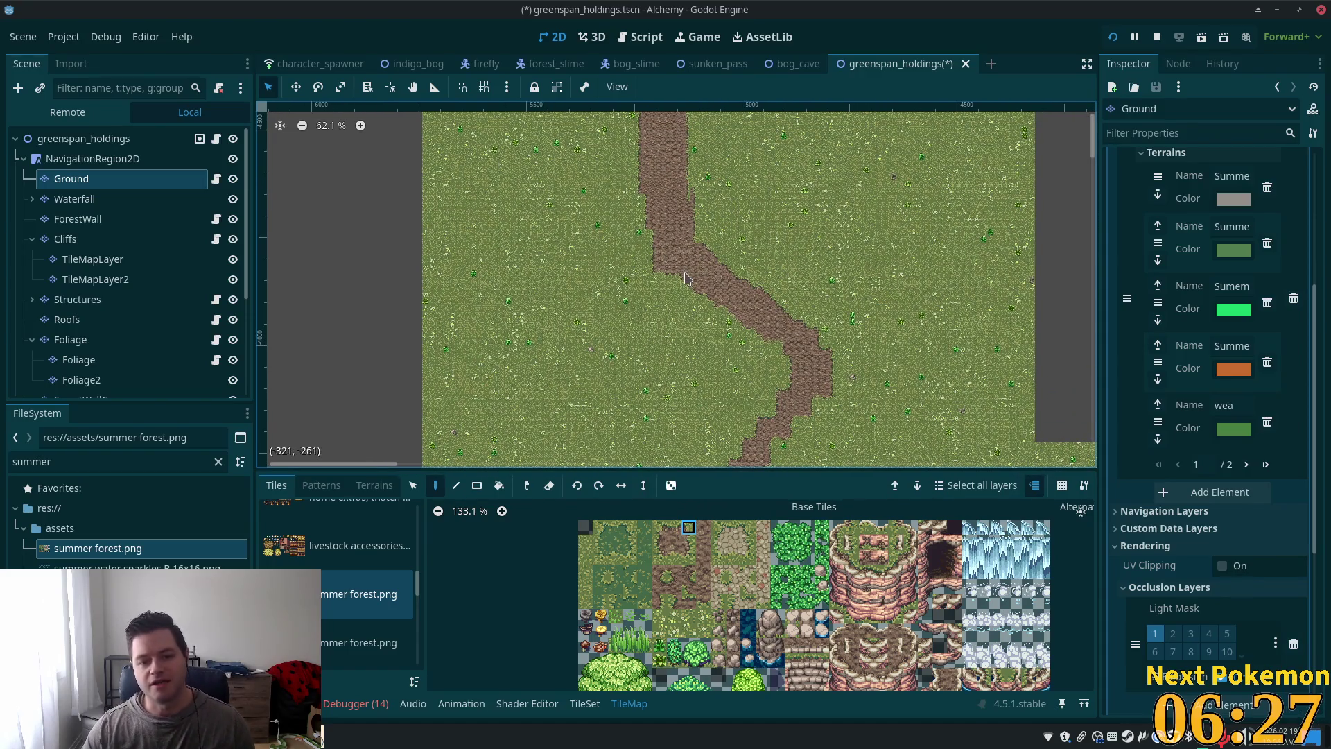
{"action": "scroll", "coordinate": [909, 353], "scroll_direction": "down", "scroll_amount": 5}
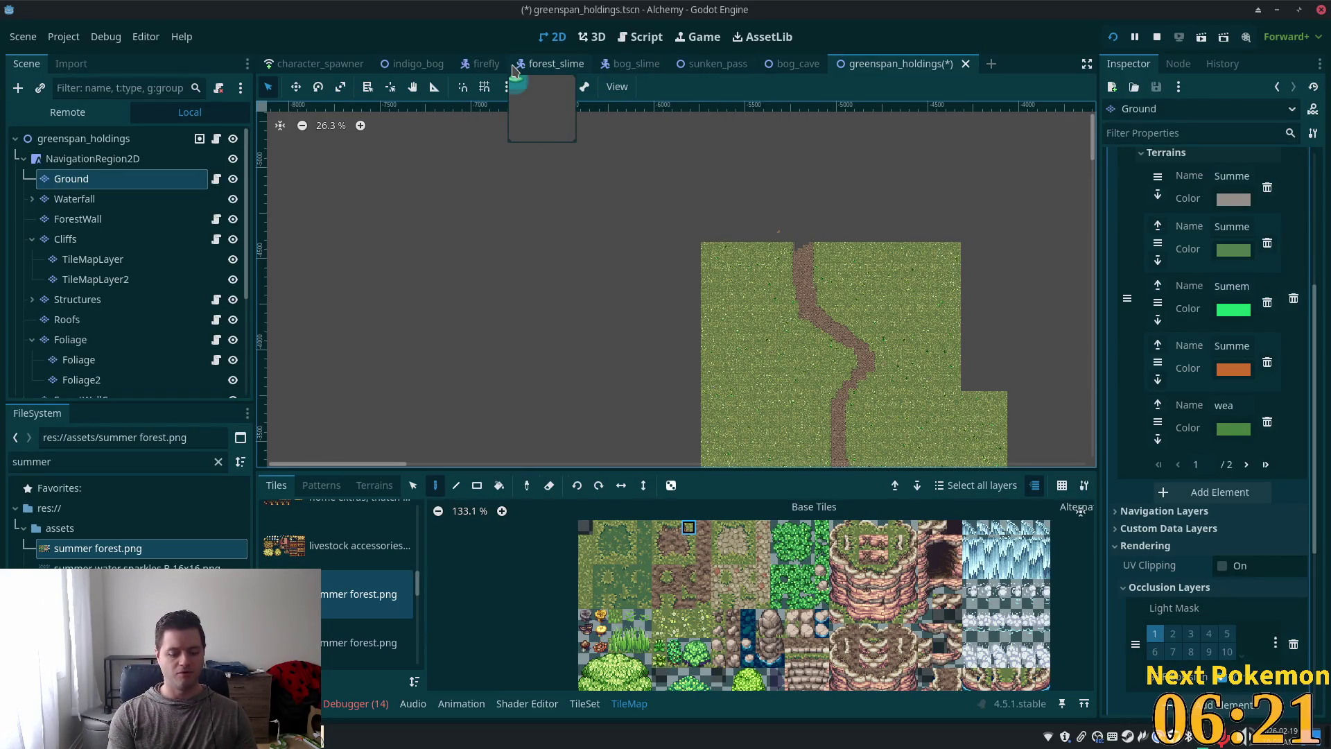
{"action": "key", "text": "ctrl+shift+o"}
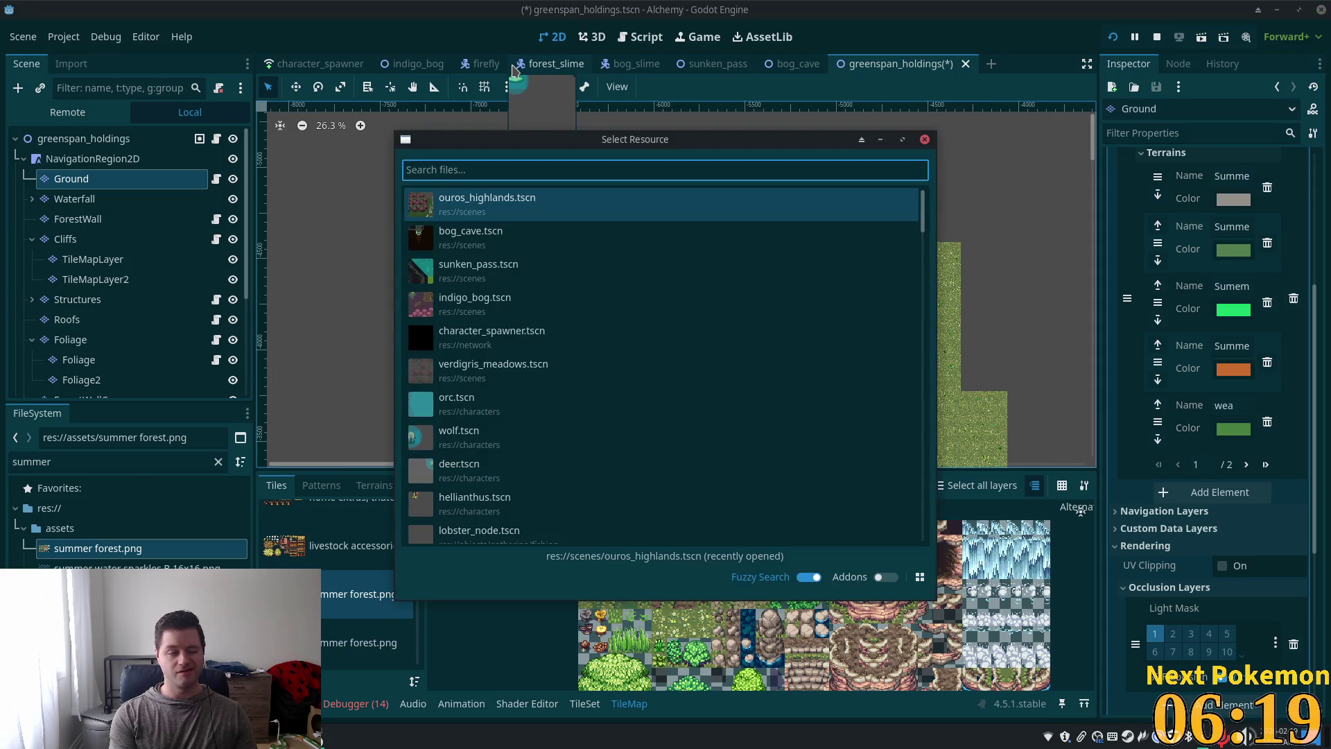
{"action": "type", "text": "field"}
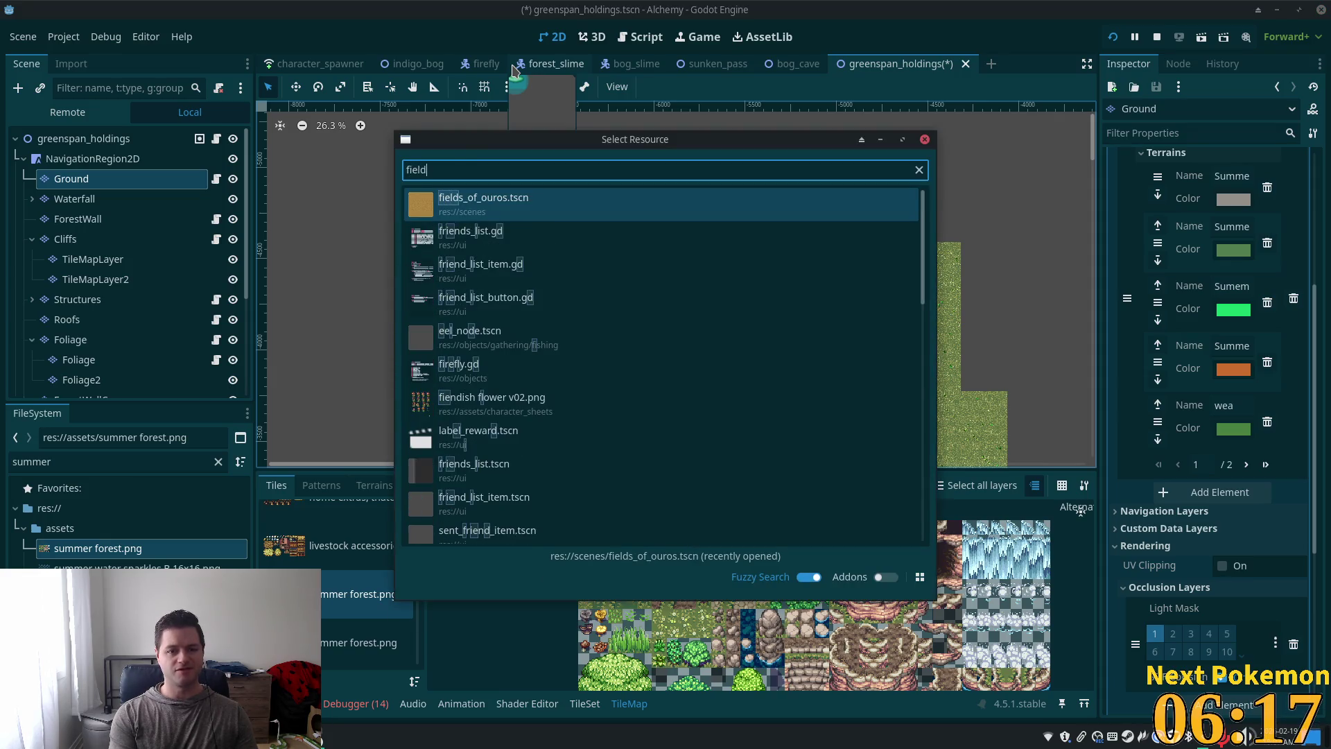
{"action": "double_click", "coordinate": [461, 205]}
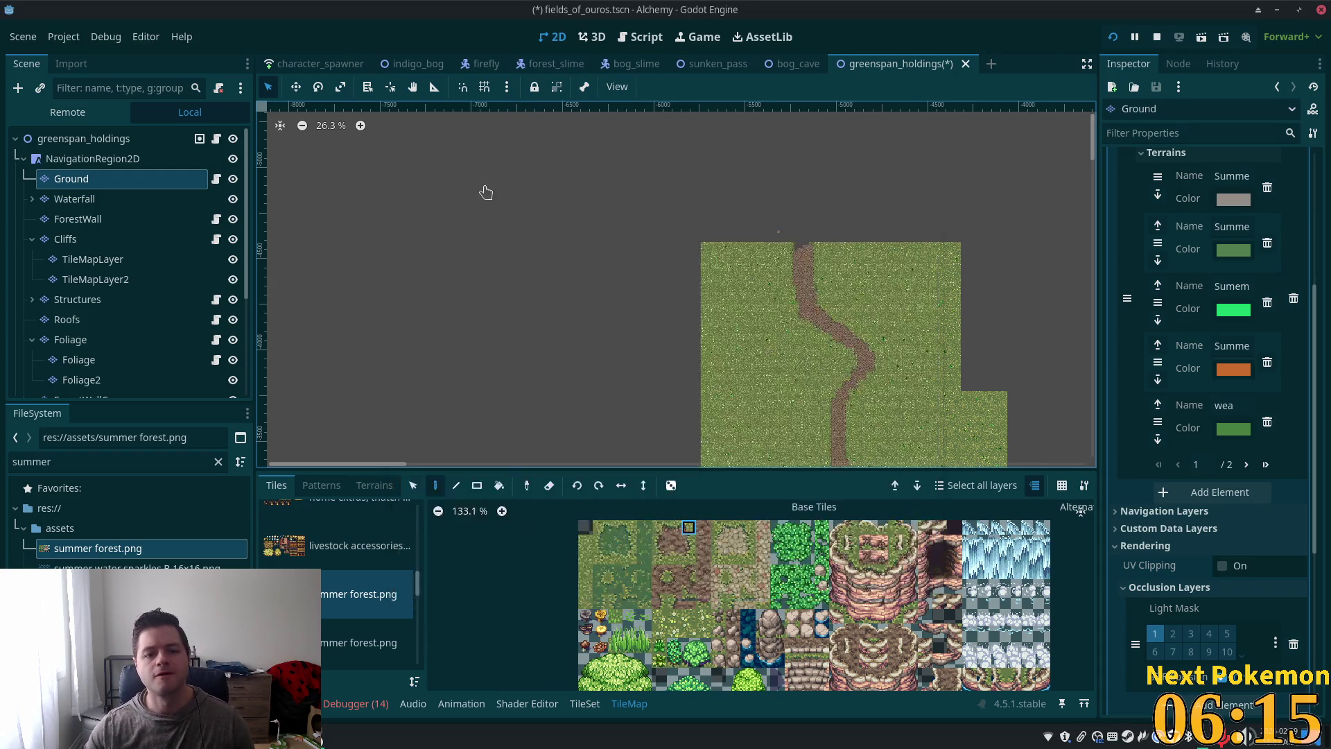
{"action": "scroll", "coordinate": [521, 266], "scroll_direction": "up", "scroll_amount": 5}
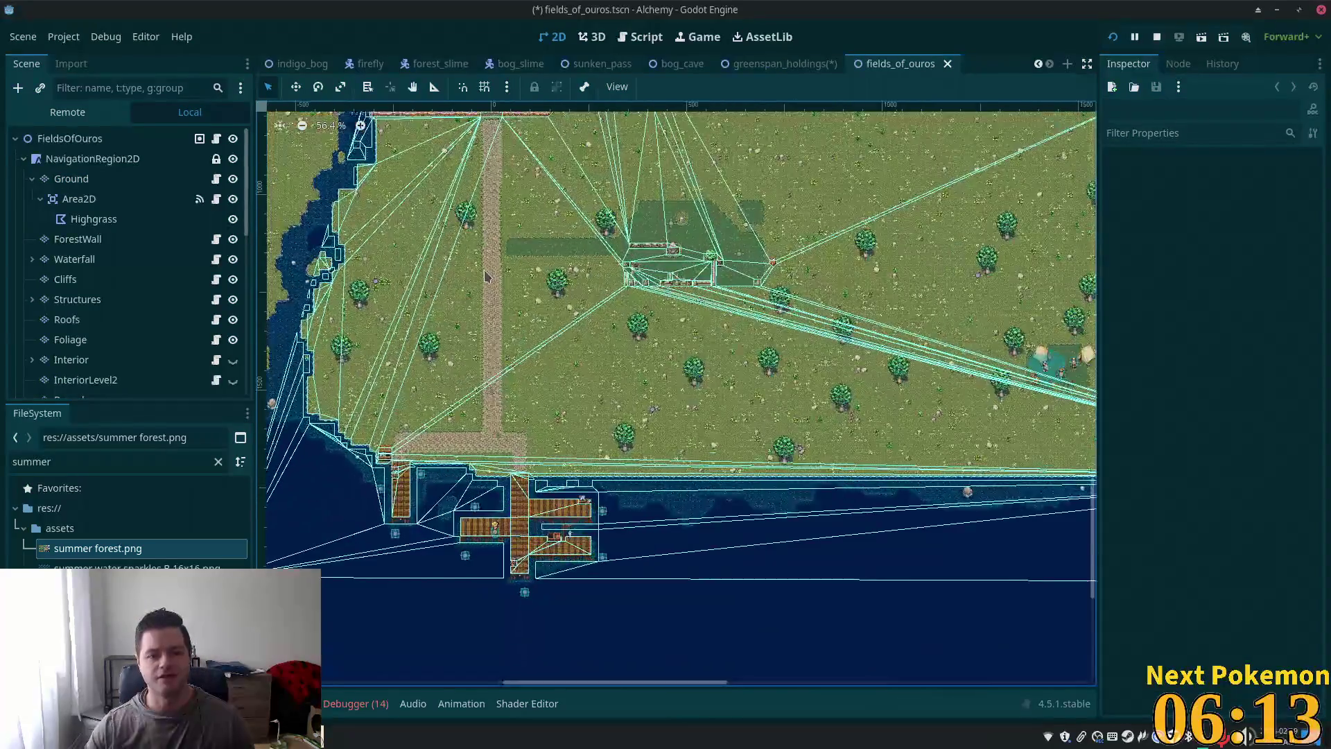
{"action": "scroll", "coordinate": [578, 133], "scroll_direction": "up", "scroll_amount": 5}
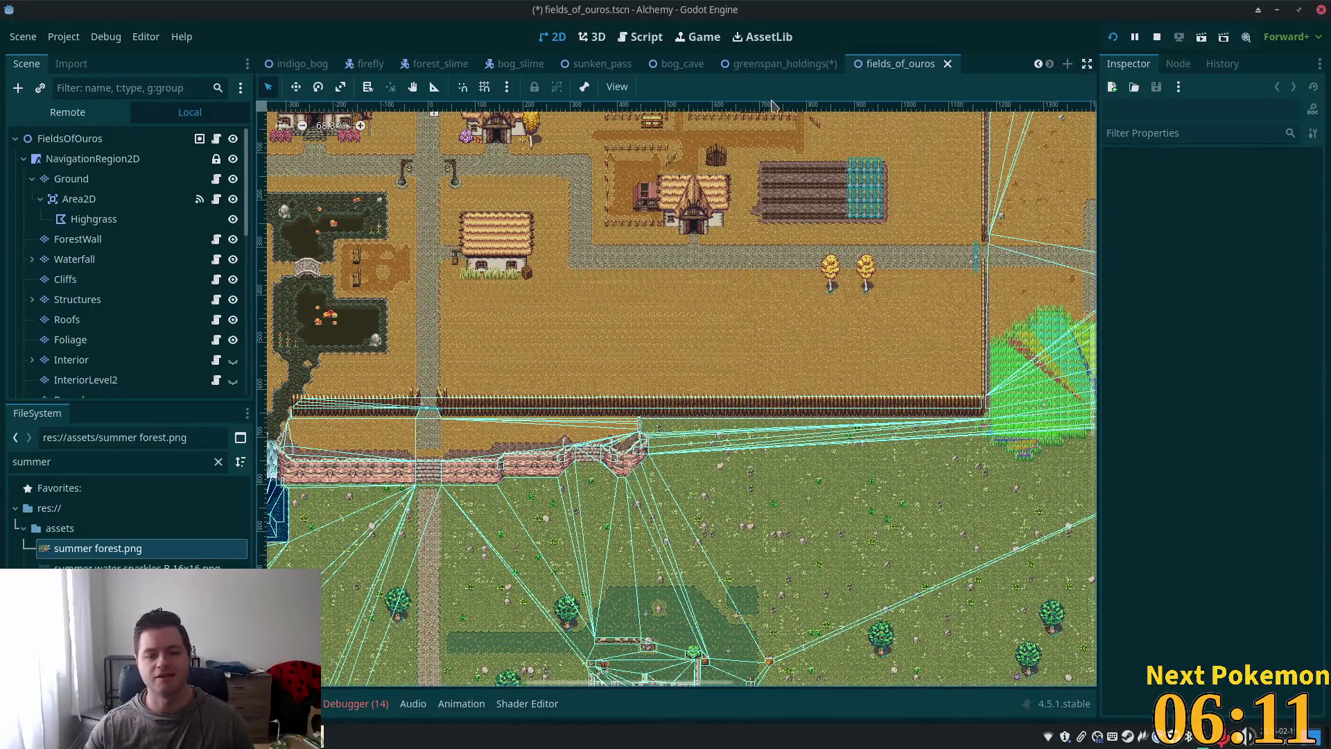
{"action": "scroll", "coordinate": [784, 389], "scroll_direction": "up", "scroll_amount": 10}
{"action": "scroll", "coordinate": [784, 388], "scroll_direction": "right", "scroll_amount": 5}
{"action": "scroll", "coordinate": [783, 389], "scroll_direction": "down", "scroll_amount": 10}
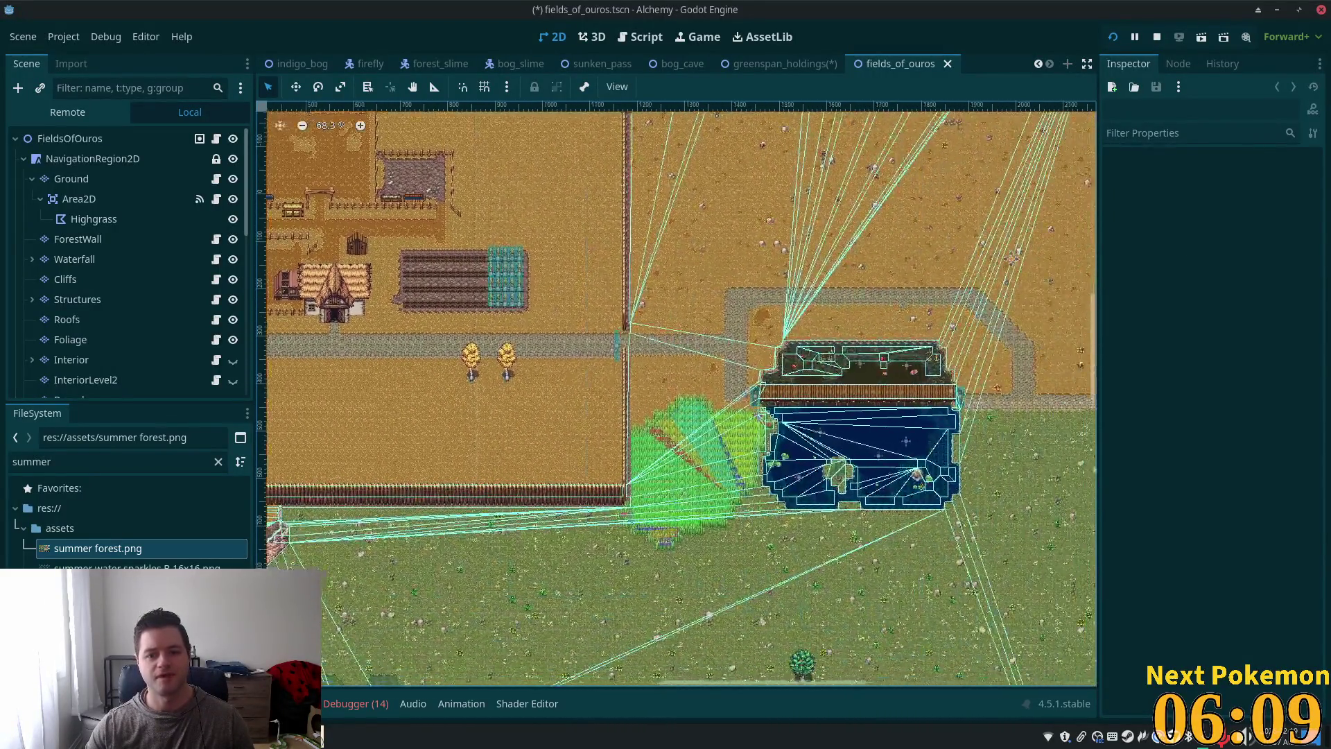
{"action": "scroll", "coordinate": [842, 202], "scroll_direction": "right", "scroll_amount": 6}
{"action": "scroll", "coordinate": [842, 202], "scroll_direction": "down", "scroll_amount": 3}
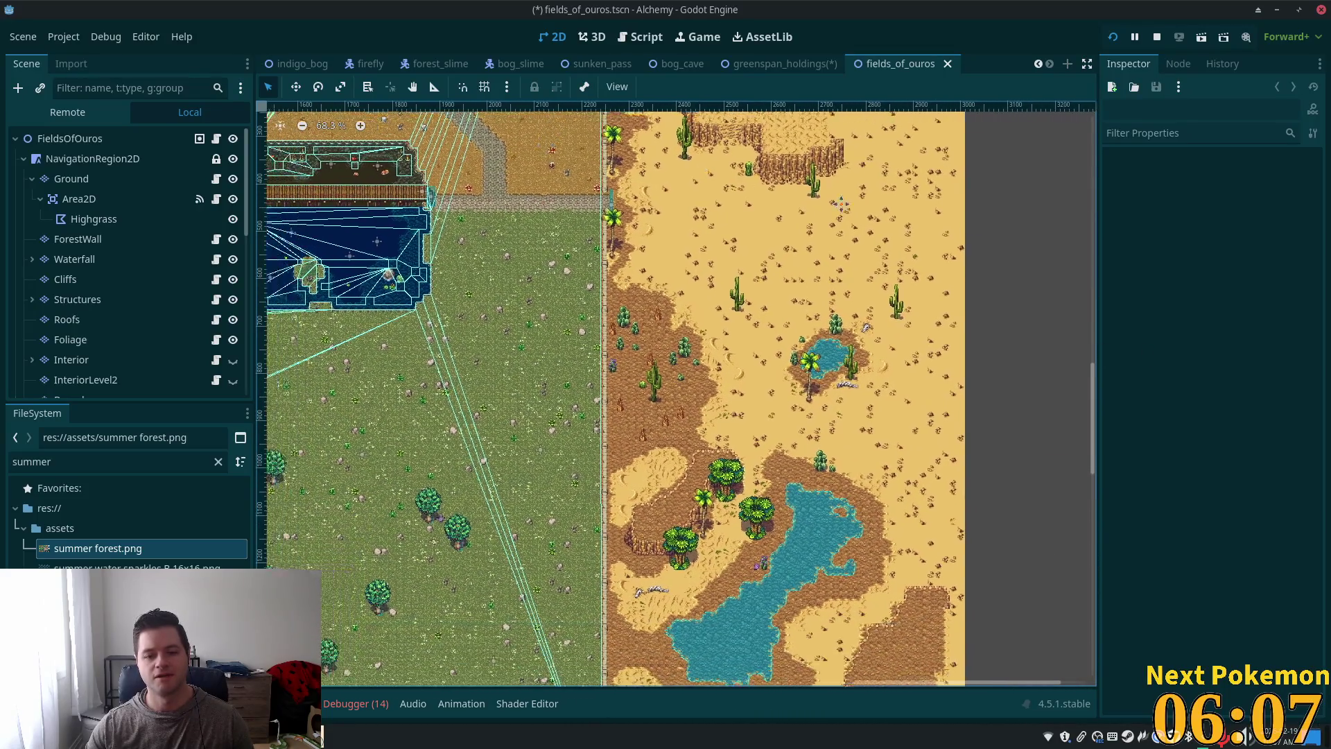
{"action": "scroll", "coordinate": [841, 203], "scroll_direction": "up", "scroll_amount": 5}
{"action": "scroll", "coordinate": [841, 202], "scroll_direction": "left", "scroll_amount": 20}
{"action": "scroll", "coordinate": [633, 255], "scroll_direction": "right", "scroll_amount": 9}
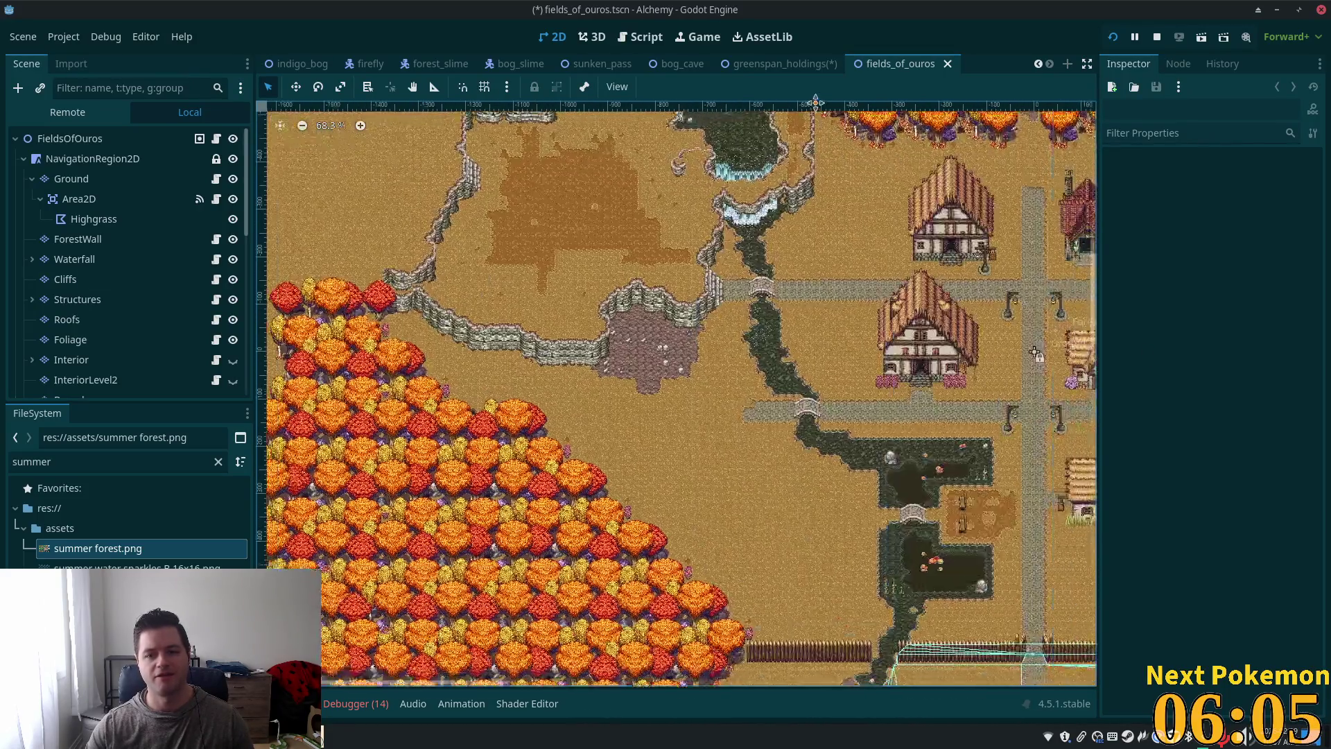
{"action": "scroll", "coordinate": [1035, 354], "scroll_direction": "right", "scroll_amount": 8}
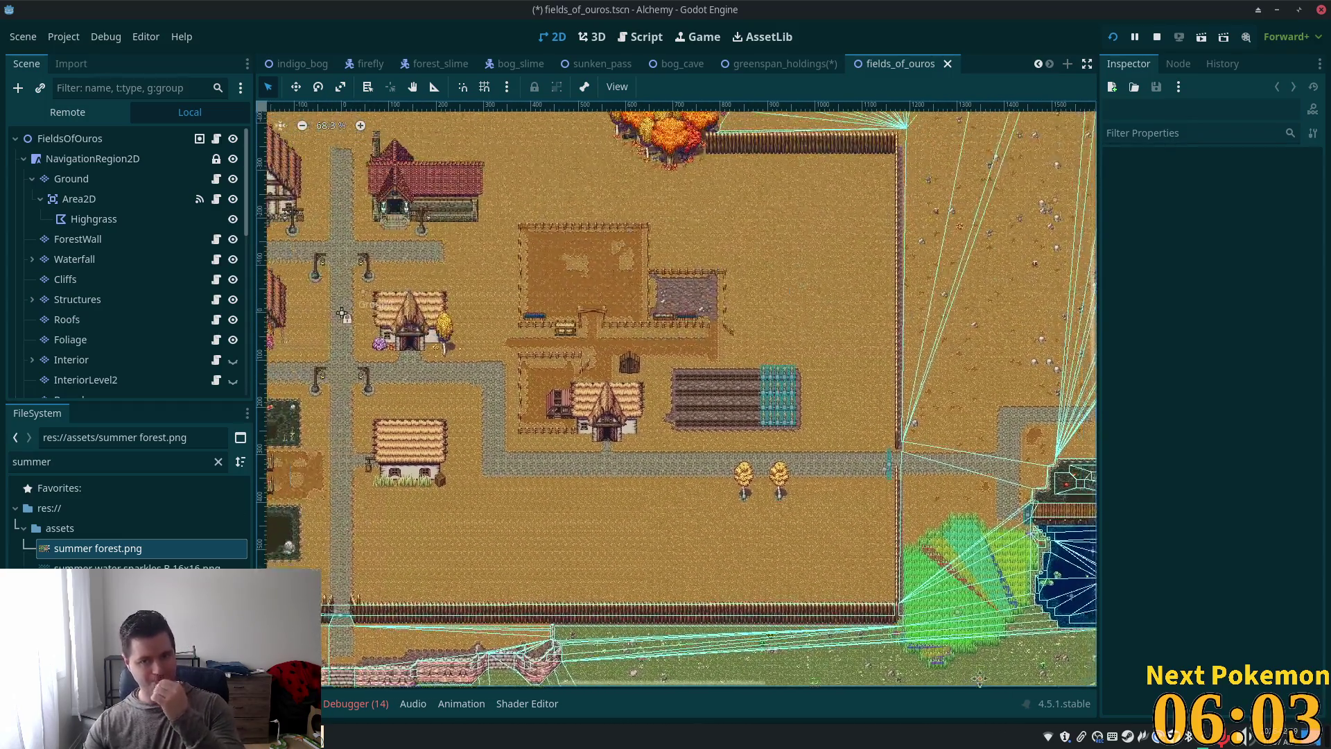
{"action": "scroll", "coordinate": [1014, 102], "scroll_direction": "up", "scroll_amount": 1}
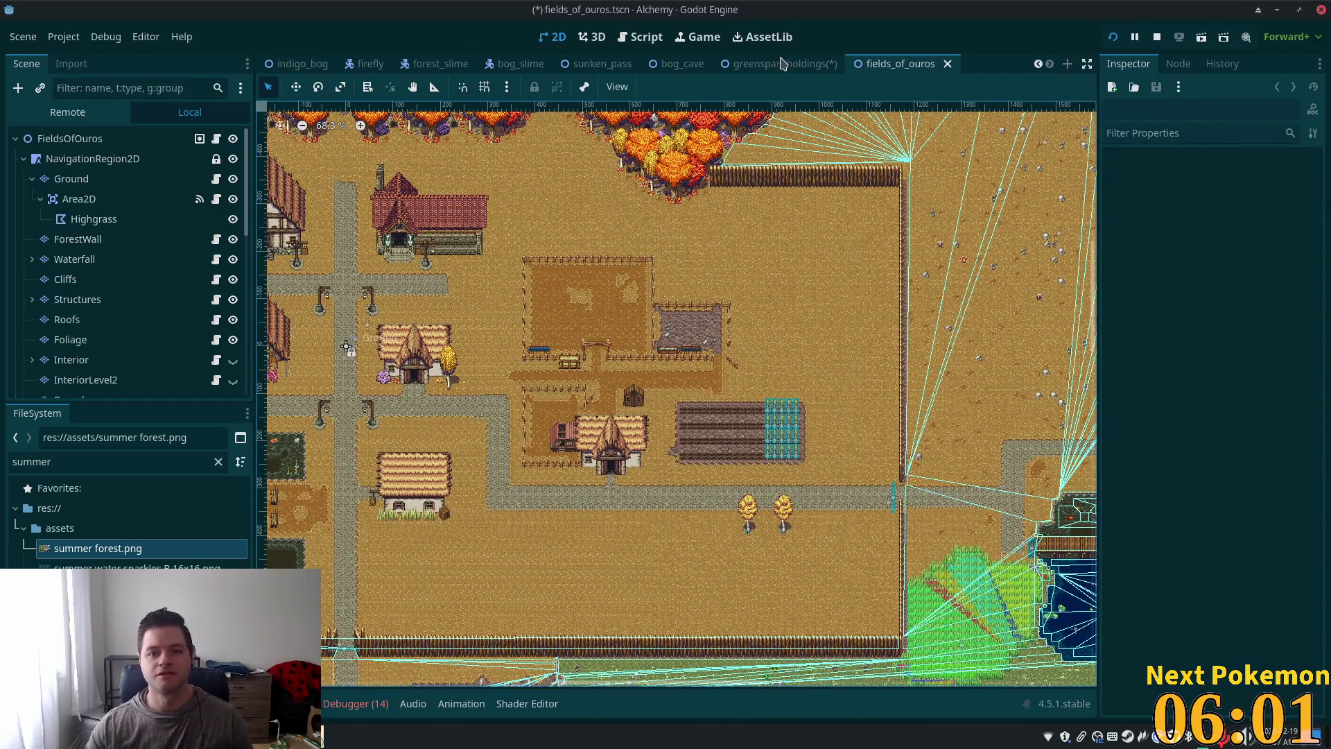
Step: Switch to the greenspan_holdings scene
{"action": "left_click", "coordinate": [781, 63]}
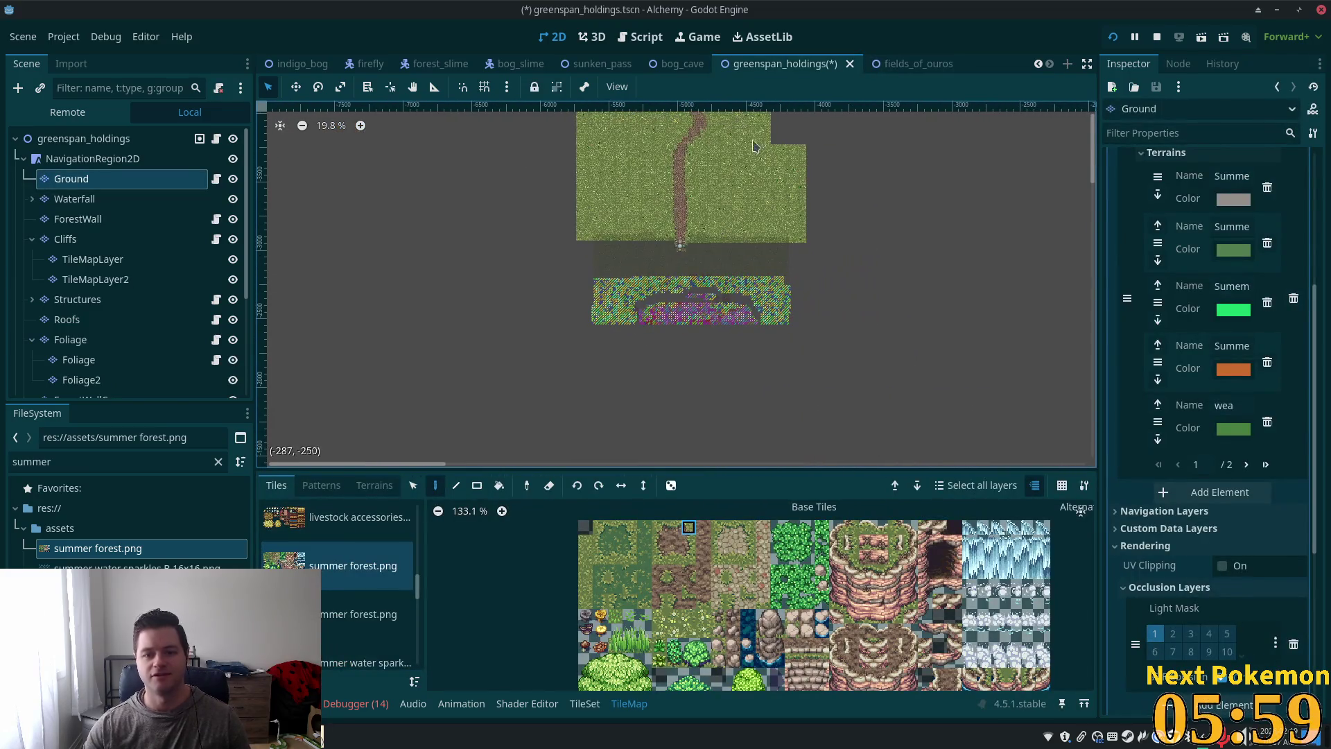
{"action": "scroll", "coordinate": [755, 145], "scroll_direction": "up", "scroll_amount": 3}
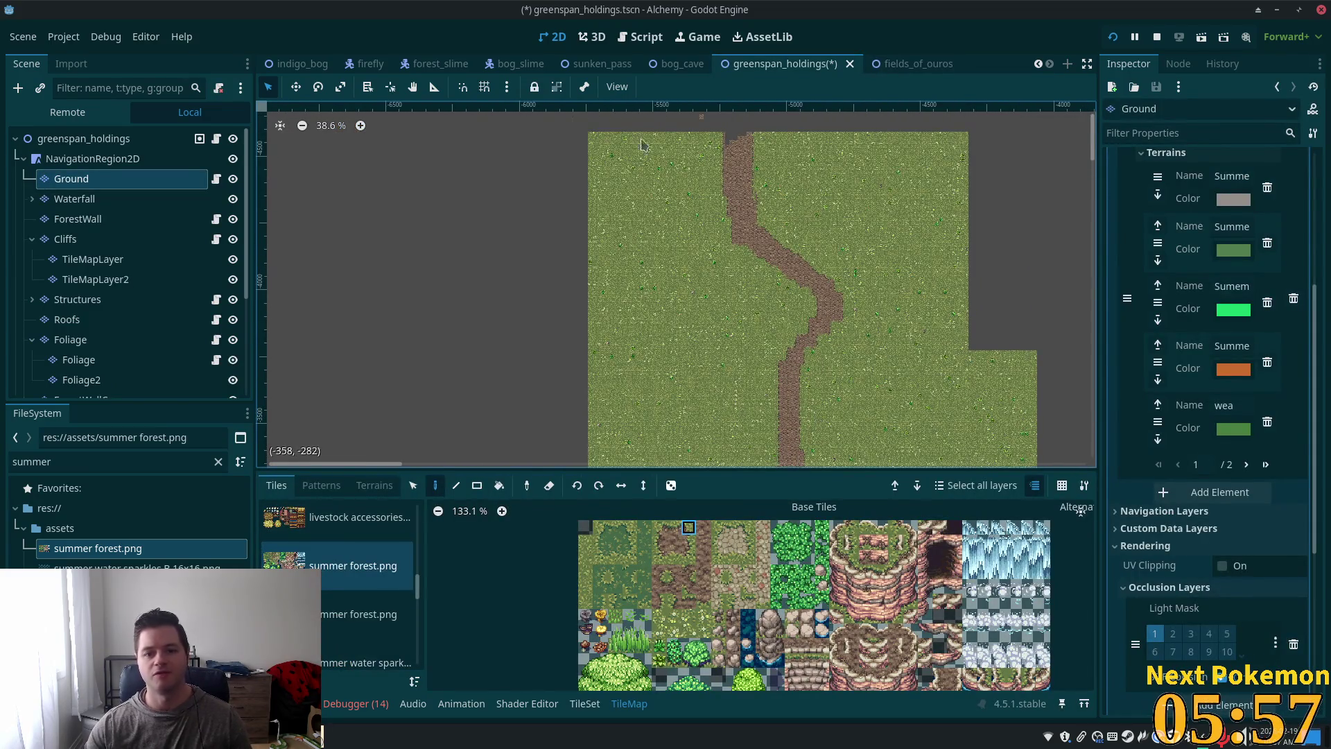
{"action": "scroll", "coordinate": [755, 287], "scroll_direction": "down", "scroll_amount": 2}
{"action": "scroll", "coordinate": [714, 451], "scroll_direction": "up", "scroll_amount": 2}
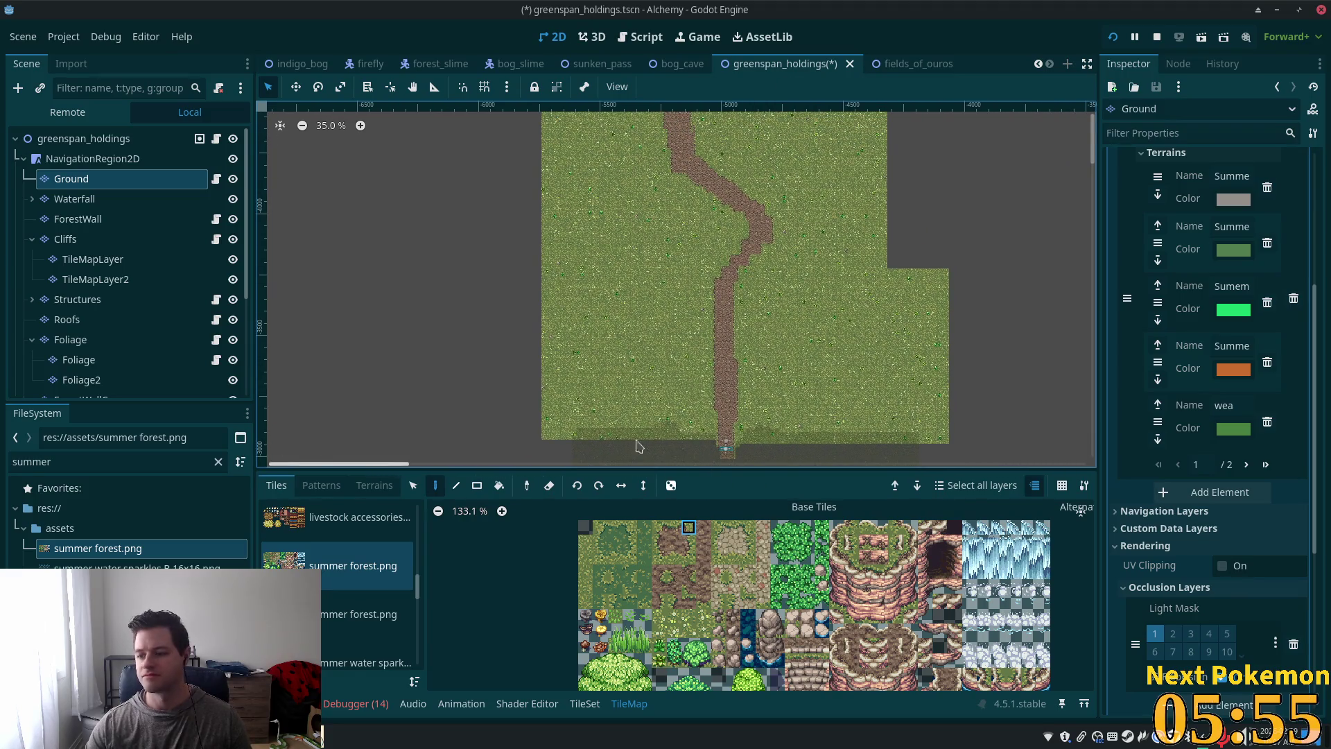
{"action": "scroll", "coordinate": [782, 251], "scroll_direction": "up", "scroll_amount": 5}
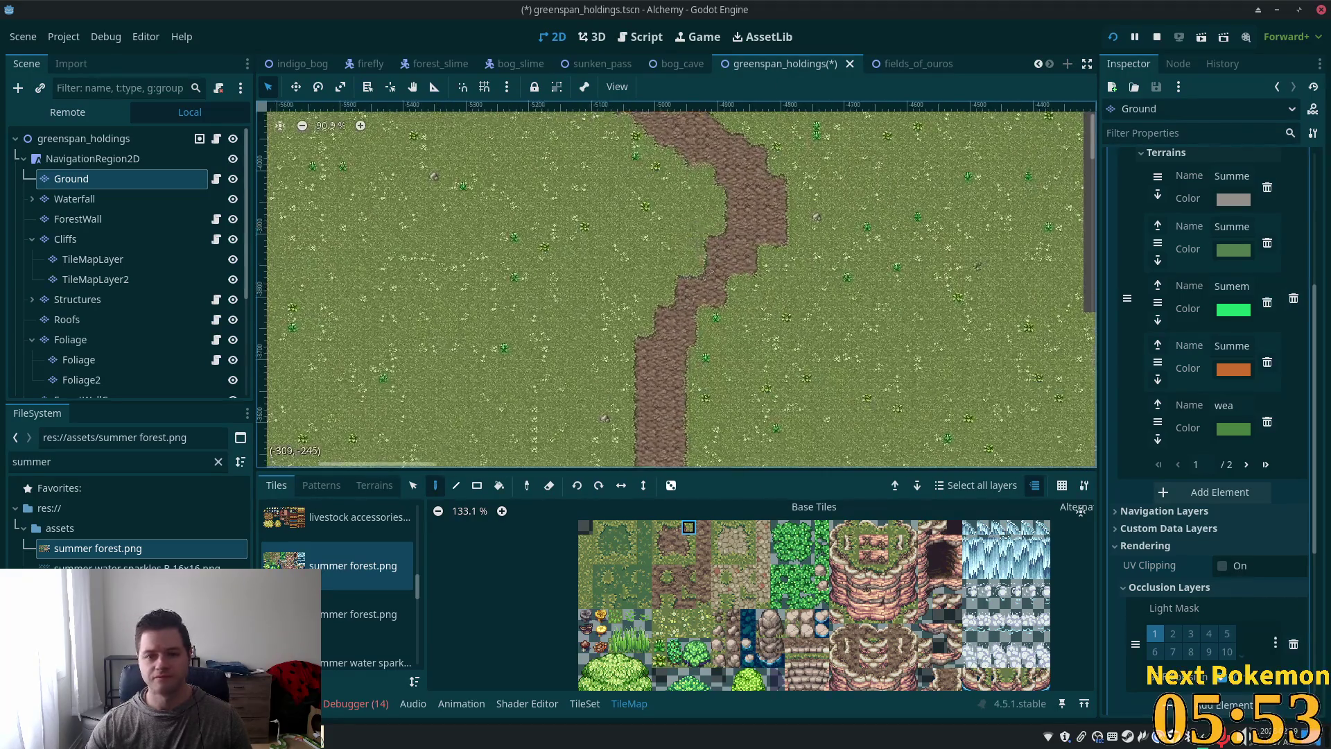
{"action": "scroll", "coordinate": [728, 332], "scroll_direction": "down", "scroll_amount": 2}
{"action": "scroll", "coordinate": [758, 323], "scroll_direction": "up", "scroll_amount": 3}
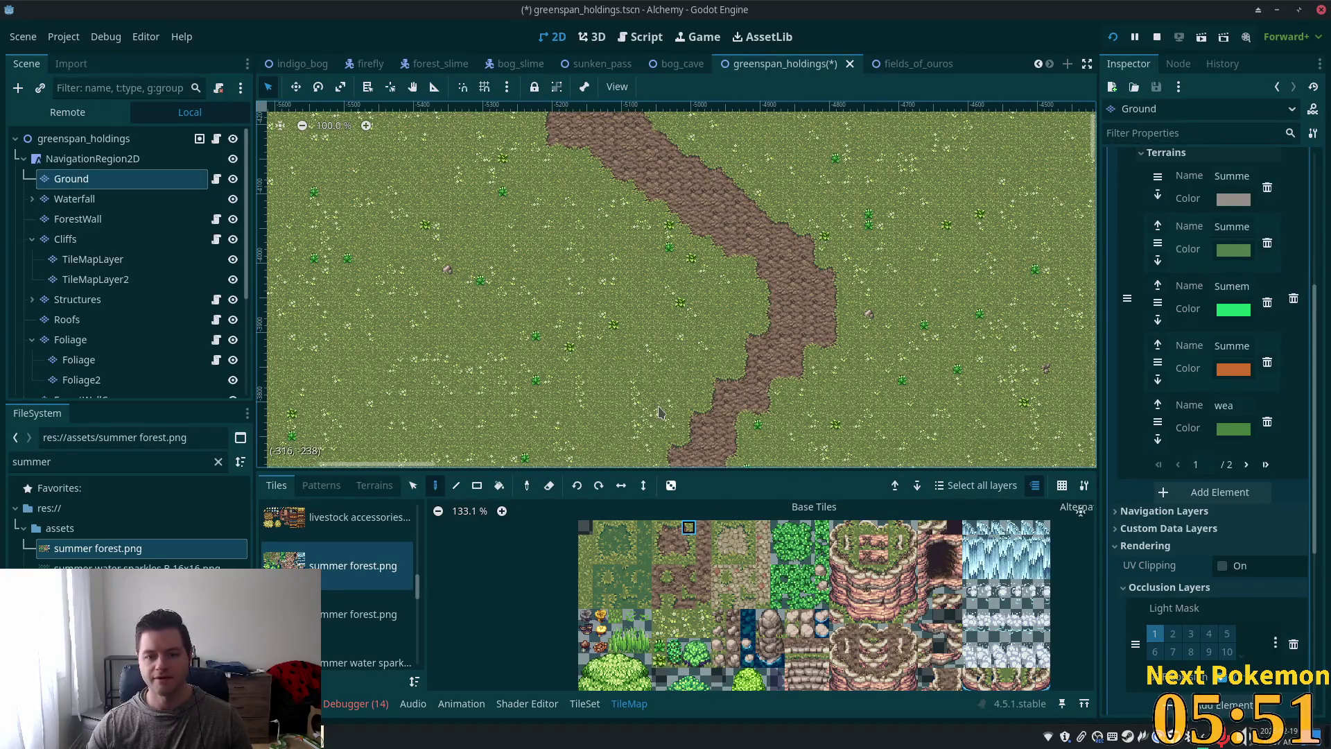
Step: Select the Foliage layer, set to the greenspan tileset, and move the view beside the path
{"action": "left_click", "coordinate": [69, 320]}
{"action": "left_click", "coordinate": [84, 345]}
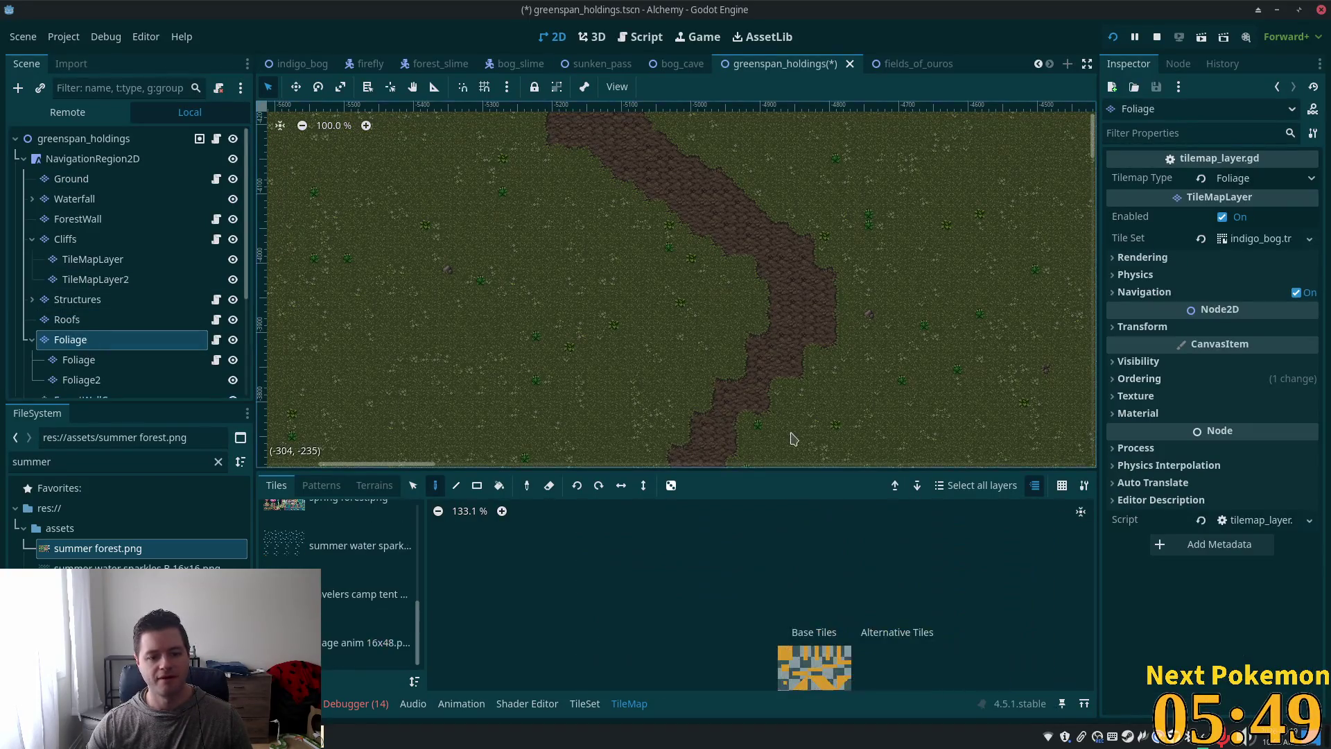
{"action": "scroll", "coordinate": [742, 274], "scroll_direction": "up", "scroll_amount": 4}
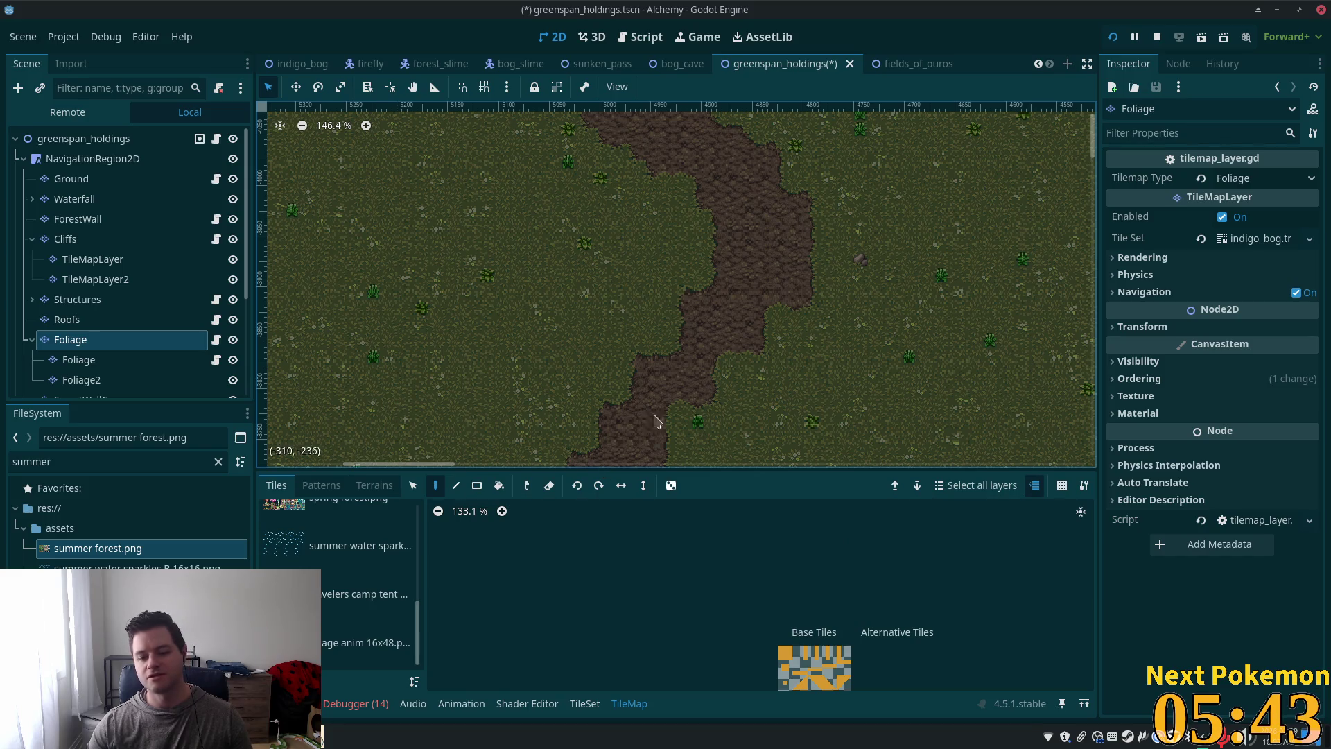
{"action": "mouse_move", "coordinate": [656, 421]}
{"action": "left_mouse_down"}
{"action": "mouse_move", "coordinate": [714, 208]}
{"action": "mouse_move", "coordinate": [402, 348]}
{"action": "mouse_move", "coordinate": [969, 127]}
{"action": "mouse_move", "coordinate": [793, 440]}
{"action": "mouse_move", "coordinate": [678, 113]}
{"action": "mouse_move", "coordinate": [719, 294]}
{"action": "mouse_move", "coordinate": [617, 437]}
{"action": "left_mouse_up"}
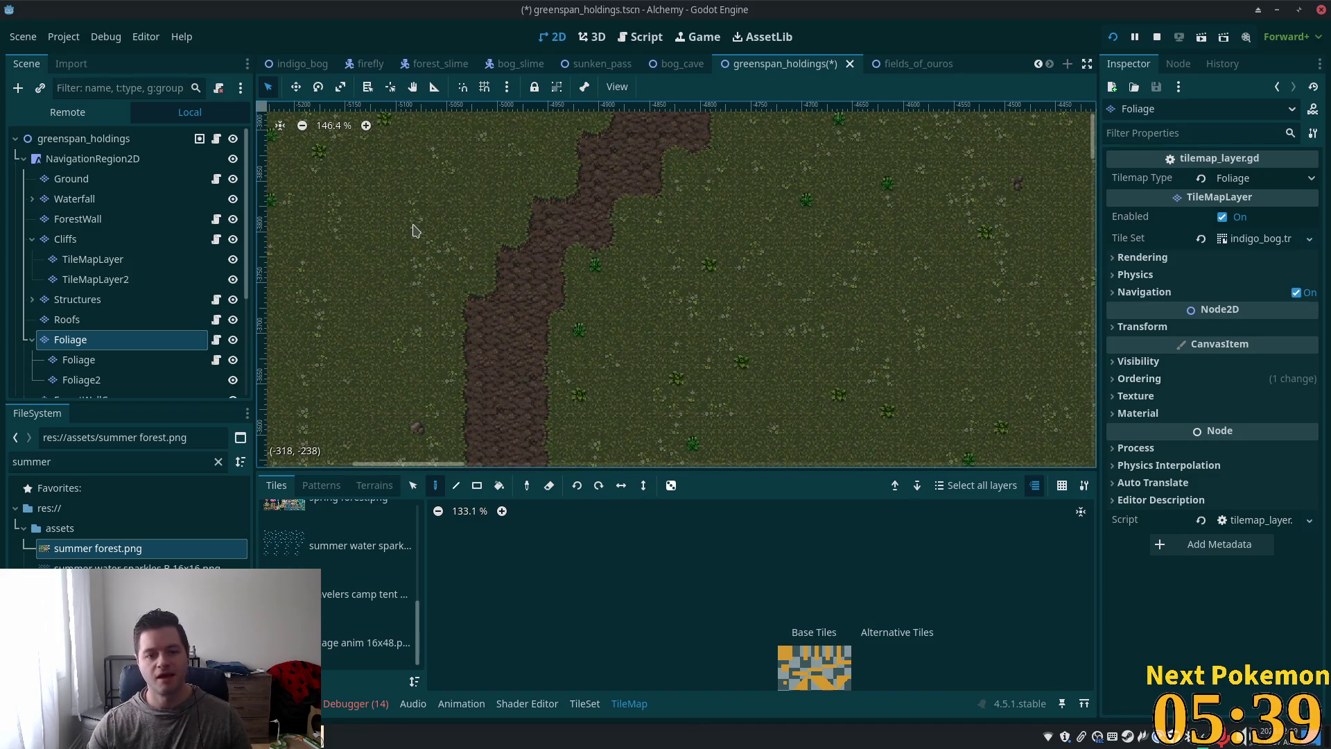
{"action": "scroll", "coordinate": [414, 231], "scroll_direction": "left", "scroll_amount": 10}
{"action": "scroll", "coordinate": [713, 252], "scroll_direction": "up", "scroll_amount": 3}
{"action": "mouse_move", "coordinate": [699, 194]}
{"action": "left_mouse_down"}
{"action": "mouse_move", "coordinate": [534, 173]}
{"action": "mouse_move", "coordinate": [1051, 159]}
{"action": "left_mouse_up"}
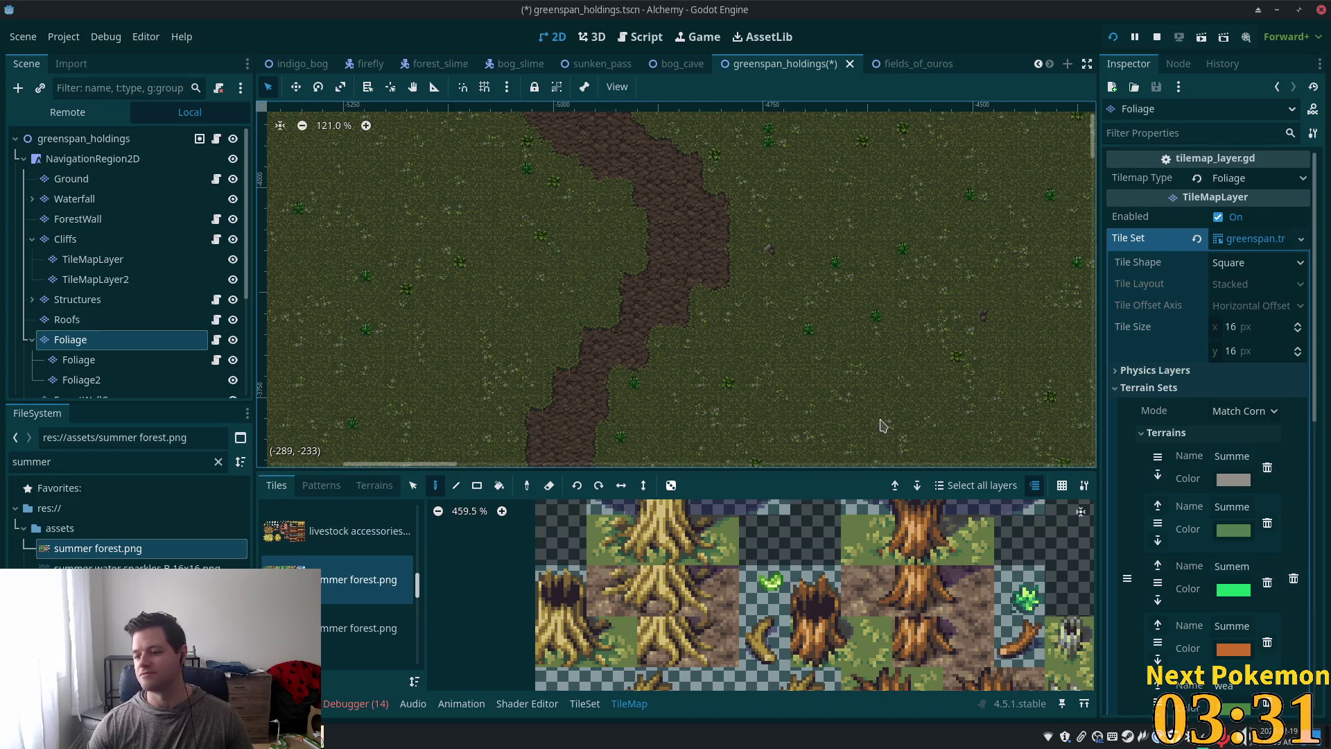
Step: Stamp a block of summer forest tree tiles as a large tree left of the path bend
{"action": "scroll", "coordinate": [853, 291], "scroll_direction": "down", "scroll_amount": 5}
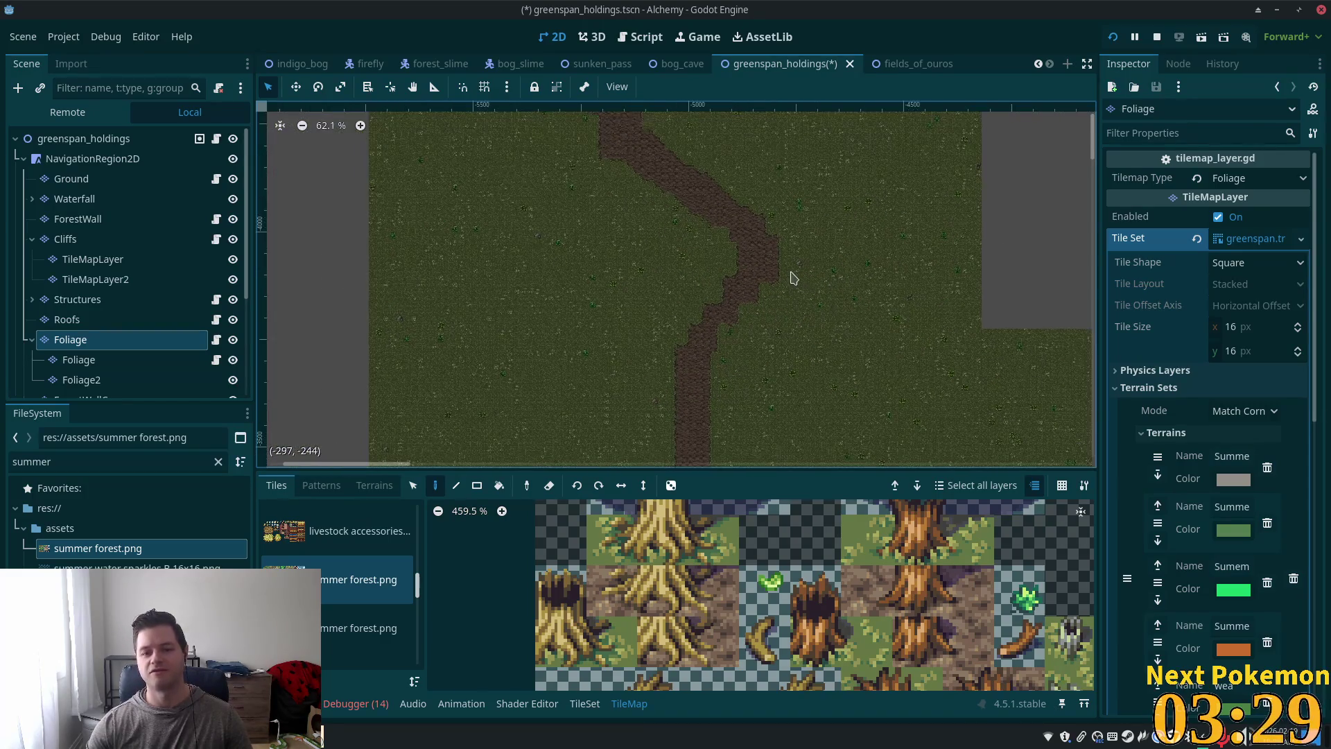
{"action": "scroll", "coordinate": [714, 303], "scroll_direction": "up", "scroll_amount": 5}
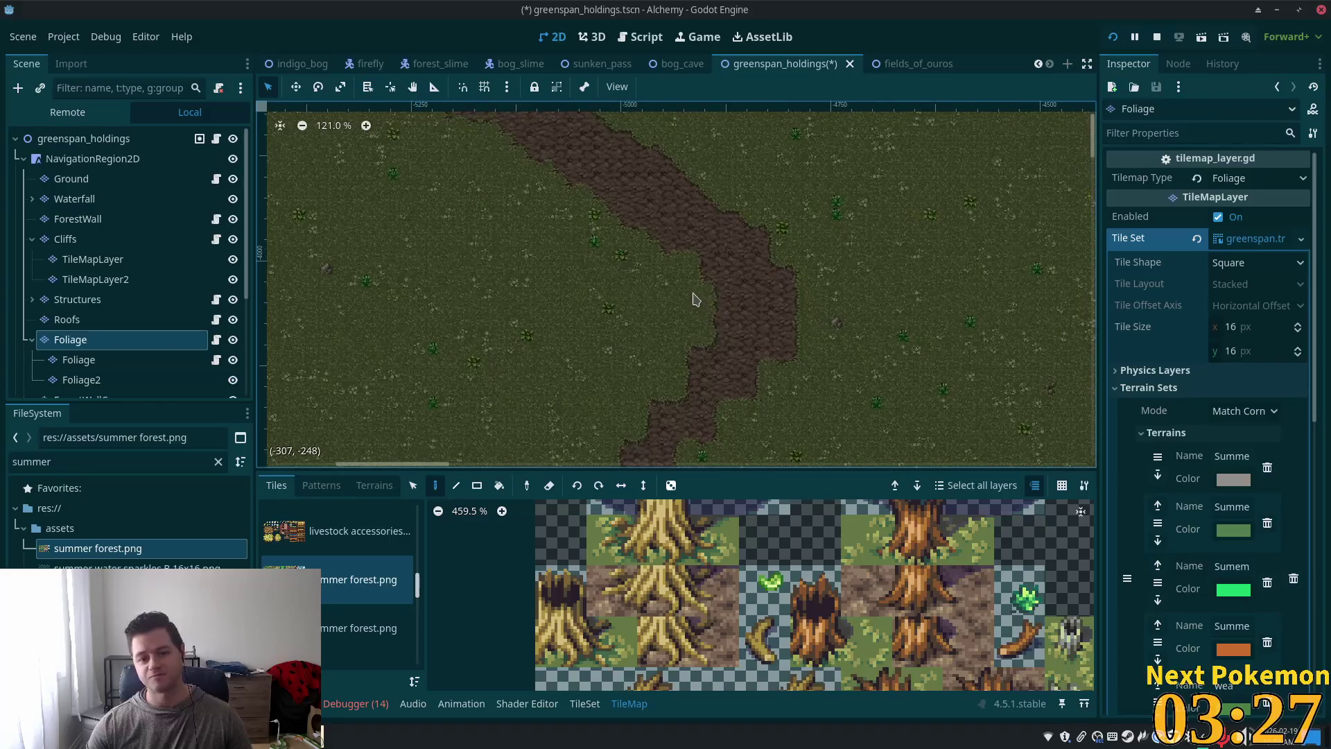
{"action": "scroll", "coordinate": [777, 607], "scroll_direction": "down", "scroll_amount": 5}
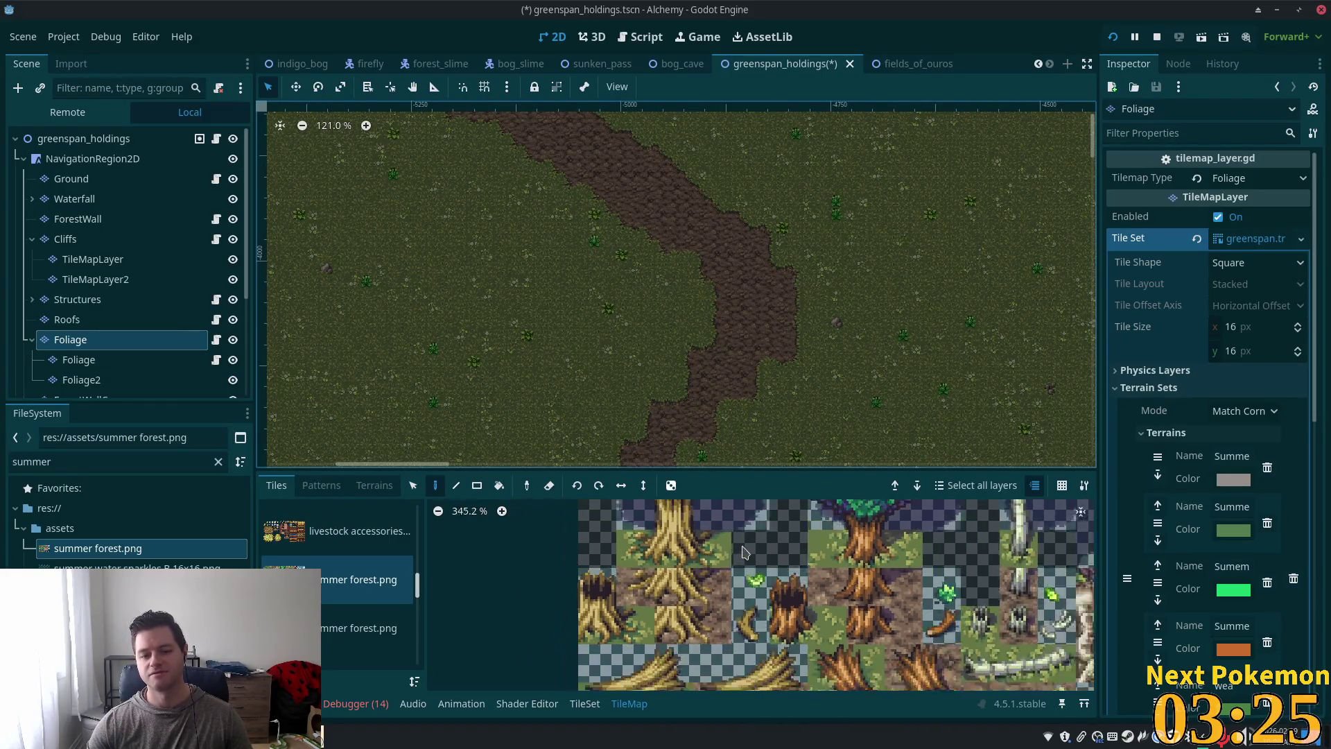
{"action": "scroll", "coordinate": [777, 608], "scroll_direction": "down", "scroll_amount": 2}
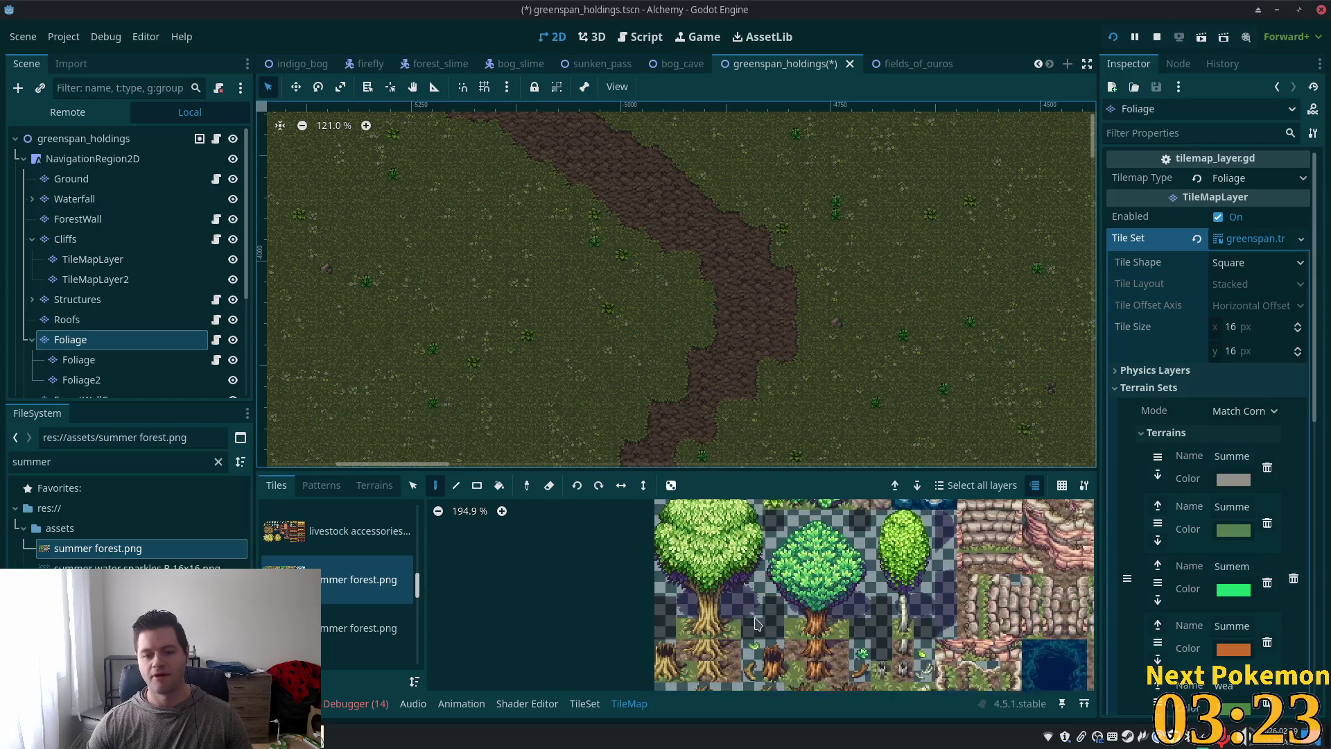
{"action": "mouse_move", "coordinate": [649, 519]}
{"action": "left_mouse_down"}
{"action": "mouse_move", "coordinate": [737, 607]}
{"action": "mouse_move", "coordinate": [737, 648]}
{"action": "left_mouse_up"}
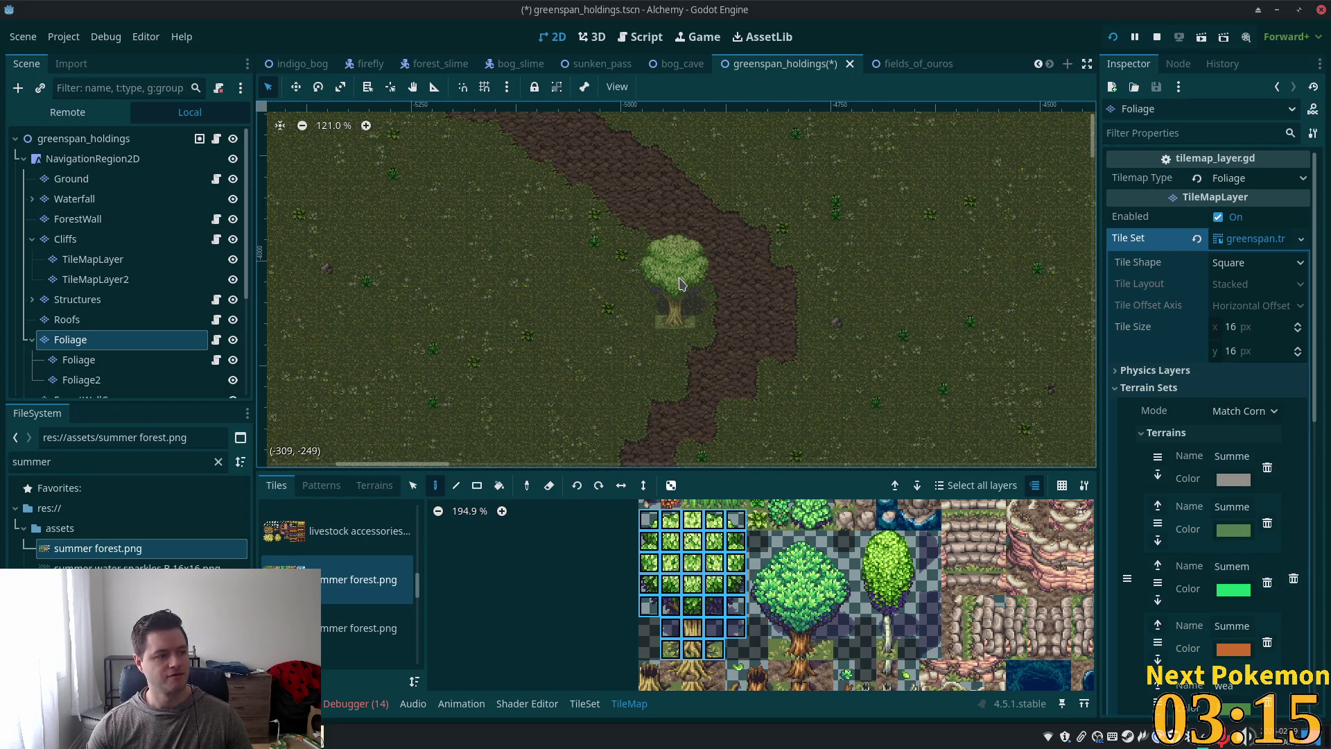
{"action": "scroll", "coordinate": [676, 281], "scroll_direction": "up", "scroll_amount": 5}
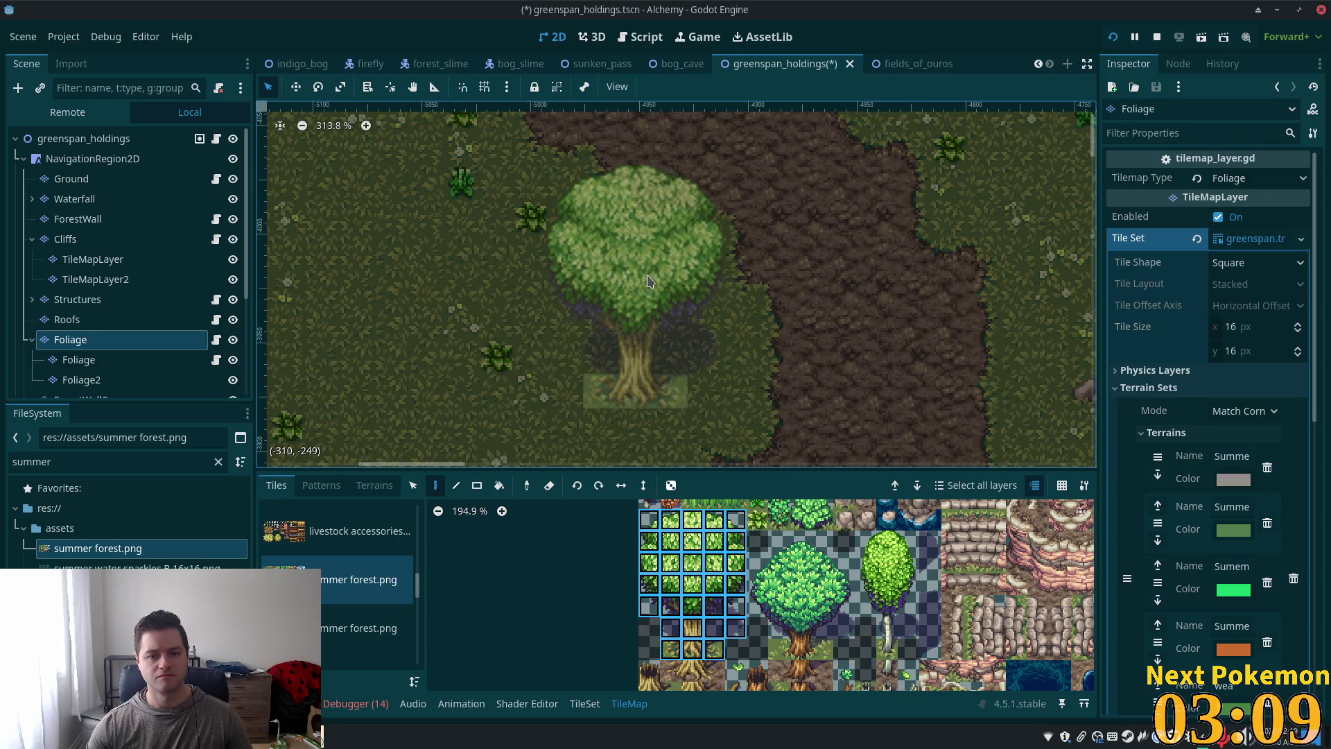
{"action": "left_click", "coordinate": [664, 284]}
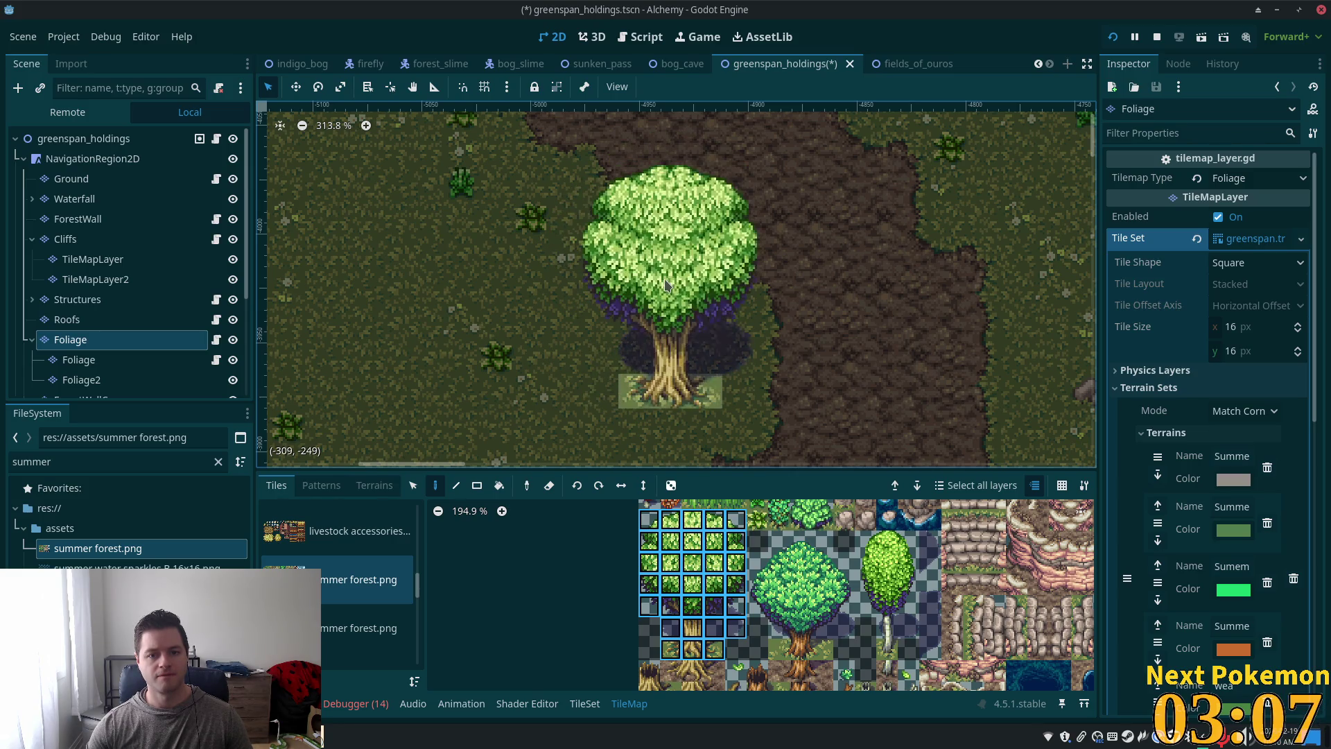
{"action": "scroll", "coordinate": [749, 321], "scroll_direction": "down", "scroll_amount": 5}
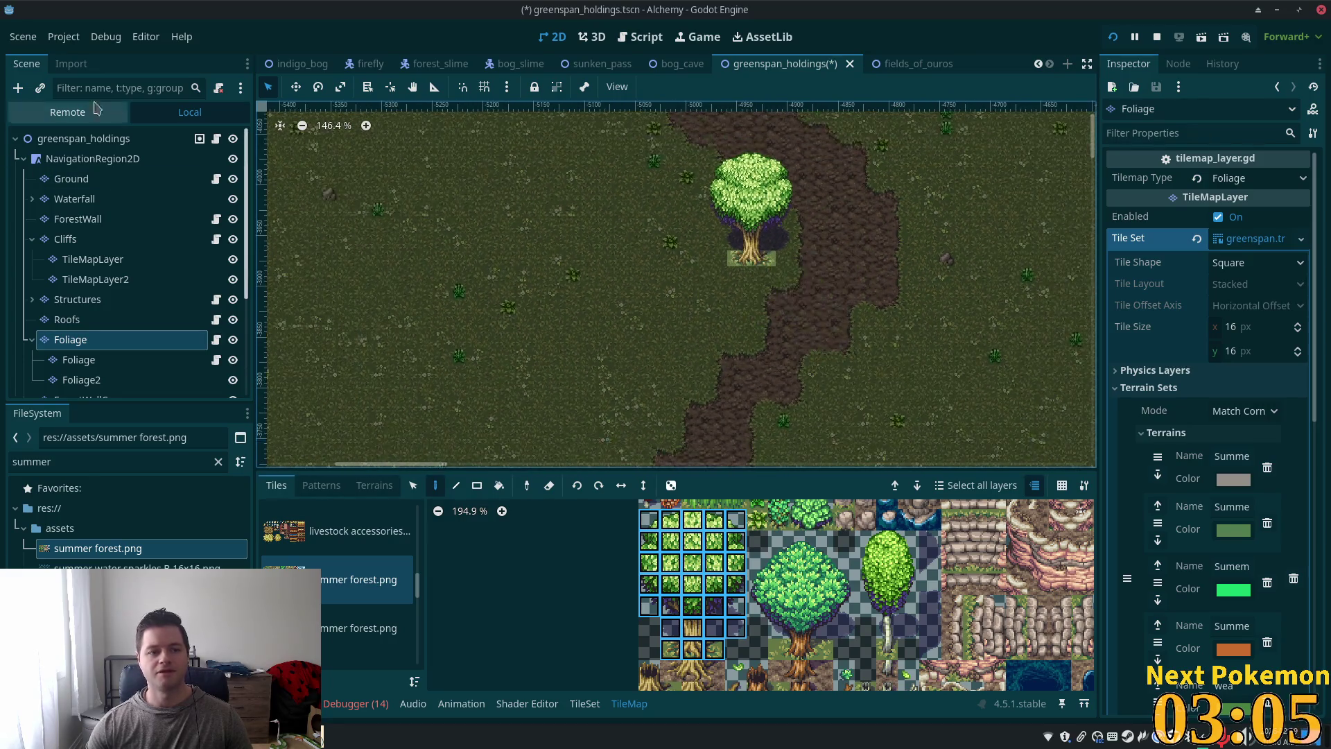
Step: Select the greenspan_holdings root and pan the view to centre the new tree
{"action": "left_click", "coordinate": [116, 138]}
{"action": "scroll", "coordinate": [784, 322], "scroll_direction": "down", "scroll_amount": 2}
{"action": "scroll", "coordinate": [902, 334], "scroll_direction": "down", "scroll_amount": 5}
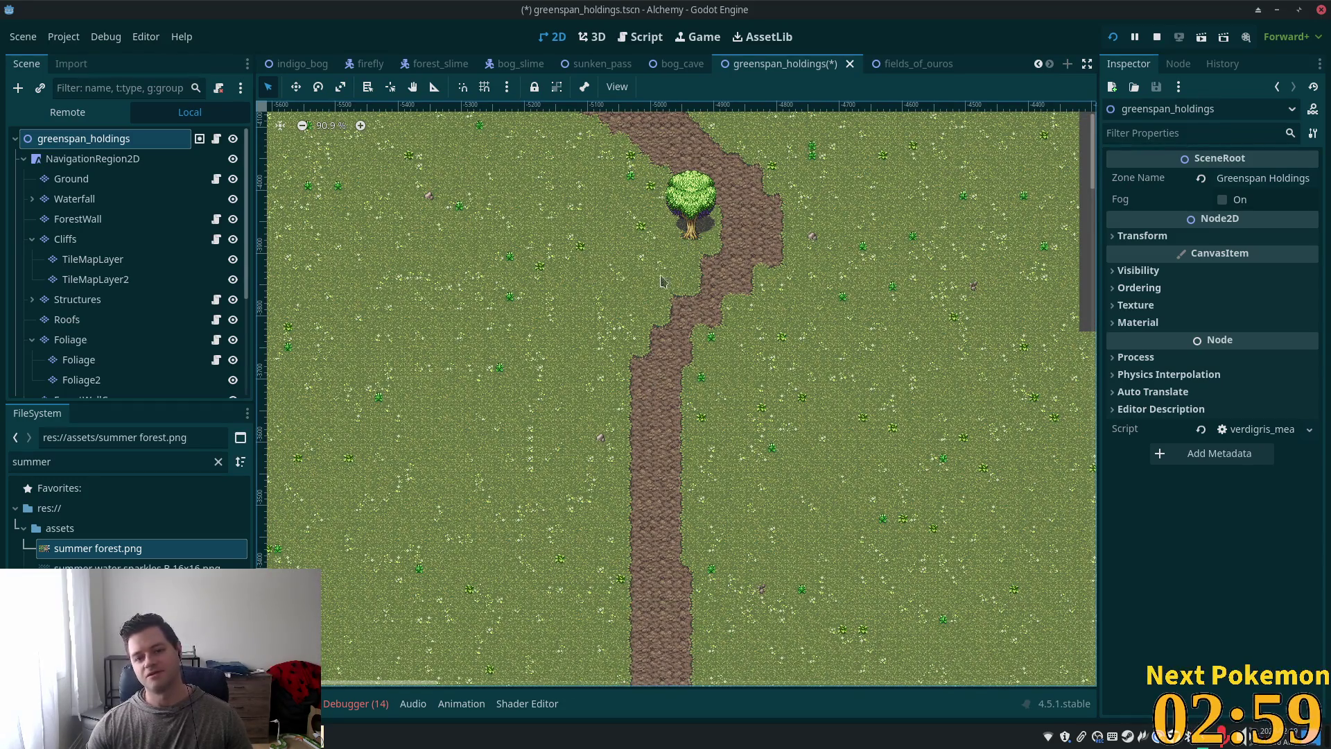
{"action": "scroll", "coordinate": [693, 278], "scroll_direction": "up", "scroll_amount": 7}
{"action": "left_click_drag", "start_coordinate": [770, 258], "coordinate": [749, 416]}
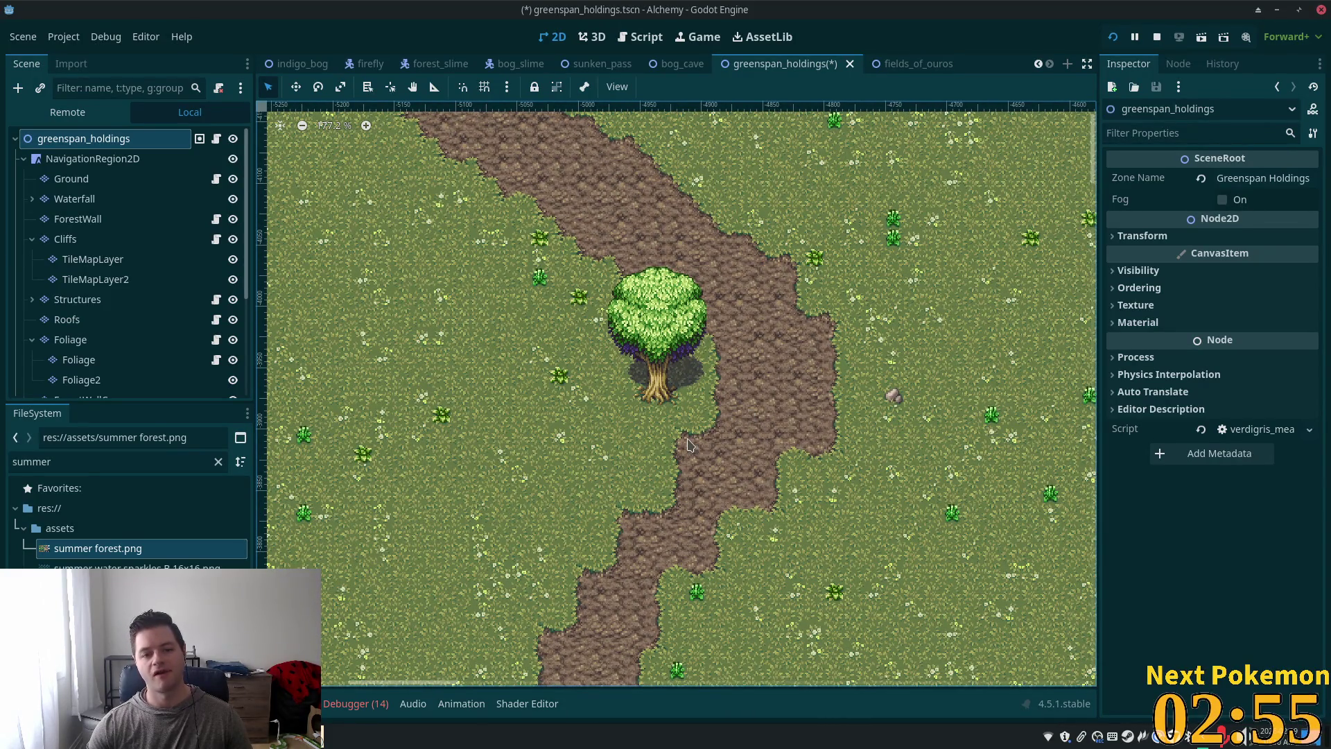
{"action": "scroll", "coordinate": [686, 424], "scroll_direction": "down", "scroll_amount": 3}
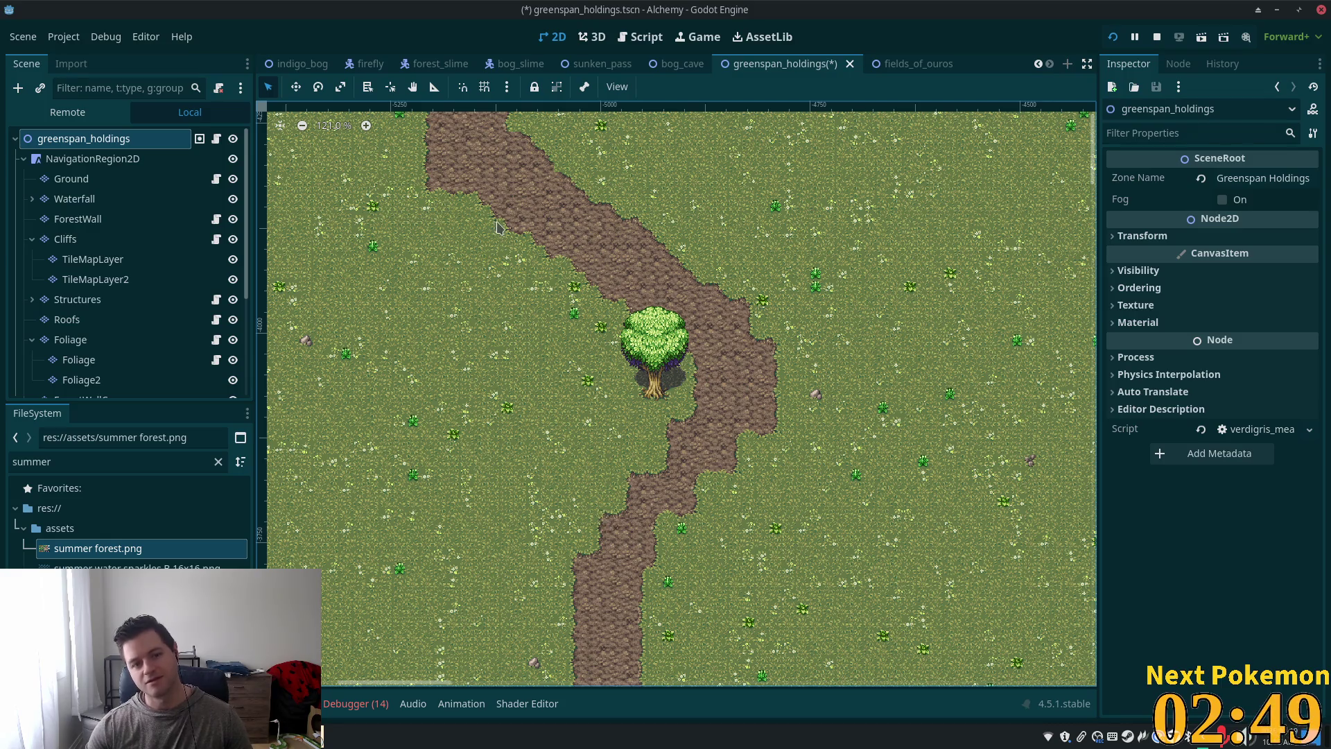
{"action": "scroll", "coordinate": [624, 443], "scroll_direction": "up", "scroll_amount": 5}
{"action": "scroll", "coordinate": [624, 444], "scroll_direction": "left", "scroll_amount": 3}
{"action": "scroll", "coordinate": [633, 341], "scroll_direction": "down", "scroll_amount": 6}
{"action": "scroll", "coordinate": [669, 262], "scroll_direction": "right", "scroll_amount": 1}
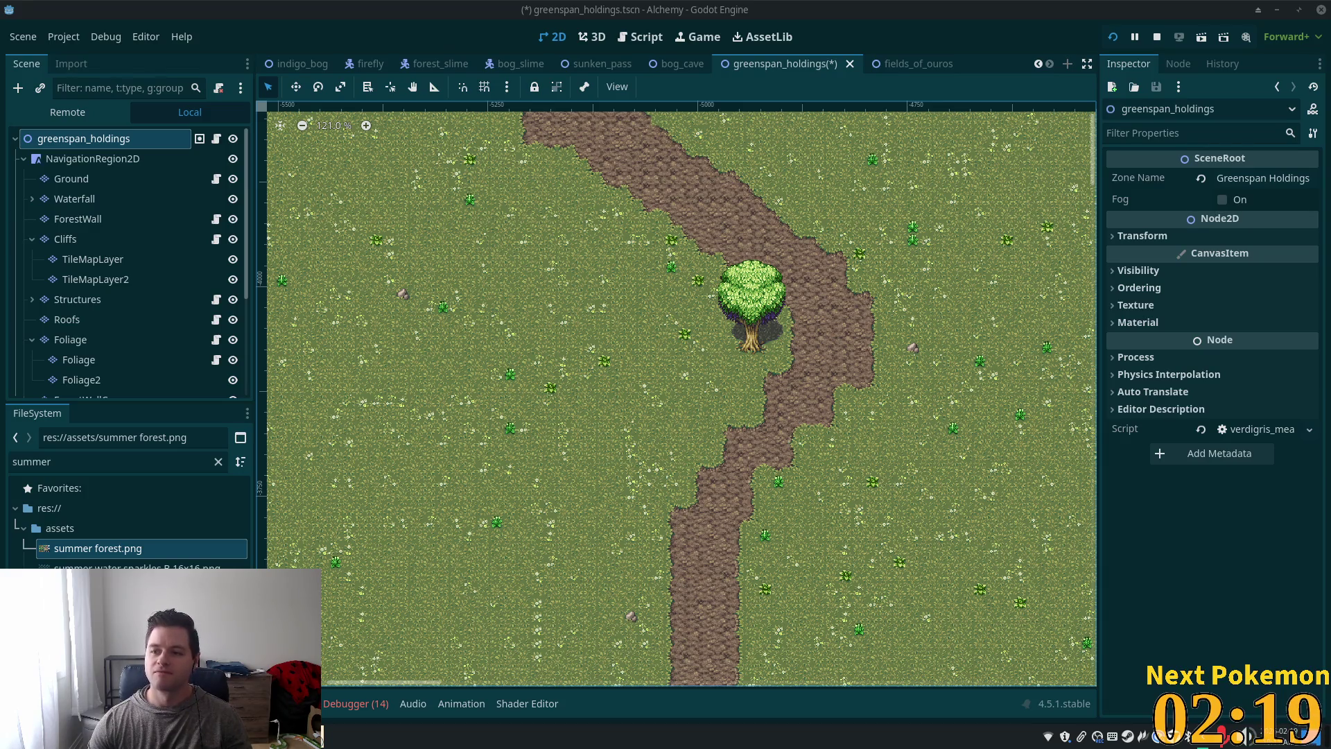
Step: Zoom and pan to frame the meadow left of the path near the tree
{"action": "scroll", "coordinate": [808, 280], "scroll_direction": "down", "scroll_amount": 3}
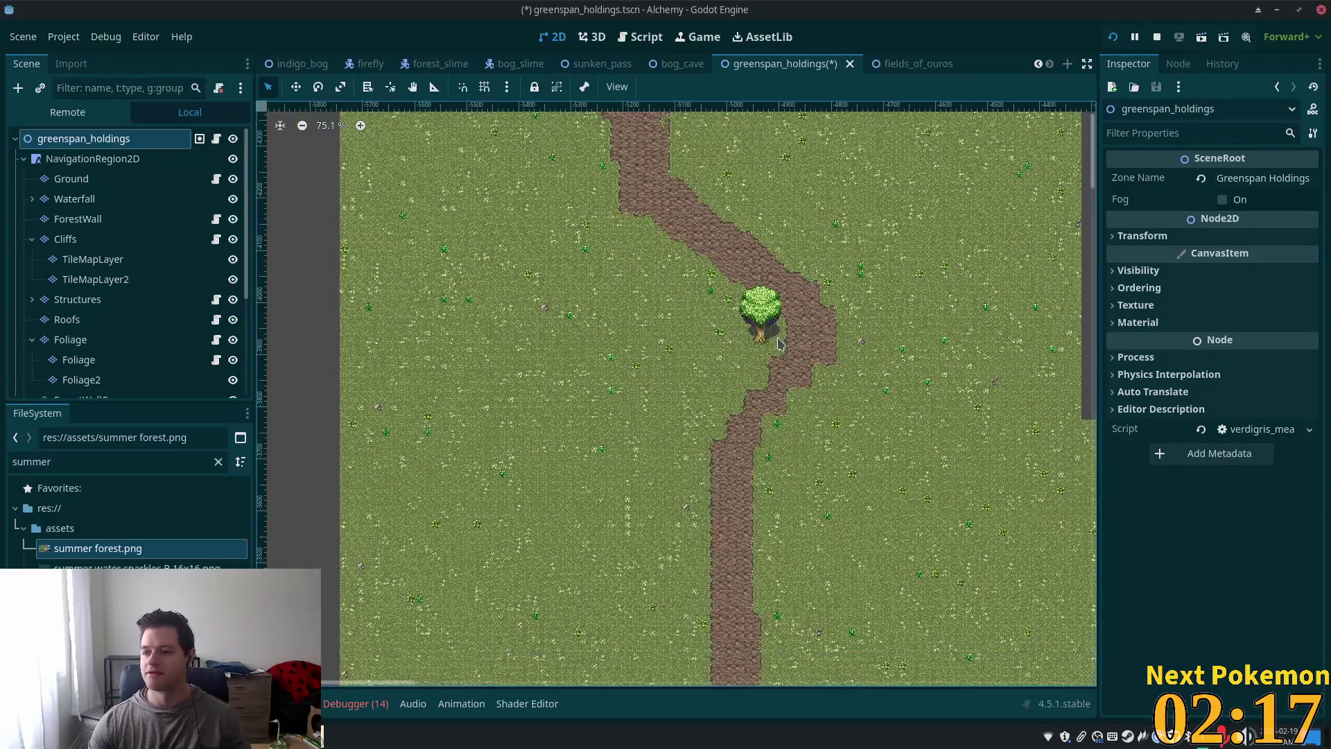
{"action": "scroll", "coordinate": [783, 342], "scroll_direction": "down", "scroll_amount": 2}
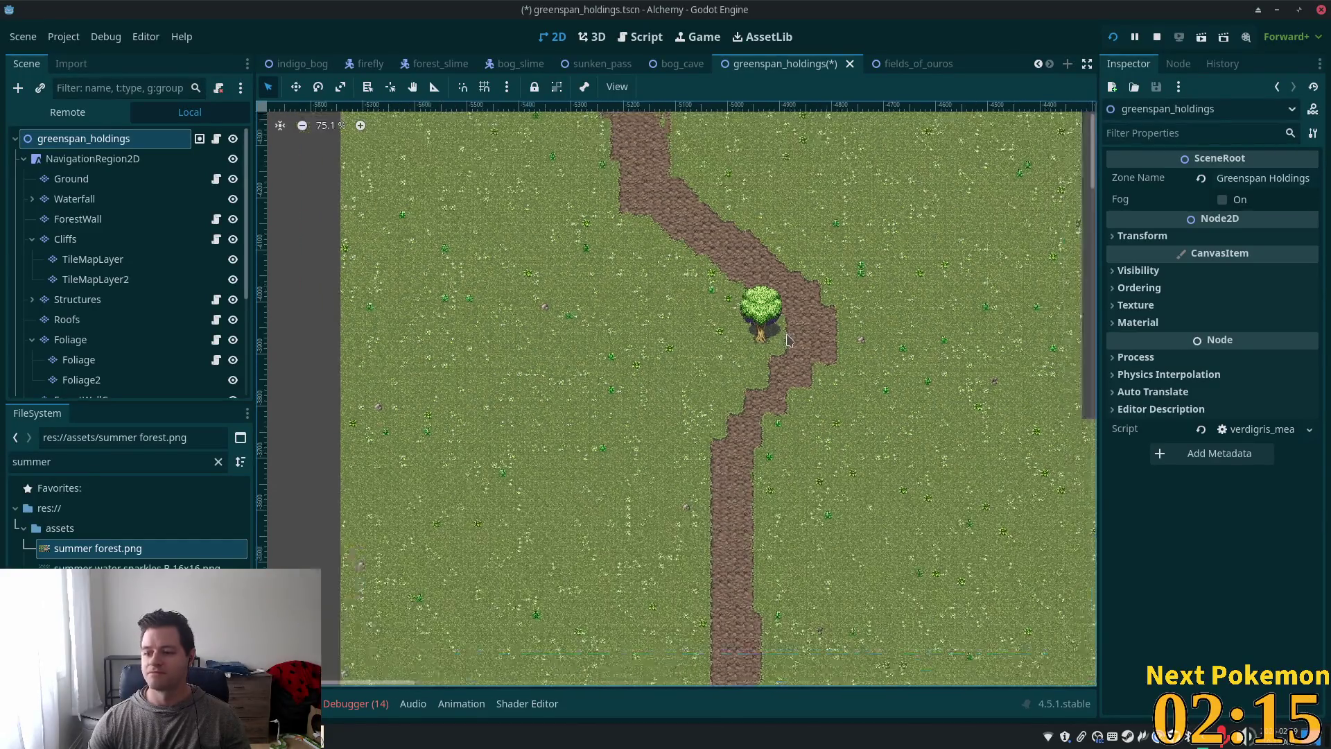
{"action": "scroll", "coordinate": [747, 324], "scroll_direction": "up", "scroll_amount": 4}
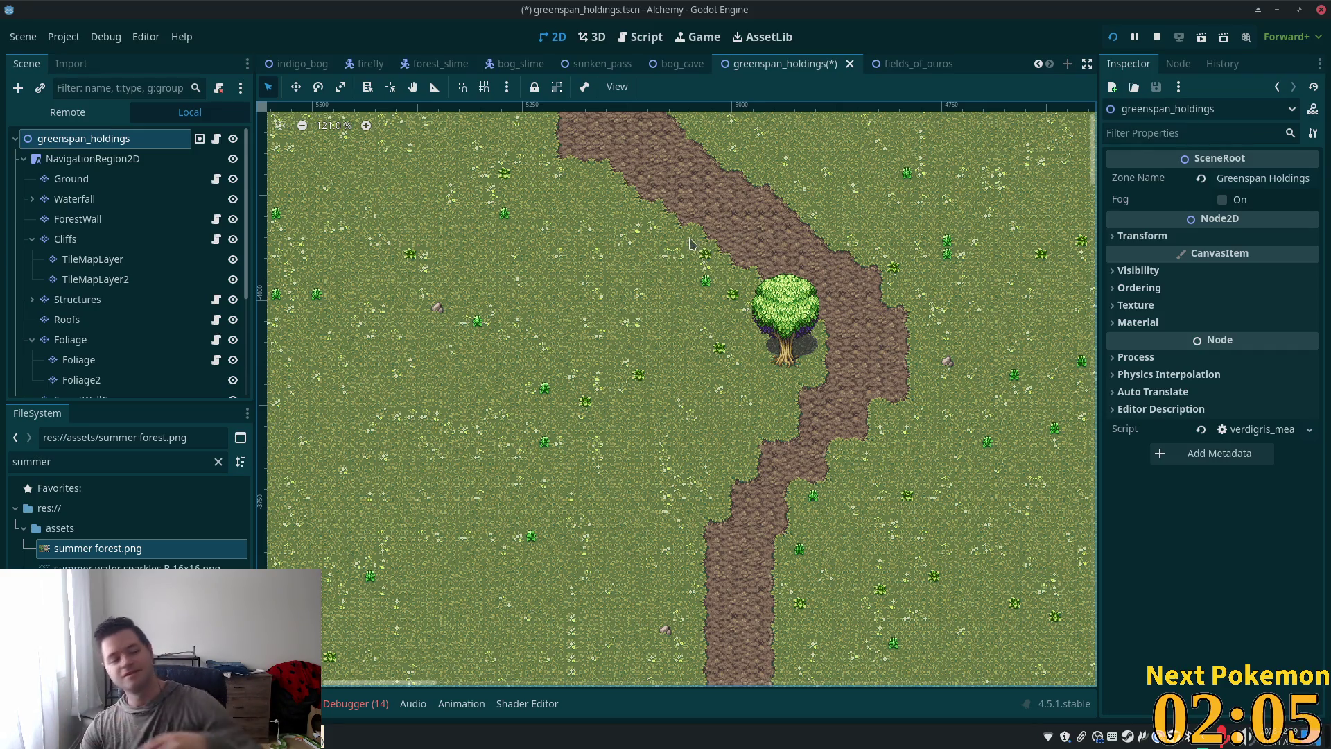
{"action": "scroll", "coordinate": [711, 302], "scroll_direction": "up", "scroll_amount": 2}
{"action": "scroll", "coordinate": [693, 299], "scroll_direction": "down", "scroll_amount": 3}
{"action": "scroll", "coordinate": [659, 288], "scroll_direction": "up", "scroll_amount": 1}
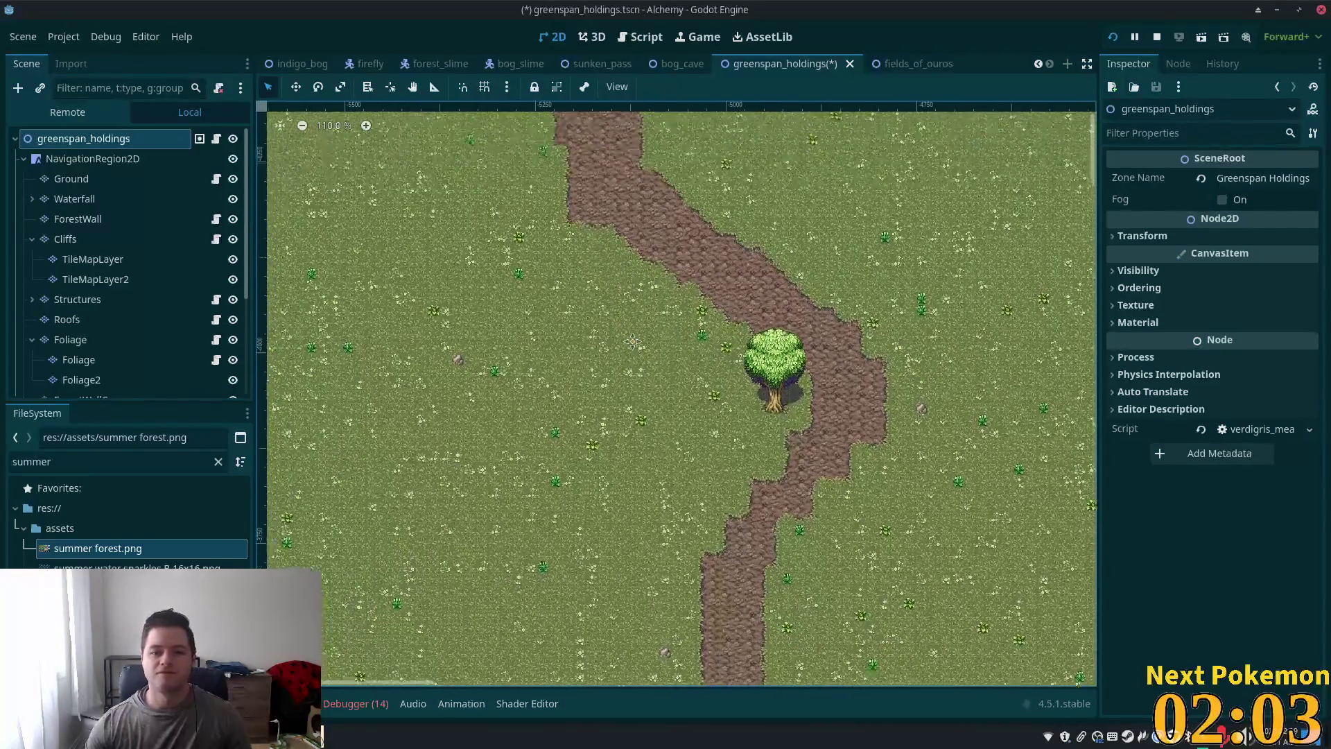
{"action": "scroll", "coordinate": [620, 281], "scroll_direction": "up", "scroll_amount": 2}
{"action": "scroll", "coordinate": [619, 281], "scroll_direction": "up", "scroll_amount": 6}
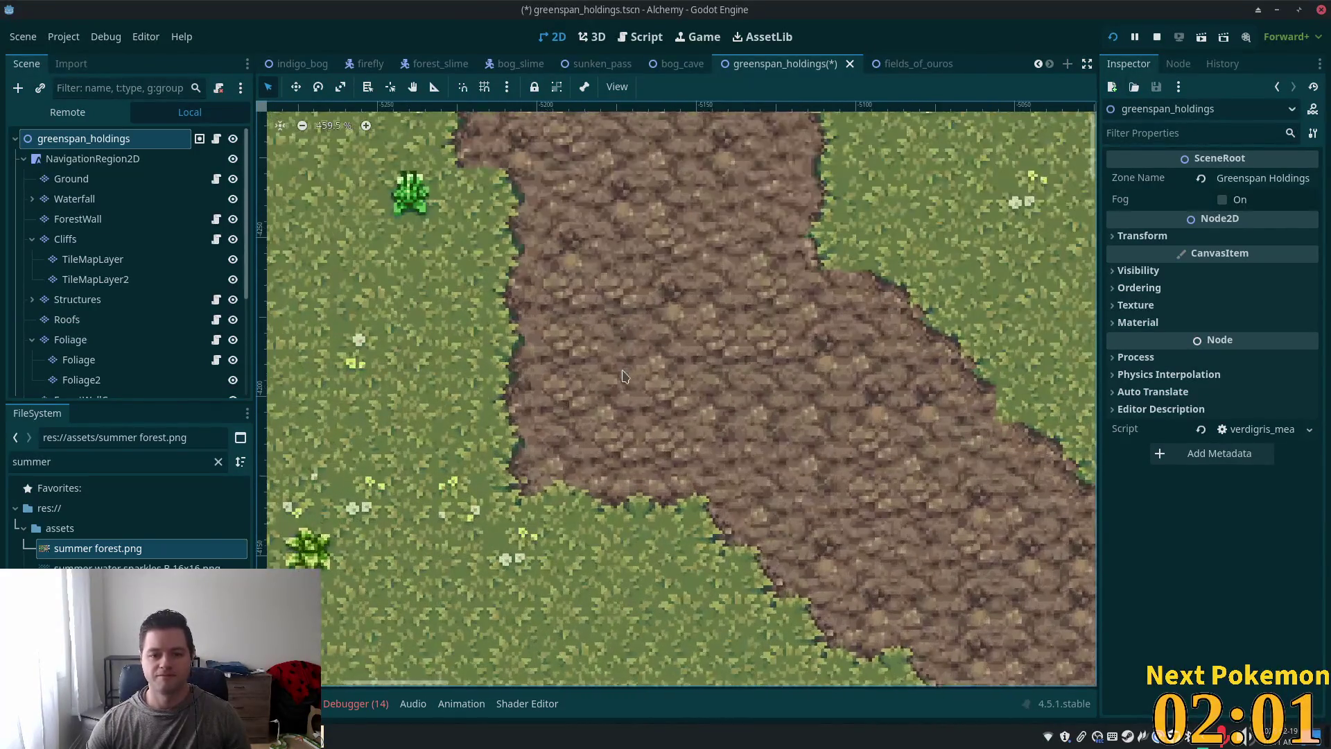
{"action": "scroll", "coordinate": [541, 489], "scroll_direction": "down", "scroll_amount": 5}
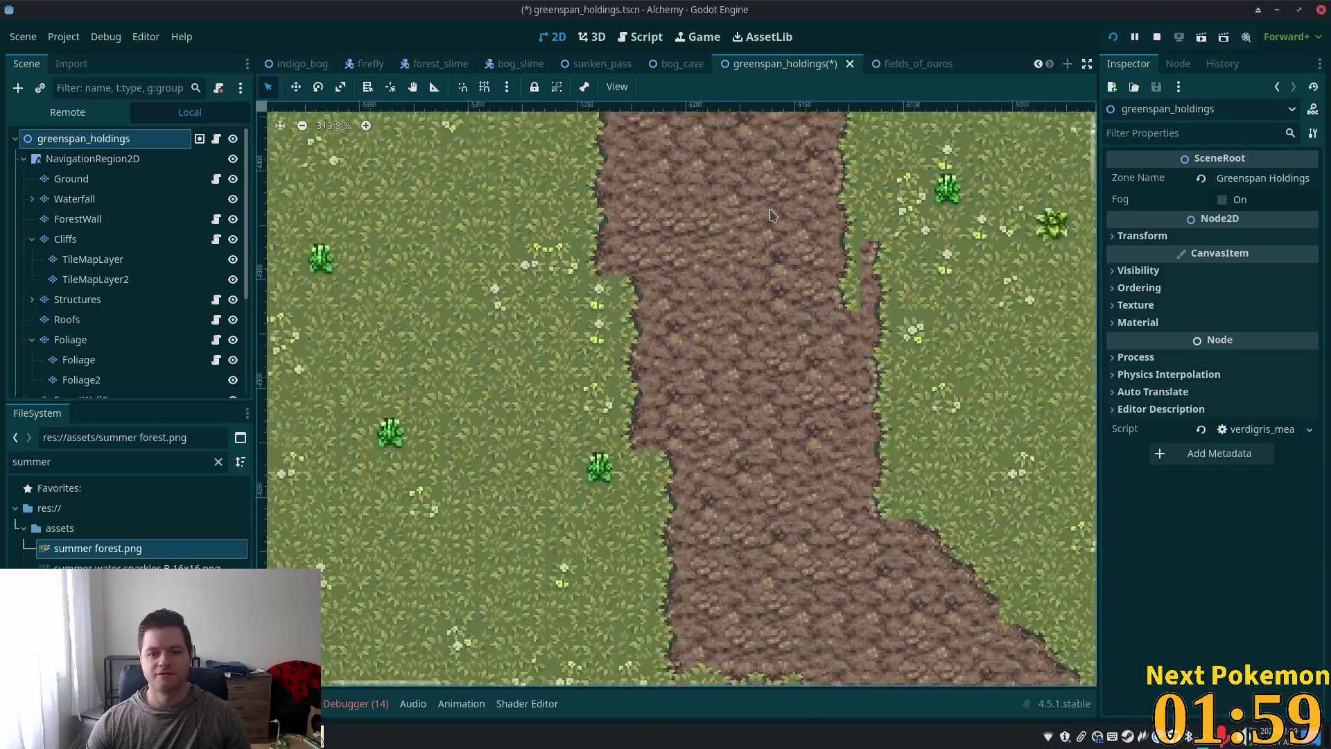
{"action": "scroll", "coordinate": [878, 388], "scroll_direction": "down", "scroll_amount": 4}
{"action": "scroll", "coordinate": [877, 389], "scroll_direction": "up", "scroll_amount": 2}
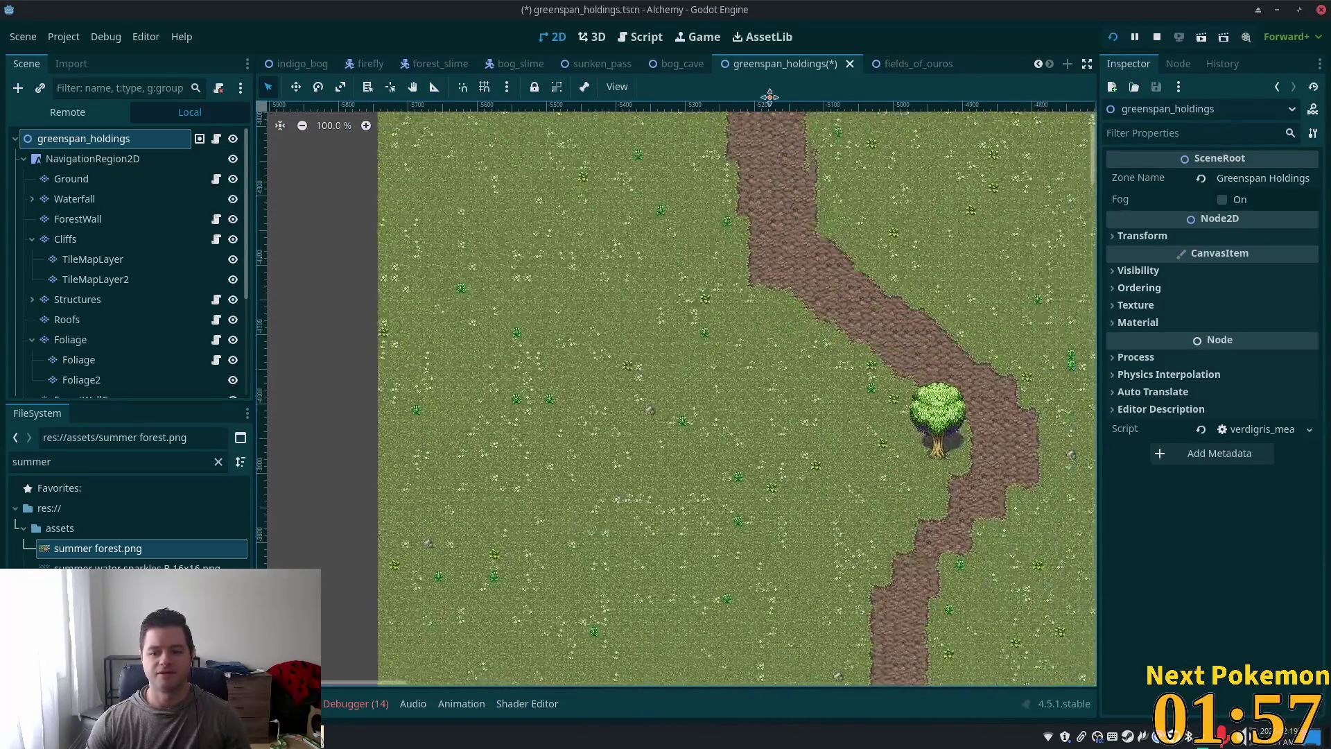
{"action": "left_click_drag", "start_coordinate": [687, 362], "coordinate": [616, 438]}
{"action": "mouse_move", "coordinate": [758, 492]}
{"action": "left_mouse_down"}
{"action": "mouse_move", "coordinate": [933, 344]}
{"action": "mouse_move", "coordinate": [786, 330]}
{"action": "left_mouse_up"}
{"action": "scroll", "coordinate": [786, 330], "scroll_direction": "down", "scroll_amount": 1}
{"action": "scroll", "coordinate": [769, 332], "scroll_direction": "down", "scroll_amount": 4}
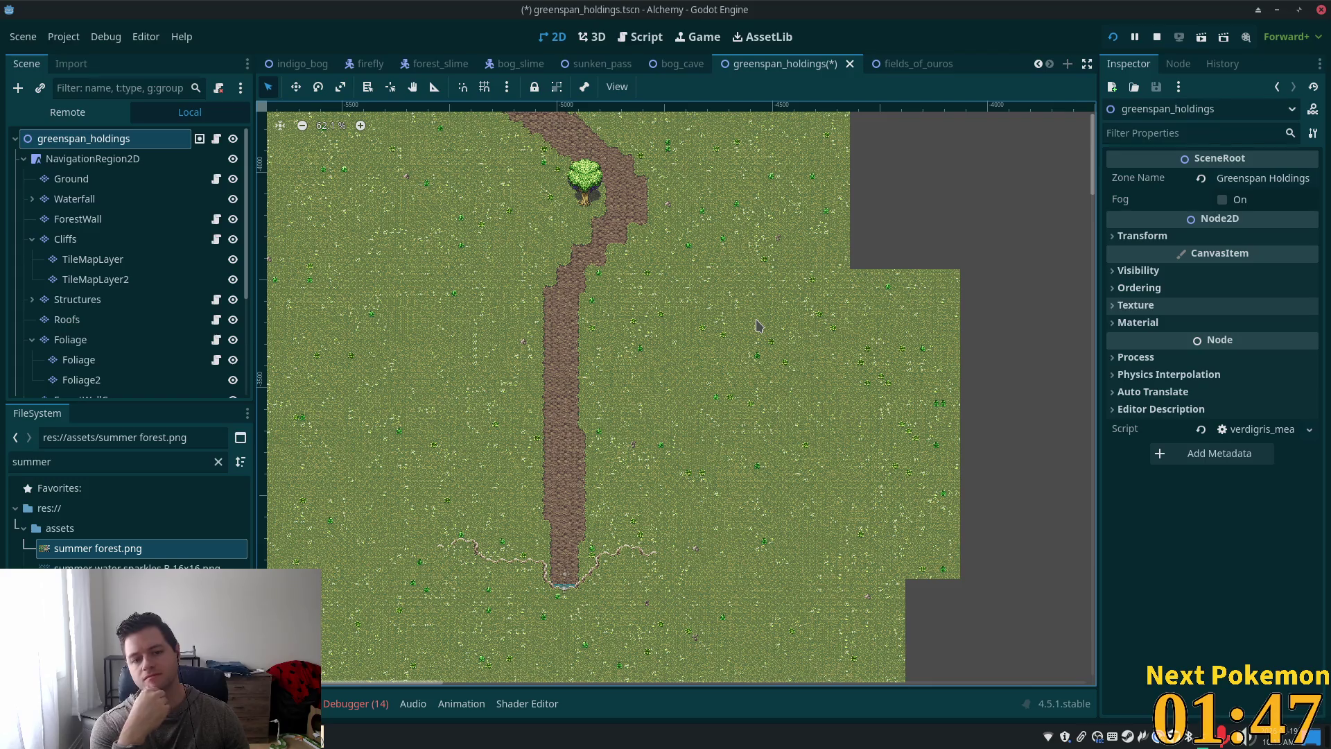
{"action": "scroll", "coordinate": [687, 251], "scroll_direction": "up", "scroll_amount": 4}
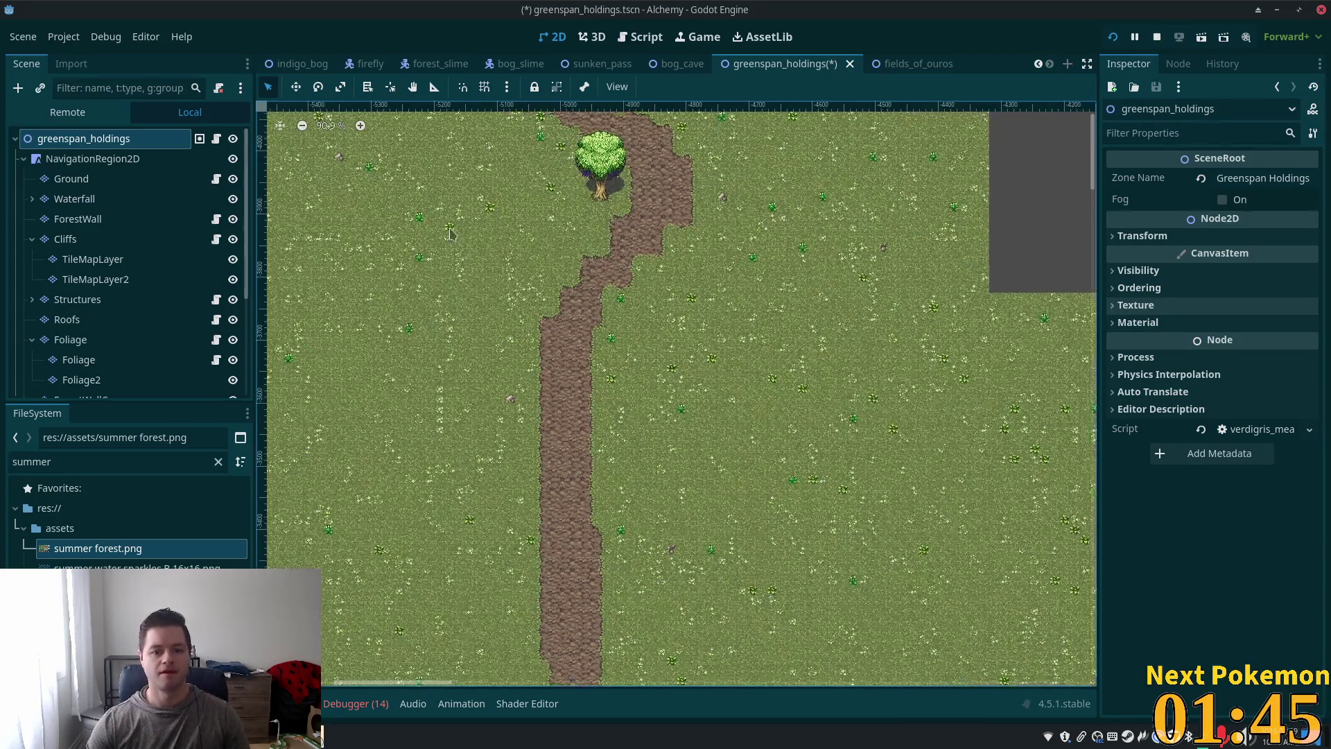
{"action": "scroll", "coordinate": [649, 366], "scroll_direction": "up", "scroll_amount": 7}
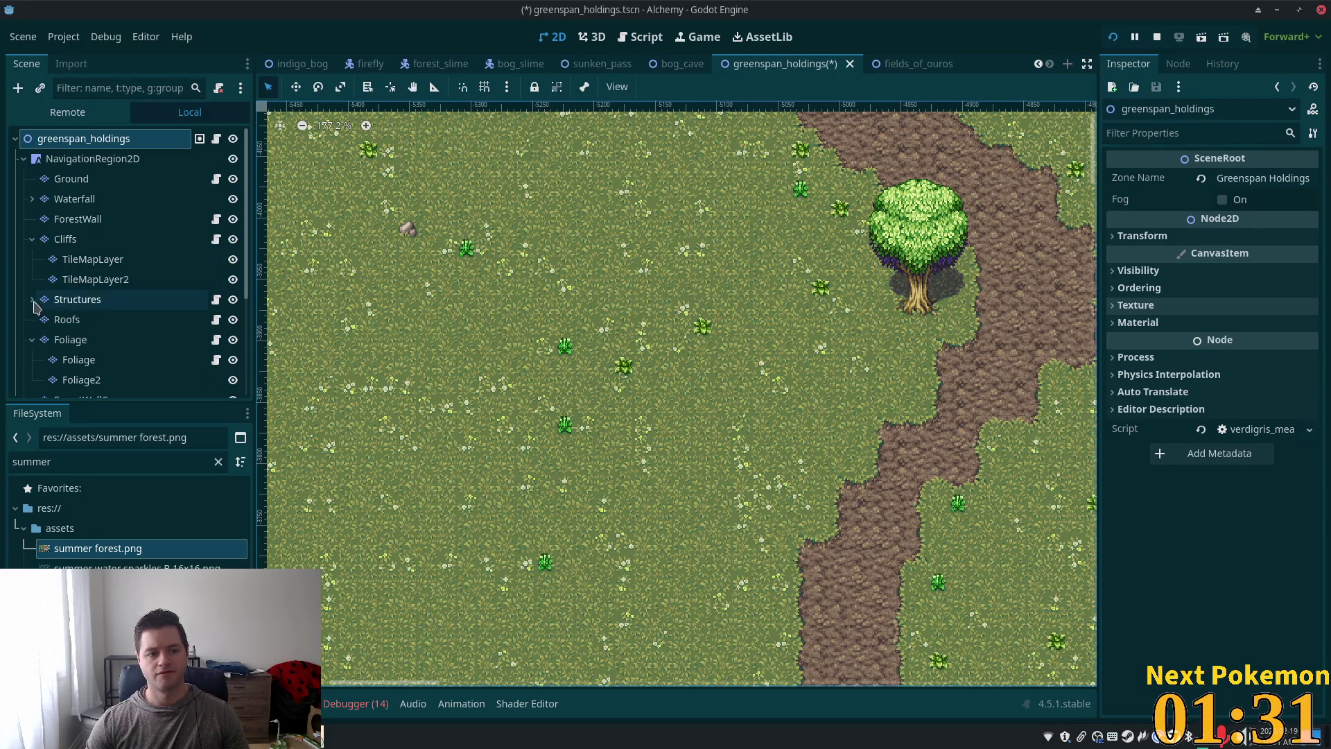
Step: Select the Cliffs layer and show the summer forest.png tile atlas
{"action": "left_click", "coordinate": [117, 238]}
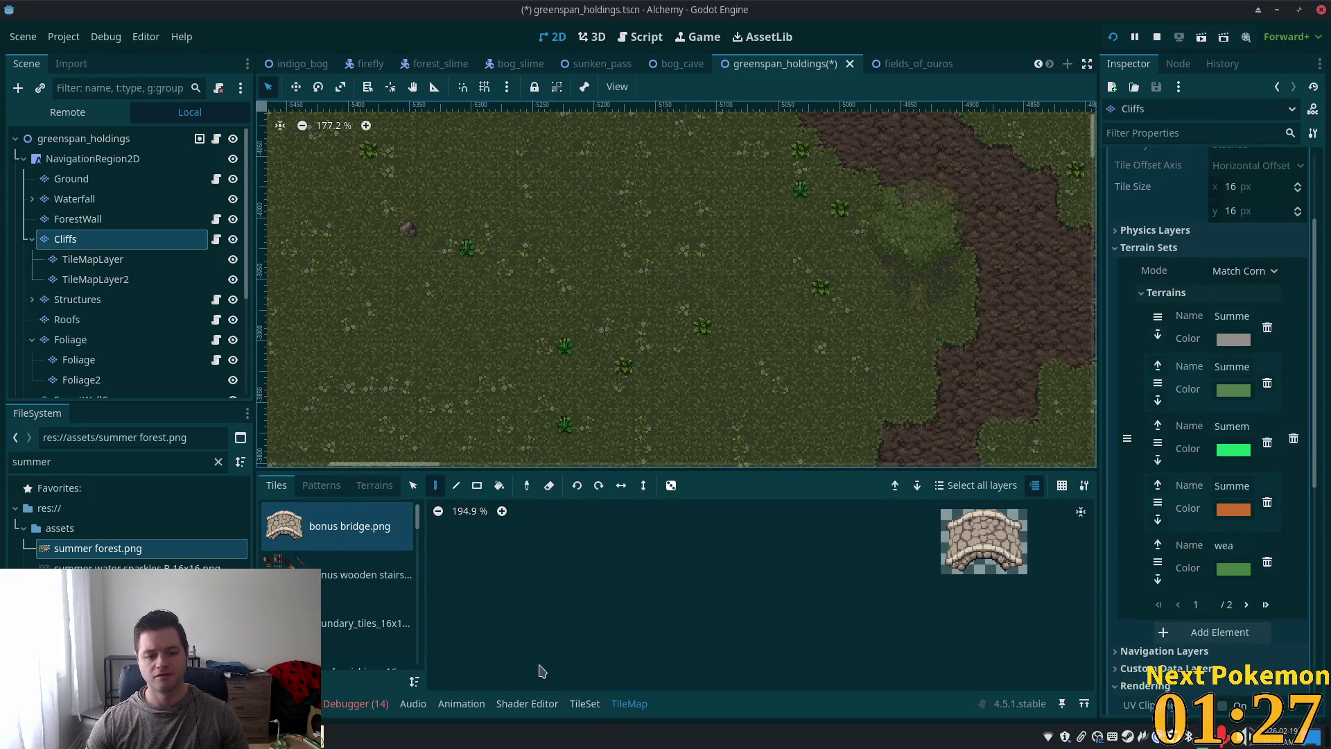
{"action": "scroll", "coordinate": [336, 620], "scroll_direction": "down", "scroll_amount": 2}
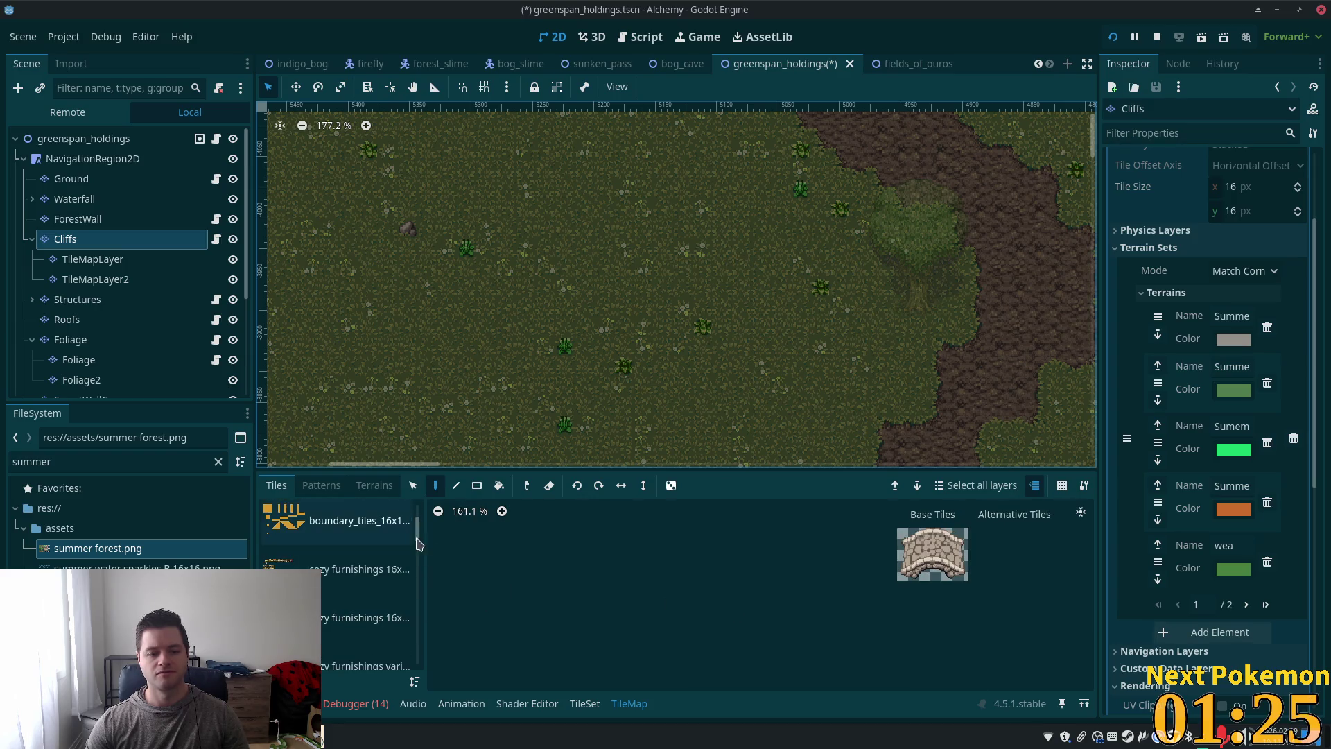
{"action": "scroll", "coordinate": [326, 555], "scroll_direction": "down", "scroll_amount": 5}
{"action": "left_click", "coordinate": [324, 533]}
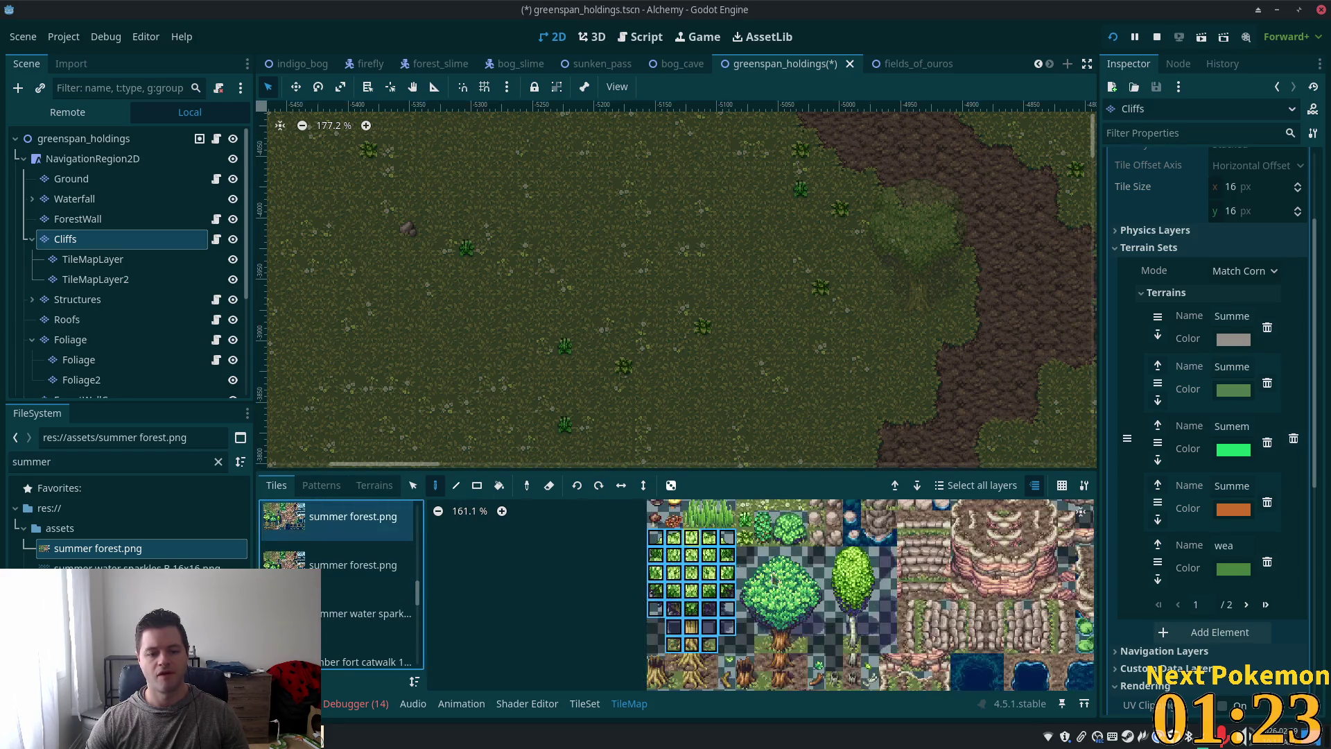
Step: Drag-select a block of rocky cliff tiles in the atlas as the stamp
{"action": "scroll", "coordinate": [766, 635], "scroll_direction": "down", "scroll_amount": 3}
{"action": "left_click_drag", "start_coordinate": [766, 635], "coordinate": [723, 676]}
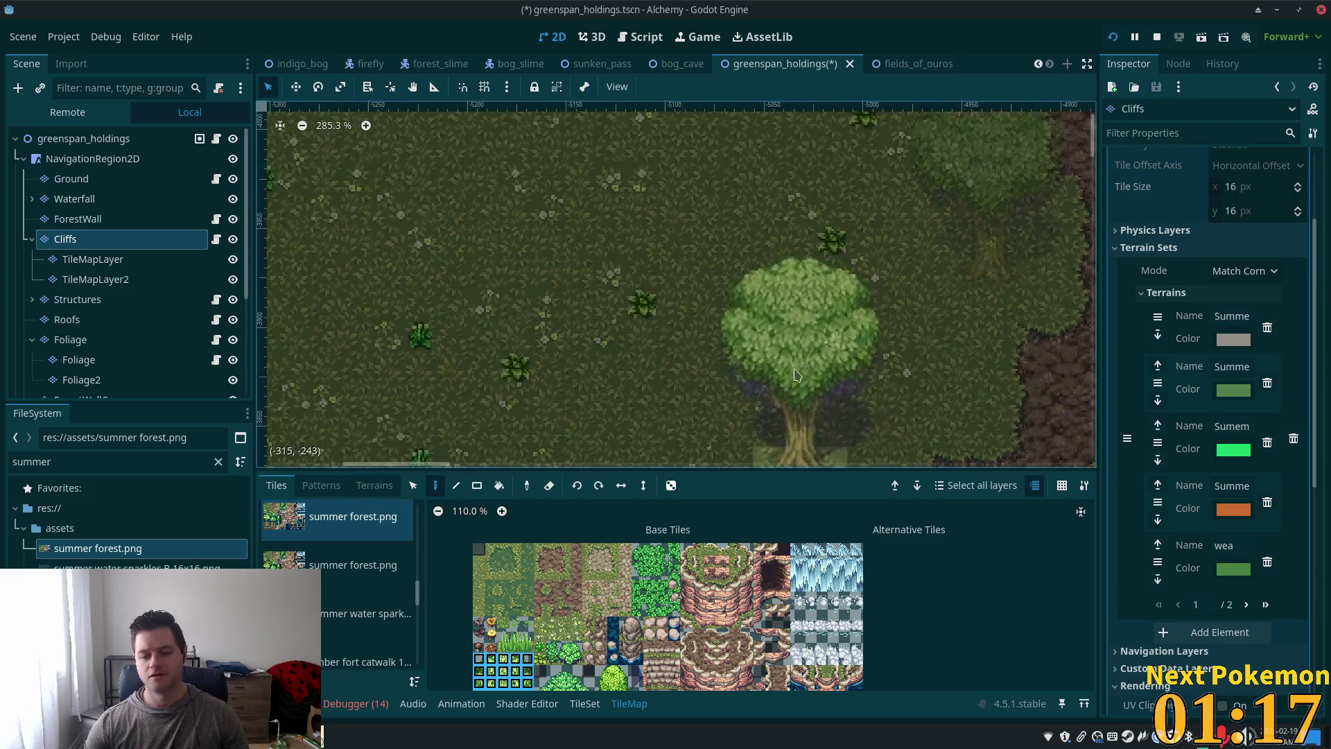
{"action": "scroll", "coordinate": [832, 347], "scroll_direction": "up", "scroll_amount": 2}
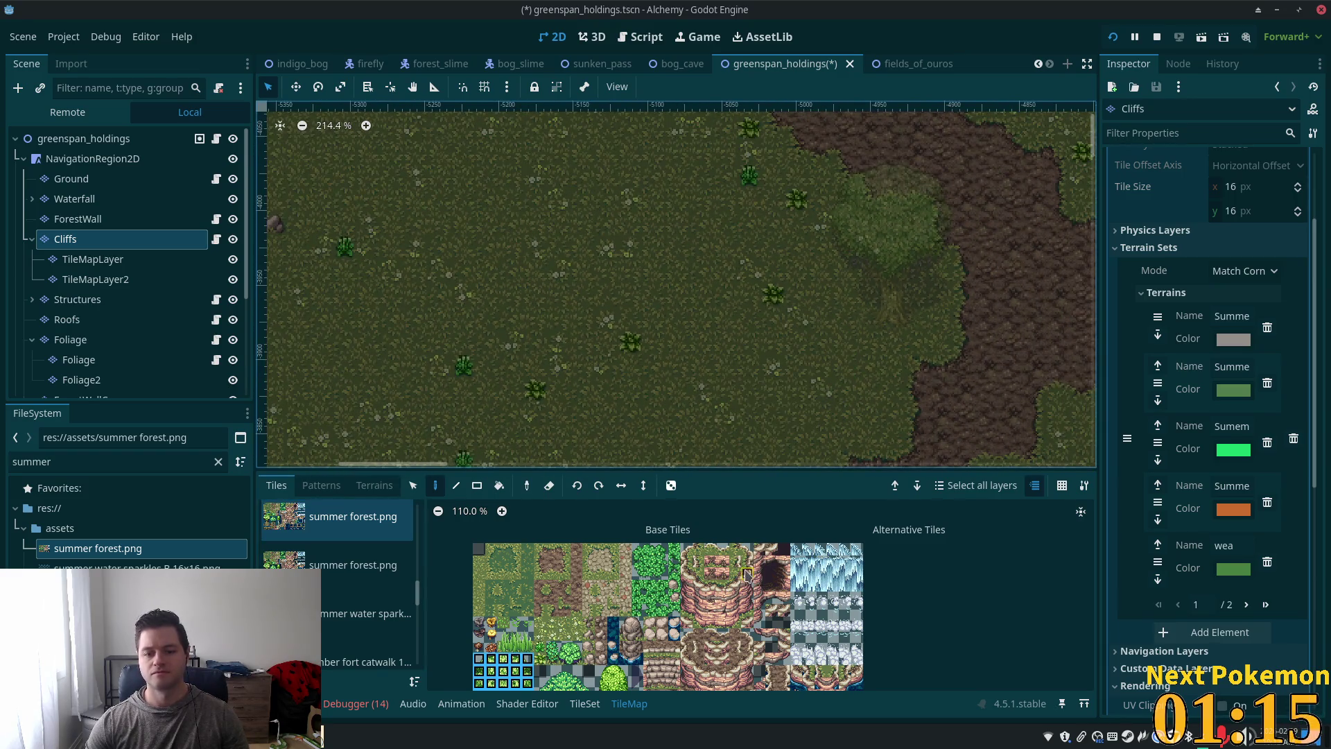
{"action": "left_click_drag", "start_coordinate": [748, 572], "coordinate": [735, 597]}
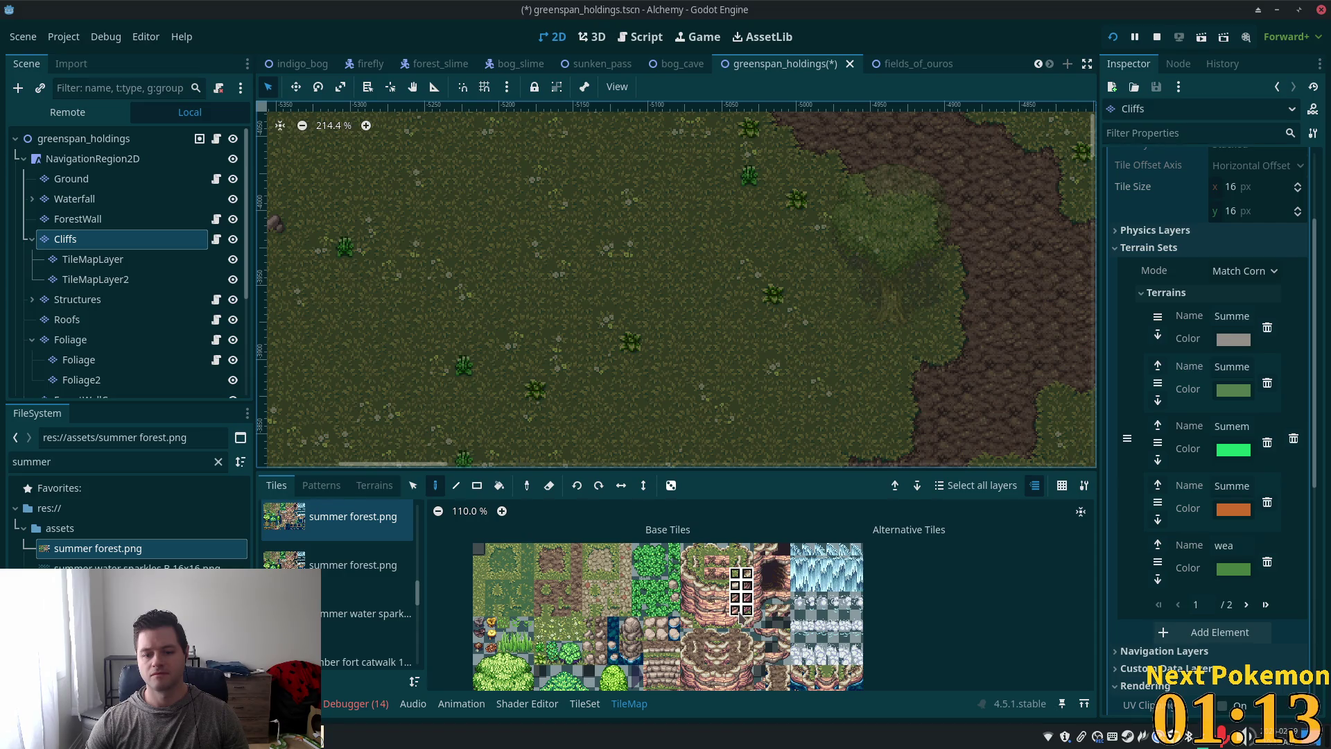
{"action": "left_click_drag", "start_coordinate": [734, 590], "coordinate": [737, 625]}
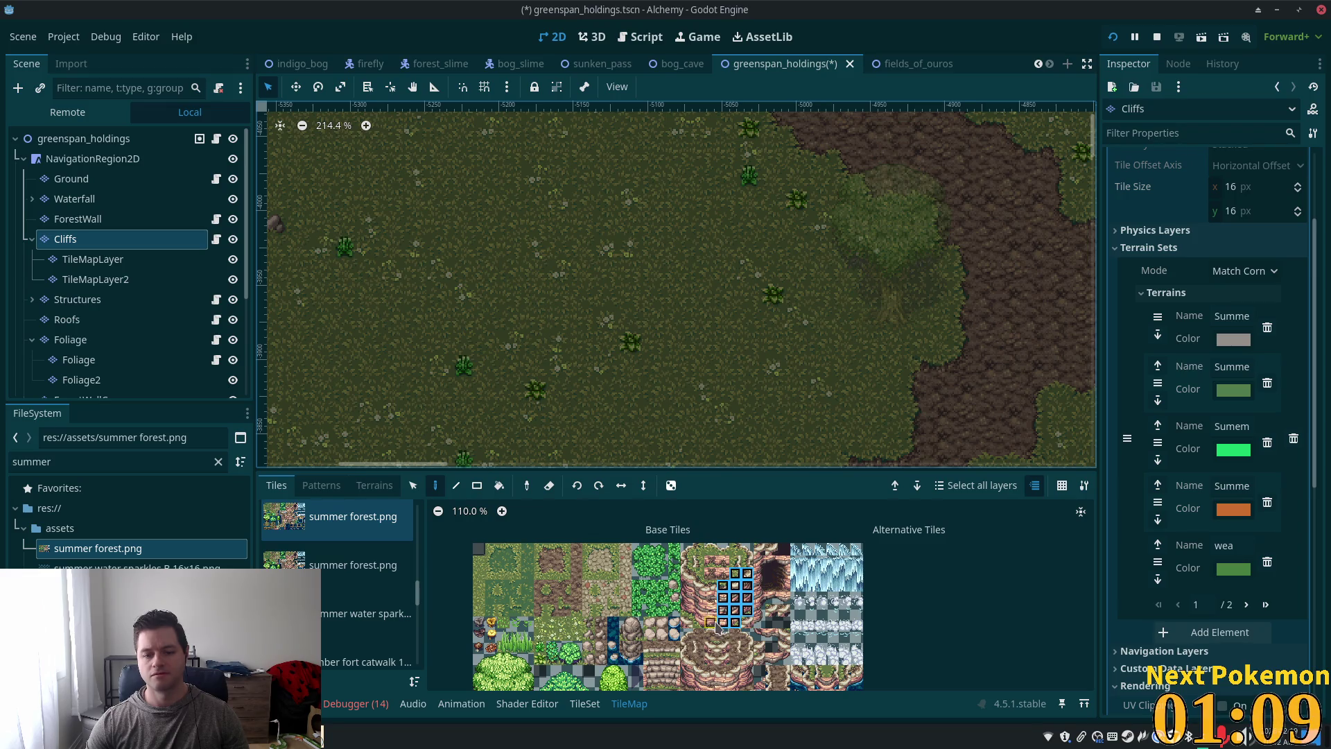
{"action": "left_click_drag", "start_coordinate": [702, 587], "coordinate": [700, 610]}
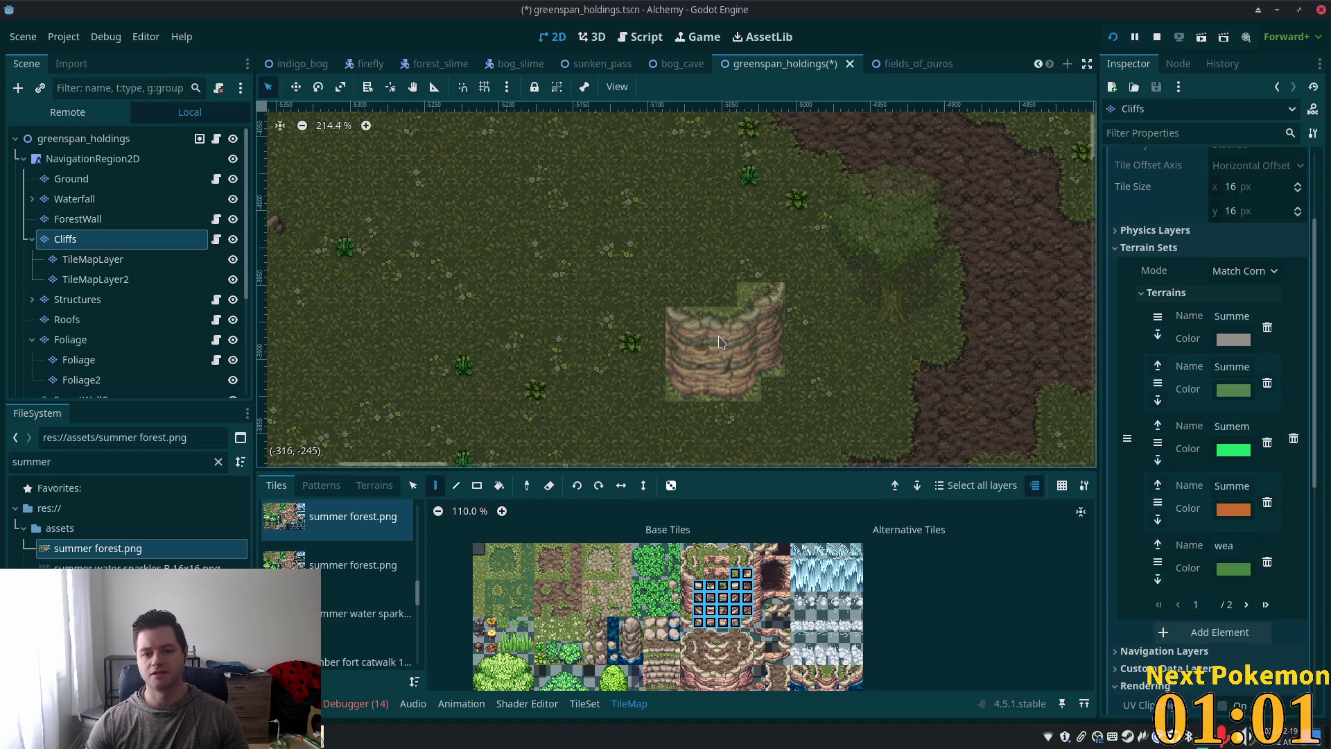
Step: Stamp the cliff block on the meadow and move its top two tiles down one tile
{"action": "left_click", "coordinate": [719, 342]}
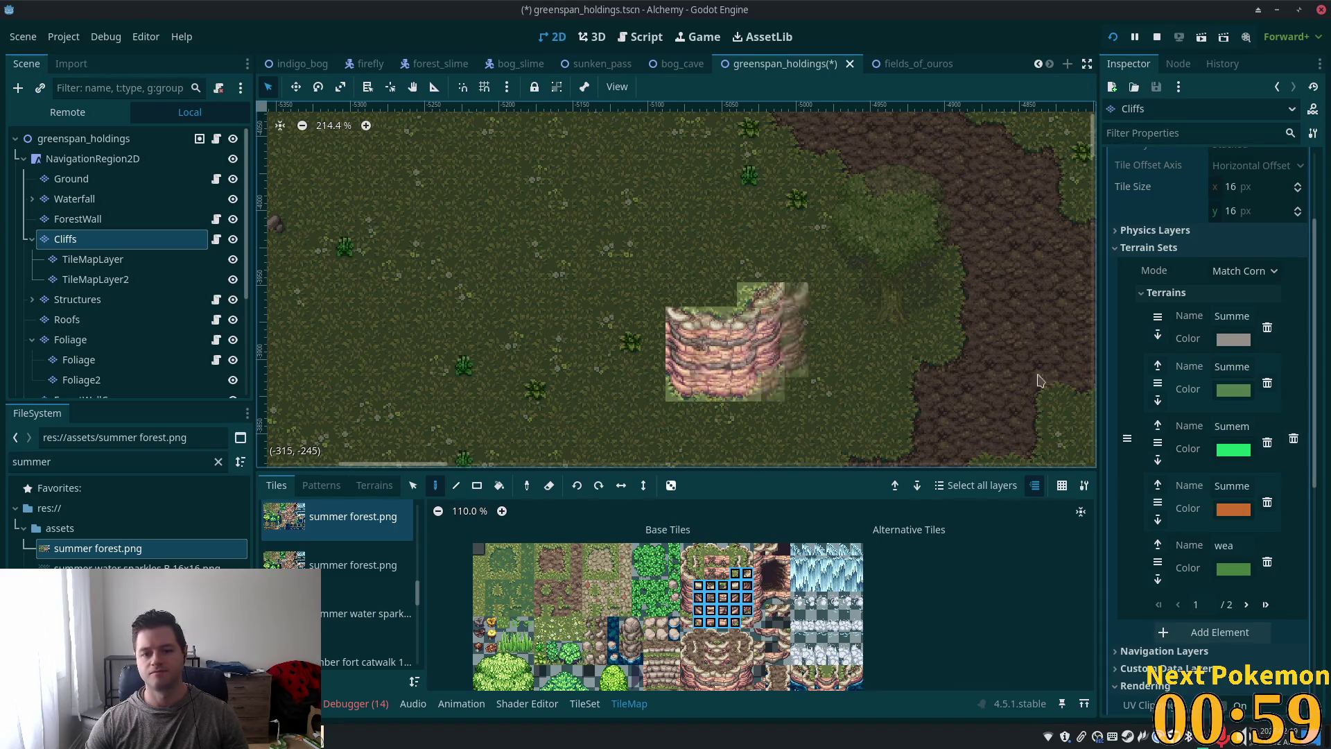
{"action": "scroll", "coordinate": [860, 343], "scroll_direction": "up", "scroll_amount": 2}
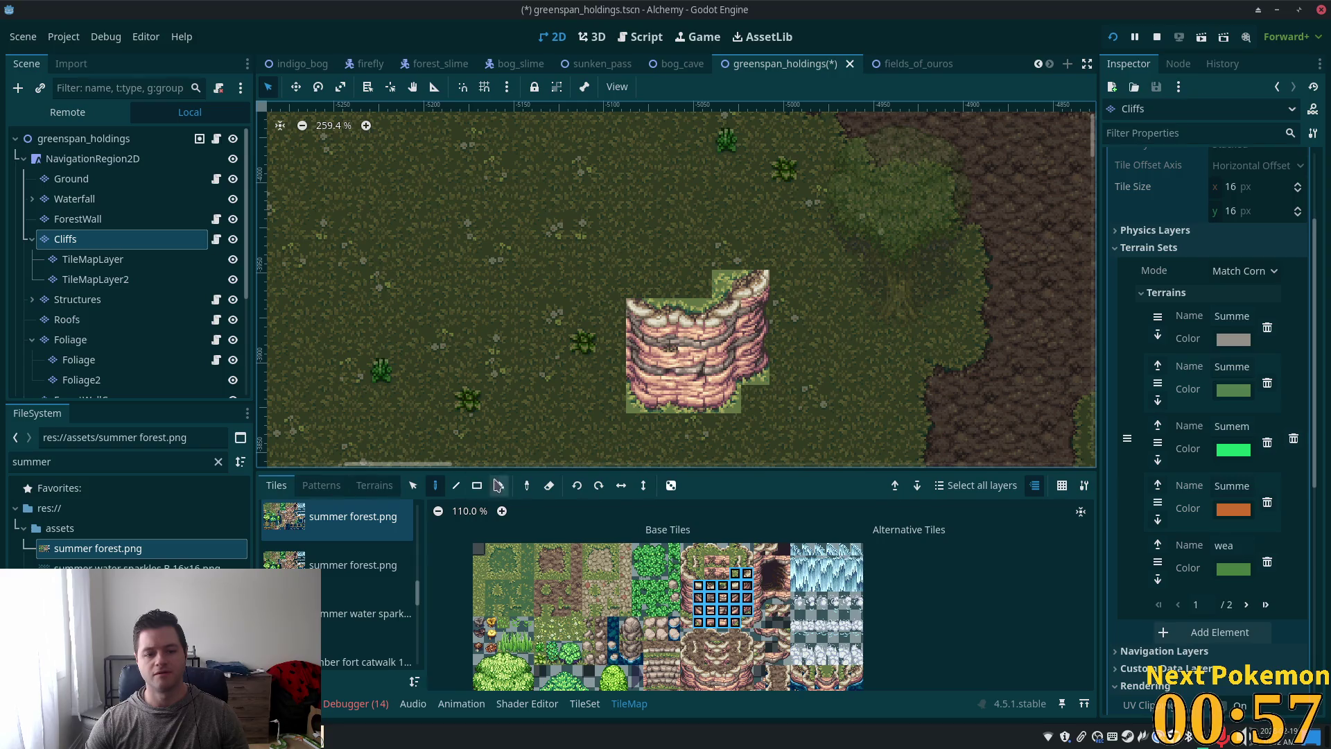
{"action": "left_click", "coordinate": [414, 487]}
{"action": "mouse_move", "coordinate": [756, 288]}
{"action": "left_mouse_down"}
{"action": "mouse_move", "coordinate": [619, 307]}
{"action": "mouse_move", "coordinate": [643, 316]}
{"action": "left_mouse_up"}
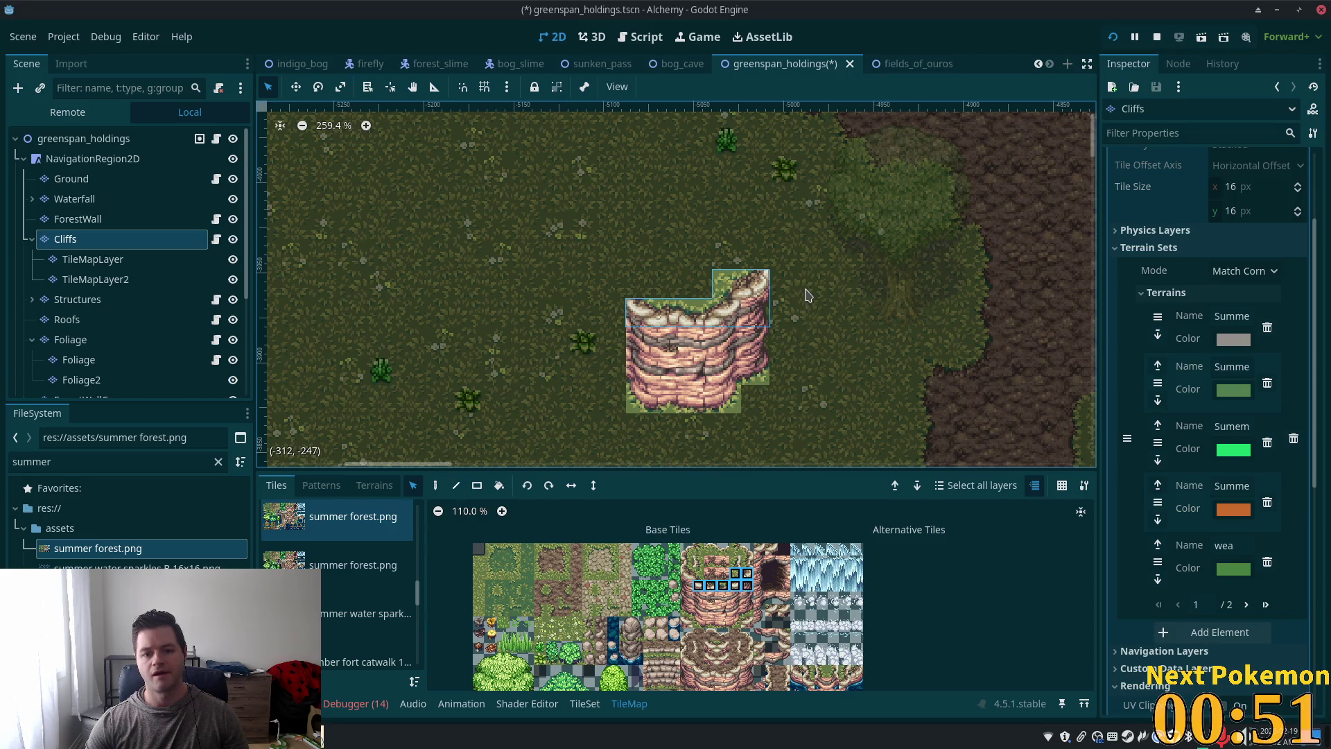
{"action": "left_click_drag", "start_coordinate": [763, 277], "coordinate": [635, 315]}
{"action": "left_click_drag", "start_coordinate": [727, 299], "coordinate": [728, 310]}
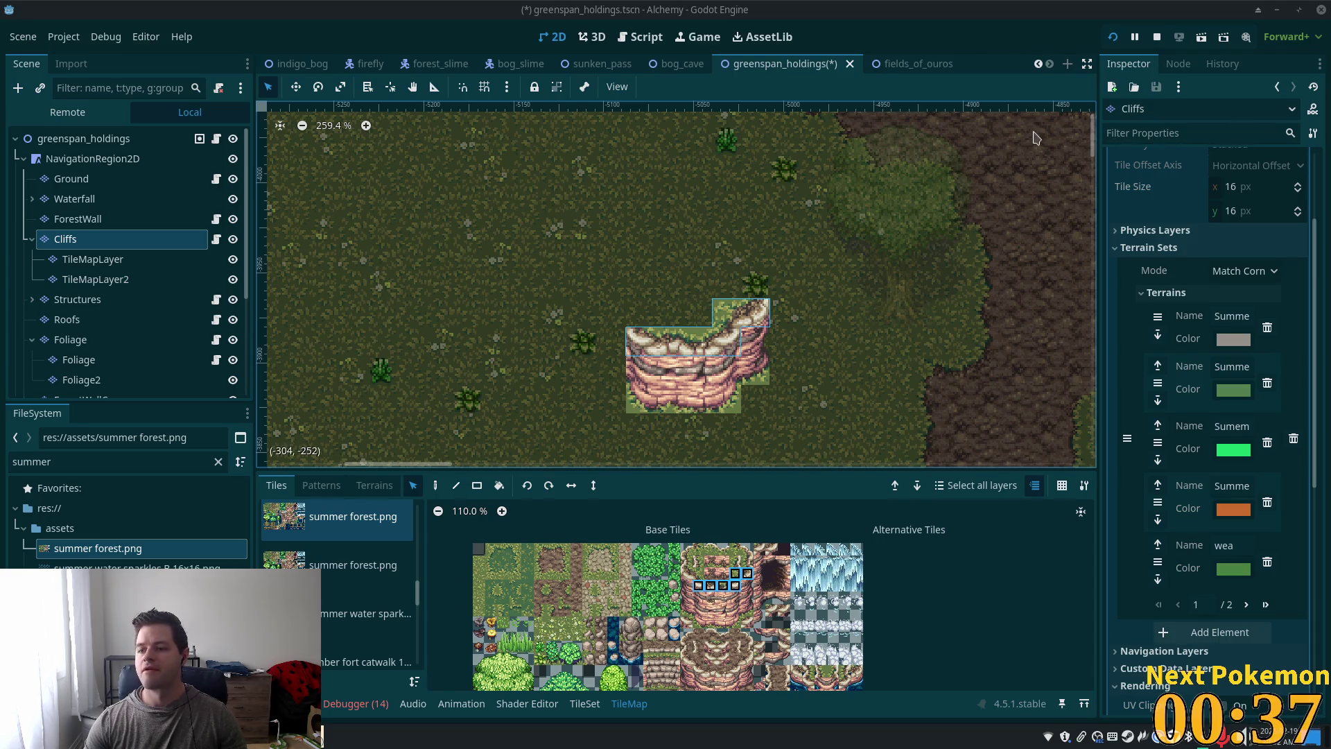
Step: Shift the whole cliff up and right, deselect, and ready a single cliff tile for painting
{"action": "mouse_move", "coordinate": [762, 421]}
{"action": "left_mouse_down"}
{"action": "mouse_move", "coordinate": [707, 357]}
{"action": "mouse_move", "coordinate": [626, 299]}
{"action": "left_mouse_up"}
{"action": "left_click_drag", "start_coordinate": [708, 339], "coordinate": [736, 311]}
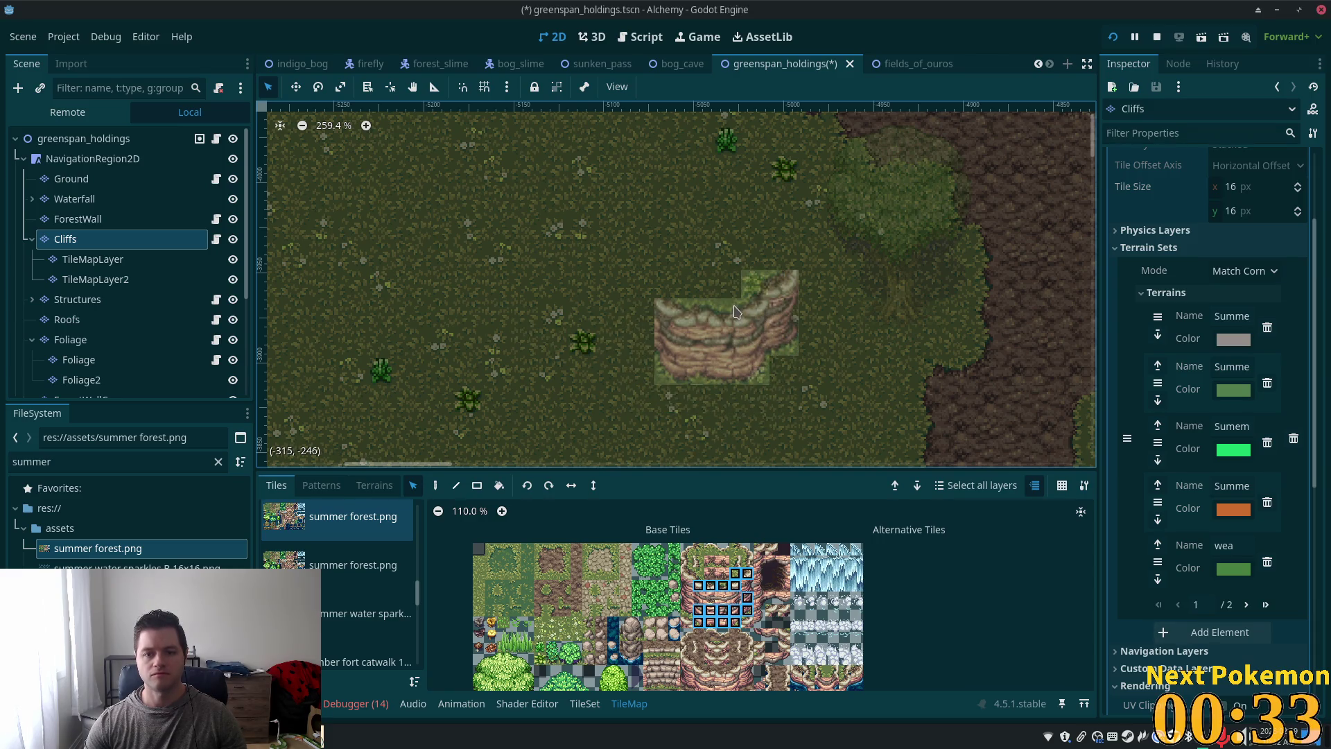
{"action": "left_click", "coordinate": [617, 301]}
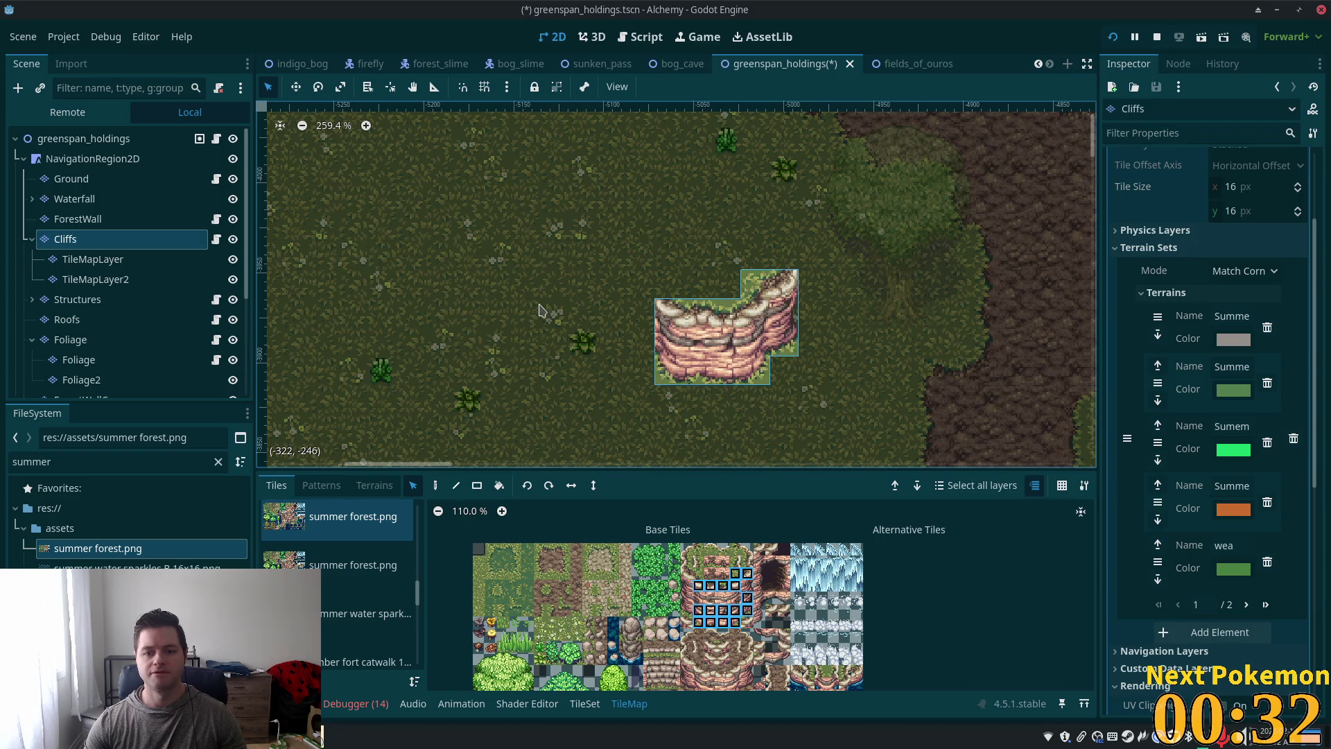
{"action": "left_click", "coordinate": [748, 561]}
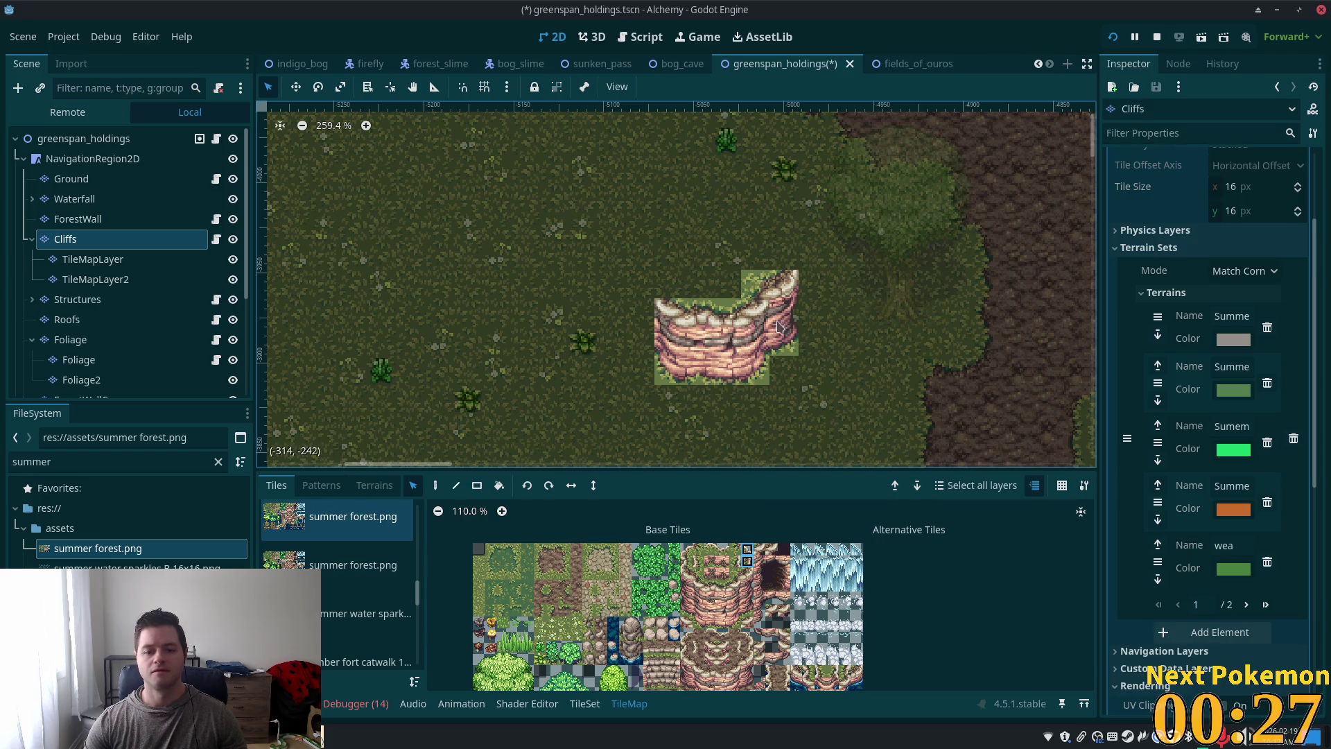
{"action": "left_click", "coordinate": [435, 485]}
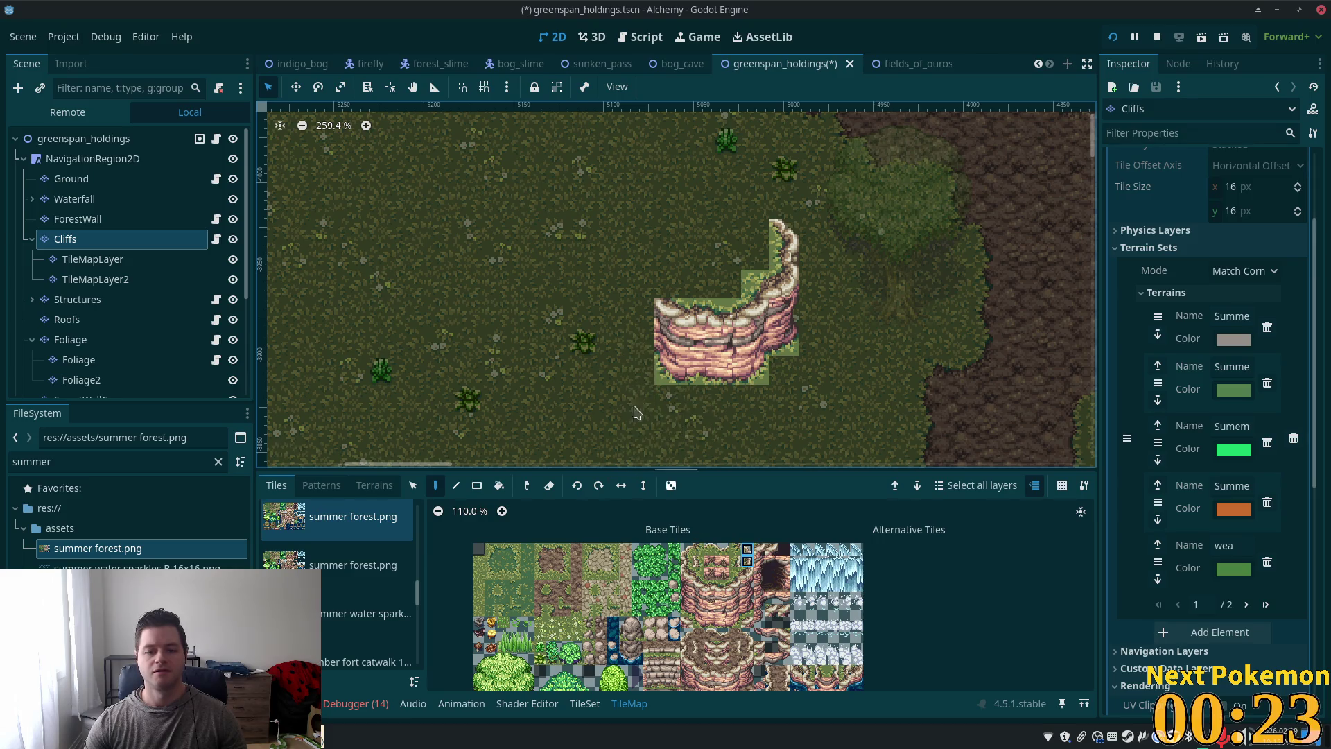
{"action": "left_click_drag", "start_coordinate": [726, 237], "coordinate": [704, 338]}
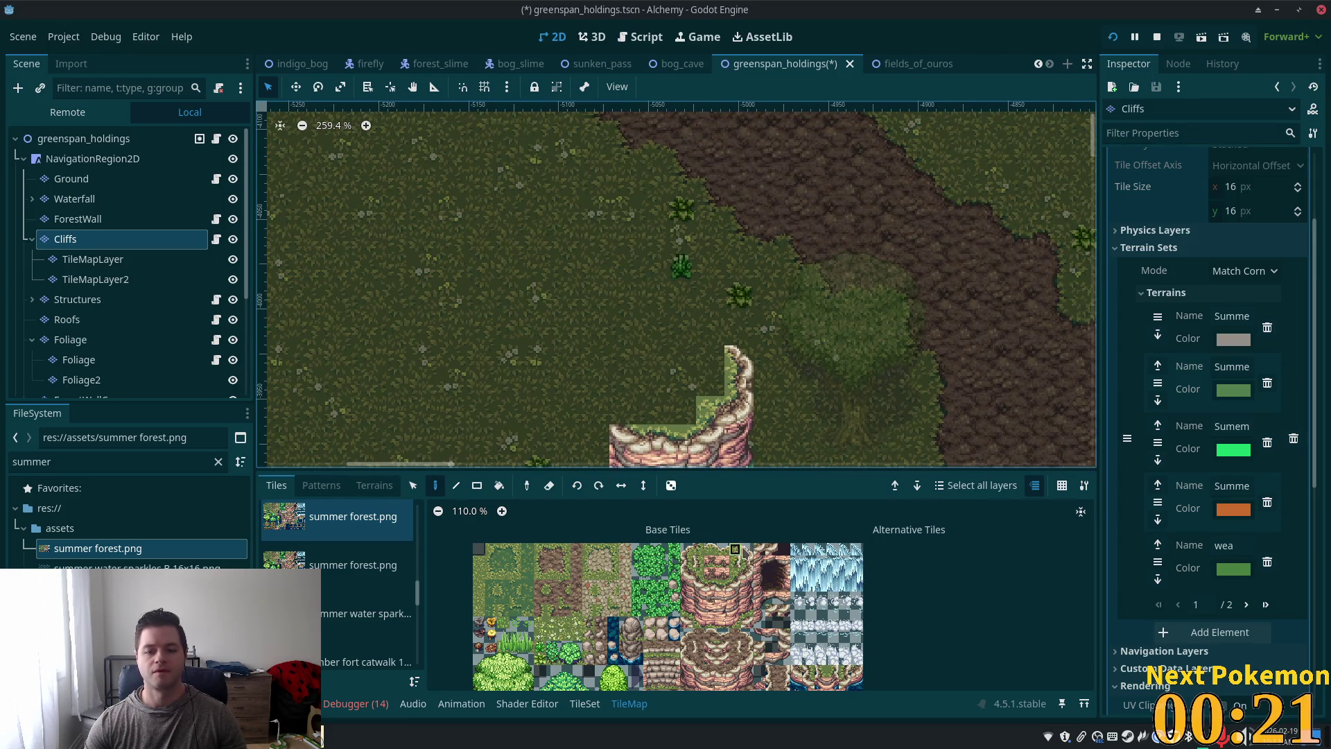
{"action": "left_click", "coordinate": [704, 338]}
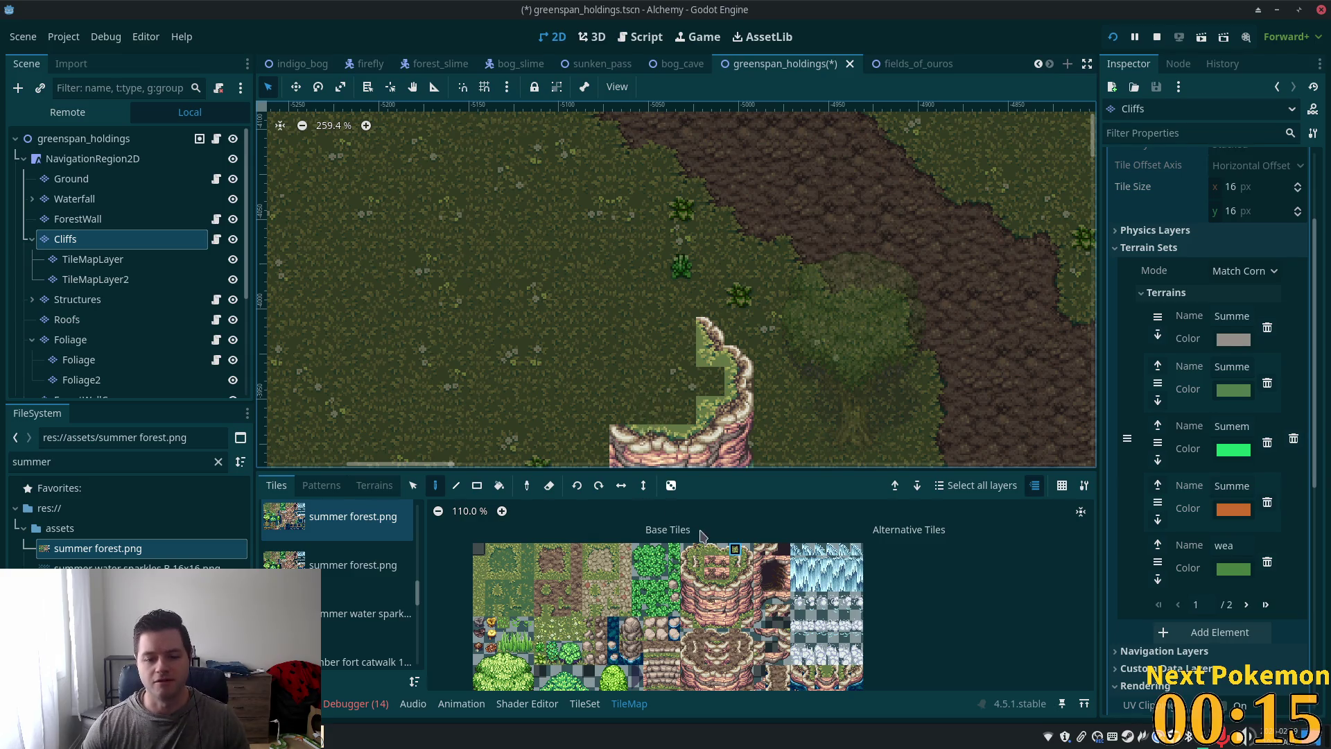
{"action": "left_click_drag", "start_coordinate": [710, 549], "coordinate": [723, 550]}
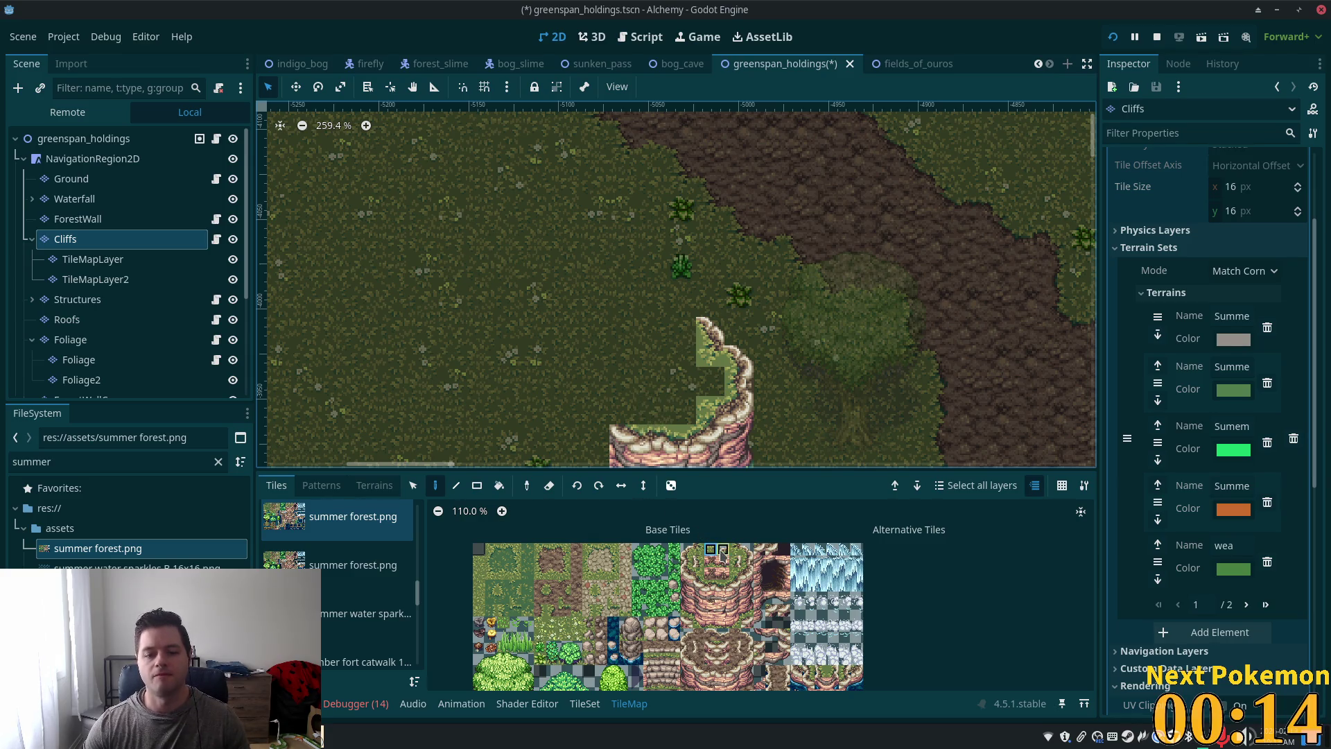
{"action": "left_click", "coordinate": [661, 329]}
{"action": "left_click", "coordinate": [747, 549]}
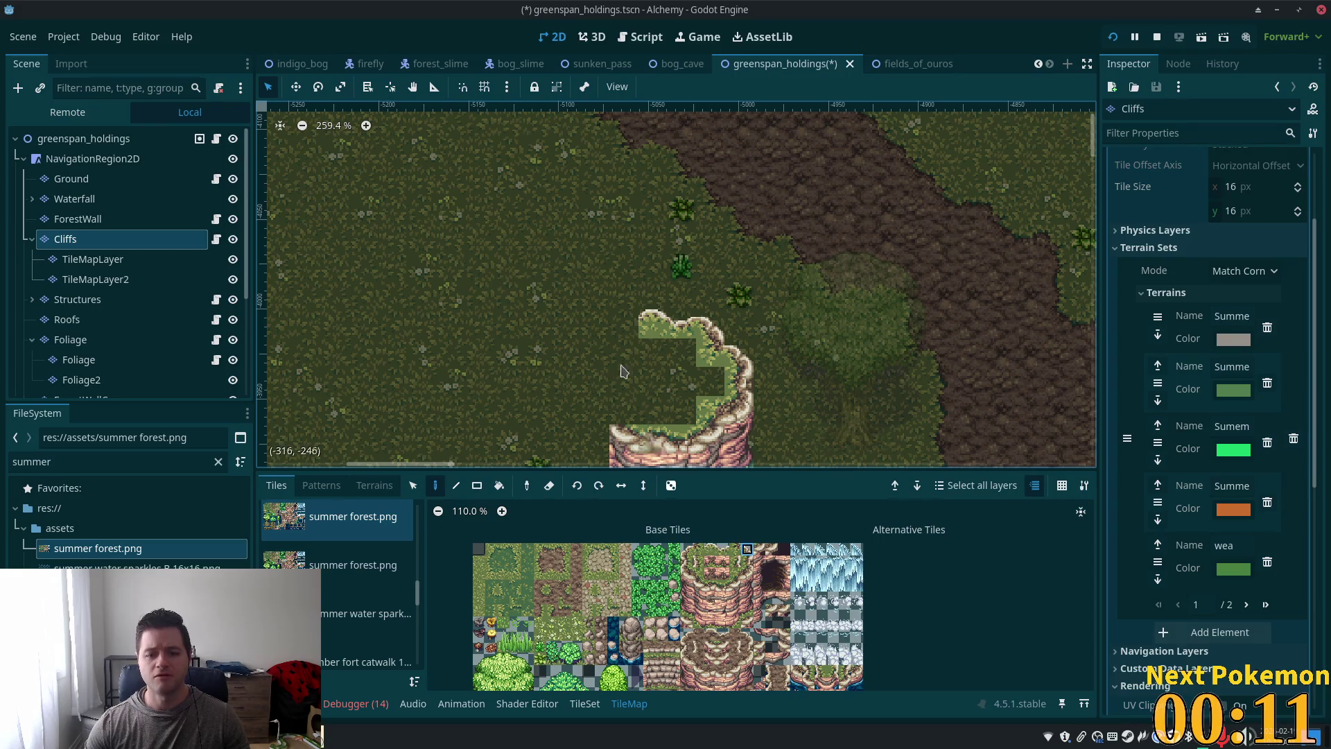
{"action": "left_click", "coordinate": [624, 302]}
{"action": "left_click", "coordinate": [735, 549]}
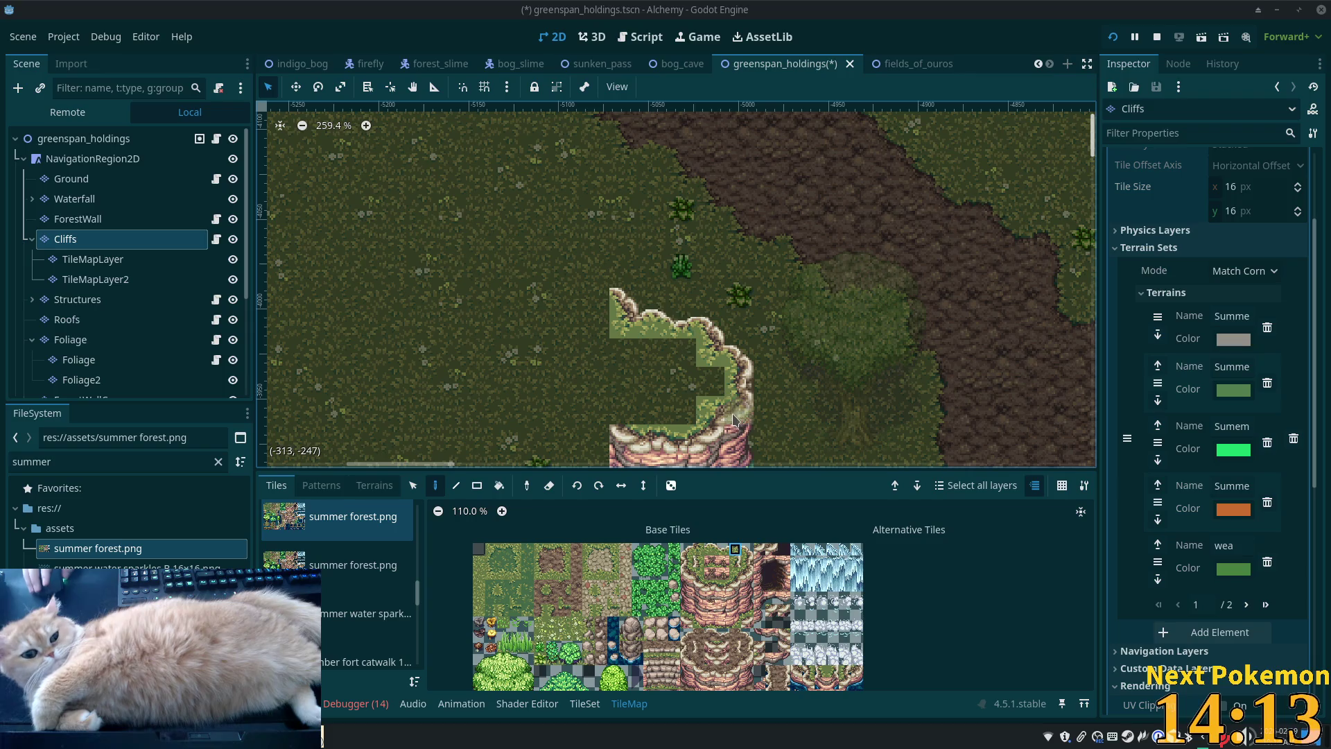
{"action": "scroll", "coordinate": [756, 371], "scroll_direction": "down", "scroll_amount": 3}
{"action": "scroll", "coordinate": [756, 371], "scroll_direction": "left", "scroll_amount": 2}
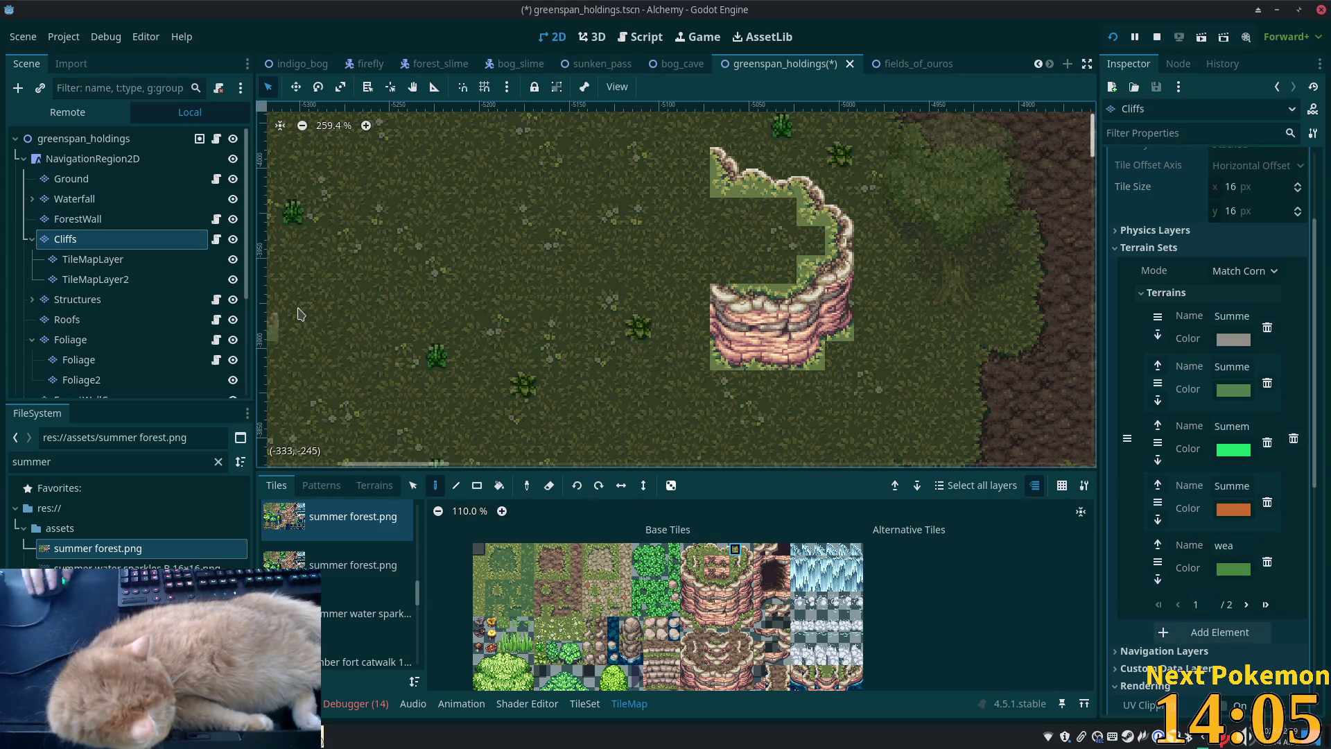
Step: Copy the cliff face tiles and stamp a duplicate just left of the existing cliff
{"action": "left_click", "coordinate": [413, 485]}
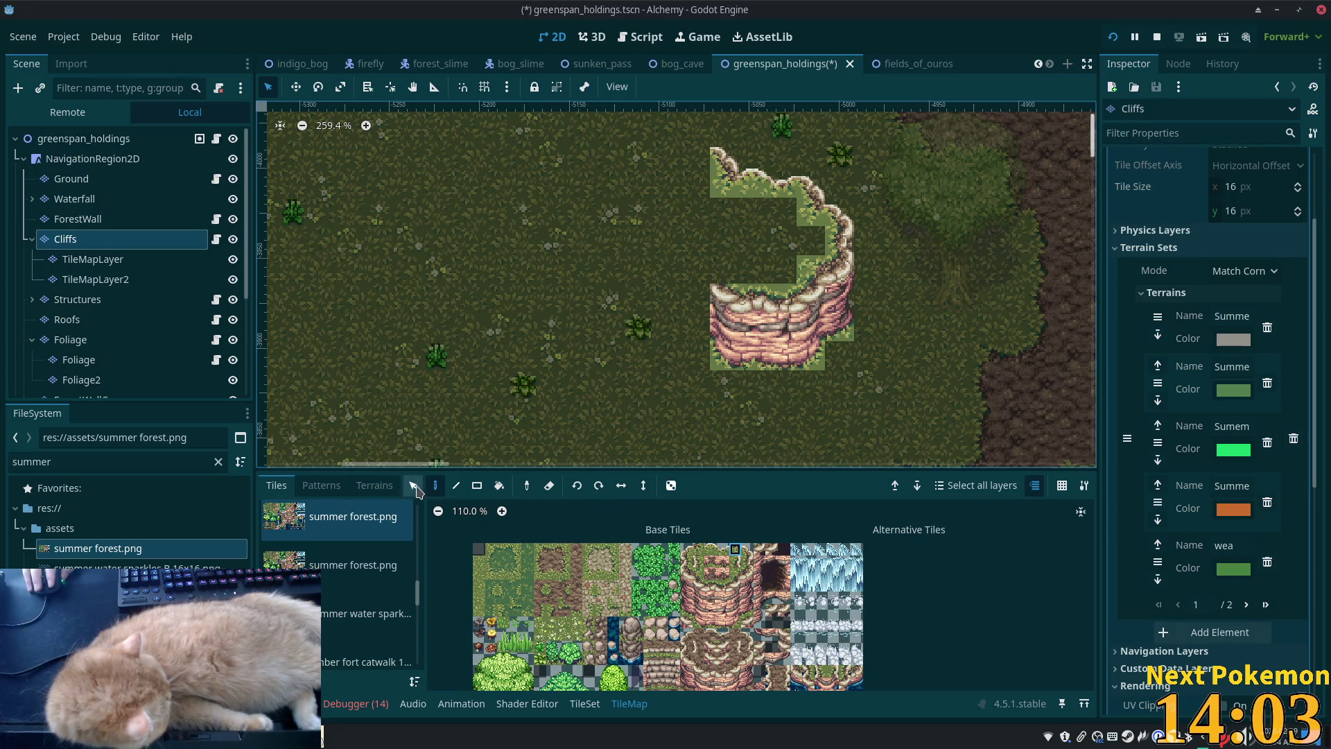
{"action": "left_click_drag", "start_coordinate": [742, 287], "coordinate": [778, 348]}
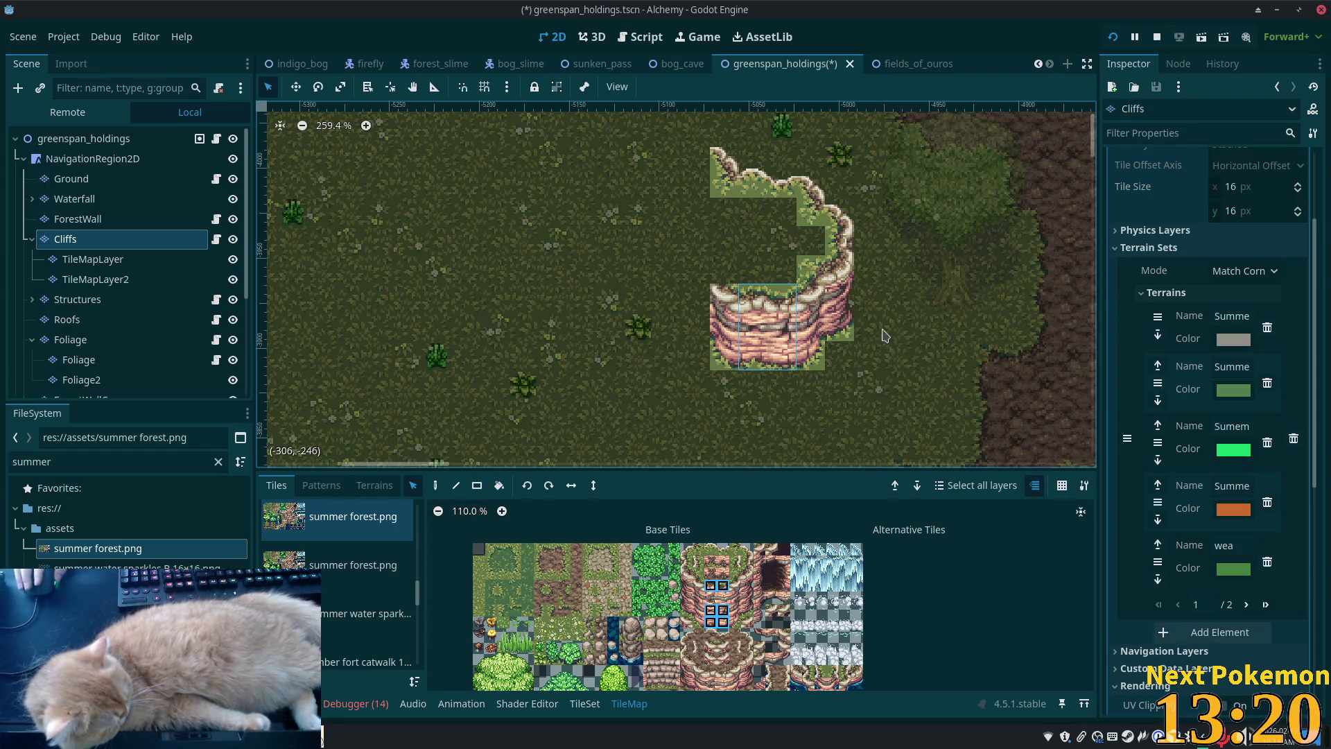
{"action": "left_click", "coordinate": [437, 486]}
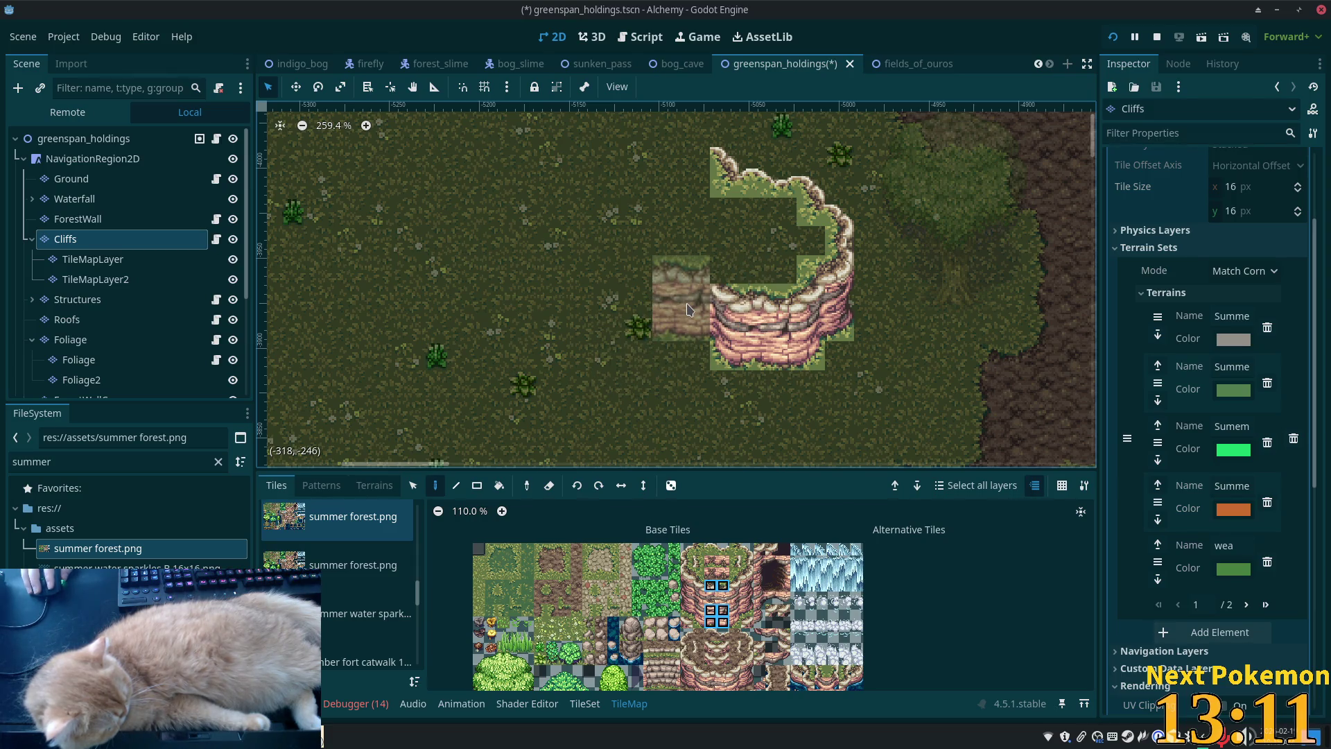
{"action": "left_click", "coordinate": [684, 302]}
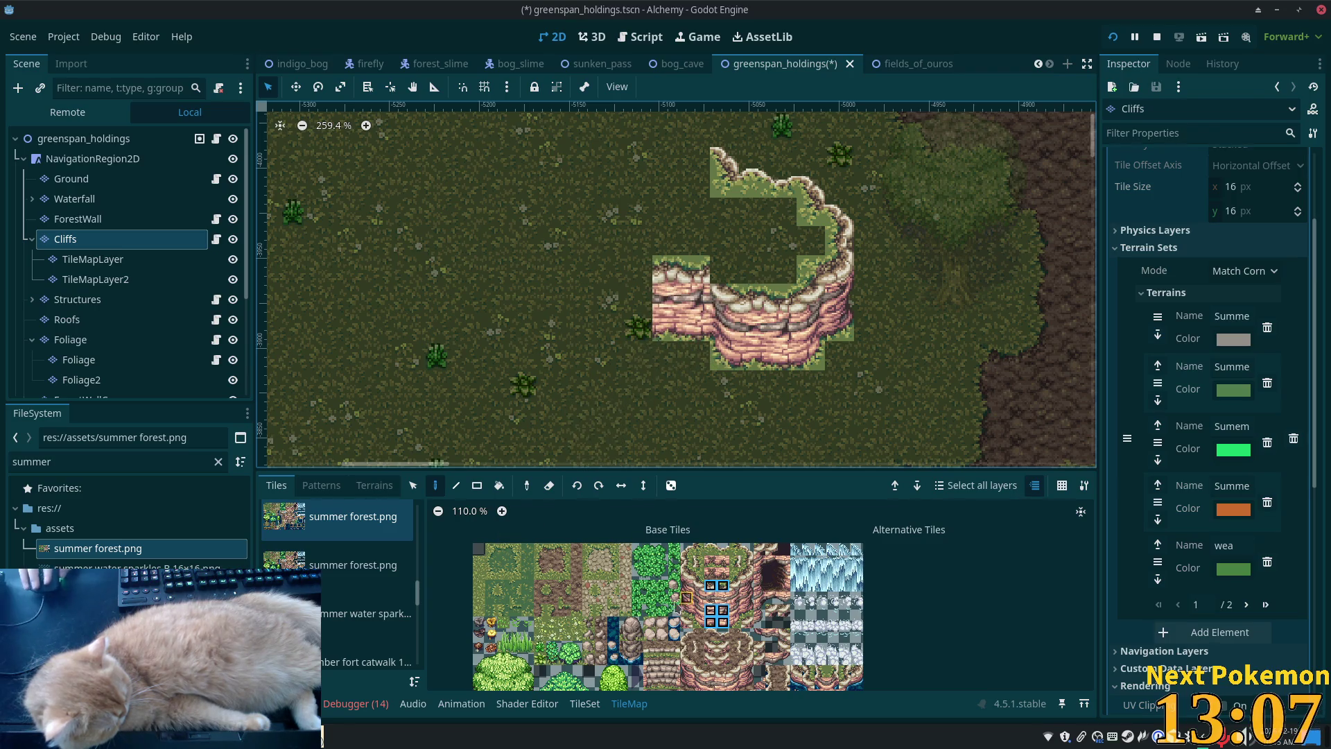
Step: Add a grass-edged cliff-top tile, then stamp a 3x3 stone wall block left of the cliff
{"action": "left_click", "coordinate": [699, 574]}
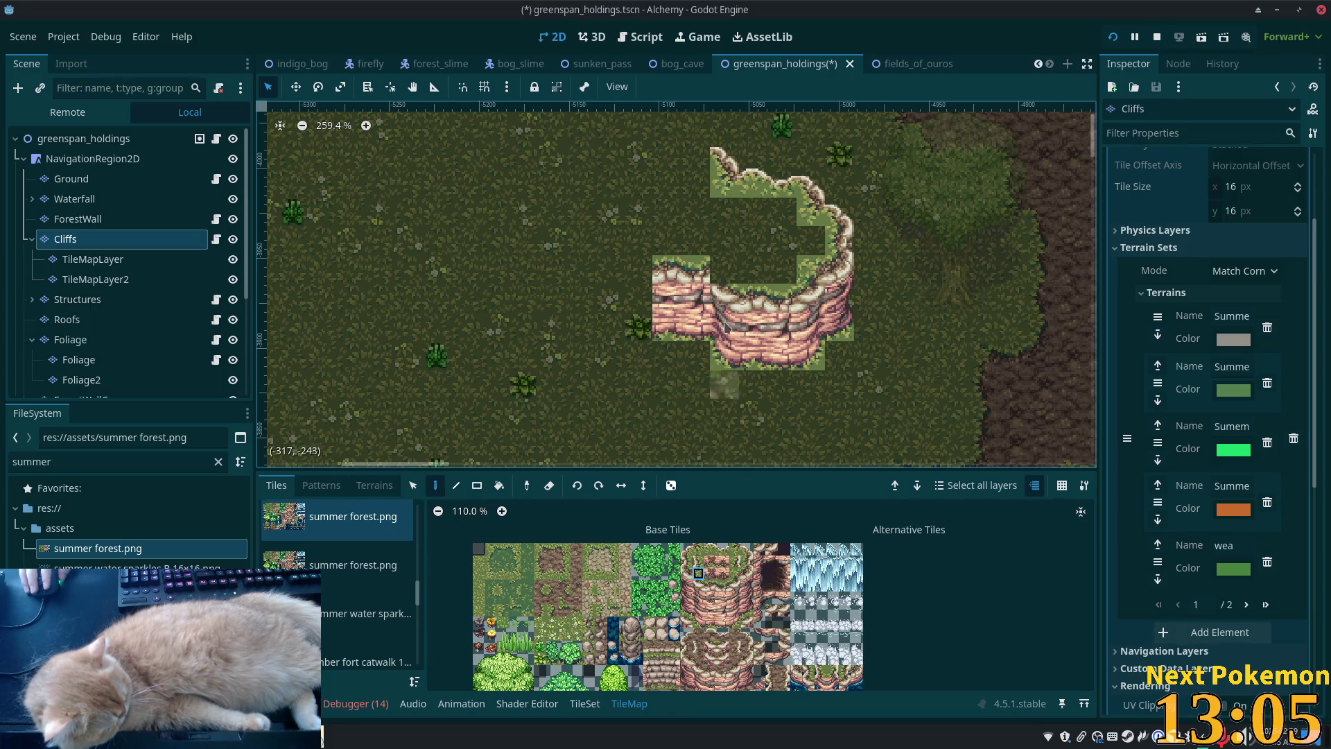
{"action": "left_click", "coordinate": [725, 271]}
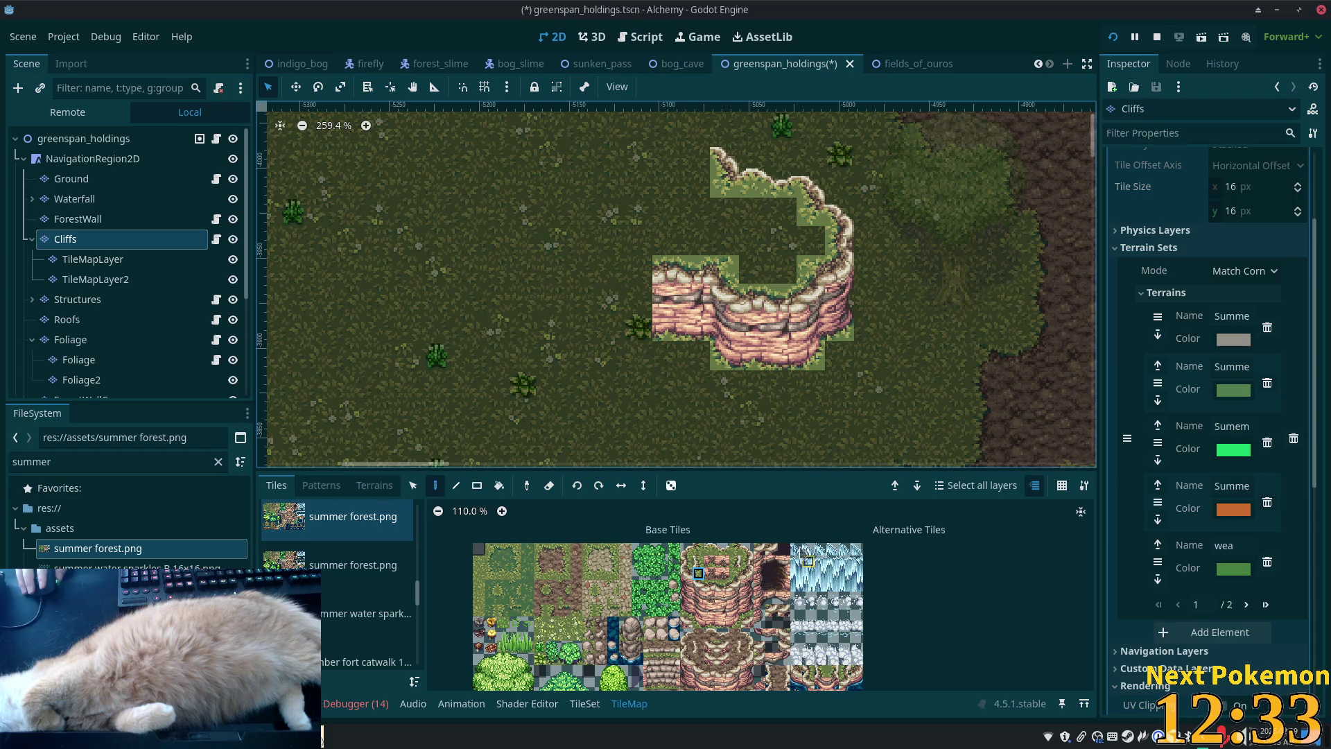
{"action": "scroll", "coordinate": [701, 570], "scroll_direction": "down", "scroll_amount": 3}
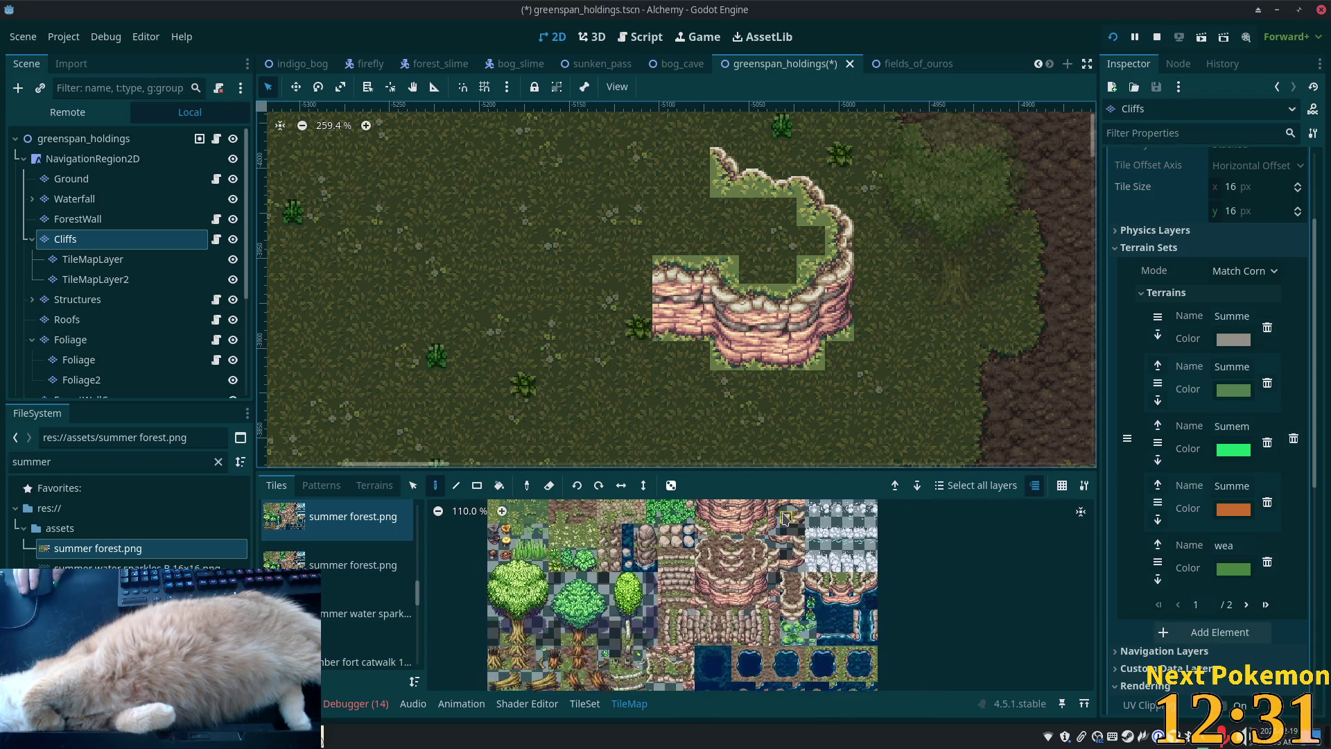
{"action": "scroll", "coordinate": [700, 570], "scroll_direction": "up", "scroll_amount": 1, "text": "ctrl"}
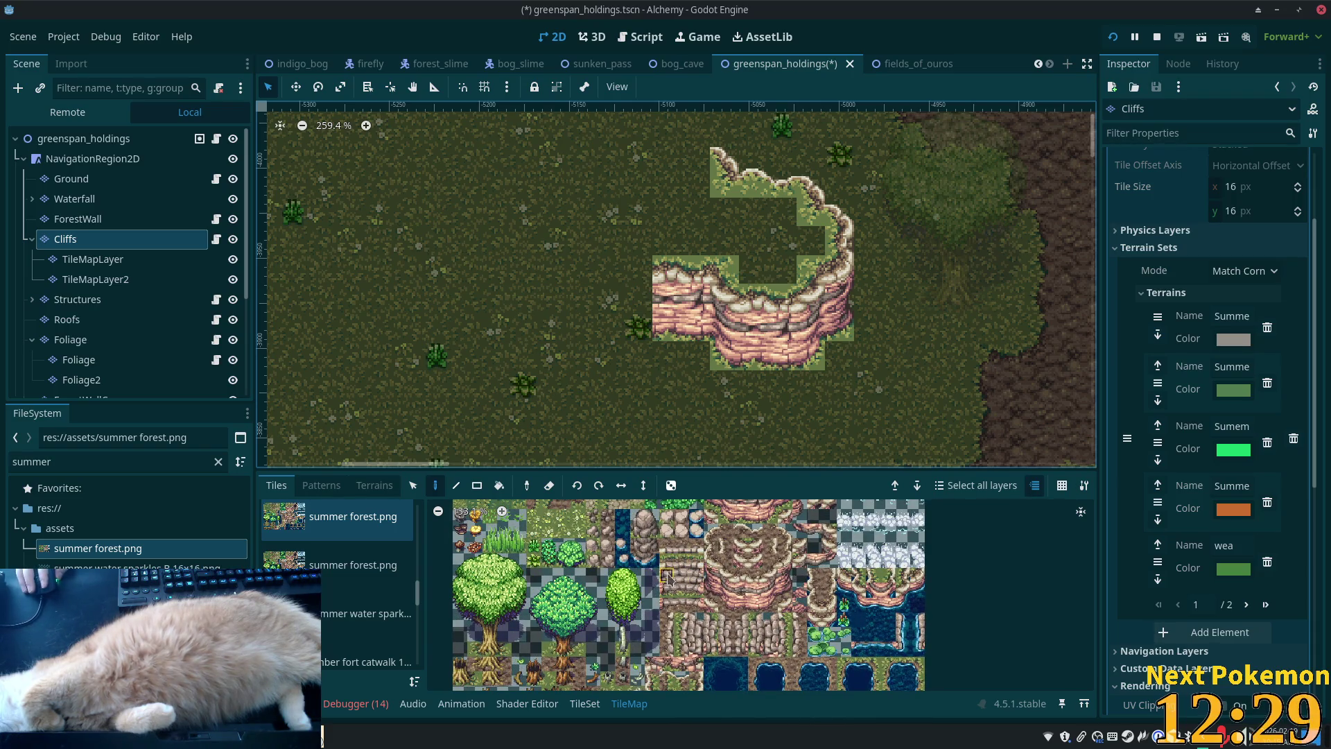
{"action": "left_click_drag", "start_coordinate": [666, 561], "coordinate": [696, 590]}
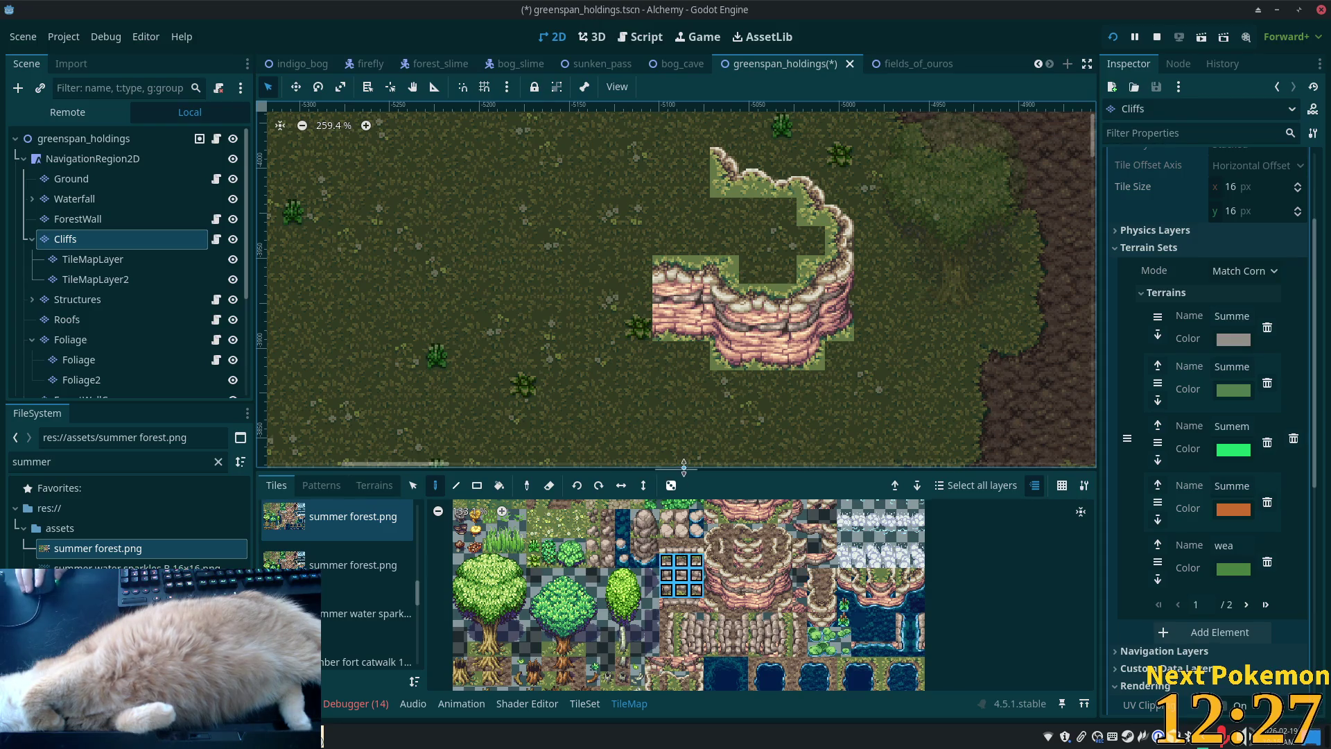
{"action": "left_click", "coordinate": [613, 301]}
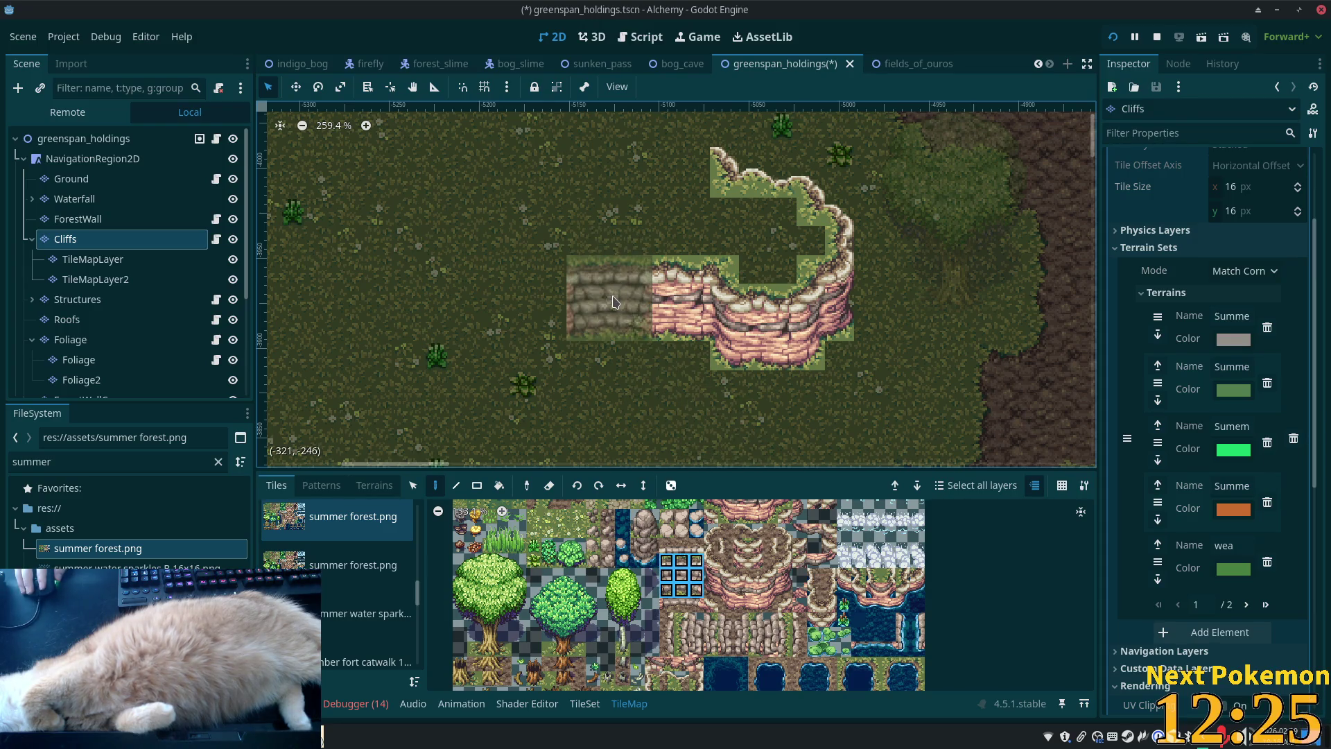
{"action": "left_click", "coordinate": [613, 301]}
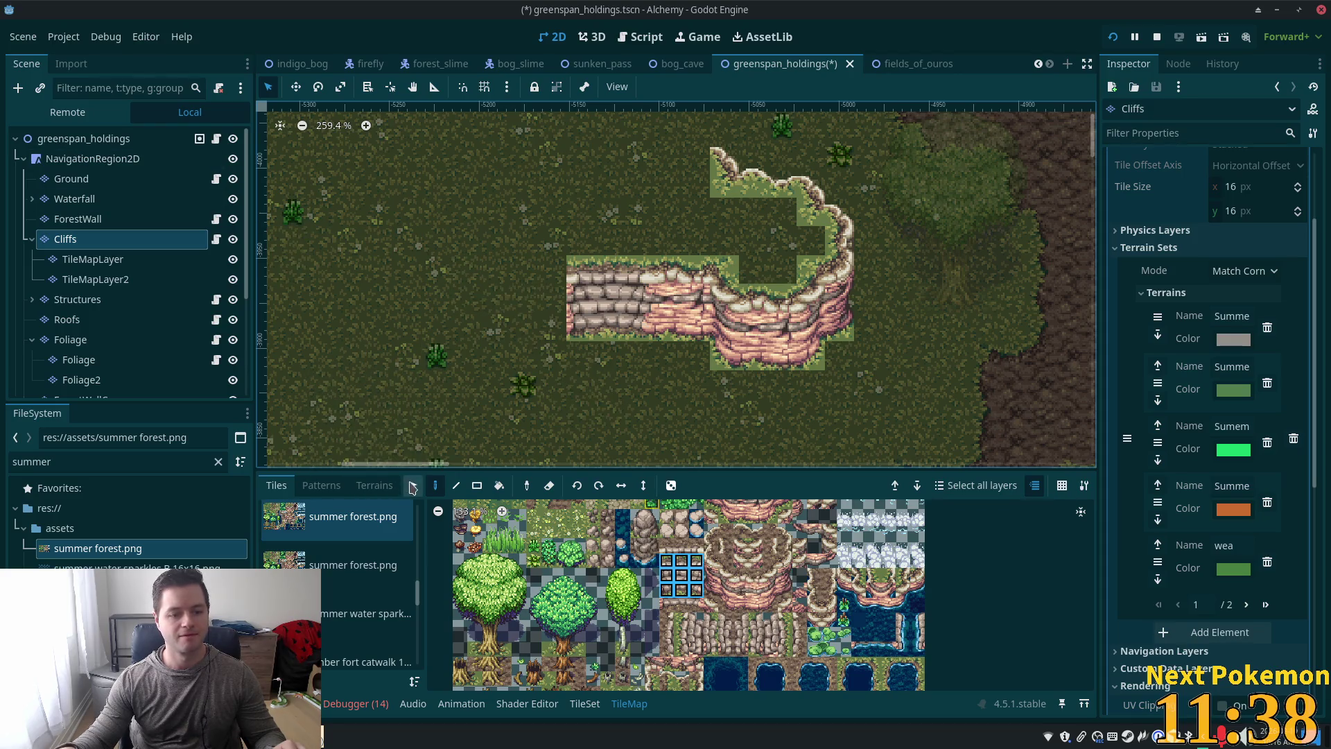
Step: Copy the cliff face cells and paint two more copies further west along the wall
{"action": "key", "text": "s"}
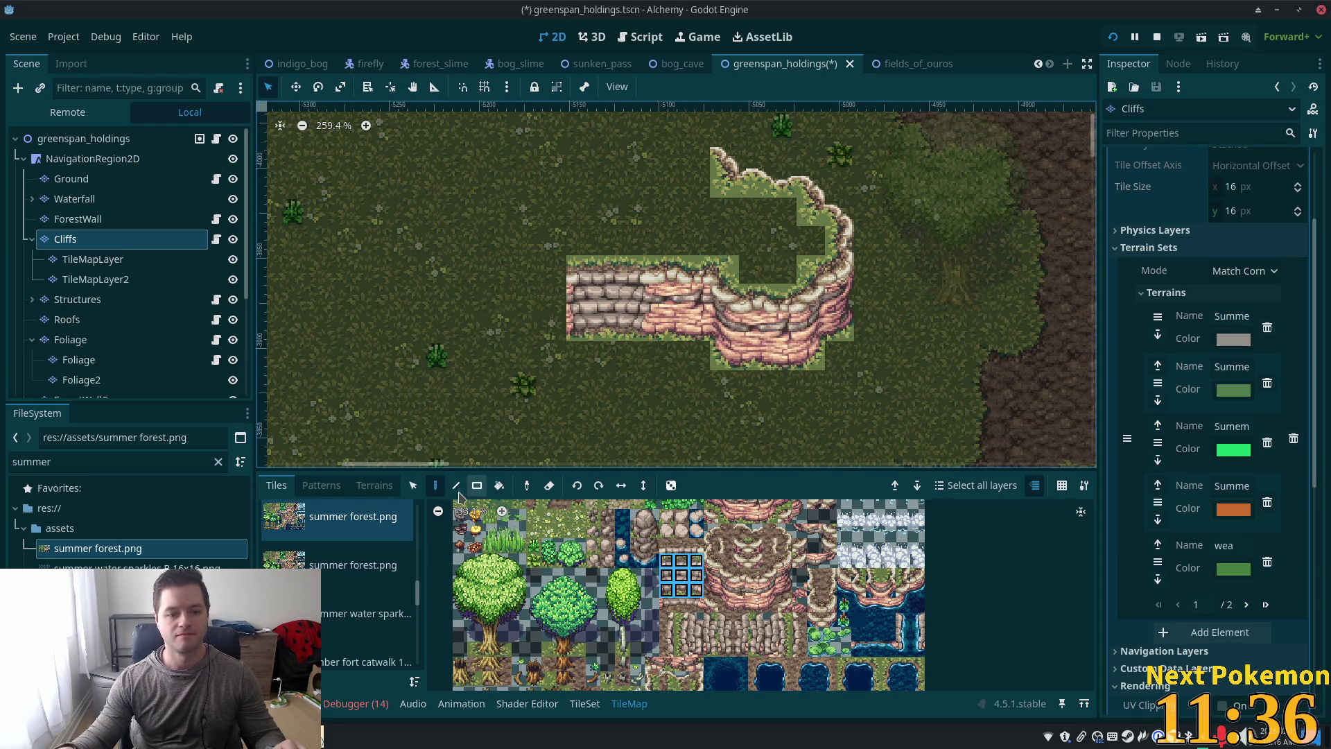
{"action": "mouse_move", "coordinate": [748, 307]}
{"action": "left_mouse_down"}
{"action": "mouse_move", "coordinate": [767, 360]}
{"action": "mouse_move", "coordinate": [791, 364]}
{"action": "left_mouse_up"}
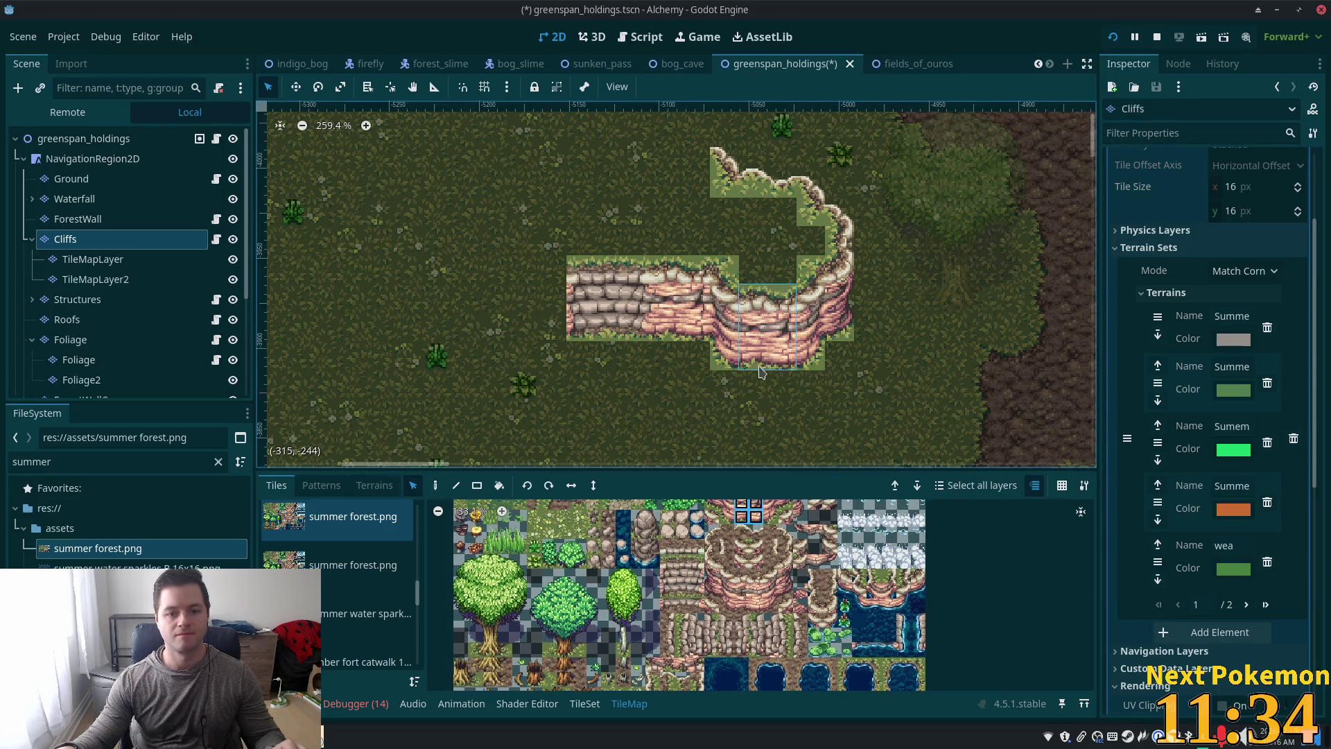
{"action": "left_click", "coordinate": [436, 486]}
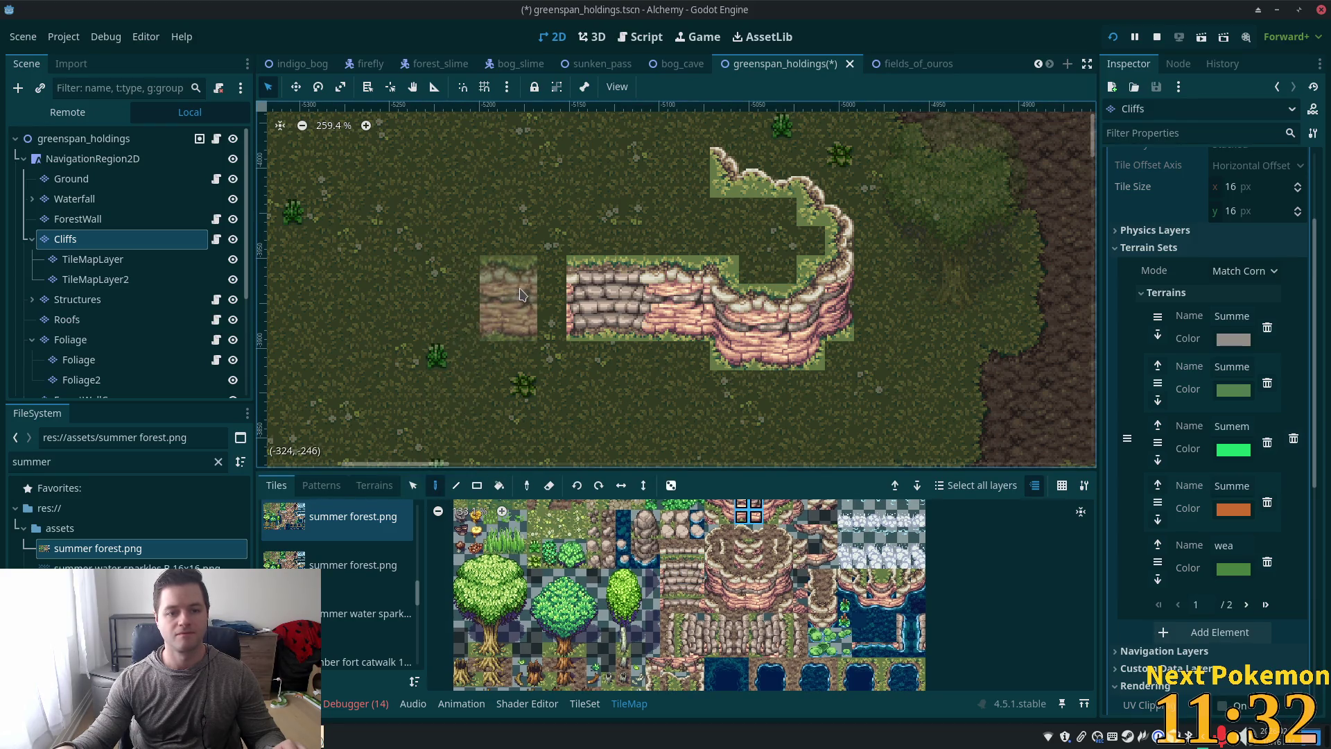
{"action": "left_click", "coordinate": [505, 292]}
{"action": "left_click_drag", "start_coordinate": [448, 290], "coordinate": [491, 311]}
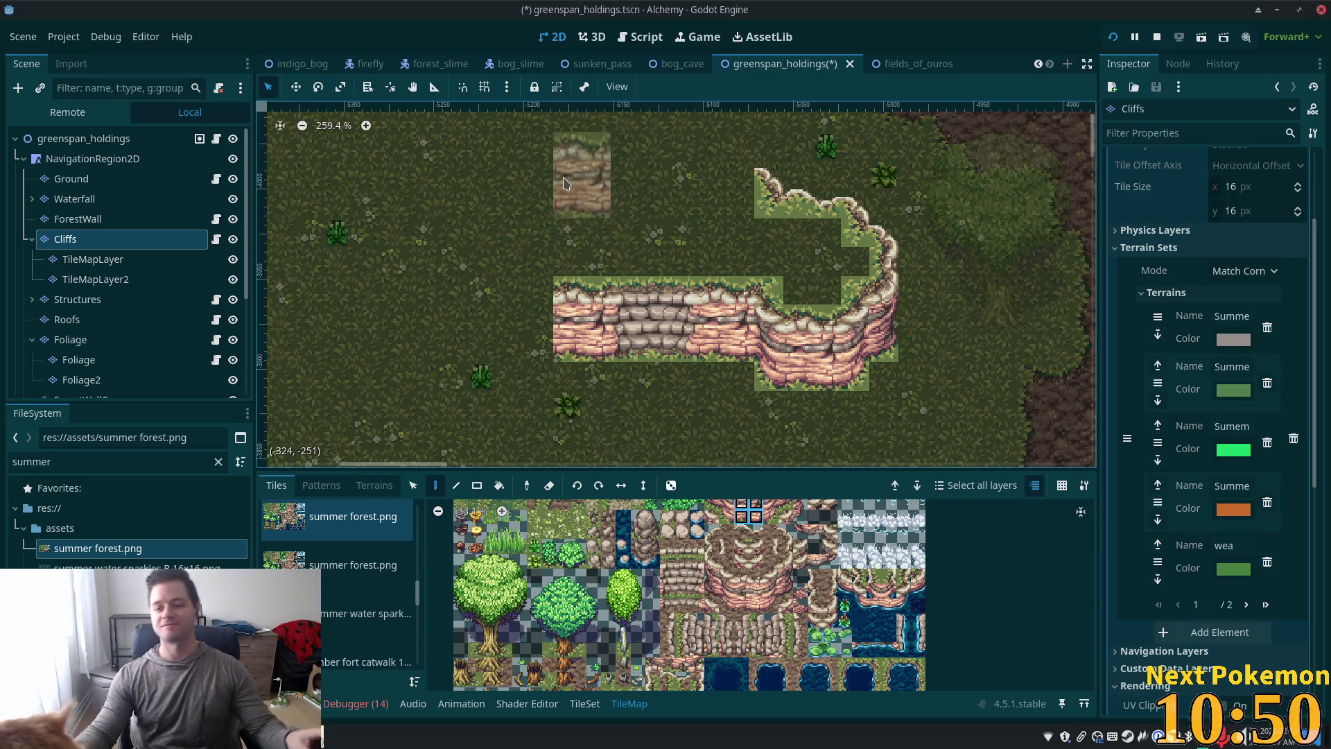
{"action": "left_click_drag", "start_coordinate": [478, 326], "coordinate": [564, 352]}
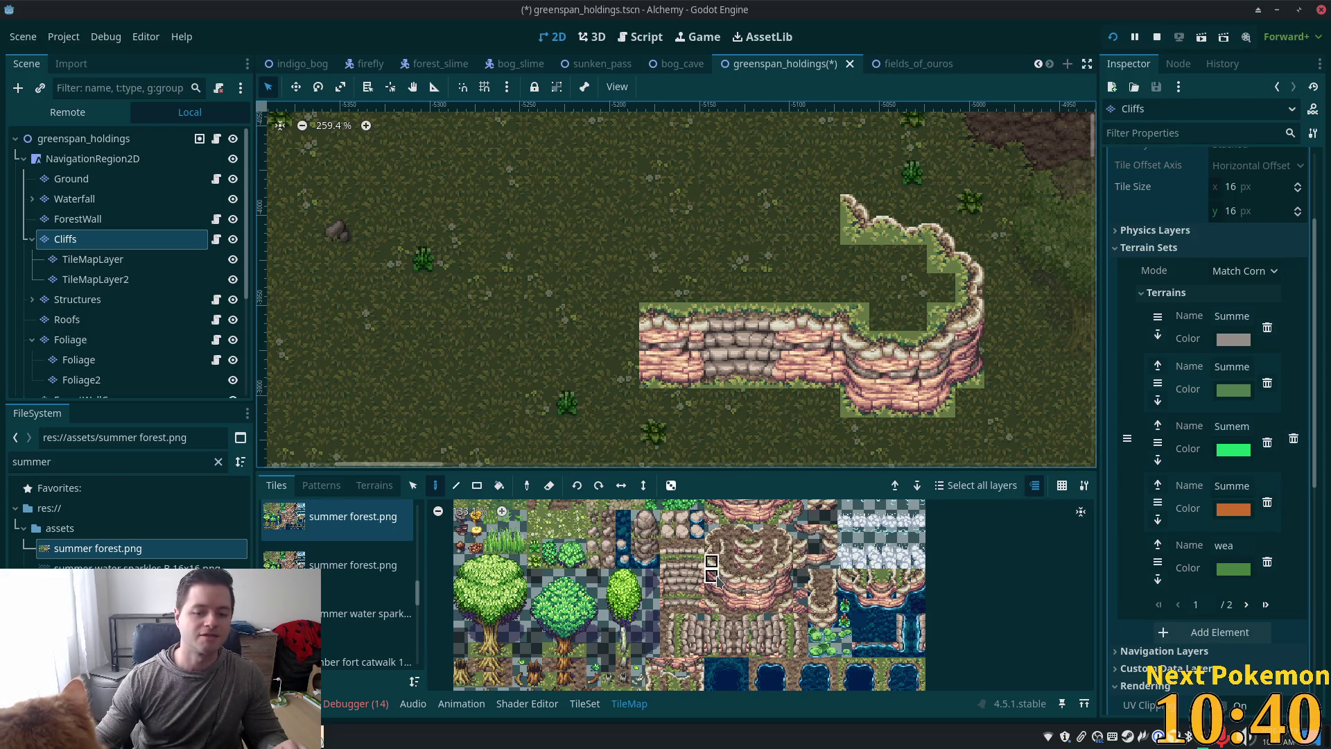
Step: Pick three cliff-top edge tiles and paint them onto the upper ledge
{"action": "scroll", "coordinate": [704, 534], "scroll_direction": "up", "scroll_amount": 2}
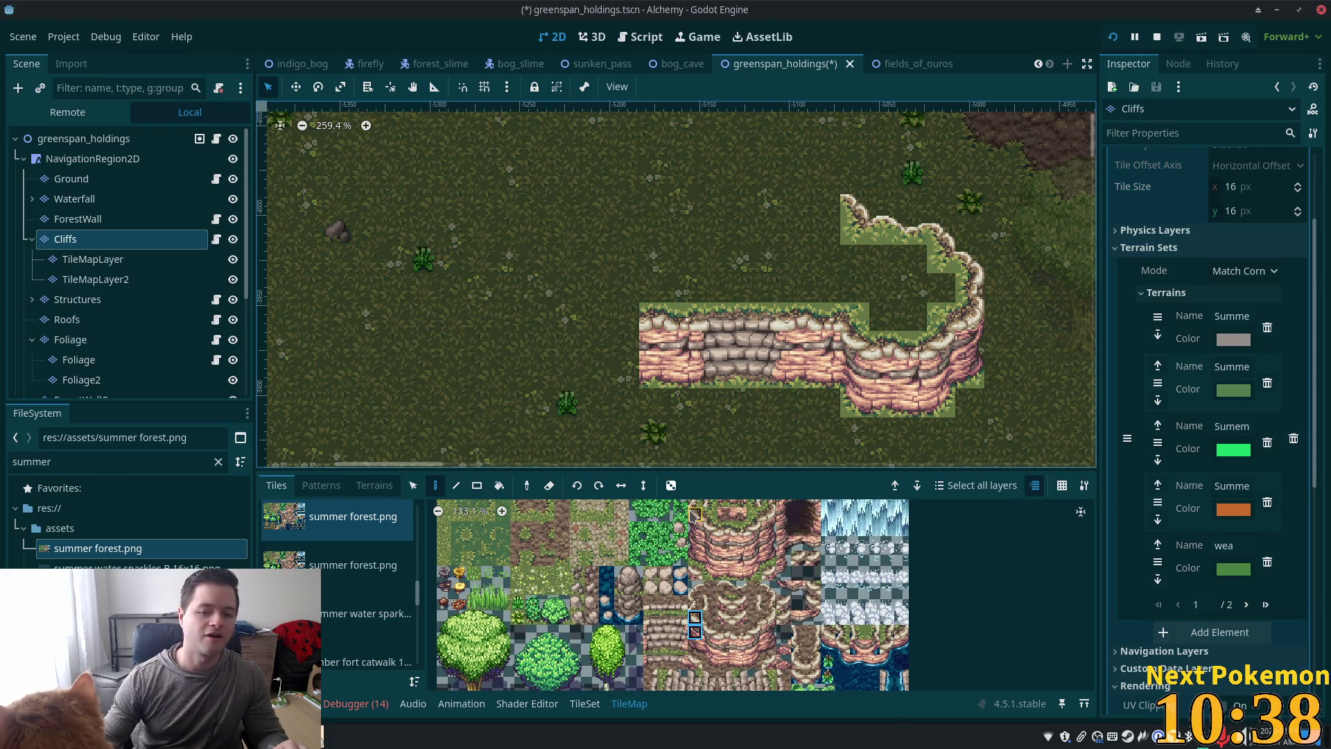
{"action": "scroll", "coordinate": [689, 590], "scroll_direction": "up", "scroll_amount": 2}
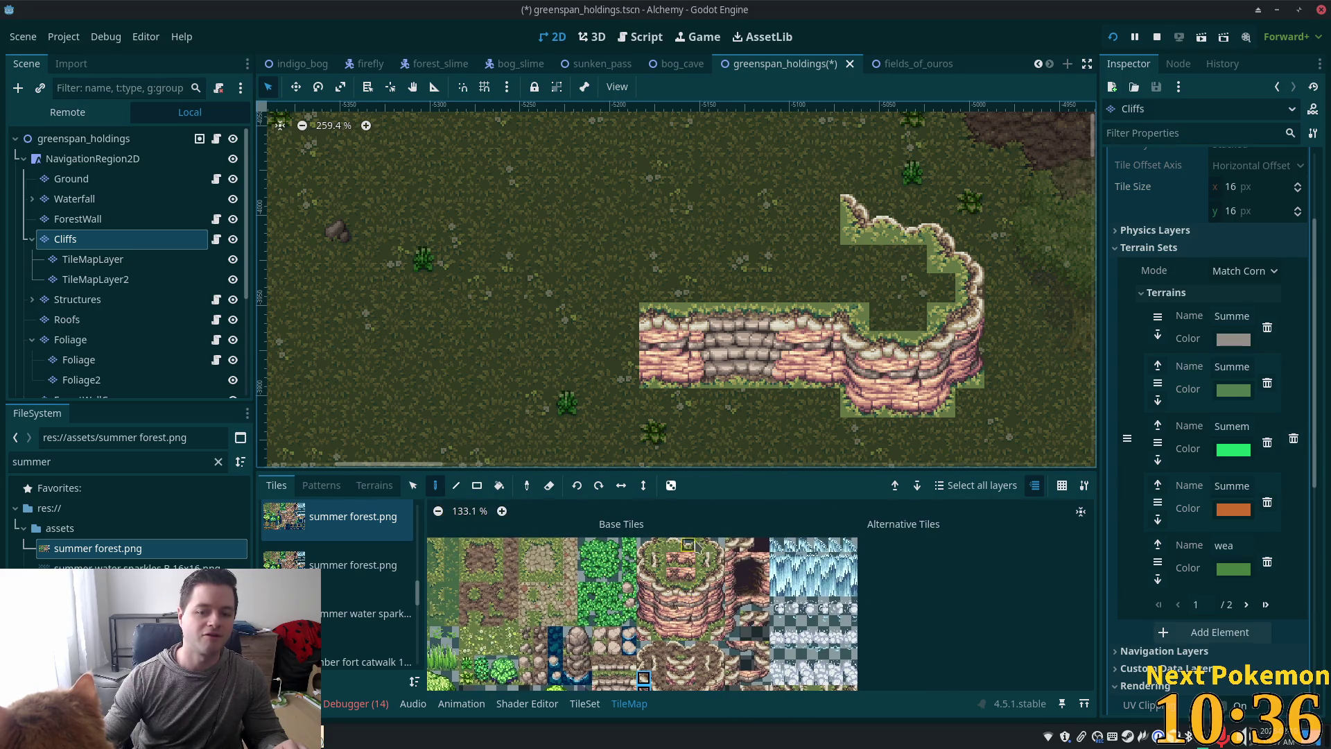
{"action": "left_click_drag", "start_coordinate": [703, 545], "coordinate": [718, 553]}
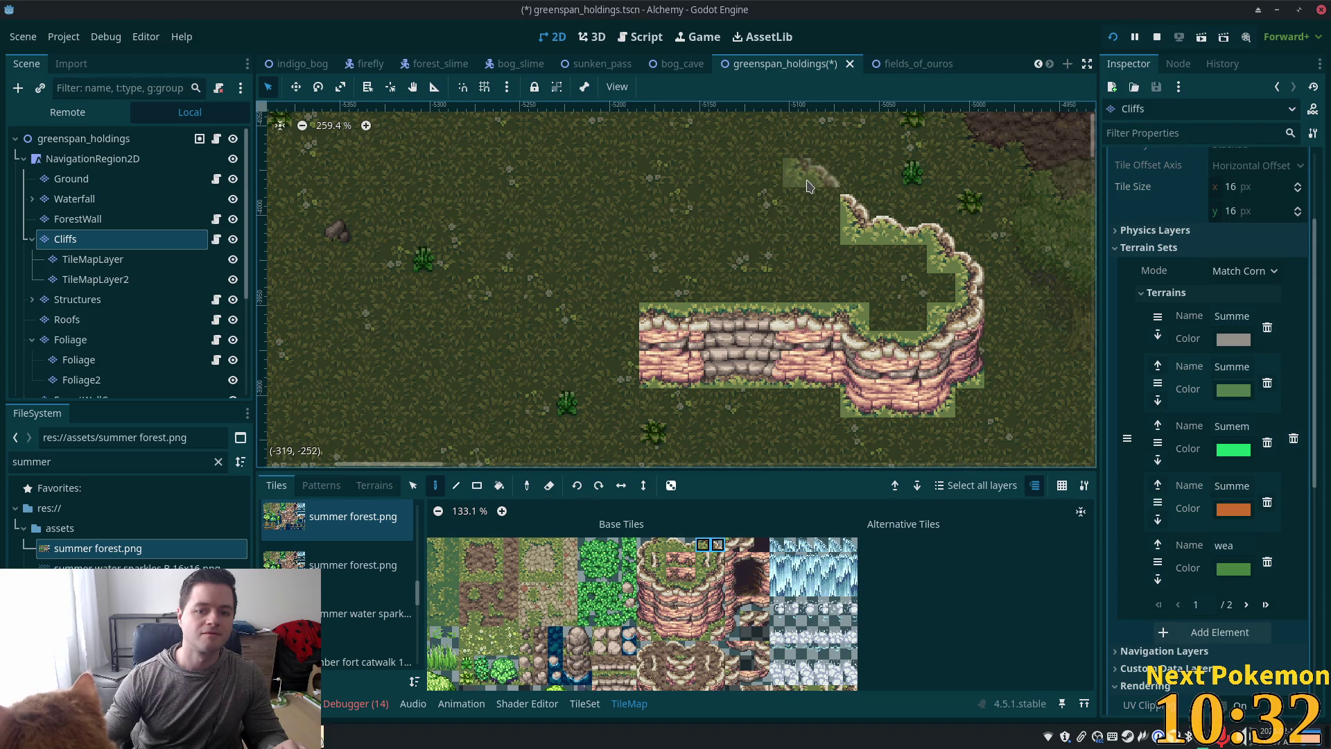
{"action": "left_click_drag", "start_coordinate": [715, 545], "coordinate": [696, 552]}
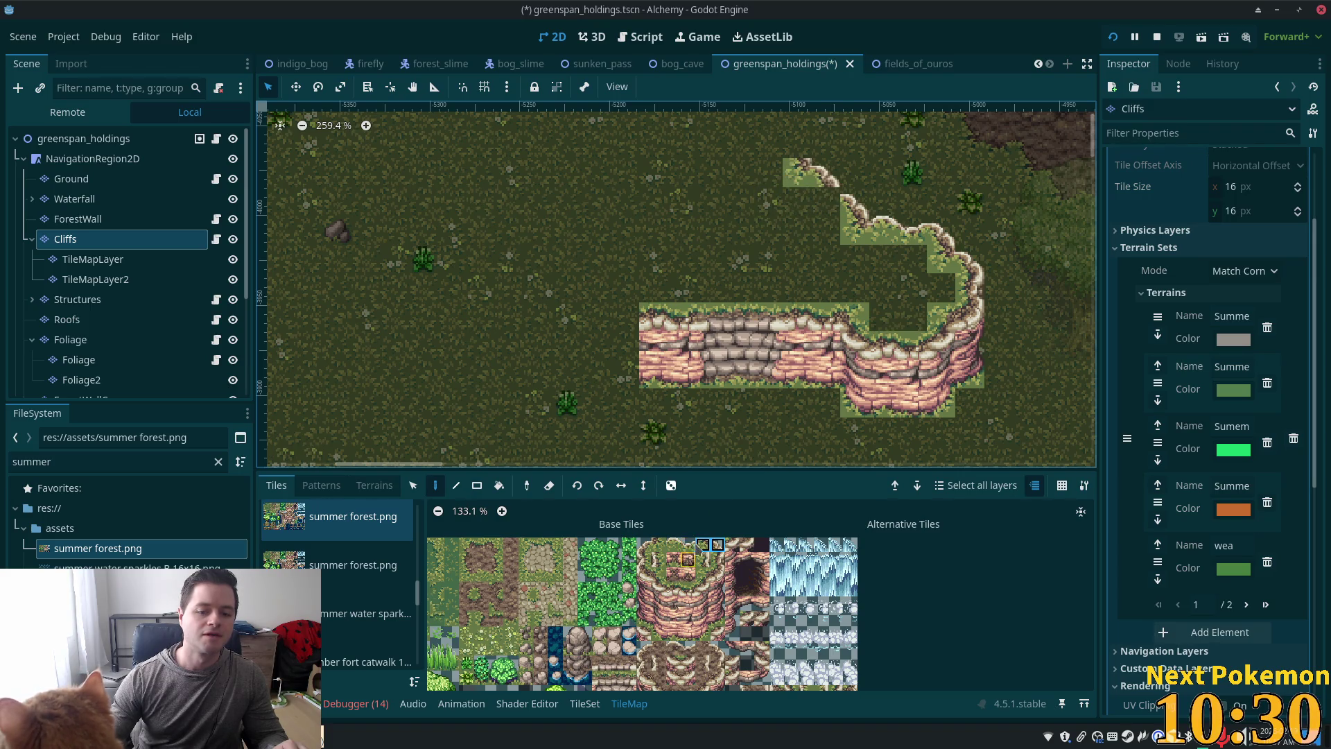
{"action": "left_click", "coordinate": [702, 546]}
{"action": "left_click", "coordinate": [825, 202]}
Step: Extend the upper cliff edge leftward with pairs of cliff-top tiles to its far left end
{"action": "scroll", "coordinate": [672, 461], "scroll_direction": "up", "scroll_amount": 1}
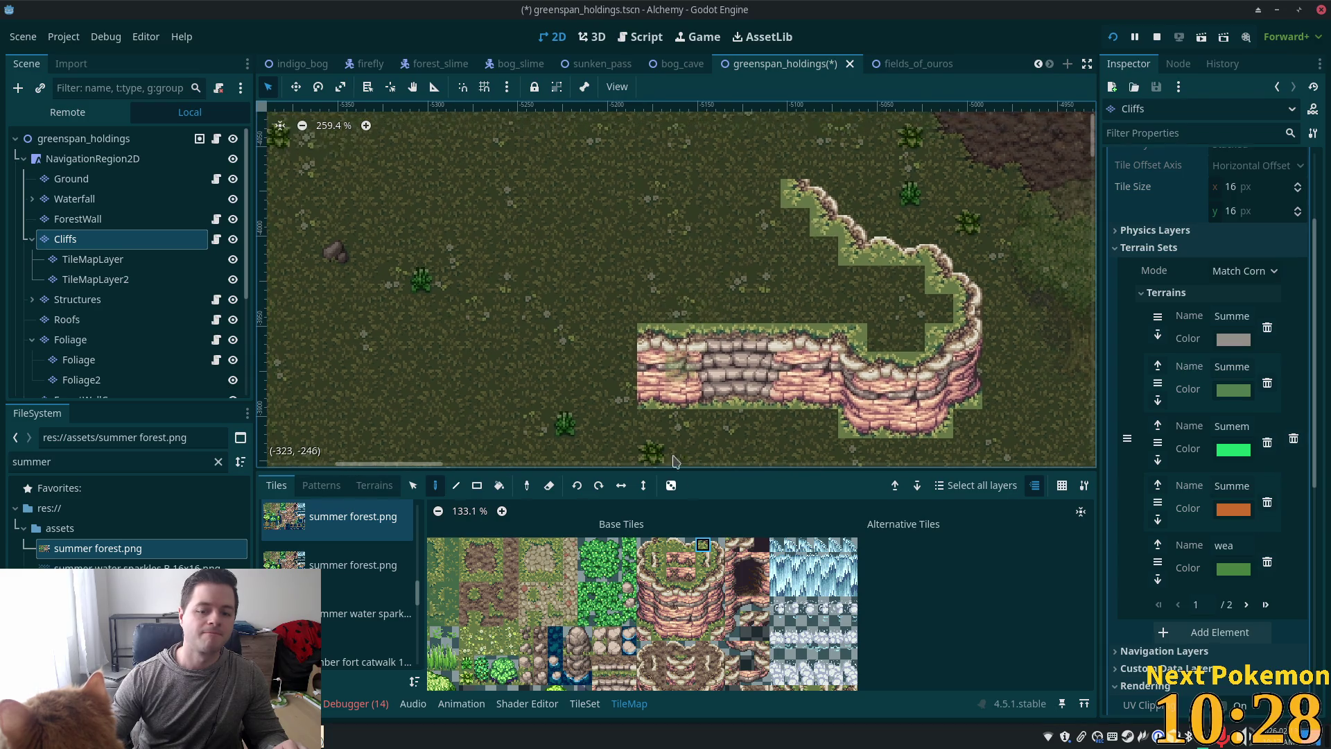
{"action": "left_click_drag", "start_coordinate": [674, 545], "coordinate": [688, 545]}
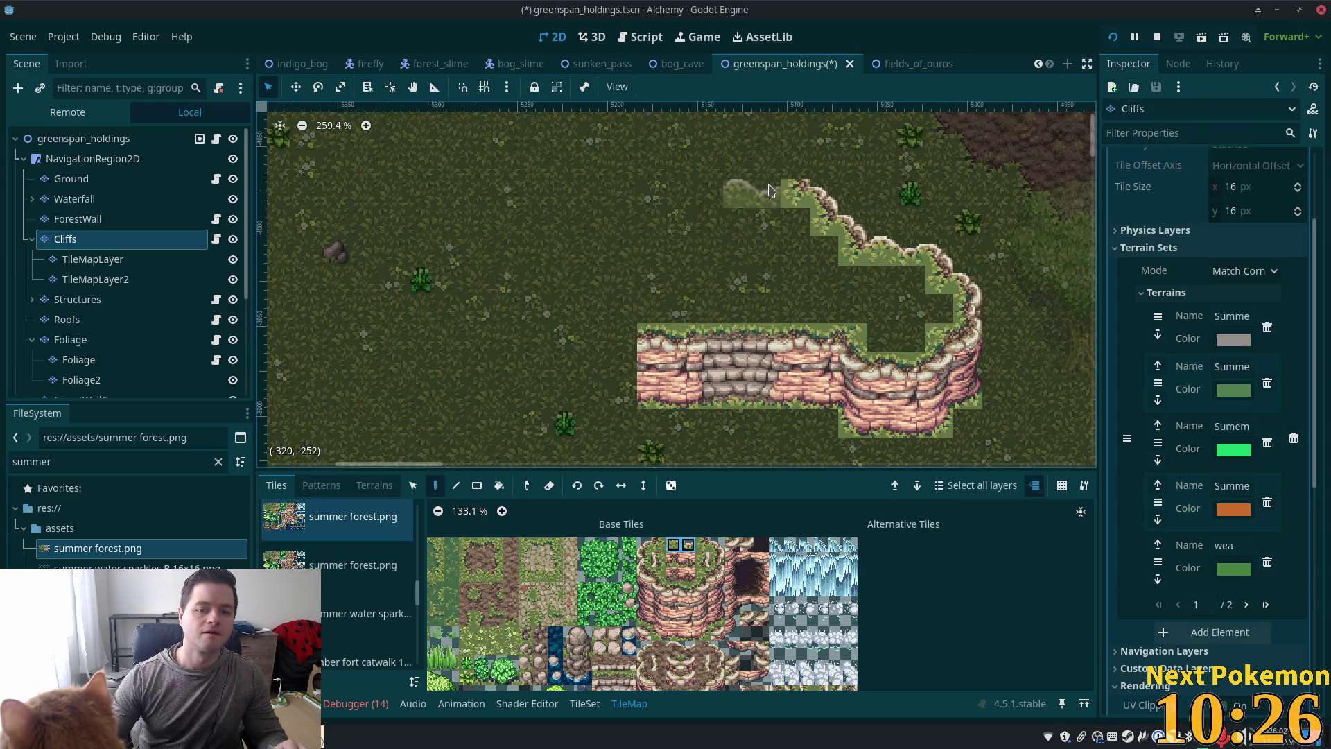
{"action": "left_click", "coordinate": [769, 190]}
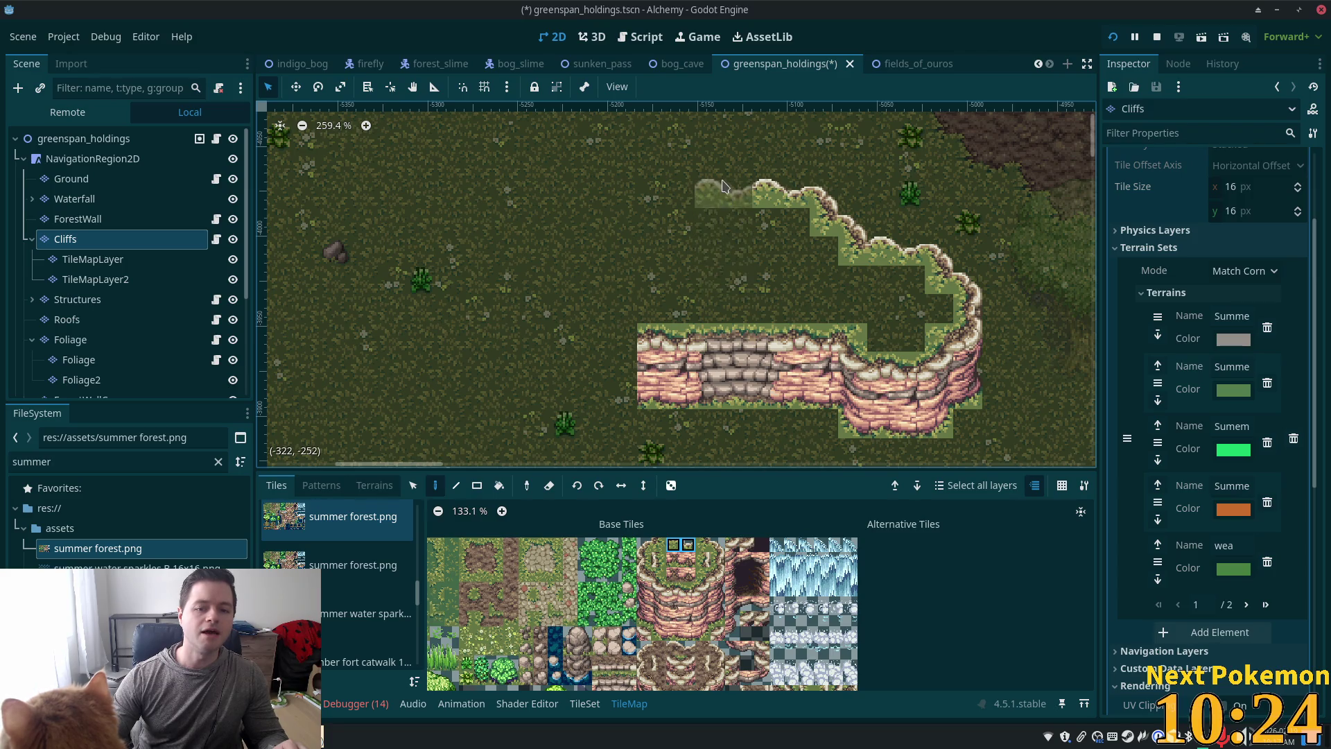
{"action": "left_click", "coordinate": [723, 186]}
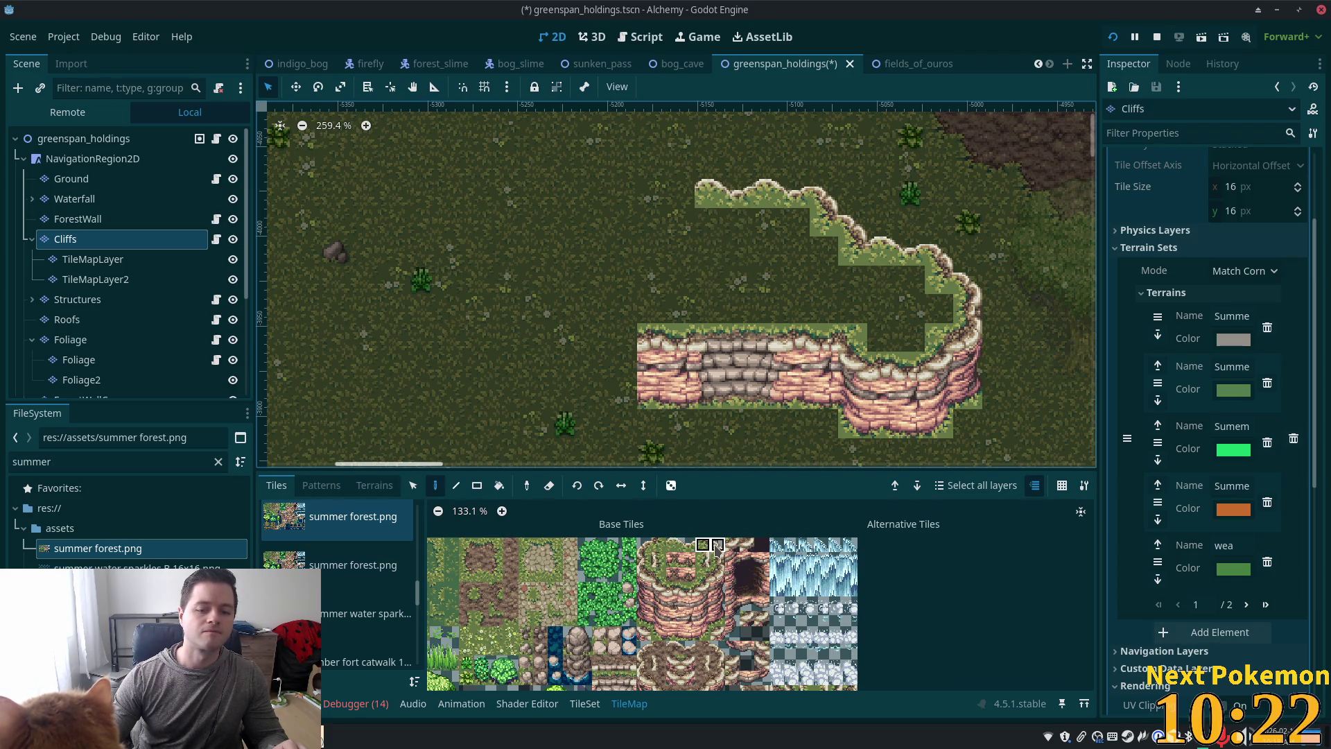
{"action": "left_click", "coordinate": [662, 165]}
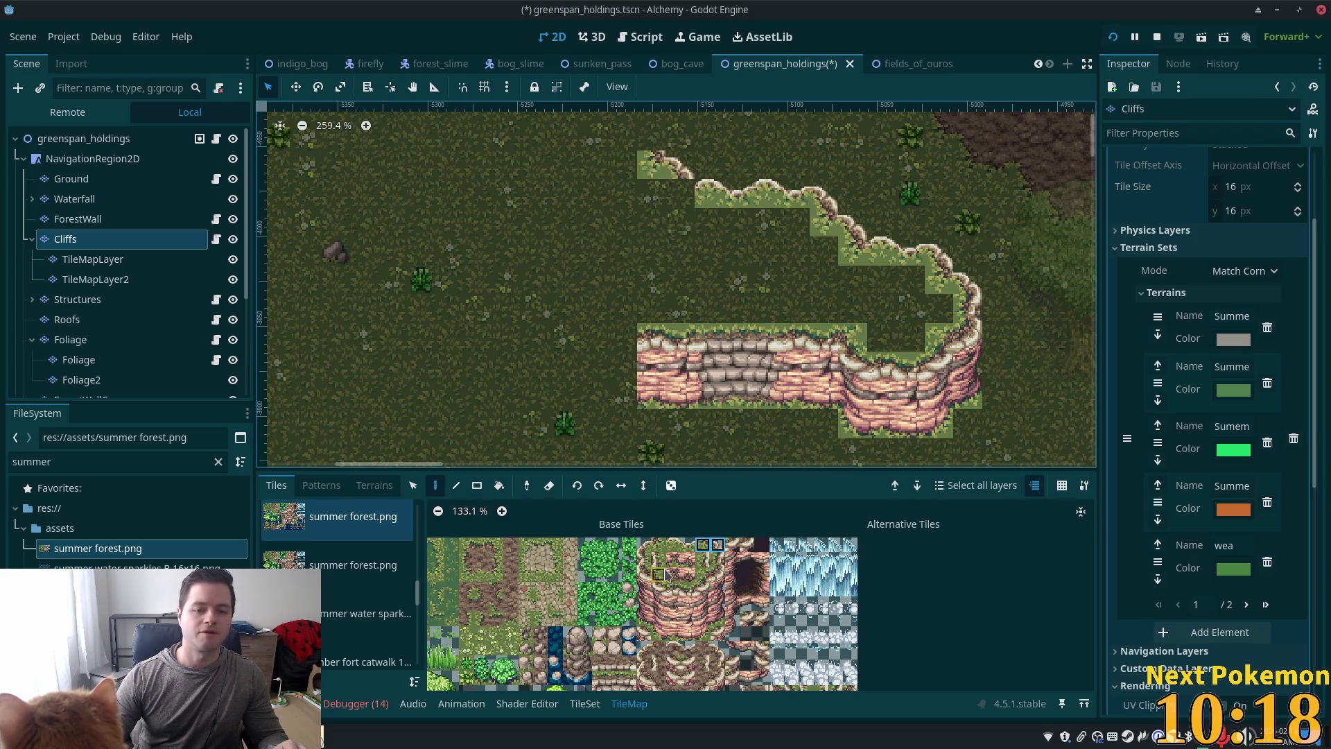
Step: Add two more pairs of grassy cliff-edge tiles further left along the upper rim
{"action": "left_click", "coordinate": [704, 545]}
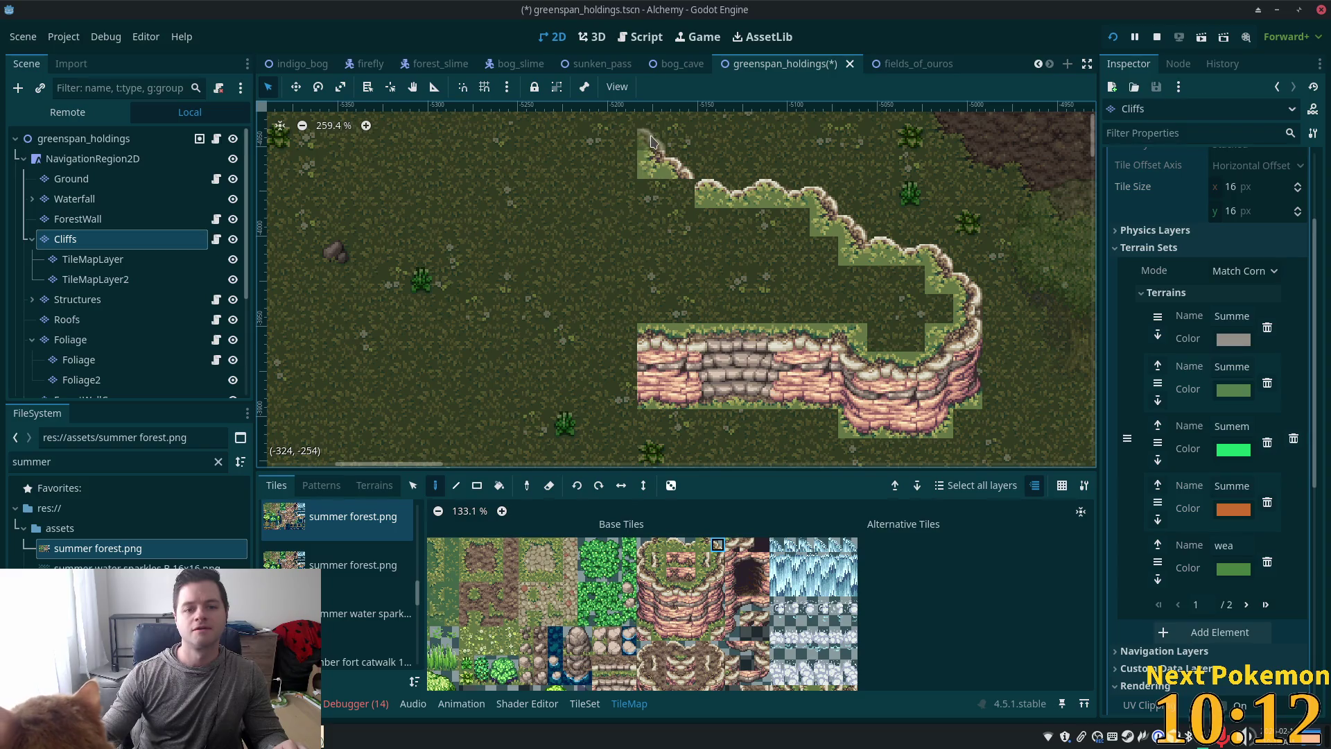
{"action": "scroll", "coordinate": [627, 194], "scroll_direction": "up", "scroll_amount": 1}
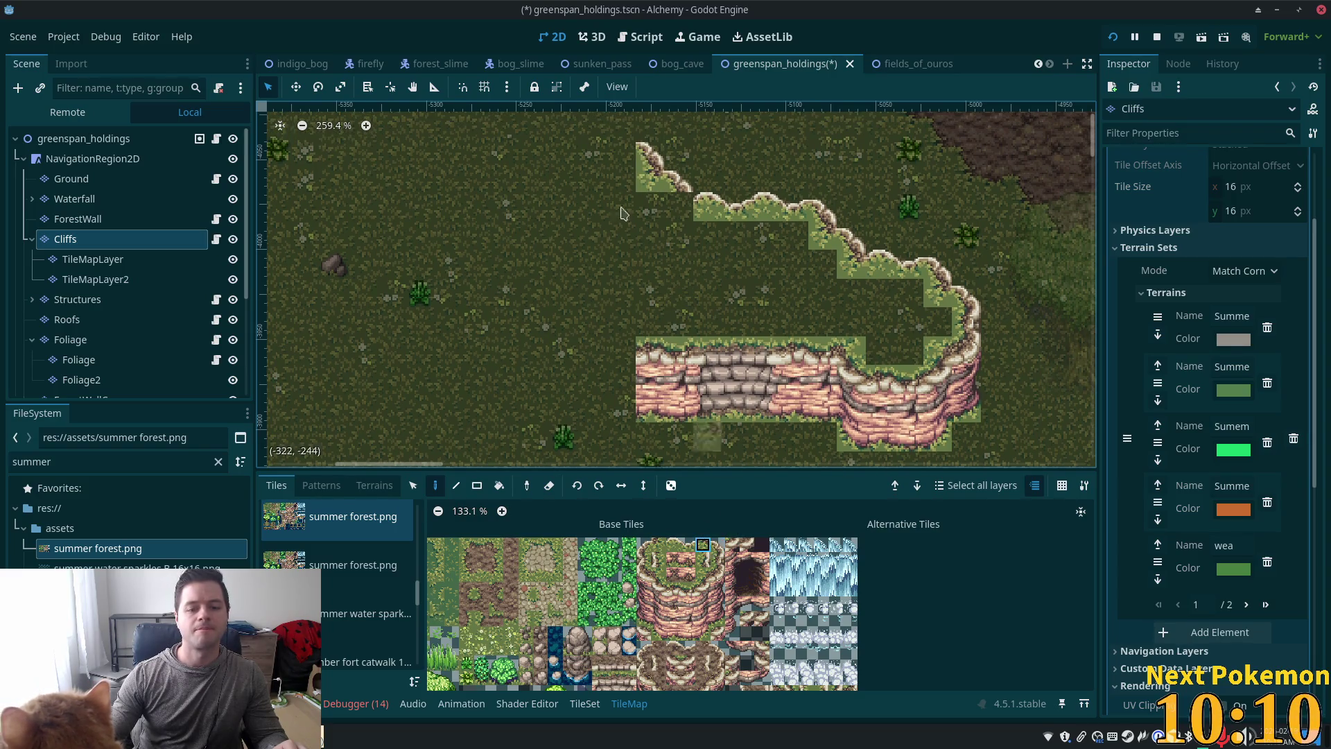
{"action": "scroll", "coordinate": [667, 208], "scroll_direction": "up", "scroll_amount": 1}
{"action": "scroll", "coordinate": [667, 208], "scroll_direction": "left", "scroll_amount": 1}
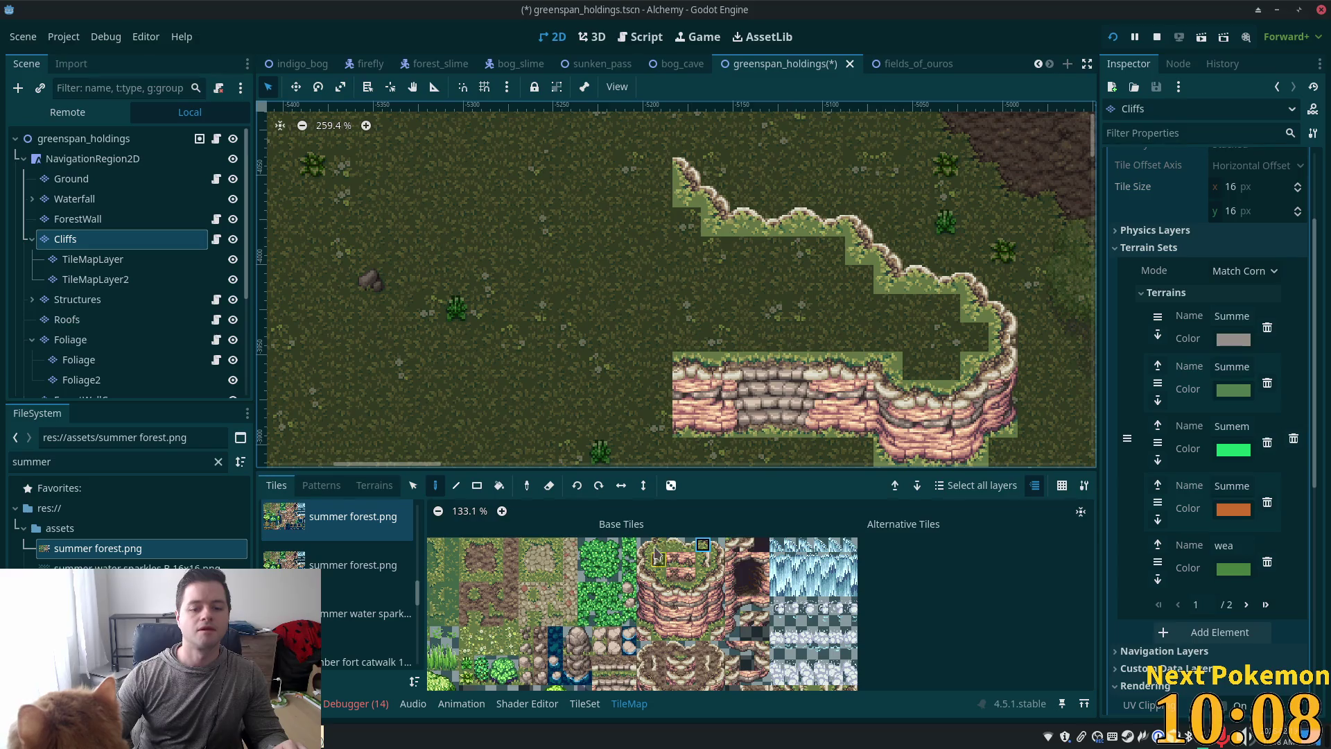
{"action": "left_click_drag", "start_coordinate": [673, 546], "coordinate": [687, 546]}
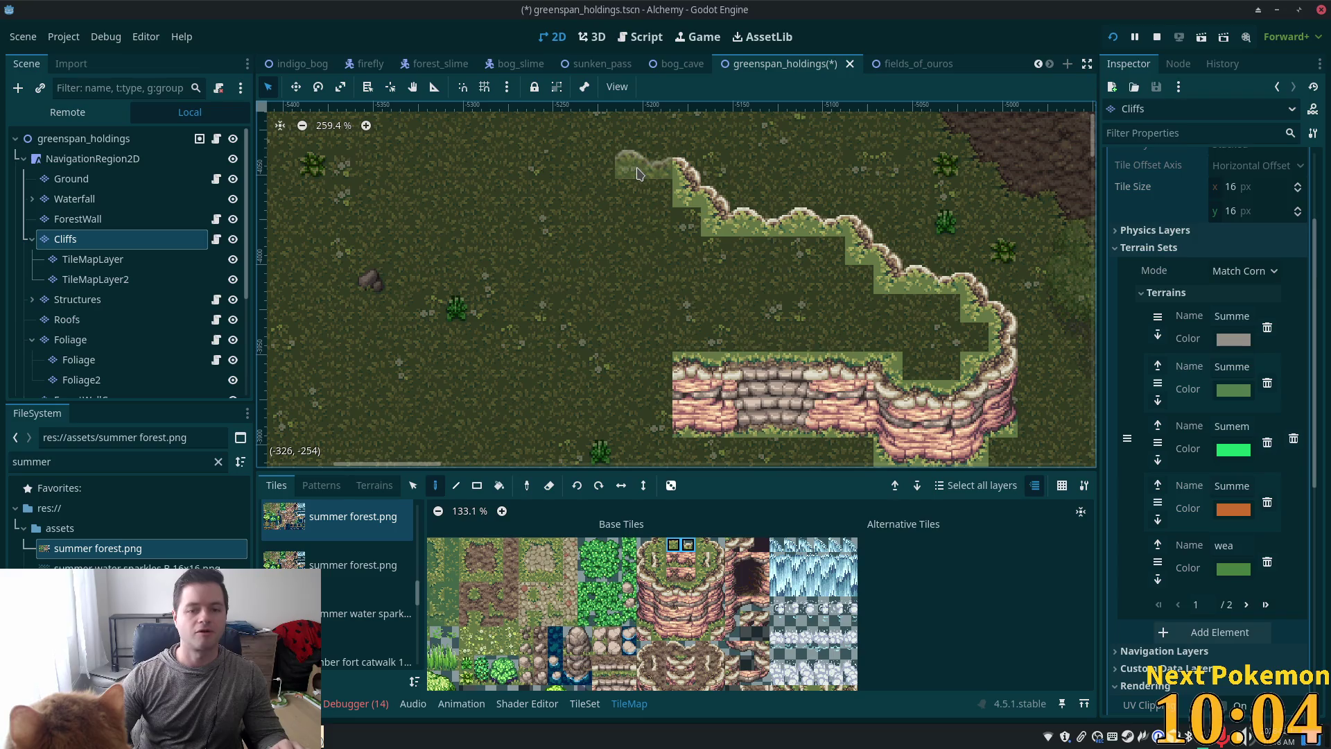
{"action": "left_click", "coordinate": [638, 173]}
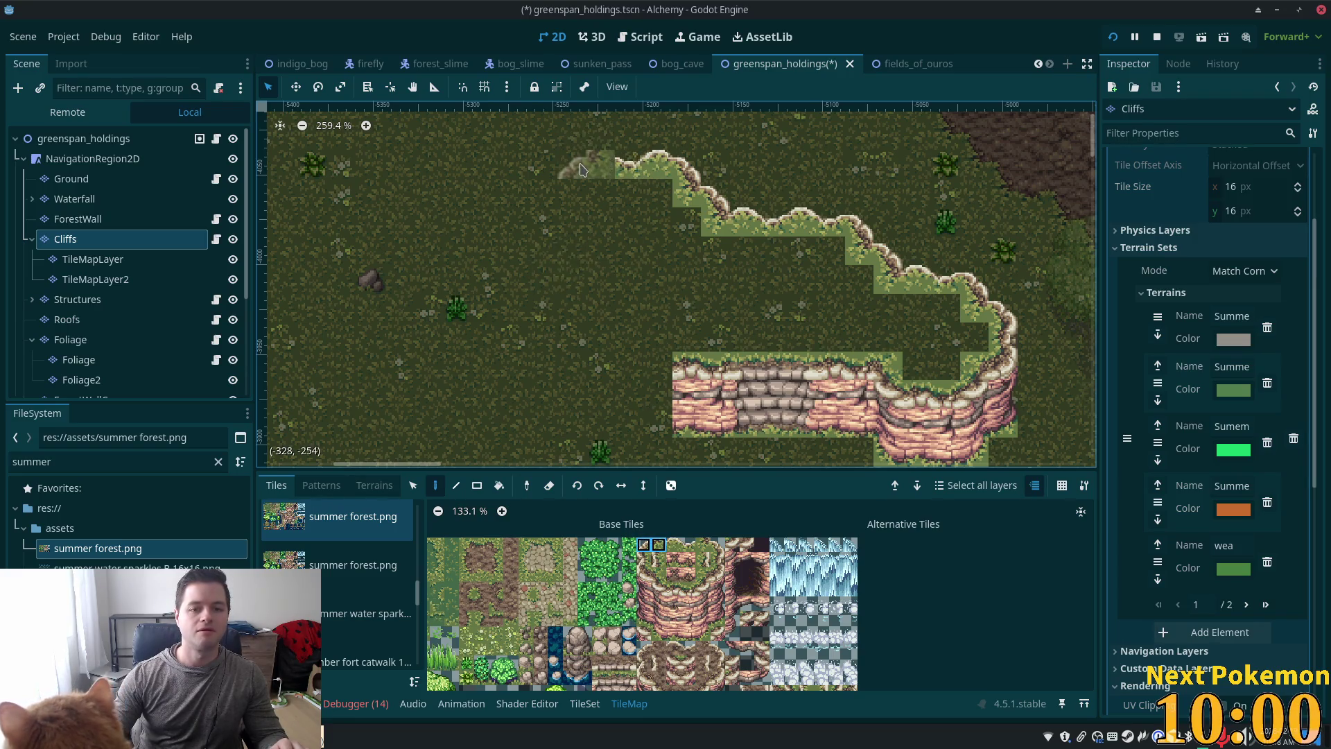
{"action": "left_click", "coordinate": [581, 188]}
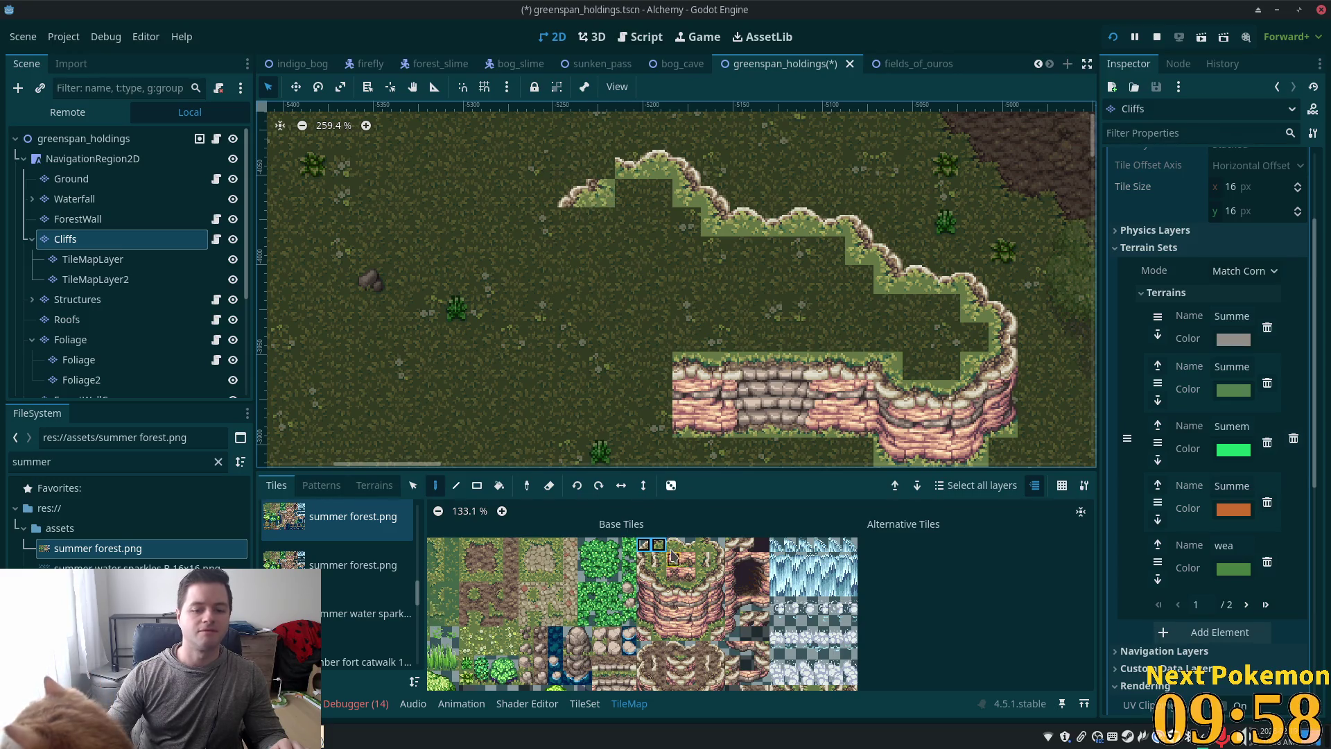
{"action": "scroll", "coordinate": [677, 228], "scroll_direction": "down", "scroll_amount": 3}
{"action": "scroll", "coordinate": [677, 229], "scroll_direction": "left", "scroll_amount": 2}
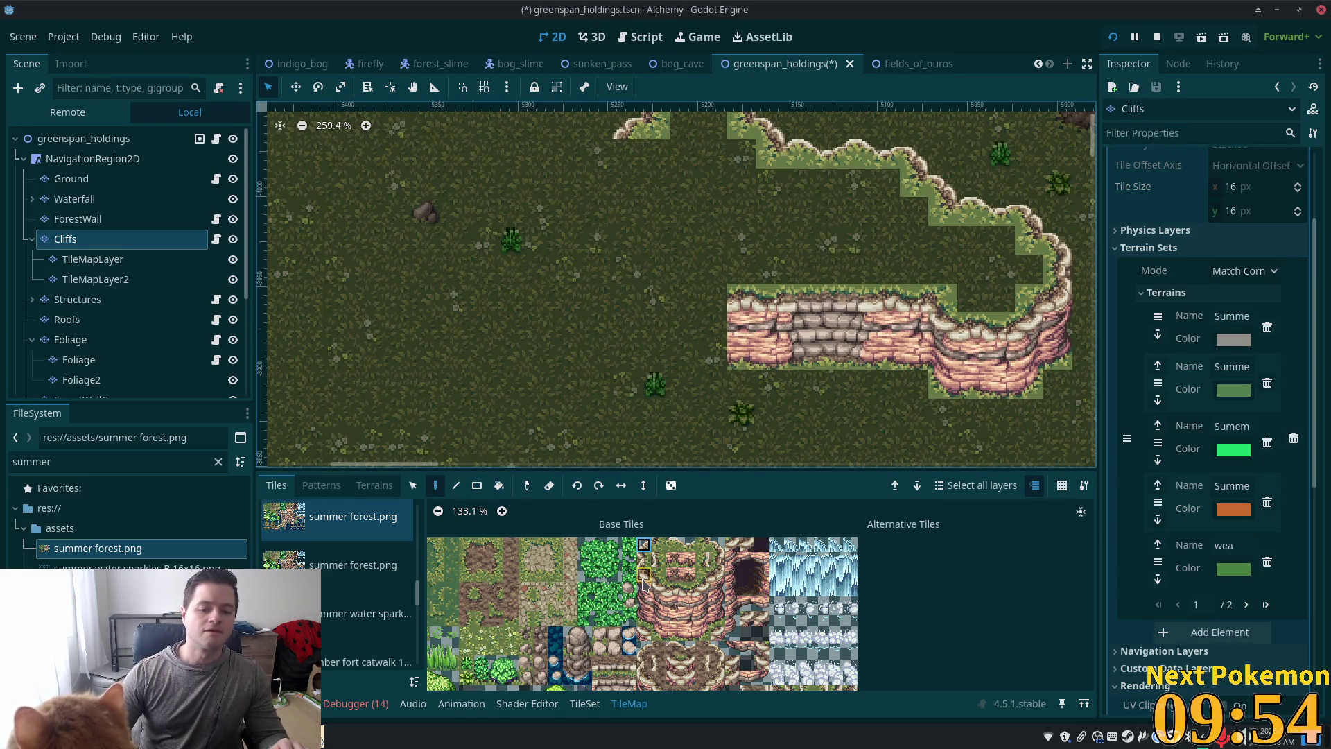
{"action": "left_click_drag", "start_coordinate": [644, 577], "coordinate": [644, 604]}
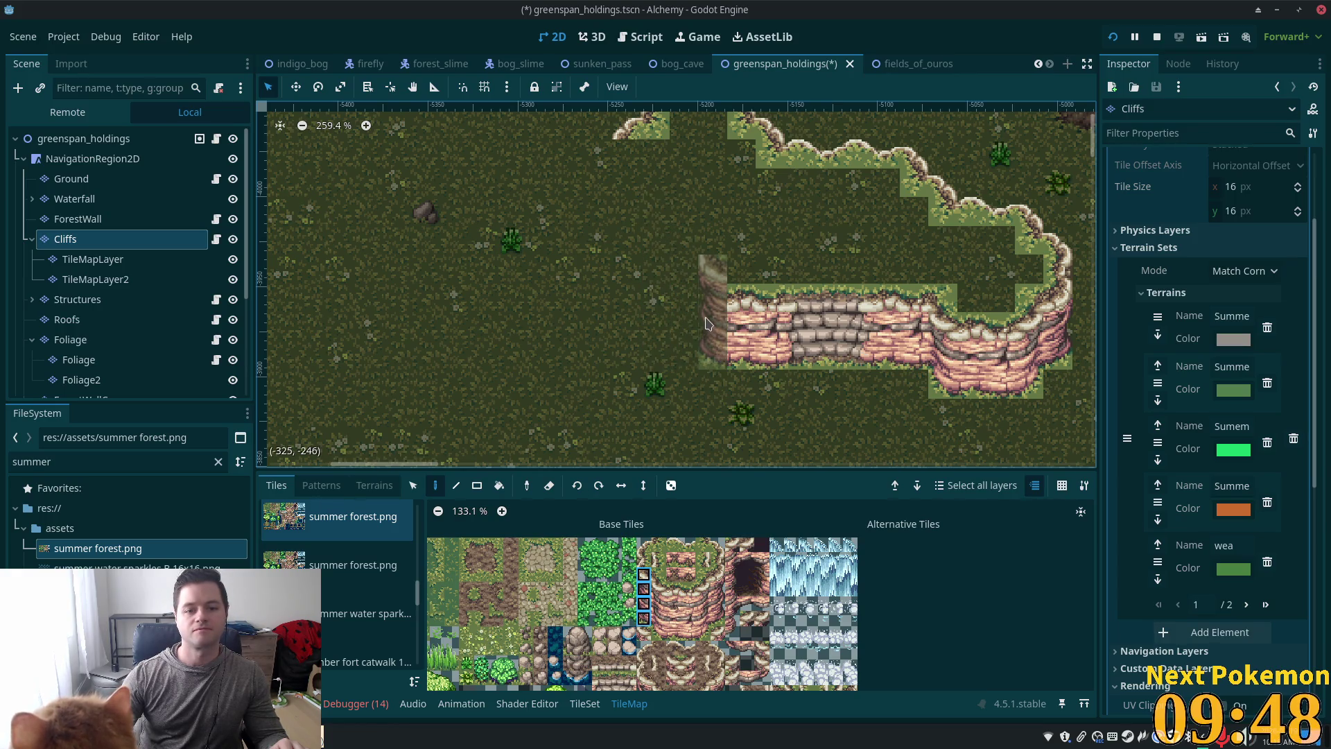
Step: Paint a cliff column beside the lower wall and delete its top tile
{"action": "left_click", "coordinate": [707, 324]}
{"action": "key", "text": "s"}
{"action": "left_click", "coordinate": [718, 272]}
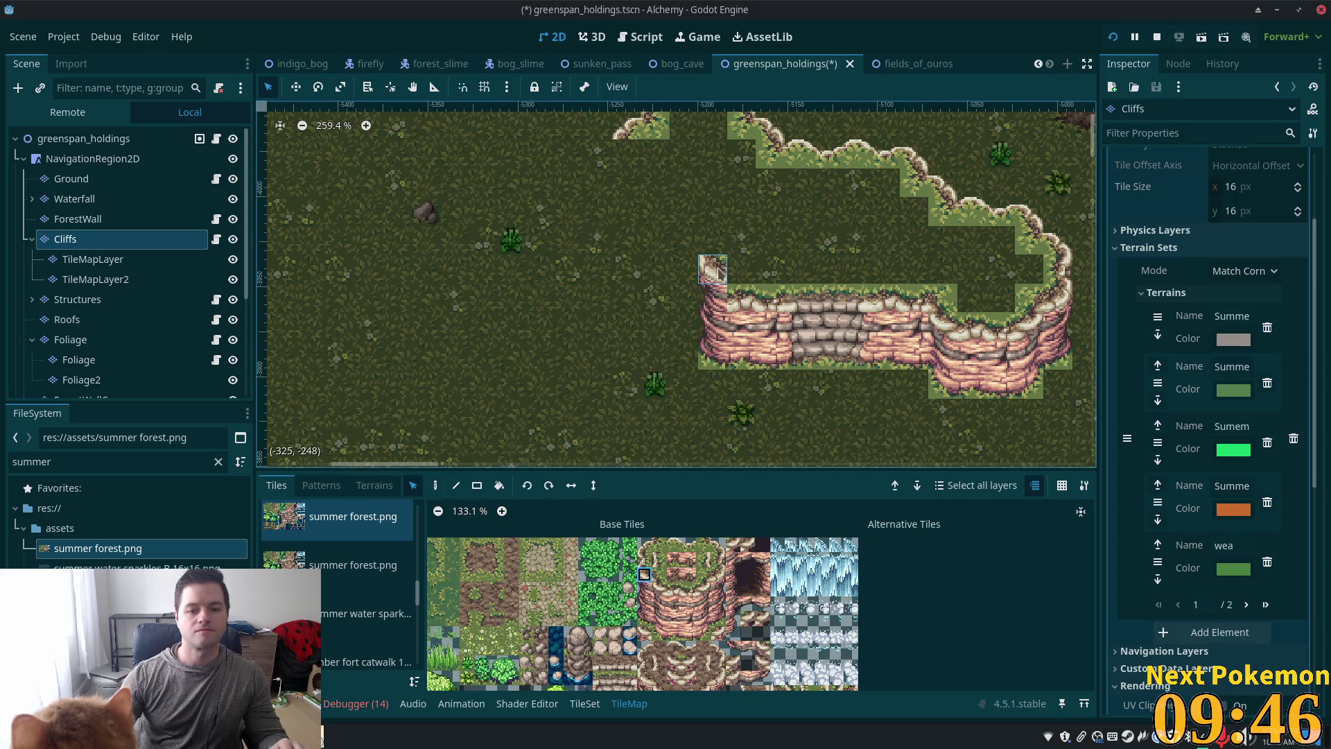
{"action": "key", "text": "Delete"}
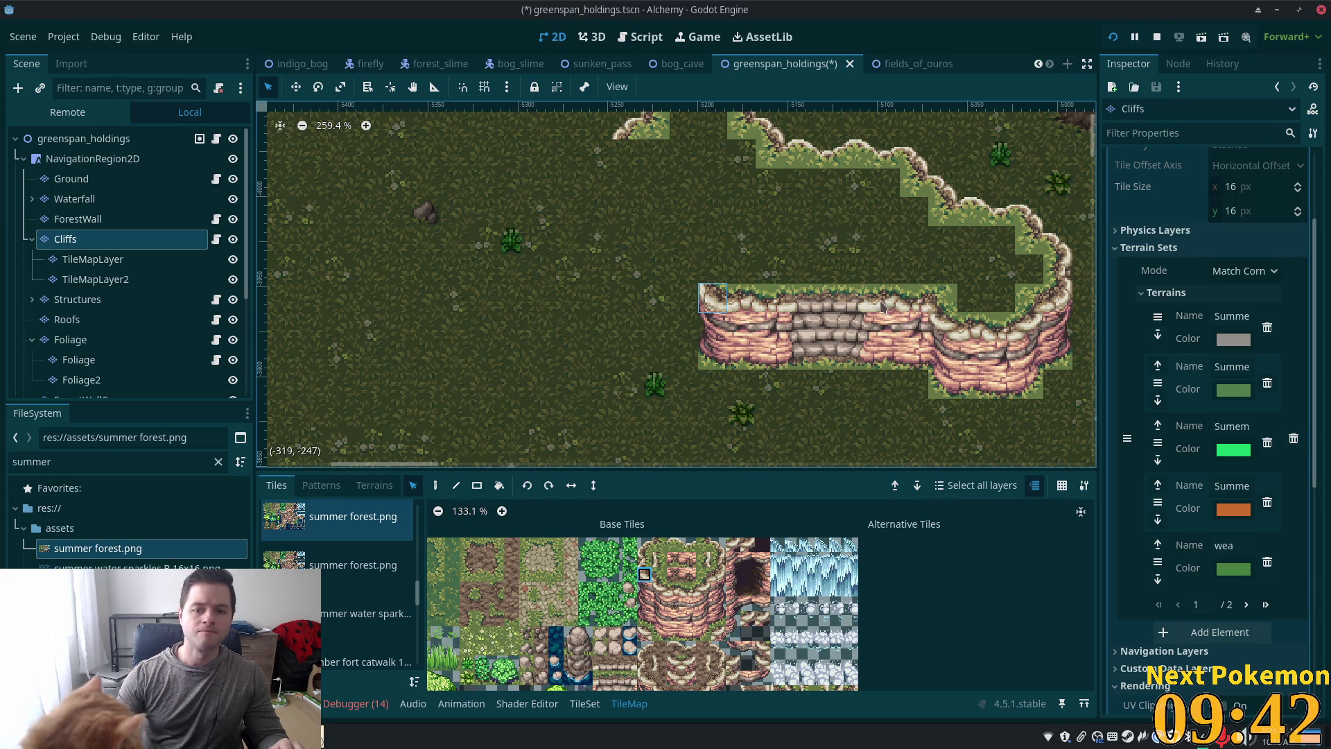
Step: Copy a section of the cliff wall and stamp it left of the wall
{"action": "left_click_drag", "start_coordinate": [875, 287], "coordinate": [953, 394]}
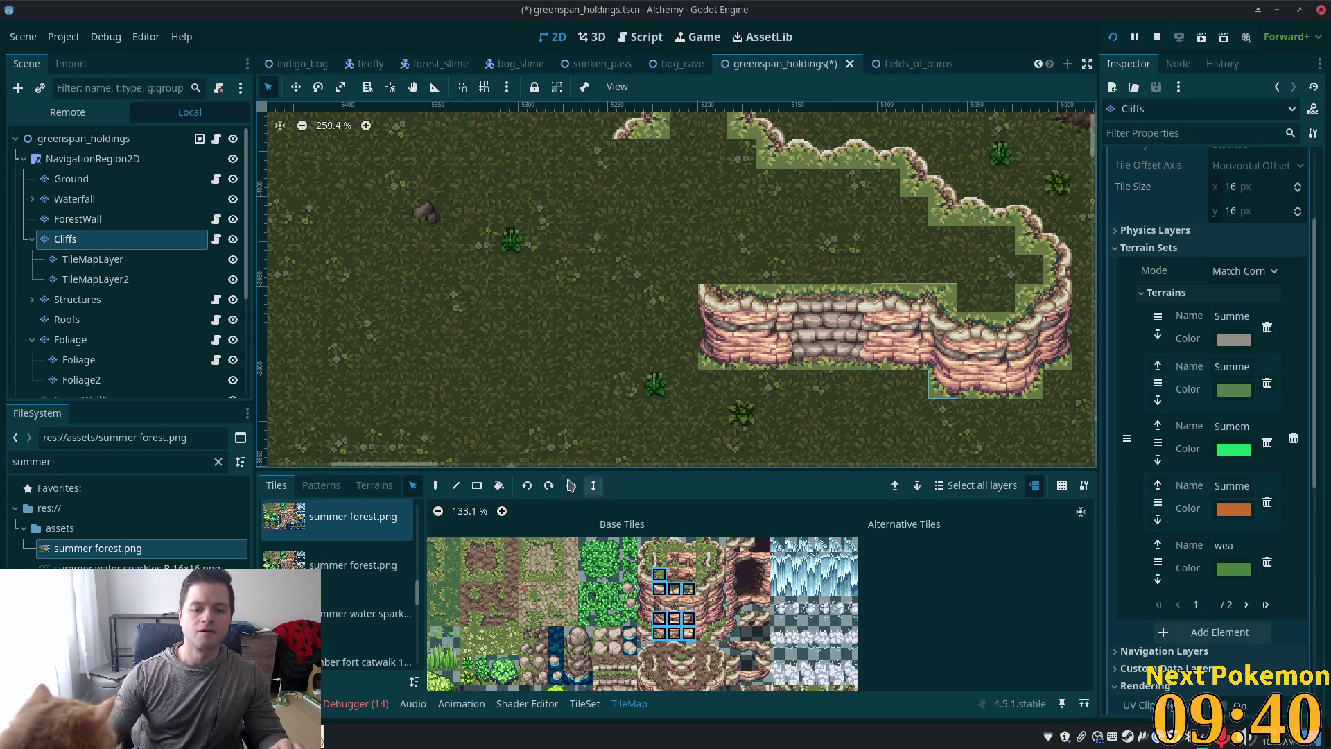
{"action": "left_click", "coordinate": [432, 485]}
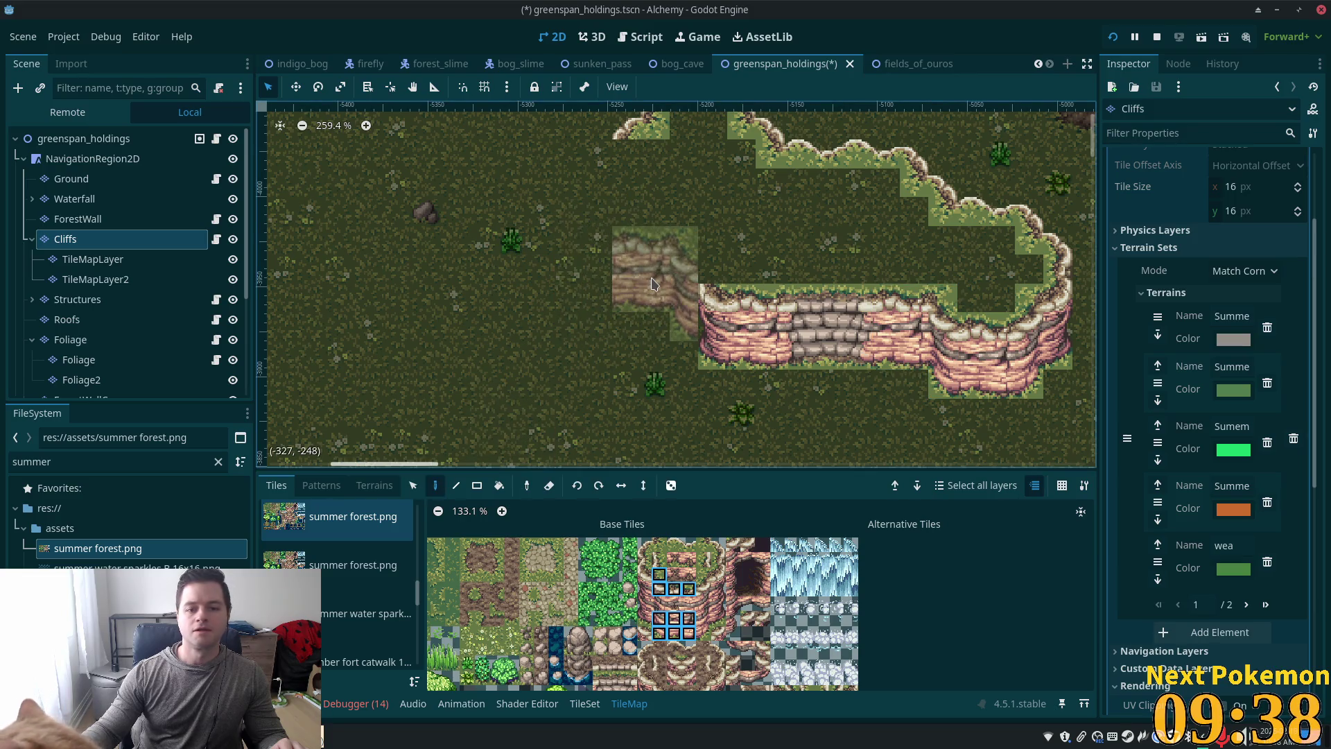
{"action": "left_click", "coordinate": [657, 276]}
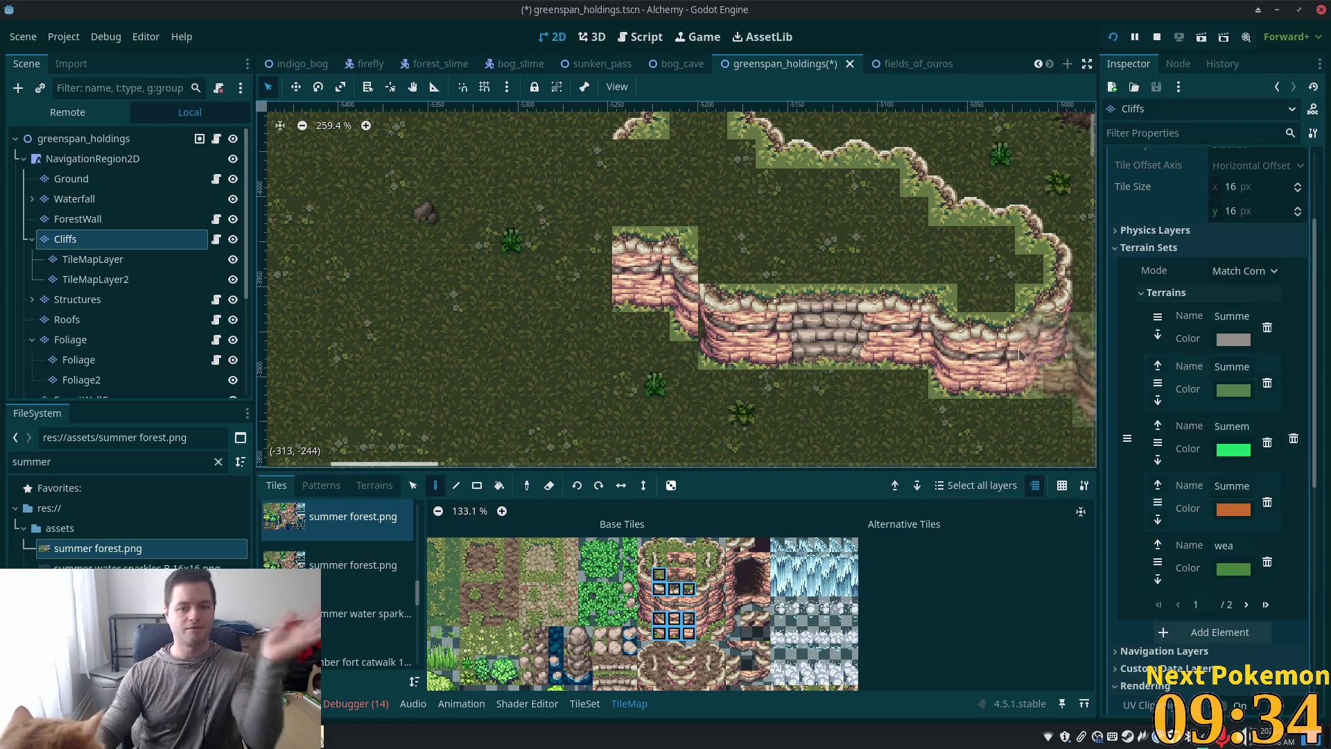
Step: Copy part of the stamped cliff with Ctrl+C and paint it as a column extending the edge
{"action": "key", "text": "s"}
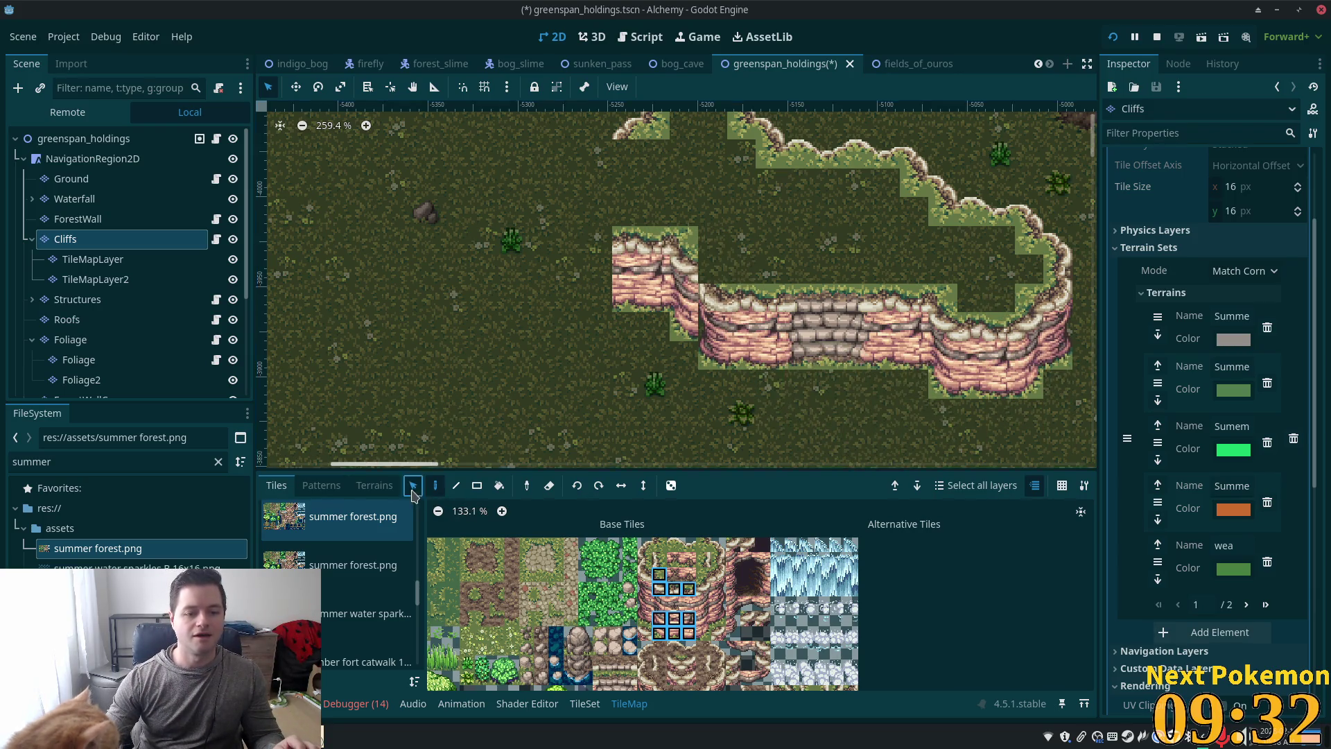
{"action": "mouse_move", "coordinate": [664, 247]}
{"action": "left_mouse_down"}
{"action": "mouse_move", "coordinate": [690, 277]}
{"action": "mouse_move", "coordinate": [677, 282]}
{"action": "left_mouse_up"}
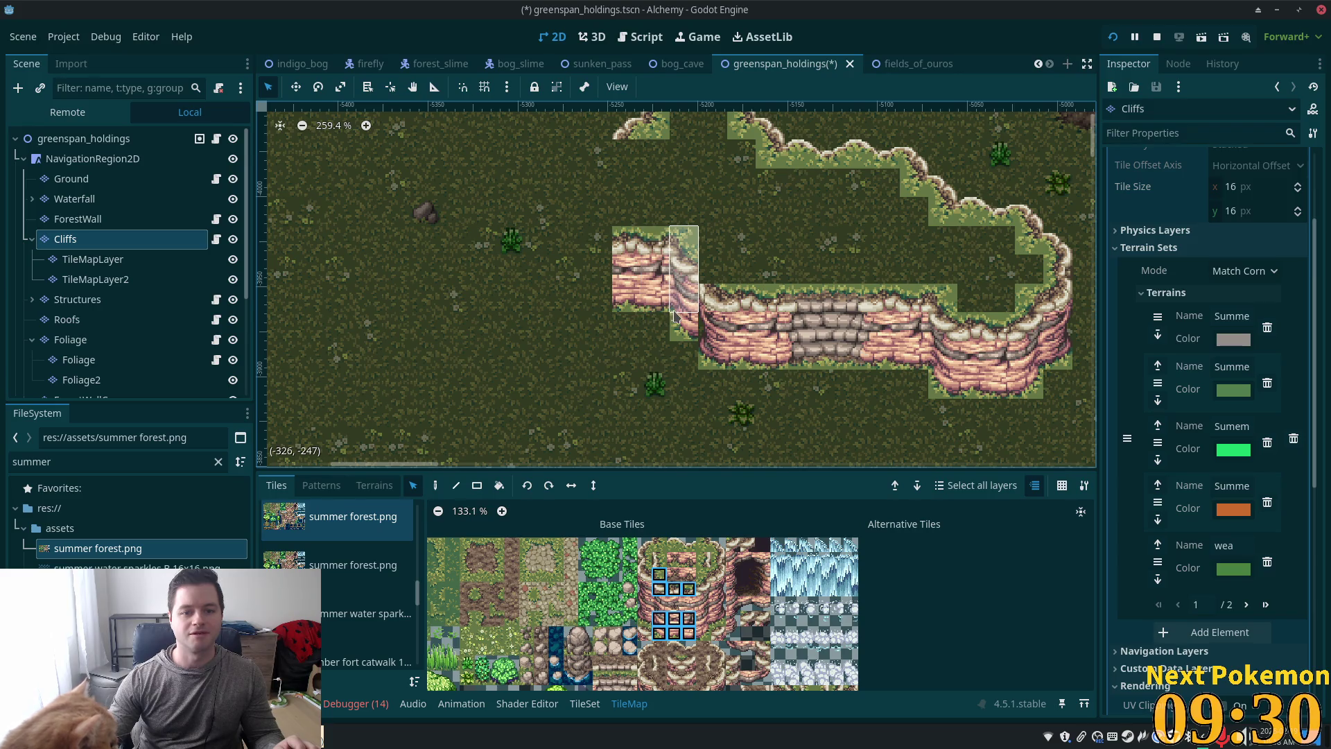
{"action": "key", "text": "ctrl+c"}
{"action": "key", "text": "d"}
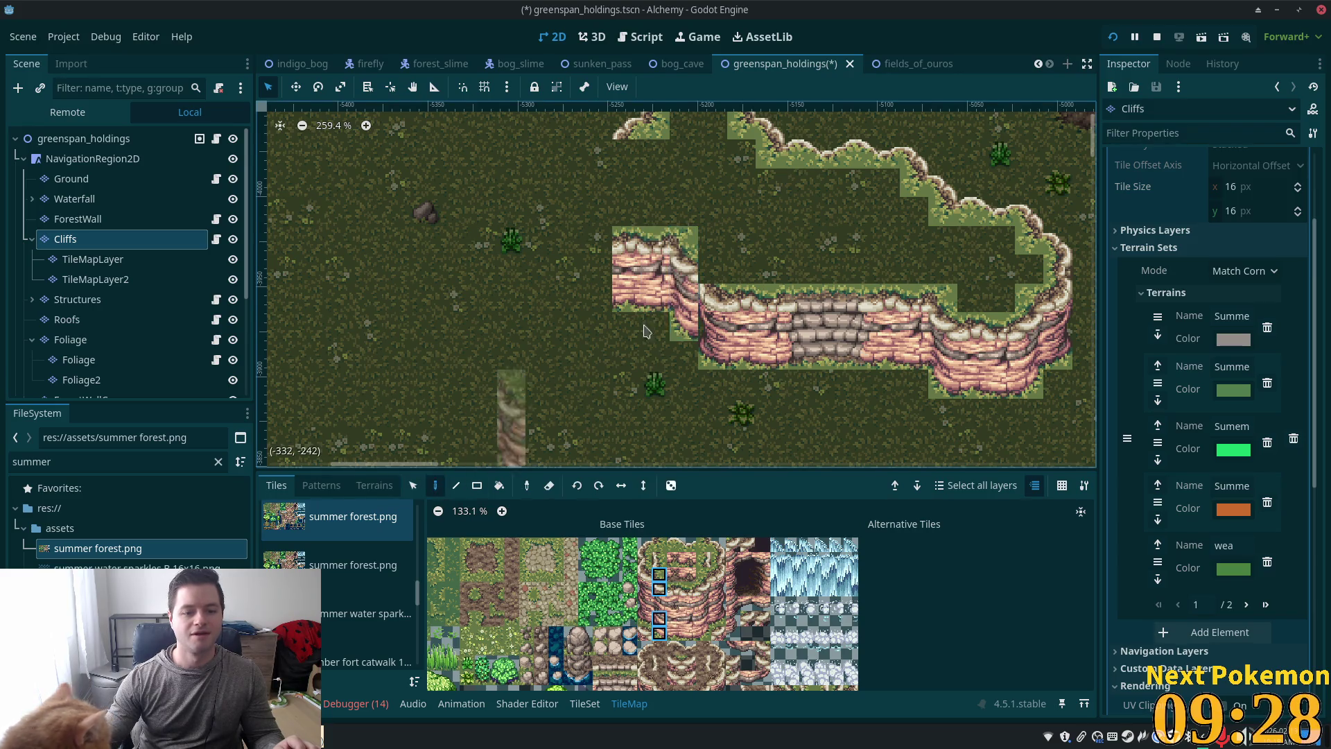
{"action": "left_click", "coordinate": [704, 330]}
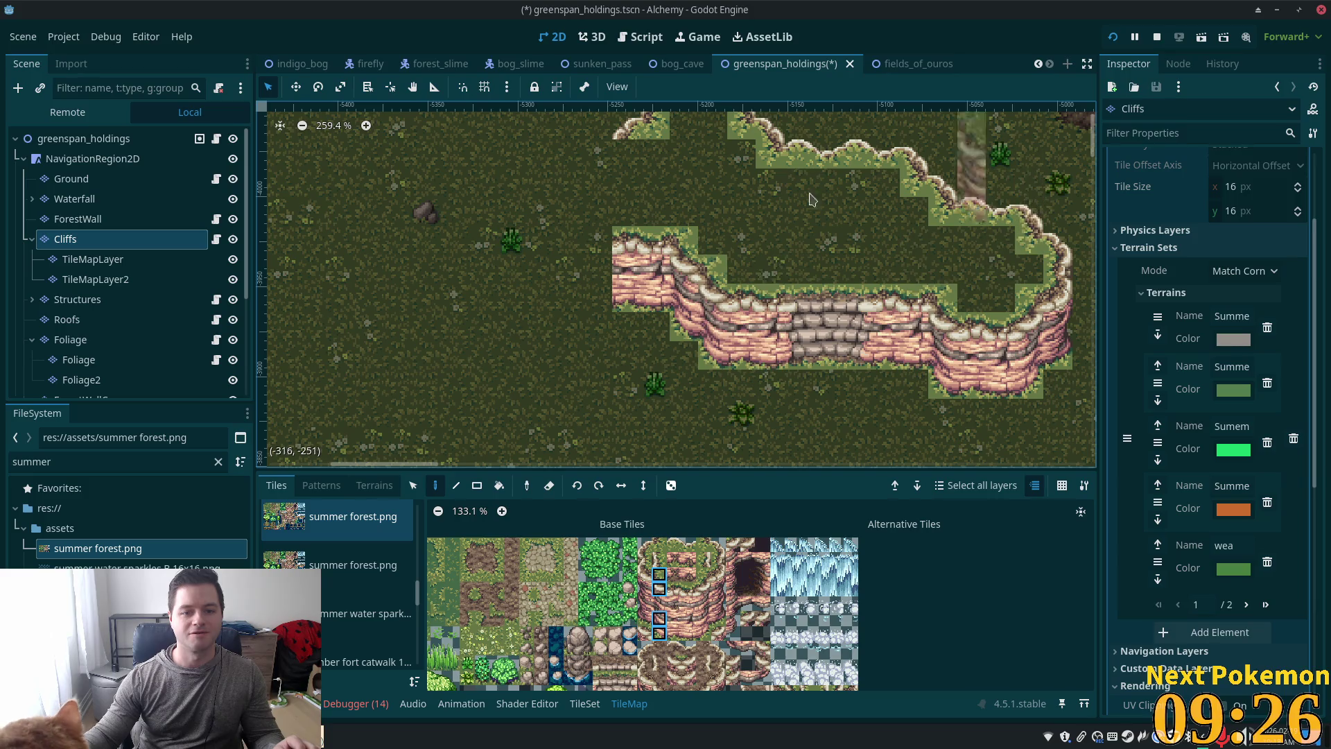
{"action": "scroll", "coordinate": [812, 199], "scroll_direction": "up", "scroll_amount": 3}
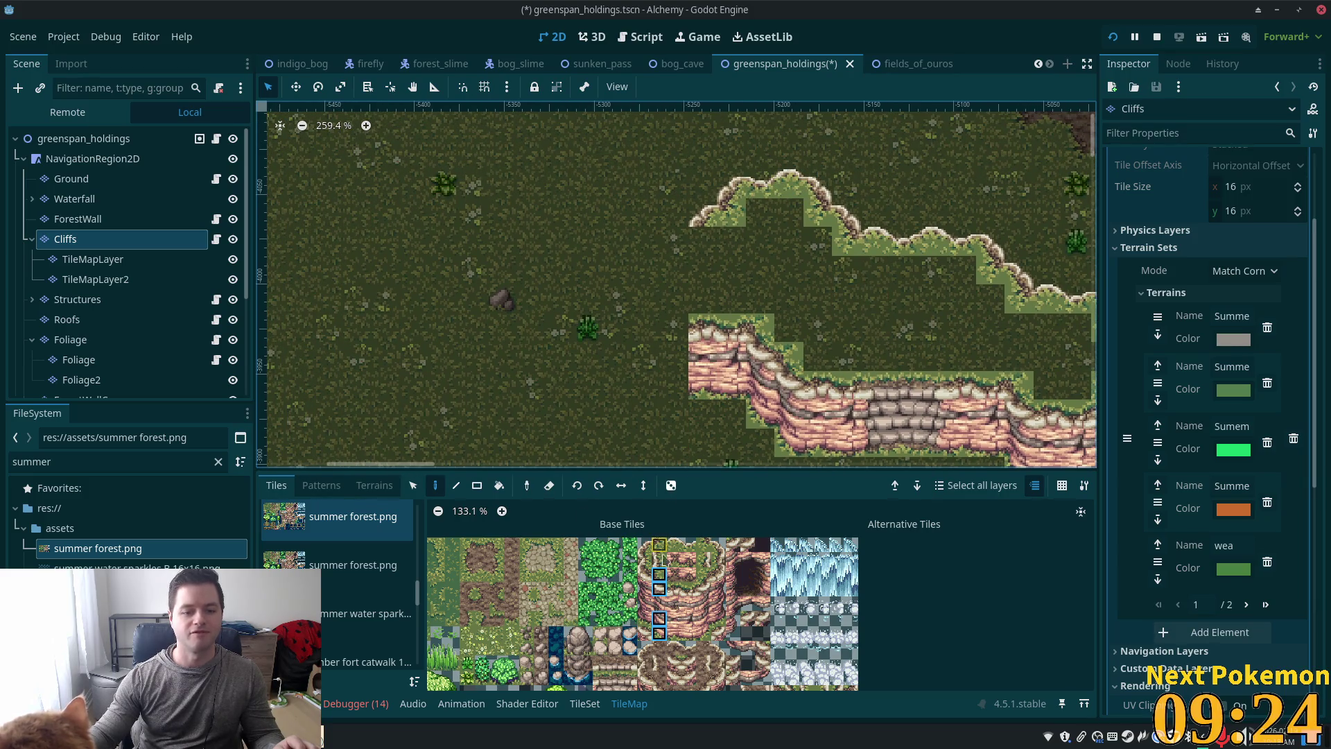
Step: Paint a four-tile cliff column at the west end and move its corner tile down one cell
{"action": "left_click", "coordinate": [644, 574]}
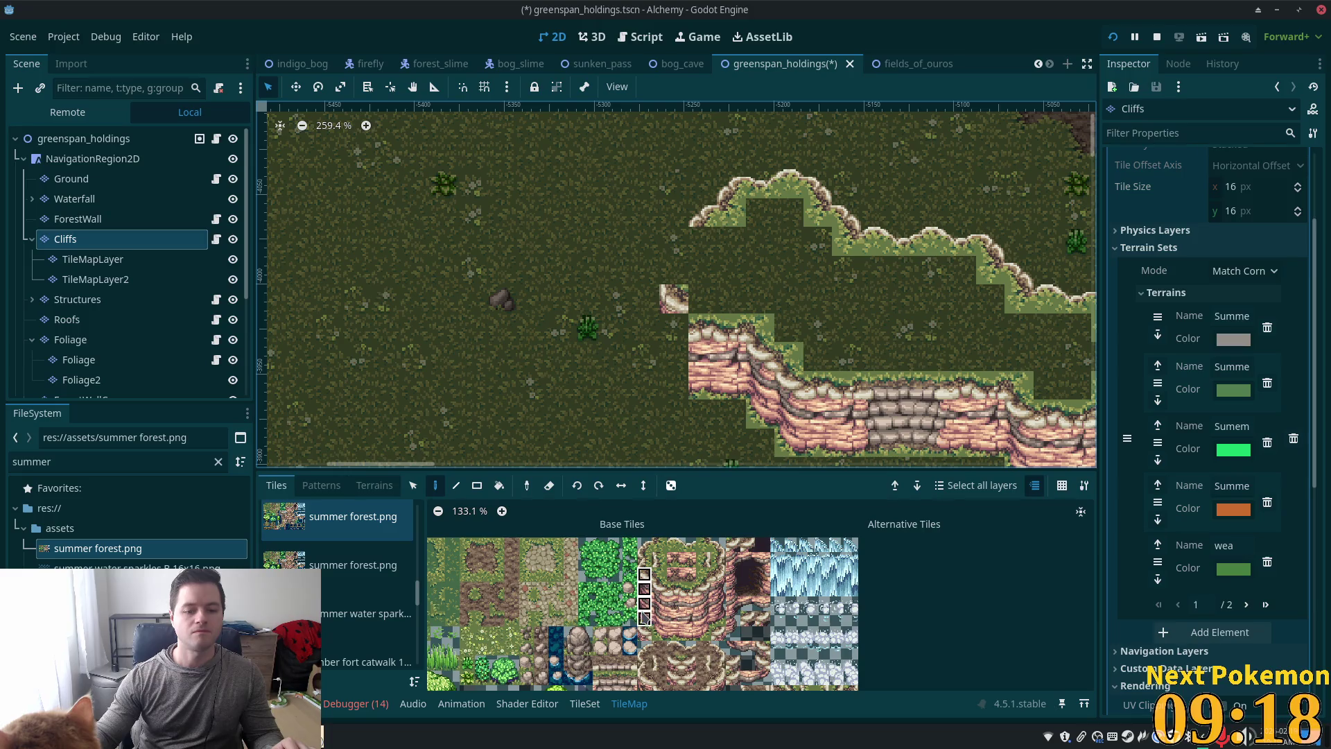
{"action": "left_click", "coordinate": [674, 347]}
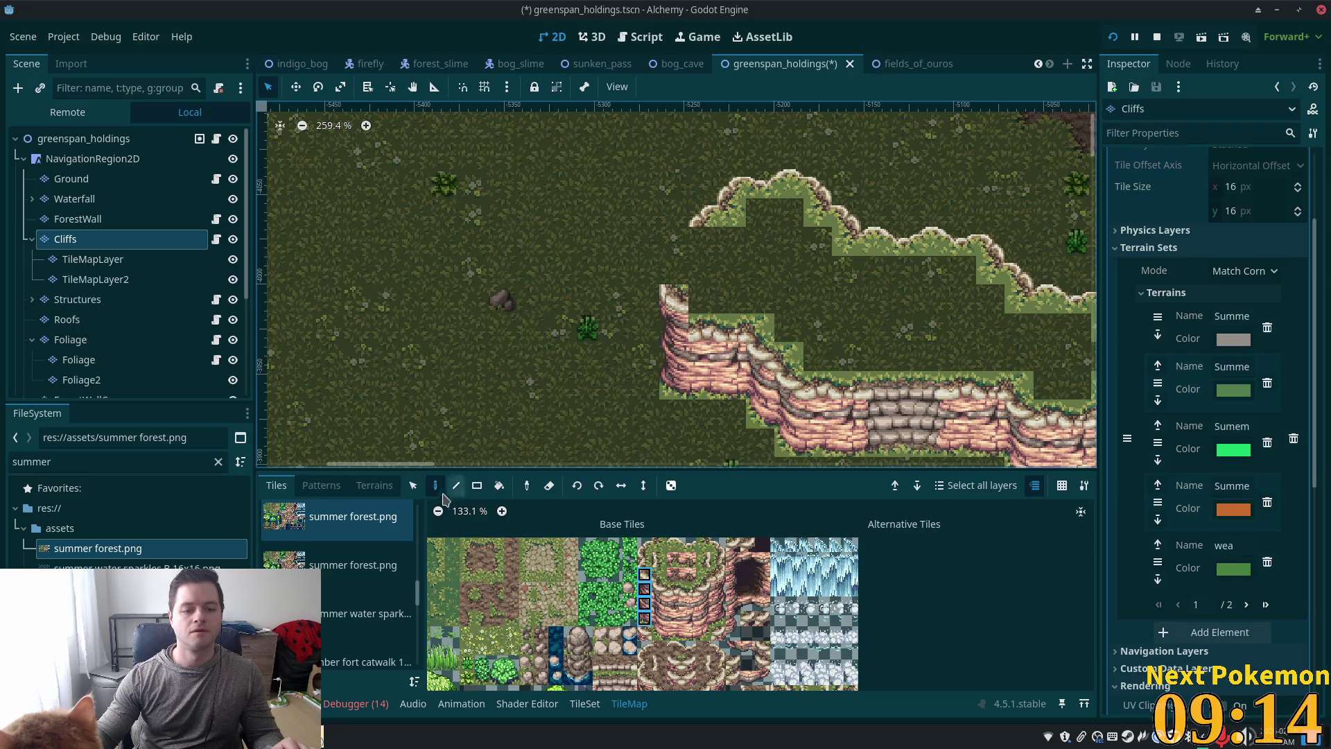
{"action": "key", "text": "s"}
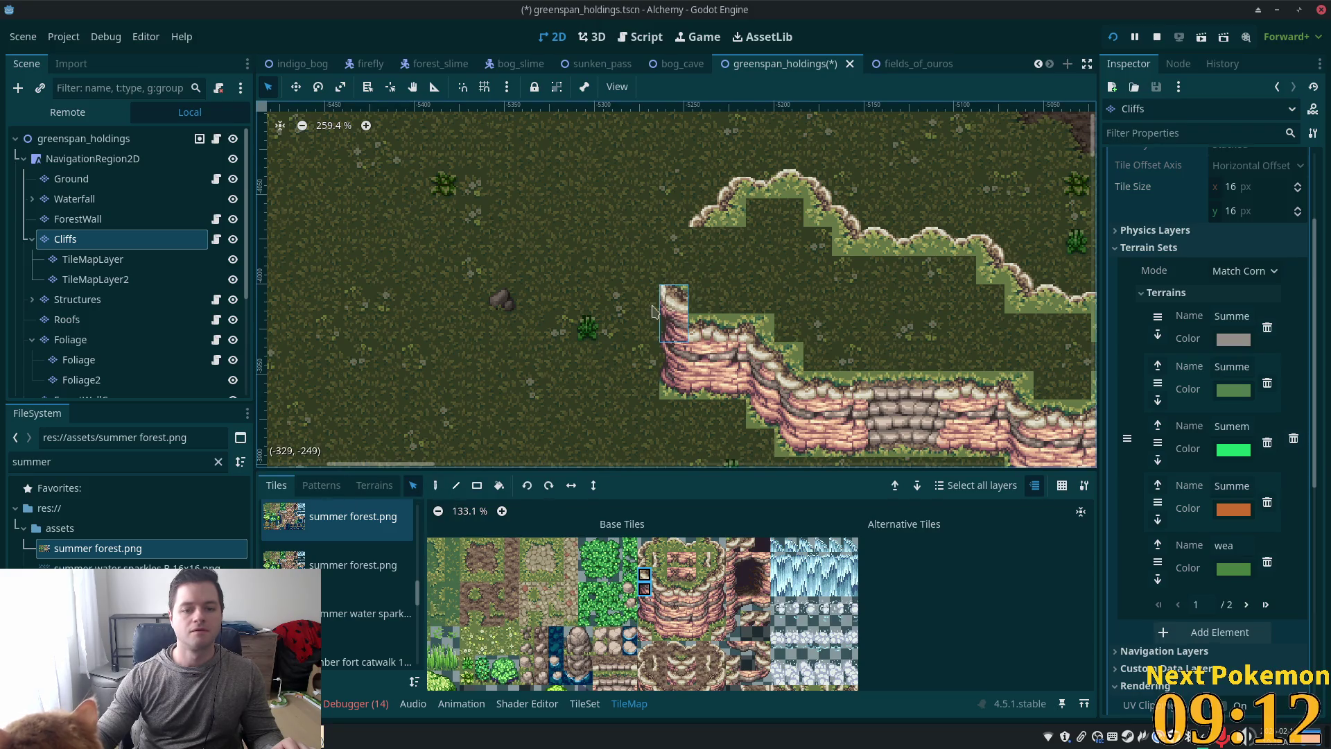
{"action": "left_click", "coordinate": [679, 301]}
{"action": "left_click_drag", "start_coordinate": [679, 303], "coordinate": [679, 333]}
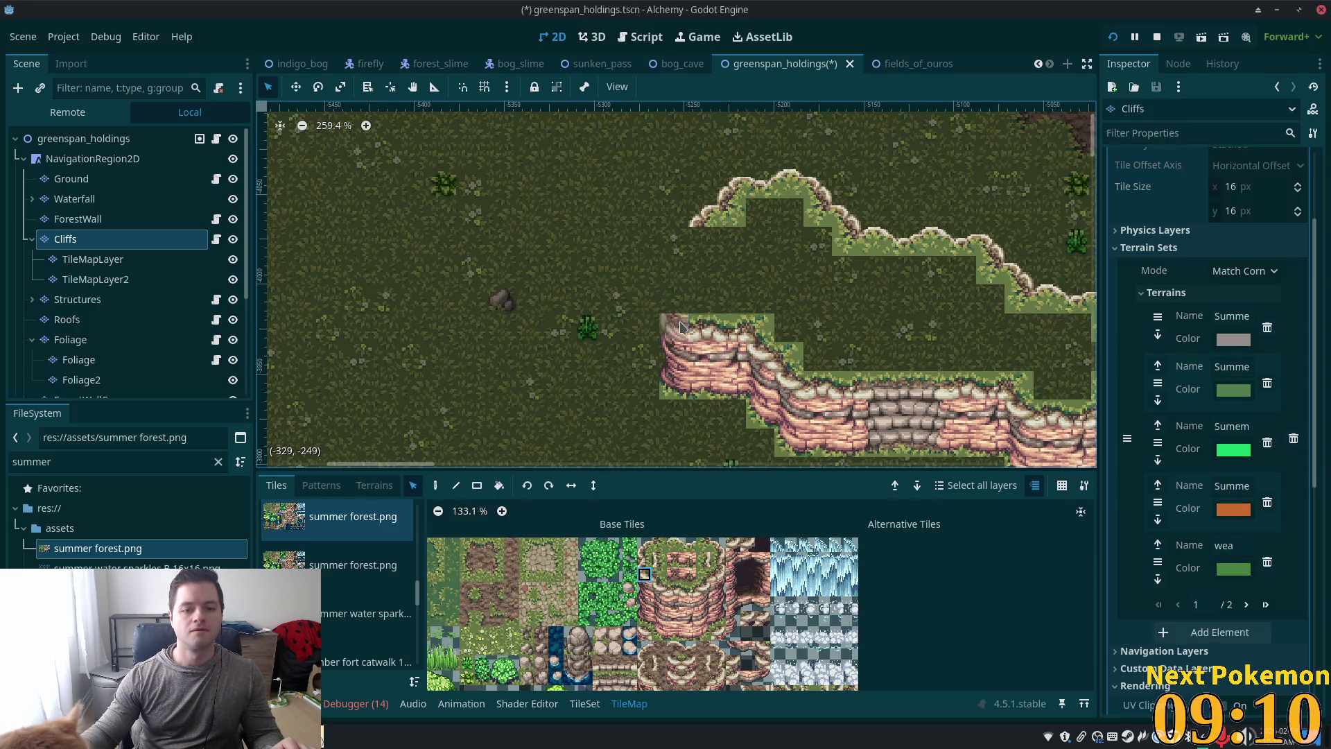
Step: Place cliff-corner and cliff-edge tiles atop the column, linking it to the upper ledge
{"action": "left_click", "coordinate": [661, 563]}
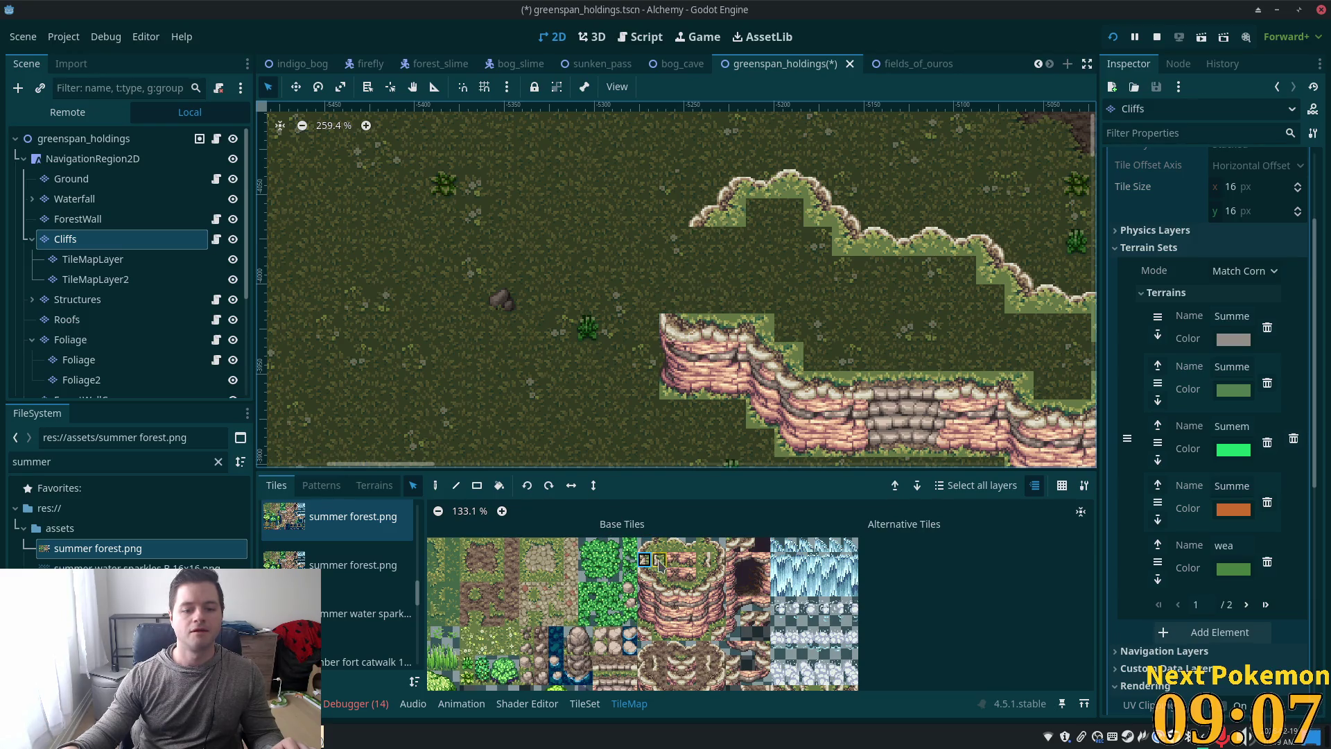
{"action": "left_click", "coordinate": [447, 486]}
{"action": "left_click", "coordinate": [673, 298]}
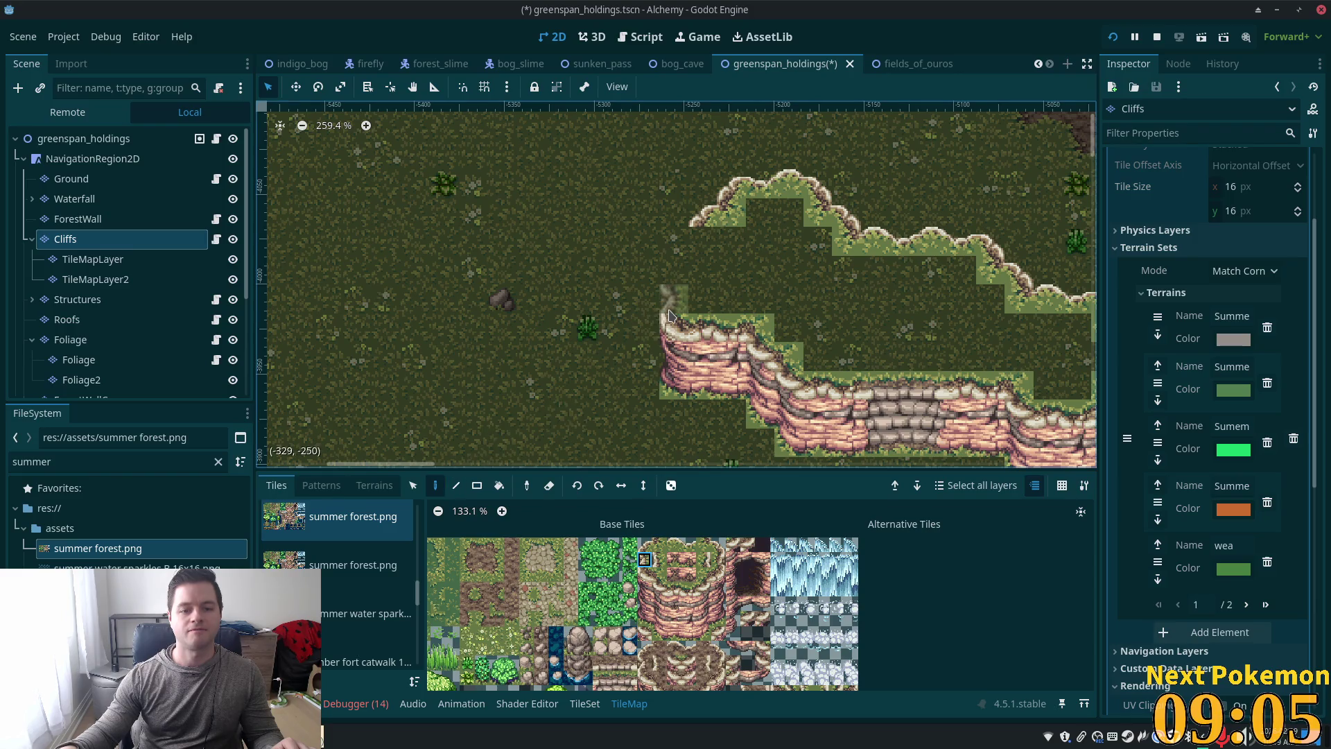
{"action": "left_click", "coordinate": [660, 559]}
{"action": "left_click", "coordinate": [672, 271]}
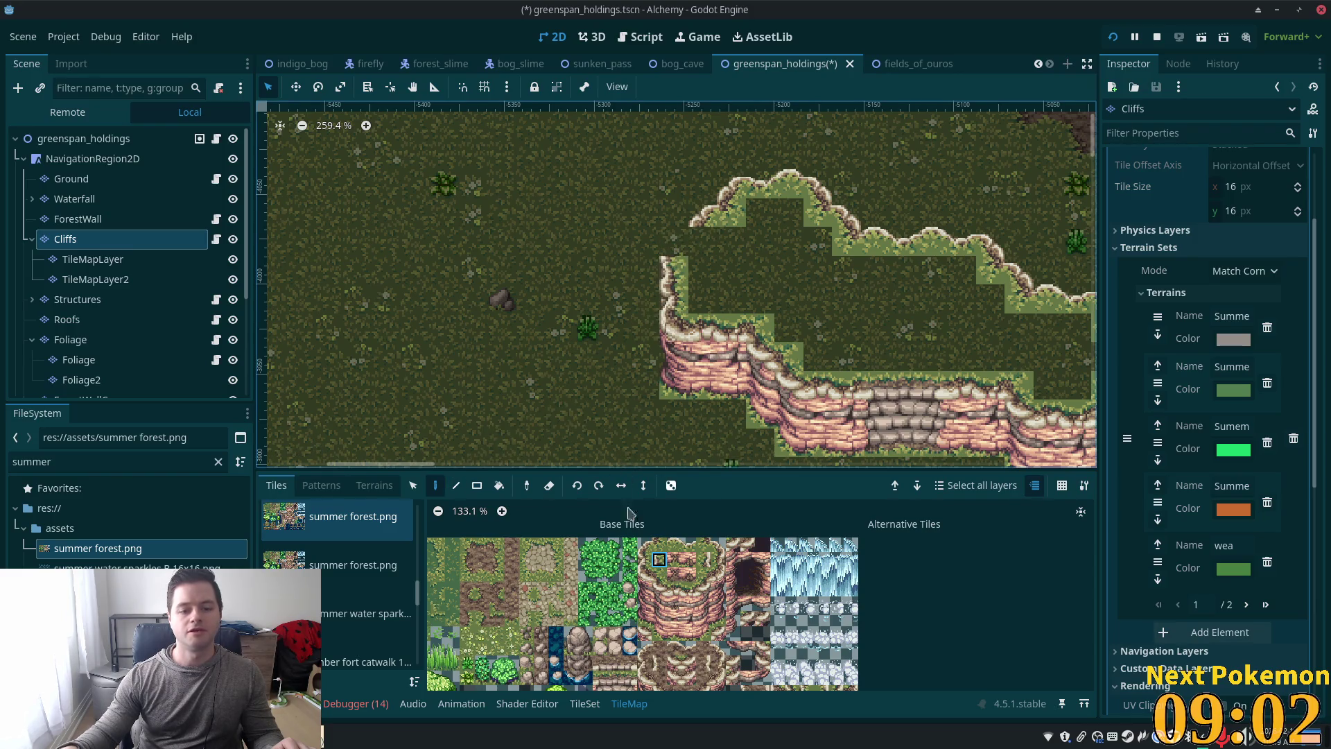
{"action": "left_click", "coordinate": [659, 545]}
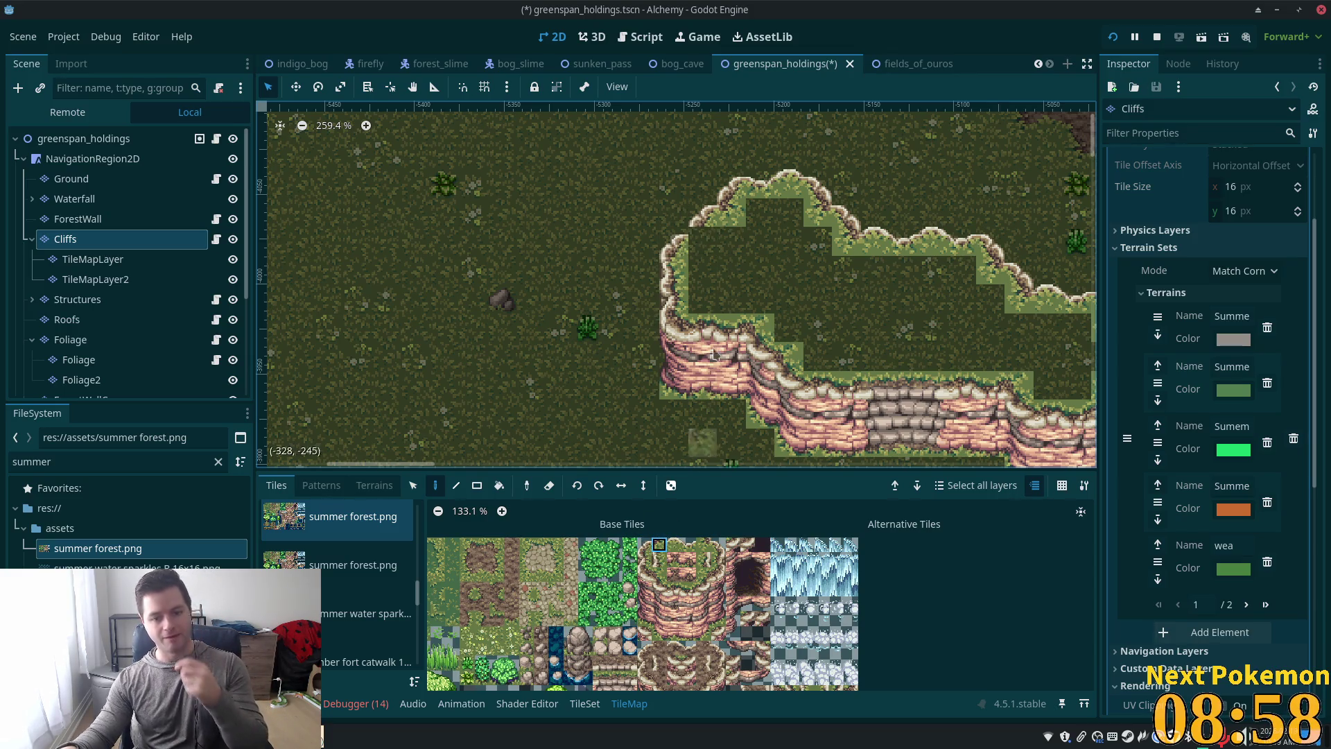
Step: Paint Summer Grass terrain rectangles over the upper and lower bare gaps on the plateau top
{"action": "scroll", "coordinate": [894, 272], "scroll_direction": "down", "scroll_amount": 2}
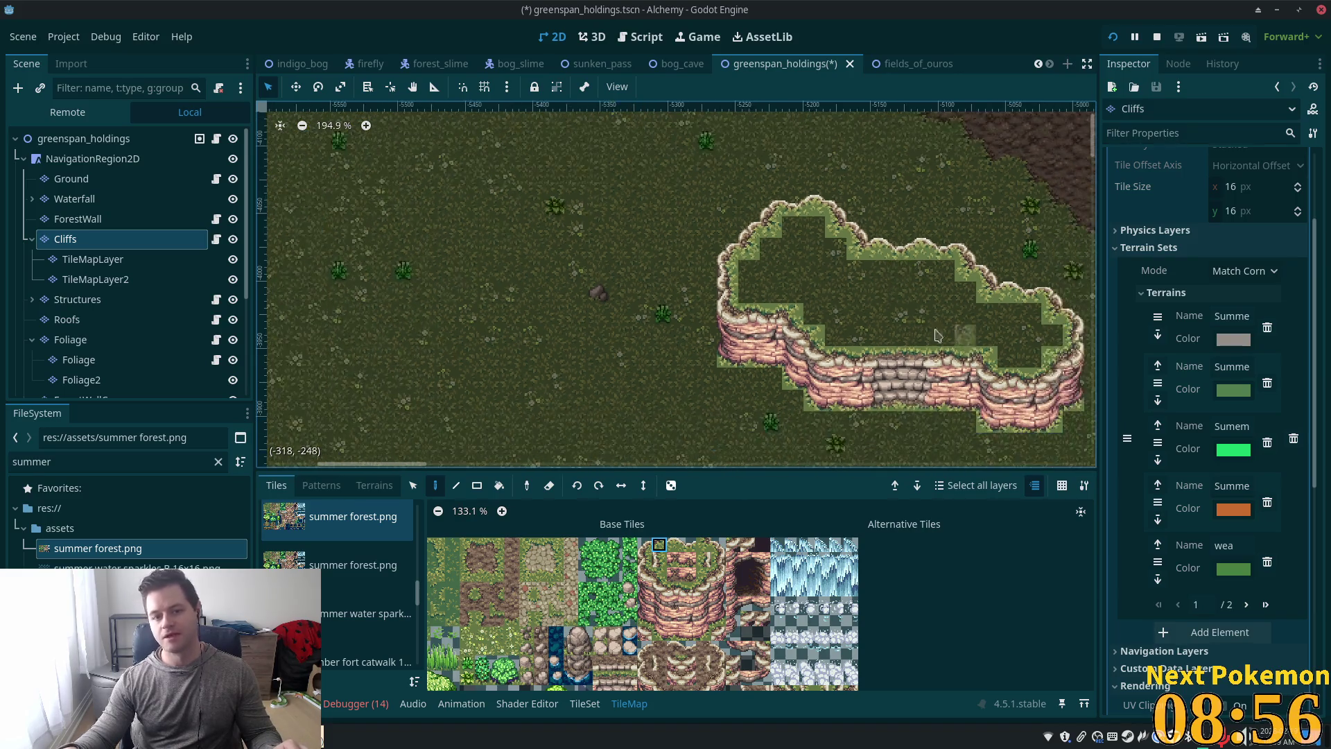
{"action": "left_click_drag", "start_coordinate": [936, 335], "coordinate": [665, 299]}
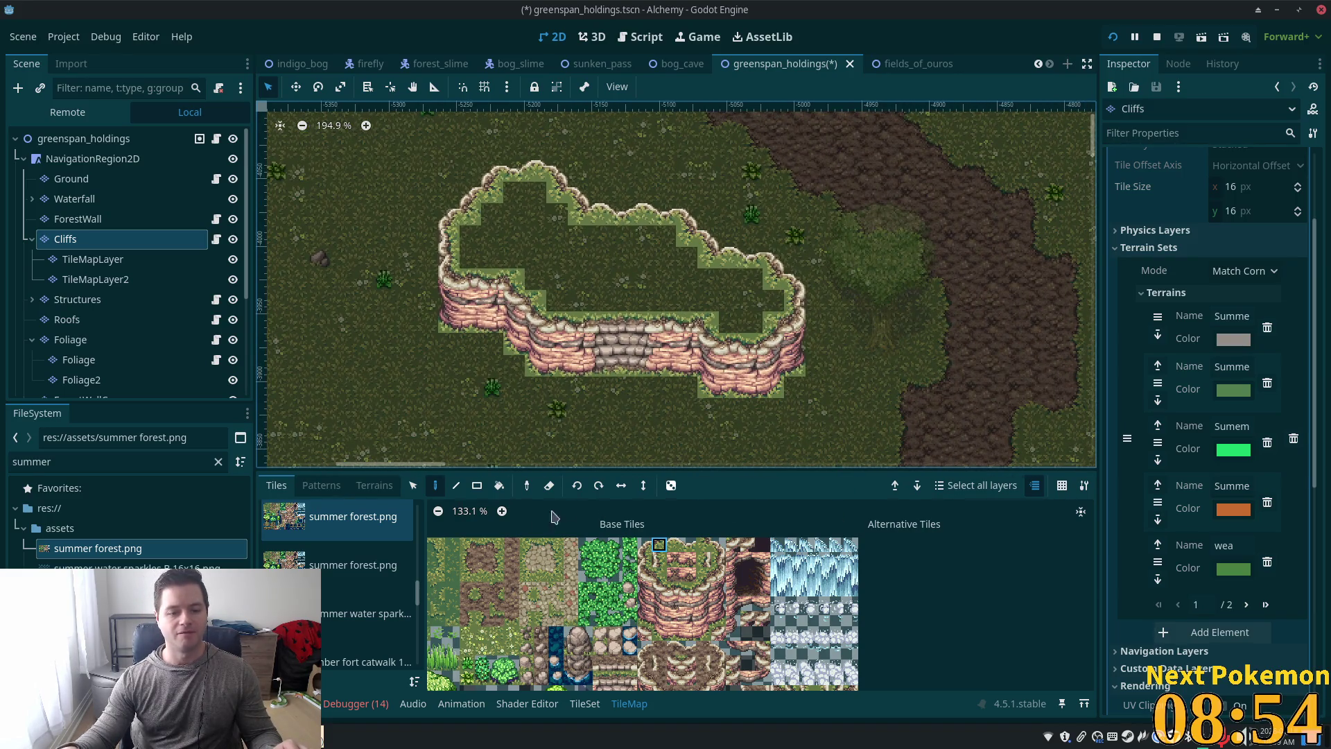
{"action": "left_click", "coordinate": [378, 485]}
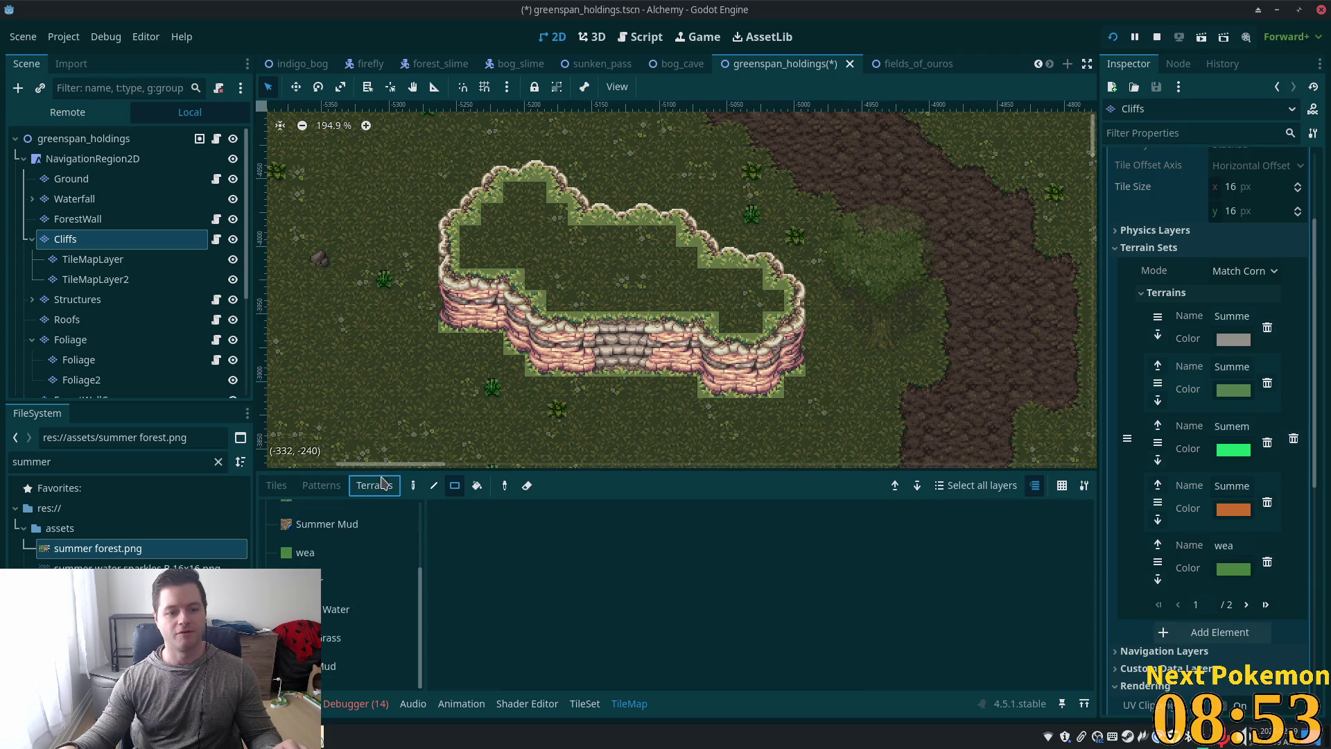
{"action": "left_click", "coordinate": [290, 489]}
{"action": "left_click", "coordinate": [378, 490]}
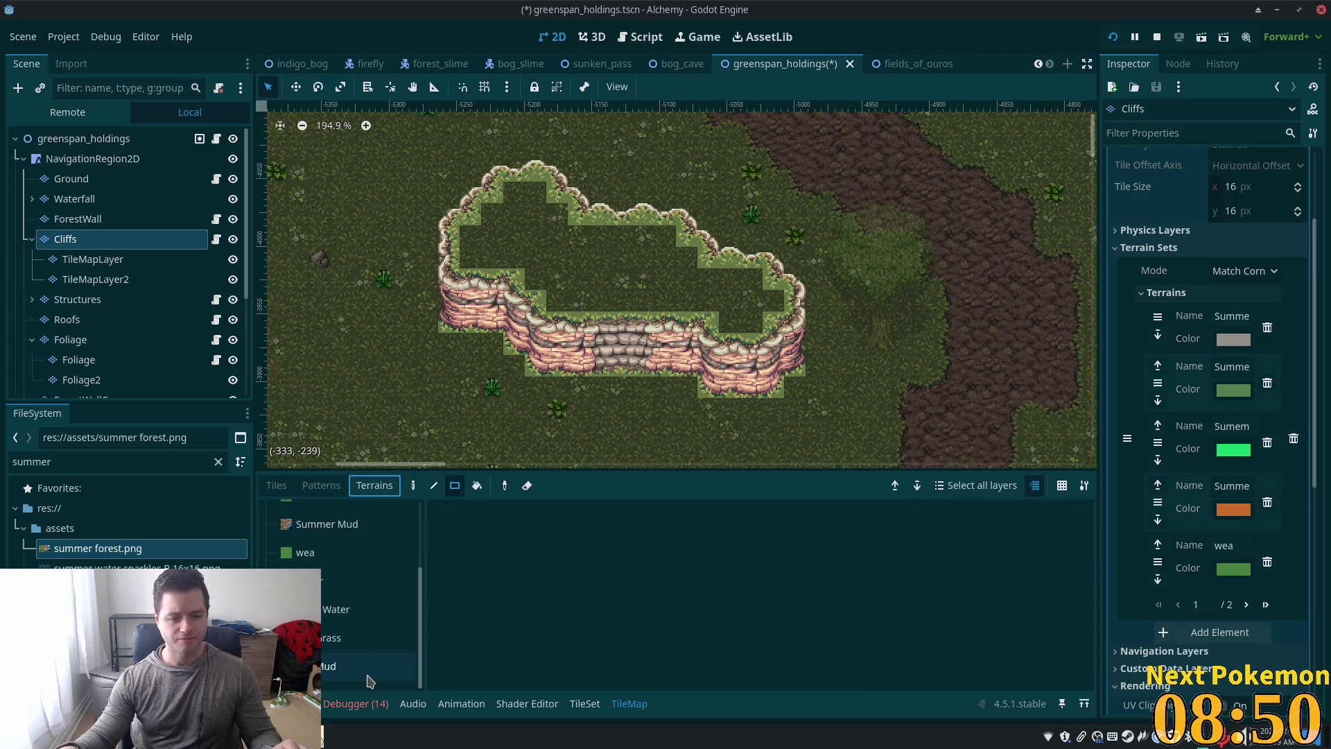
{"action": "left_click", "coordinate": [339, 638]}
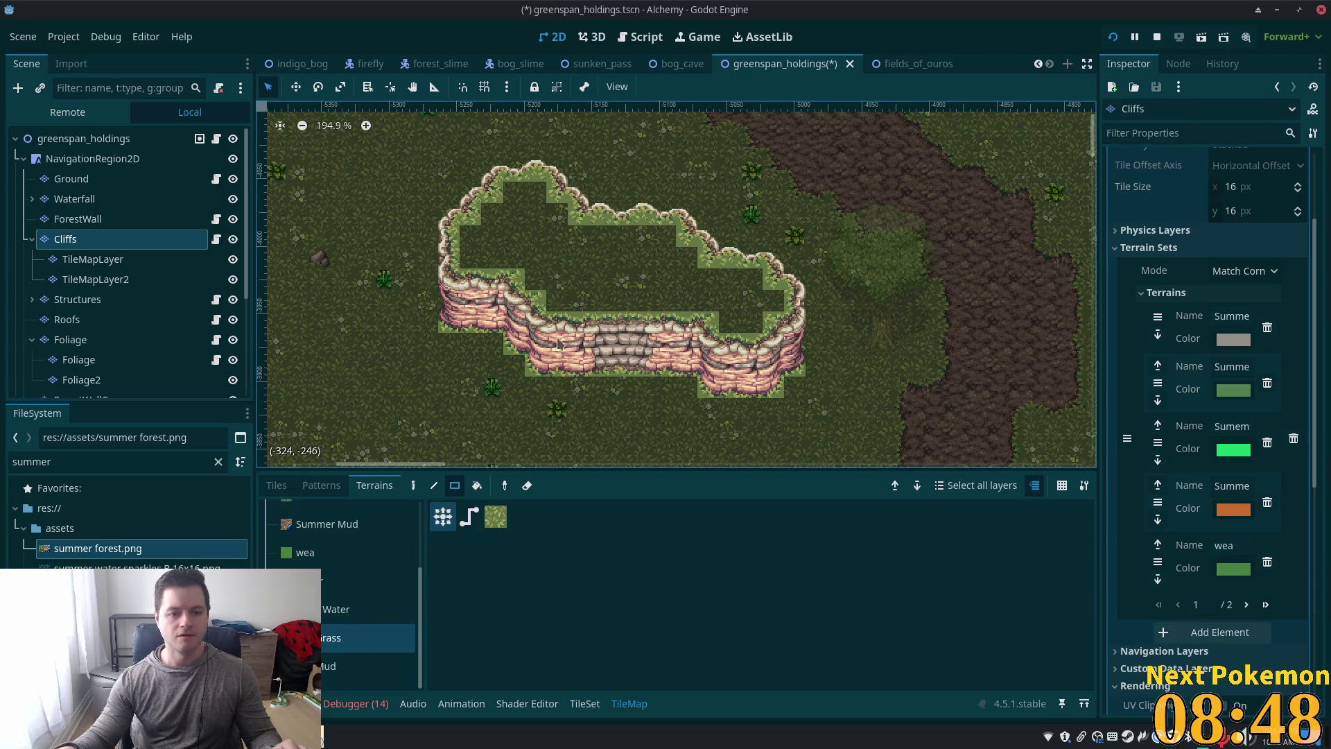
{"action": "left_click_drag", "start_coordinate": [517, 196], "coordinate": [539, 210]}
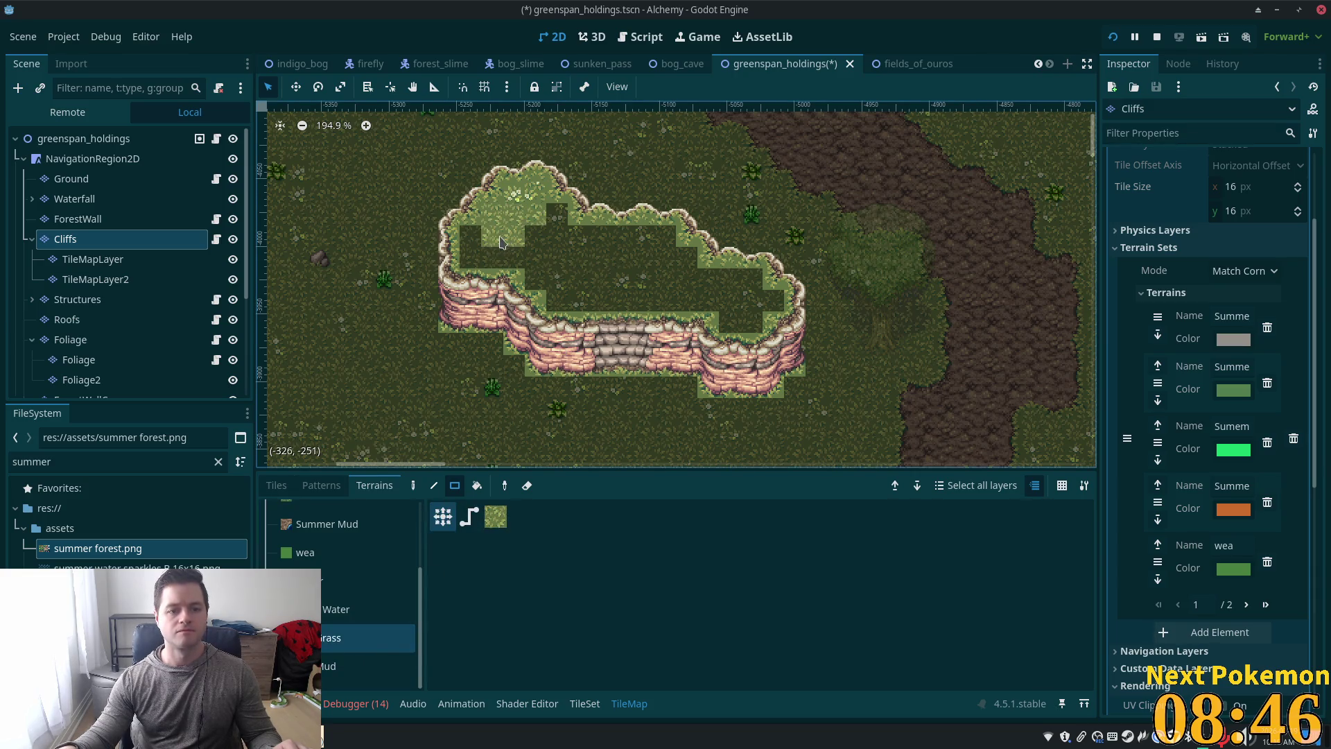
{"action": "mouse_move", "coordinate": [473, 236]}
{"action": "left_mouse_down"}
{"action": "mouse_move", "coordinate": [525, 264]}
{"action": "mouse_move", "coordinate": [669, 267]}
{"action": "left_mouse_up"}
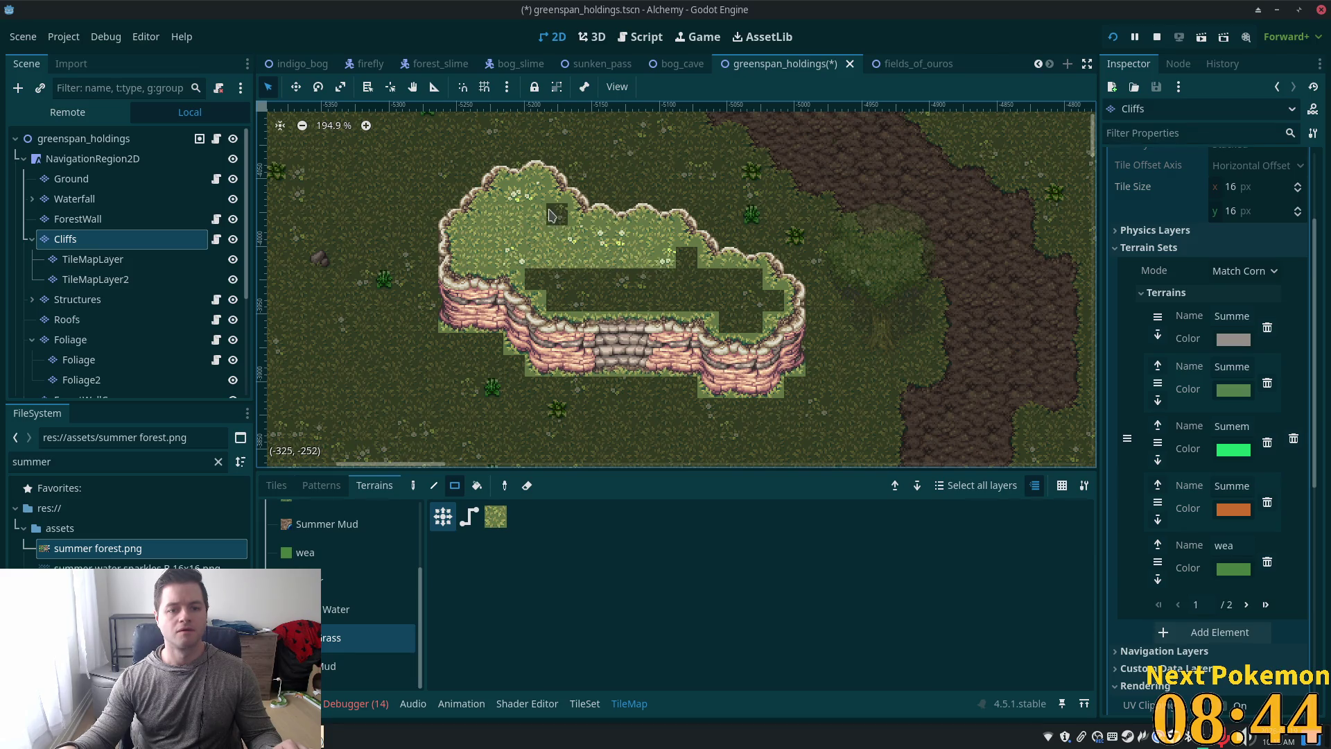
{"action": "left_click_drag", "start_coordinate": [534, 260], "coordinate": [666, 281]}
{"action": "mouse_move", "coordinate": [551, 298]}
{"action": "left_mouse_down"}
{"action": "mouse_move", "coordinate": [610, 305]}
{"action": "mouse_move", "coordinate": [730, 285]}
{"action": "mouse_move", "coordinate": [726, 275]}
{"action": "mouse_move", "coordinate": [770, 298]}
{"action": "left_mouse_up"}
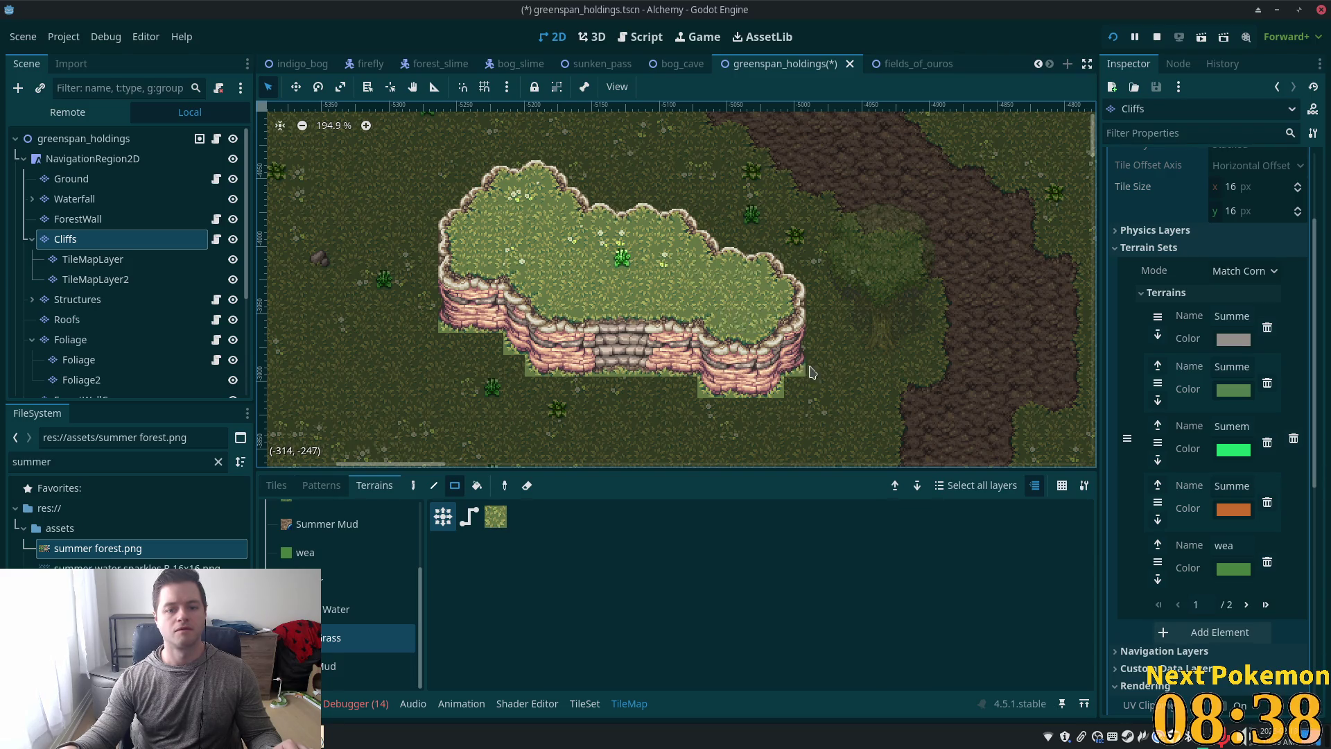
{"action": "scroll", "coordinate": [813, 372], "scroll_direction": "down", "scroll_amount": 6}
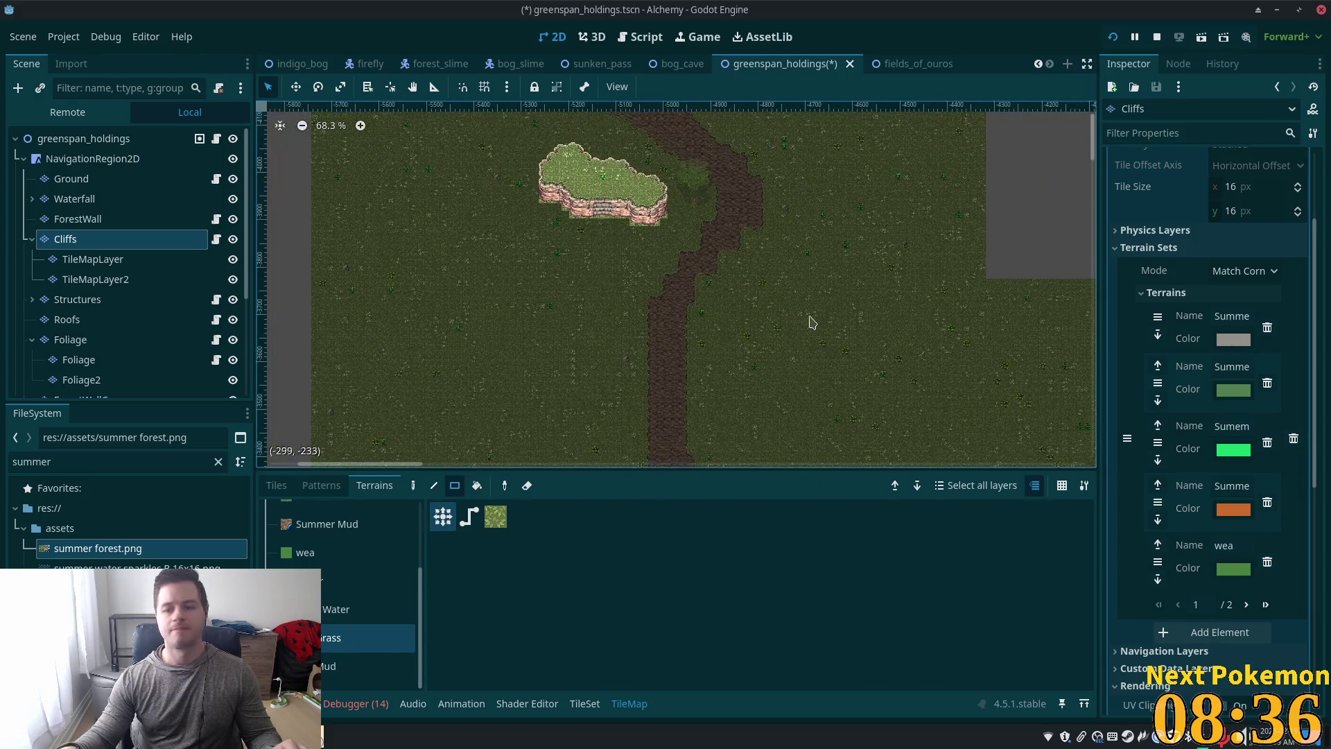
Step: Select the greenspan_holdings root node and zoom in on the grassy cliff beside the tree
{"action": "left_click", "coordinate": [791, 293]}
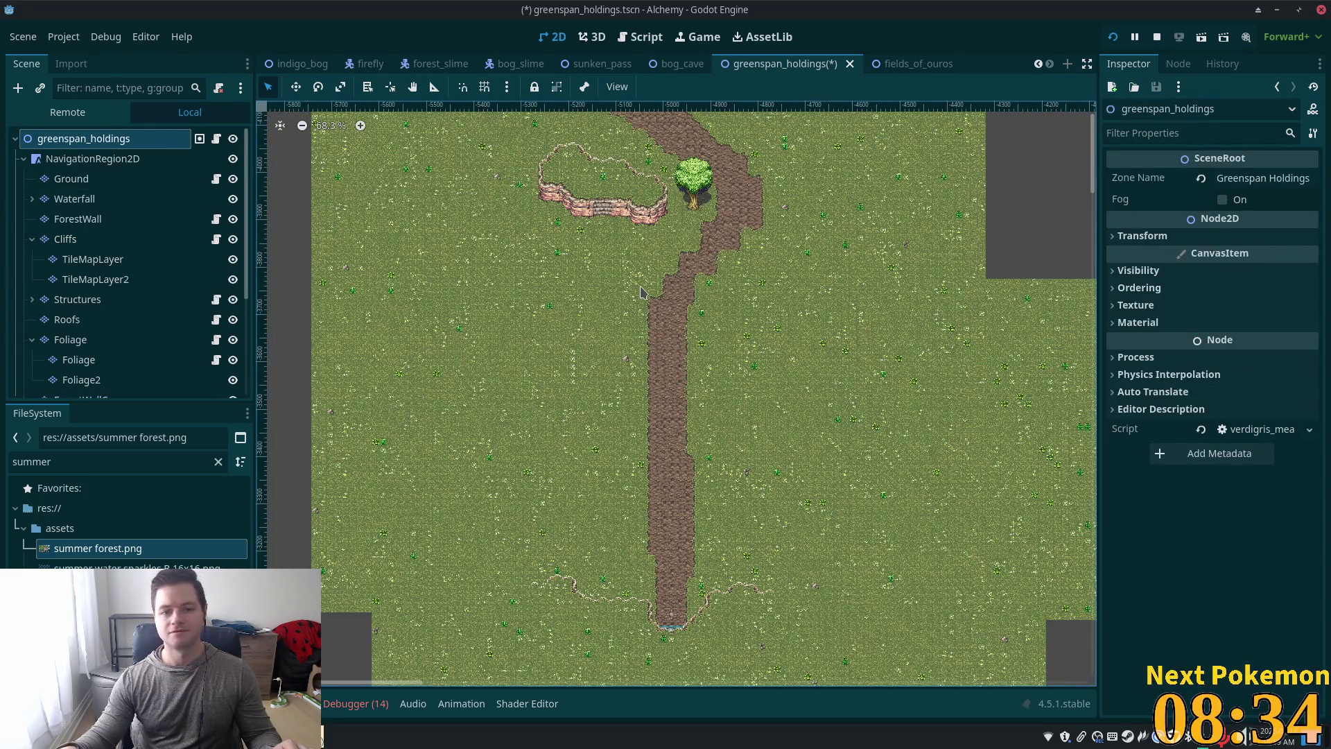
{"action": "scroll", "coordinate": [641, 291], "scroll_direction": "down", "scroll_amount": 2}
{"action": "scroll", "coordinate": [642, 291], "scroll_direction": "up", "scroll_amount": 7}
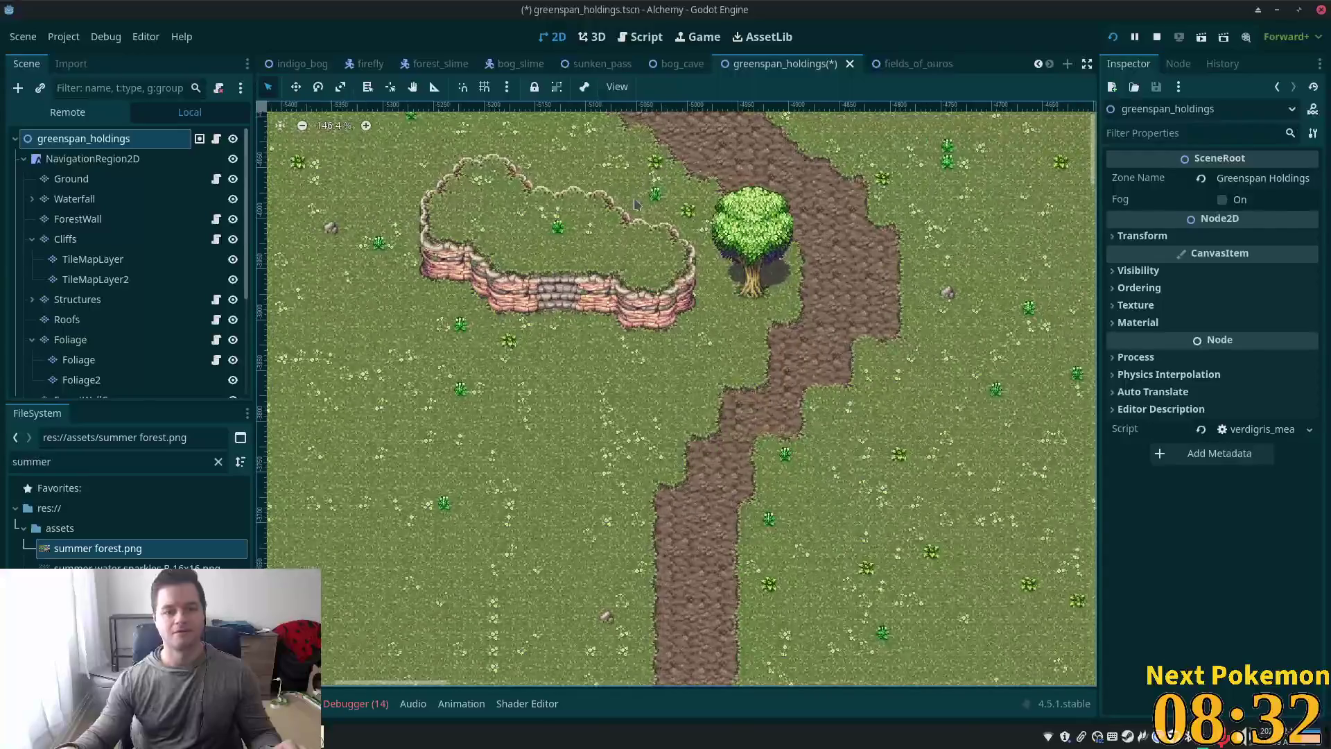
{"action": "scroll", "coordinate": [635, 204], "scroll_direction": "up", "scroll_amount": 8}
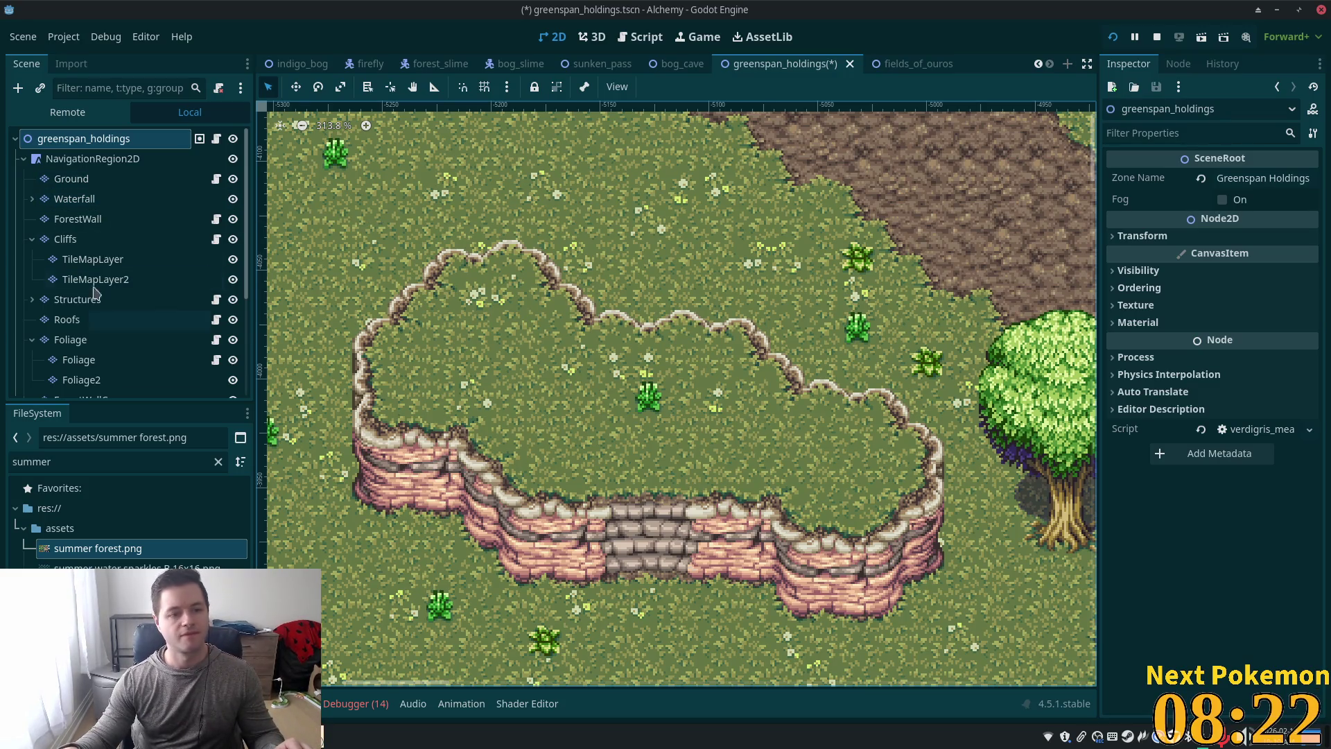
{"action": "mouse_move", "coordinate": [662, 316]}
{"action": "left_mouse_down"}
{"action": "mouse_move", "coordinate": [492, 316]}
{"action": "mouse_move", "coordinate": [638, 340]}
{"action": "left_mouse_up"}
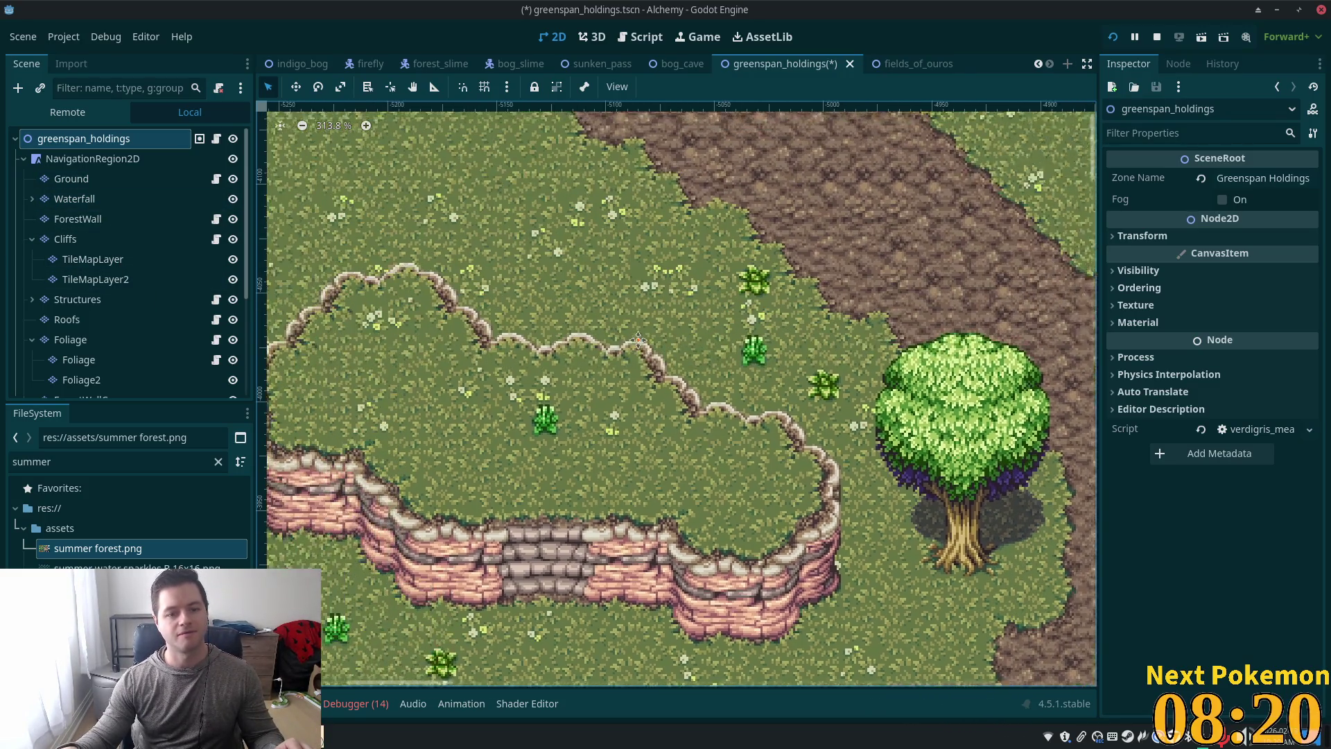
Step: Select the Ground layer and choose the Mud terrain with the Paint tool
{"action": "left_click", "coordinate": [76, 179]}
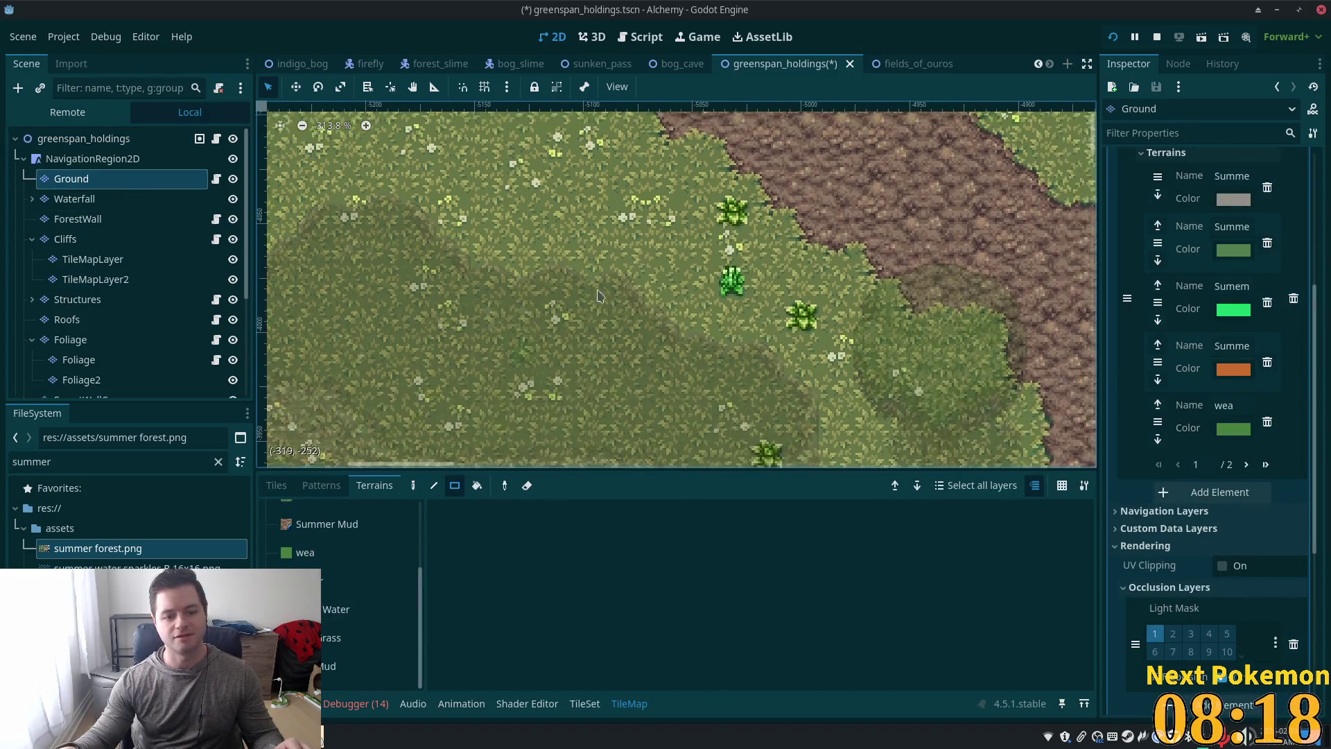
{"action": "left_click", "coordinate": [278, 487]}
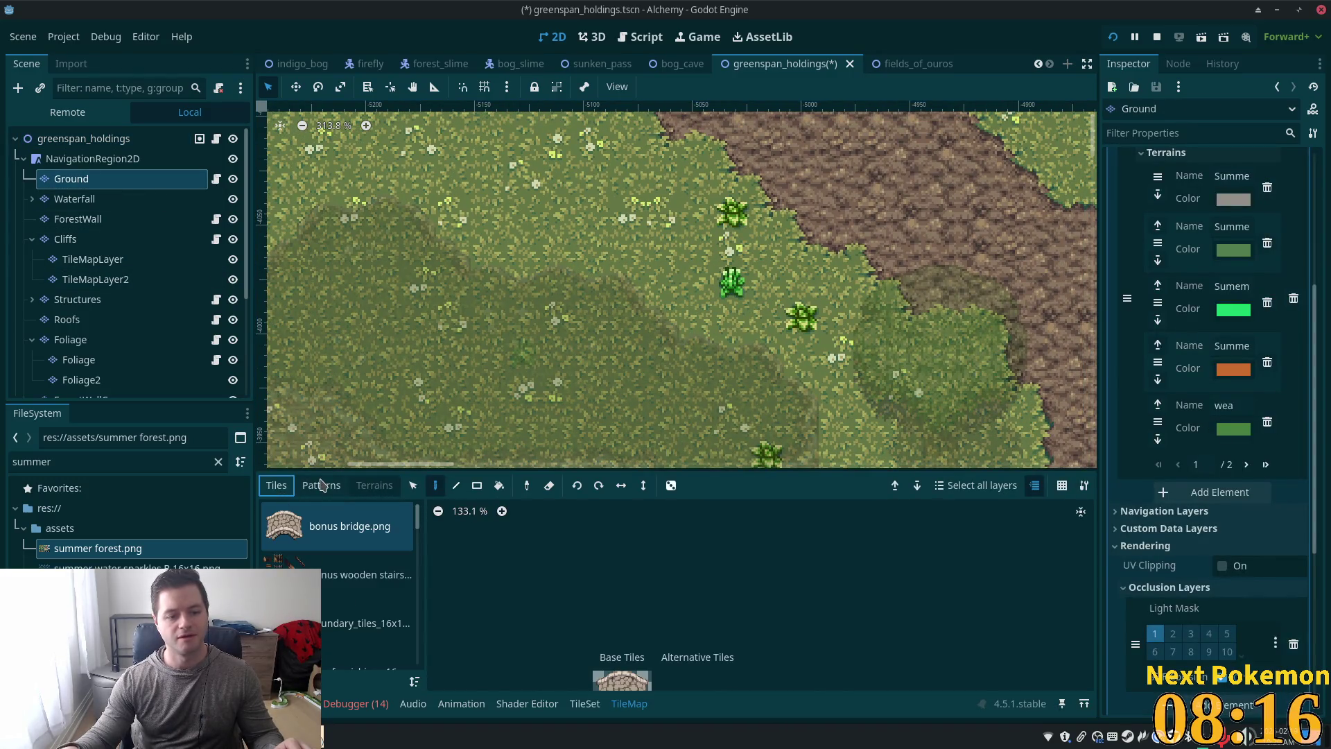
{"action": "left_click", "coordinate": [321, 485]}
{"action": "left_click", "coordinate": [374, 485]}
{"action": "left_click", "coordinate": [325, 666]}
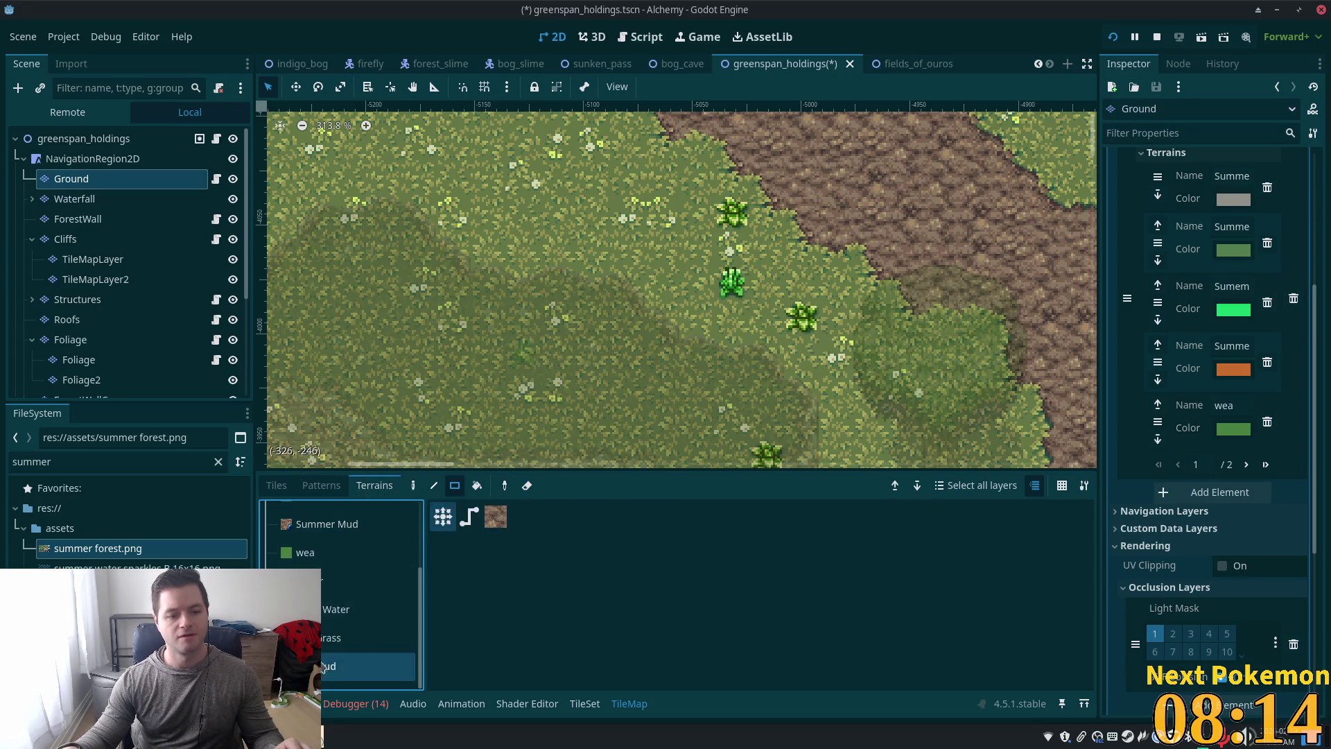
{"action": "left_click", "coordinate": [433, 486]}
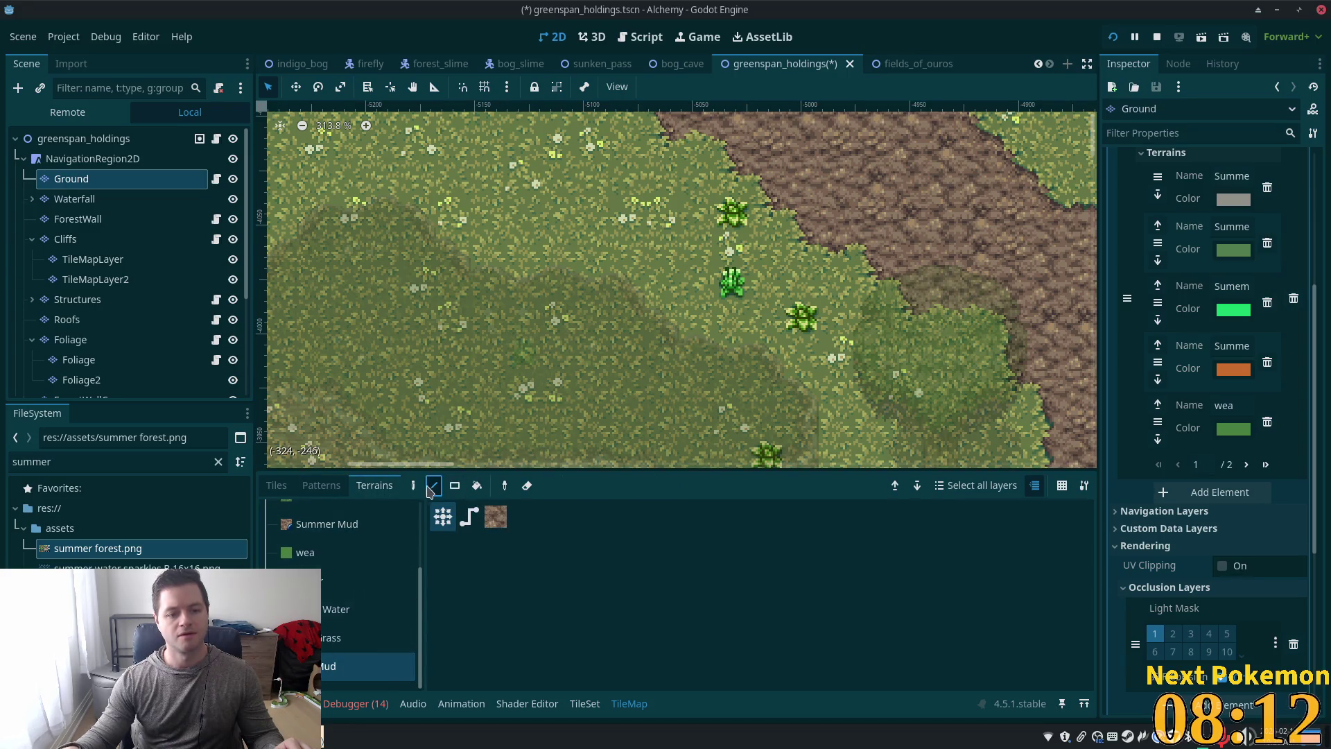
Step: Outline a large diagonal mud patch in the meadow and bucket-fill its inside
{"action": "mouse_move", "coordinate": [760, 377]}
{"action": "left_mouse_down"}
{"action": "mouse_move", "coordinate": [656, 239]}
{"action": "mouse_move", "coordinate": [586, 201]}
{"action": "mouse_move", "coordinate": [430, 175]}
{"action": "mouse_move", "coordinate": [305, 208]}
{"action": "mouse_move", "coordinate": [338, 226]}
{"action": "mouse_move", "coordinate": [357, 179]}
{"action": "left_mouse_up"}
{"action": "mouse_move", "coordinate": [351, 179]}
{"action": "left_mouse_down"}
{"action": "mouse_move", "coordinate": [347, 217]}
{"action": "mouse_move", "coordinate": [327, 231]}
{"action": "mouse_move", "coordinate": [350, 281]}
{"action": "mouse_move", "coordinate": [632, 378]}
{"action": "left_mouse_up"}
{"action": "left_click_drag", "start_coordinate": [632, 377], "coordinate": [737, 362]}
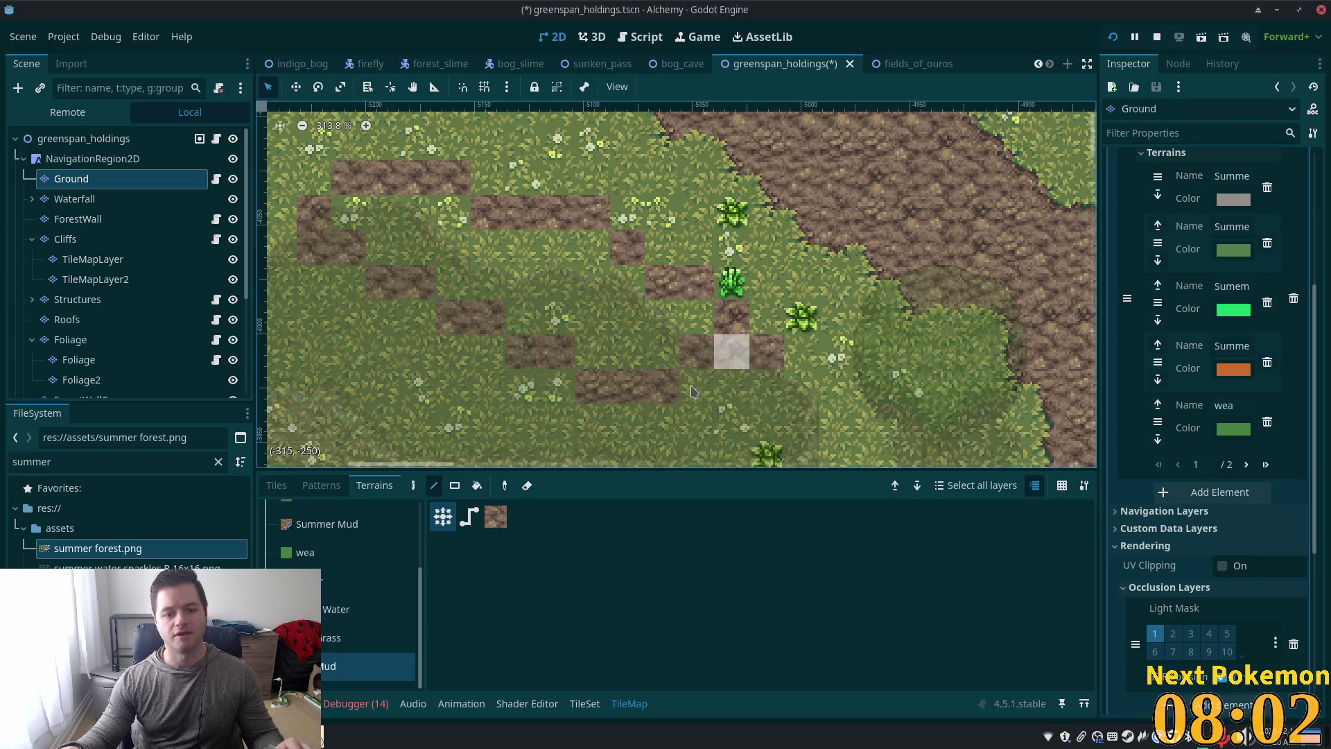
{"action": "left_click", "coordinate": [477, 485]}
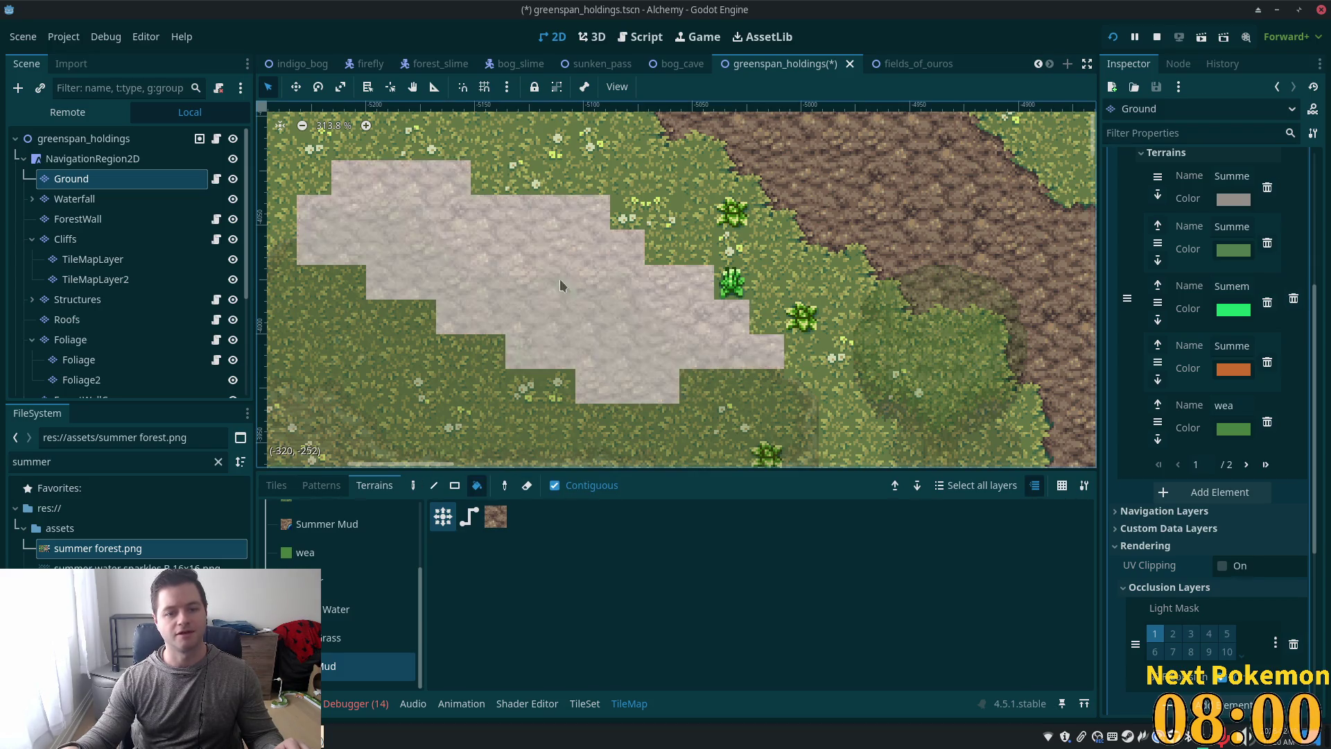
{"action": "left_click", "coordinate": [557, 297]}
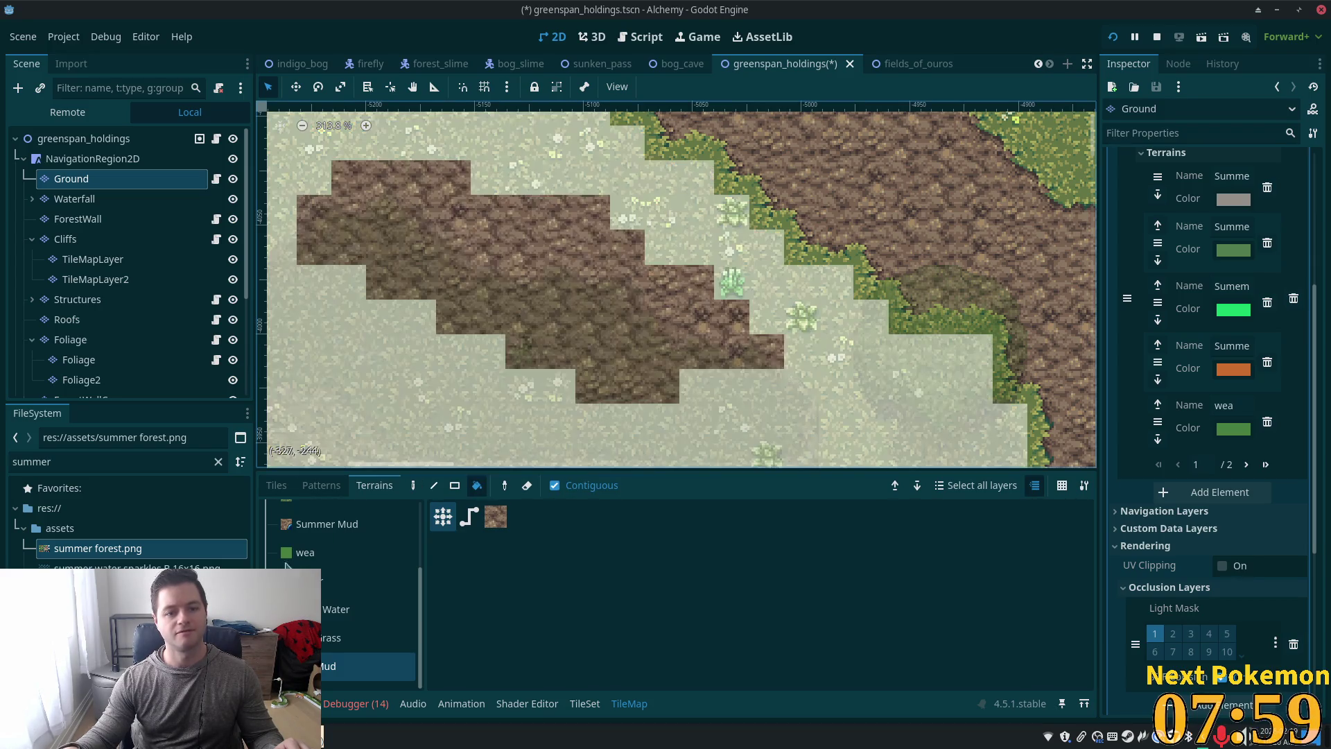
{"action": "left_click", "coordinate": [276, 485]}
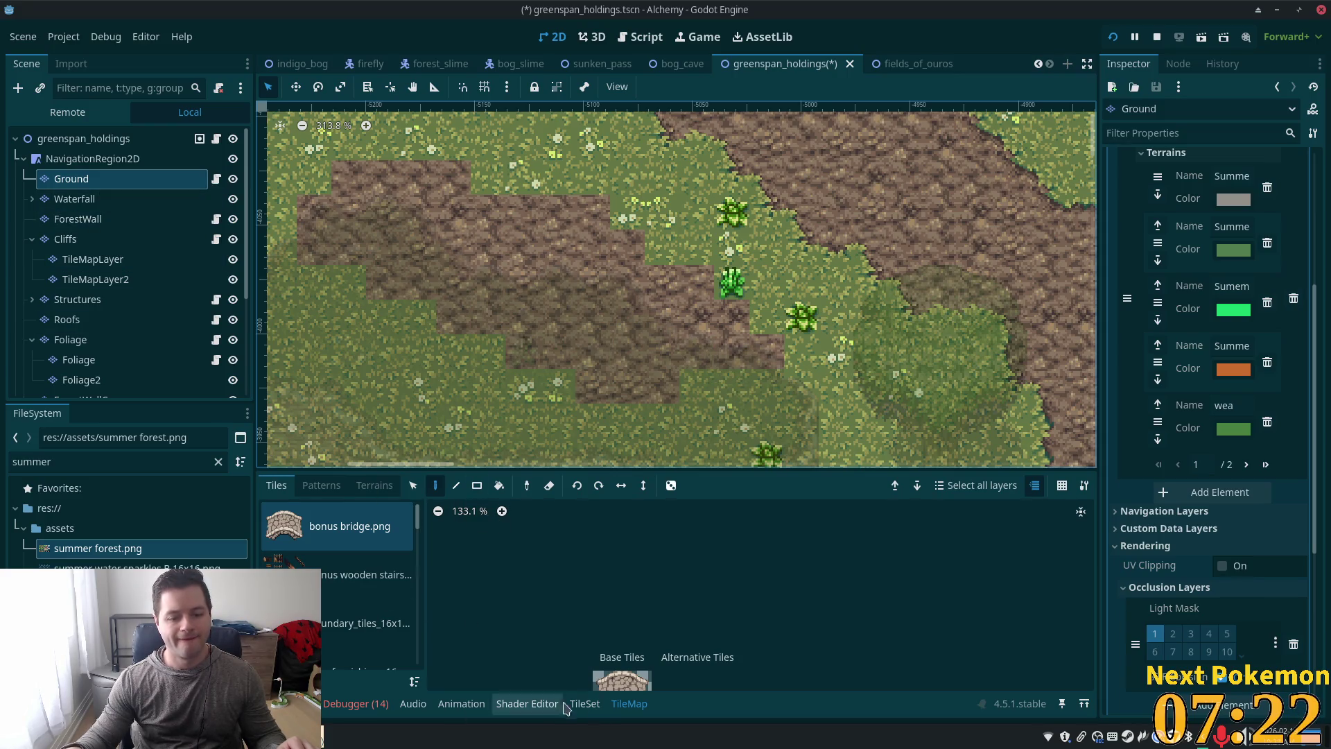
Step: Scroll the tile source list and select the summer forest.png atlas
{"action": "scroll", "coordinate": [360, 569], "scroll_direction": "down", "scroll_amount": 3}
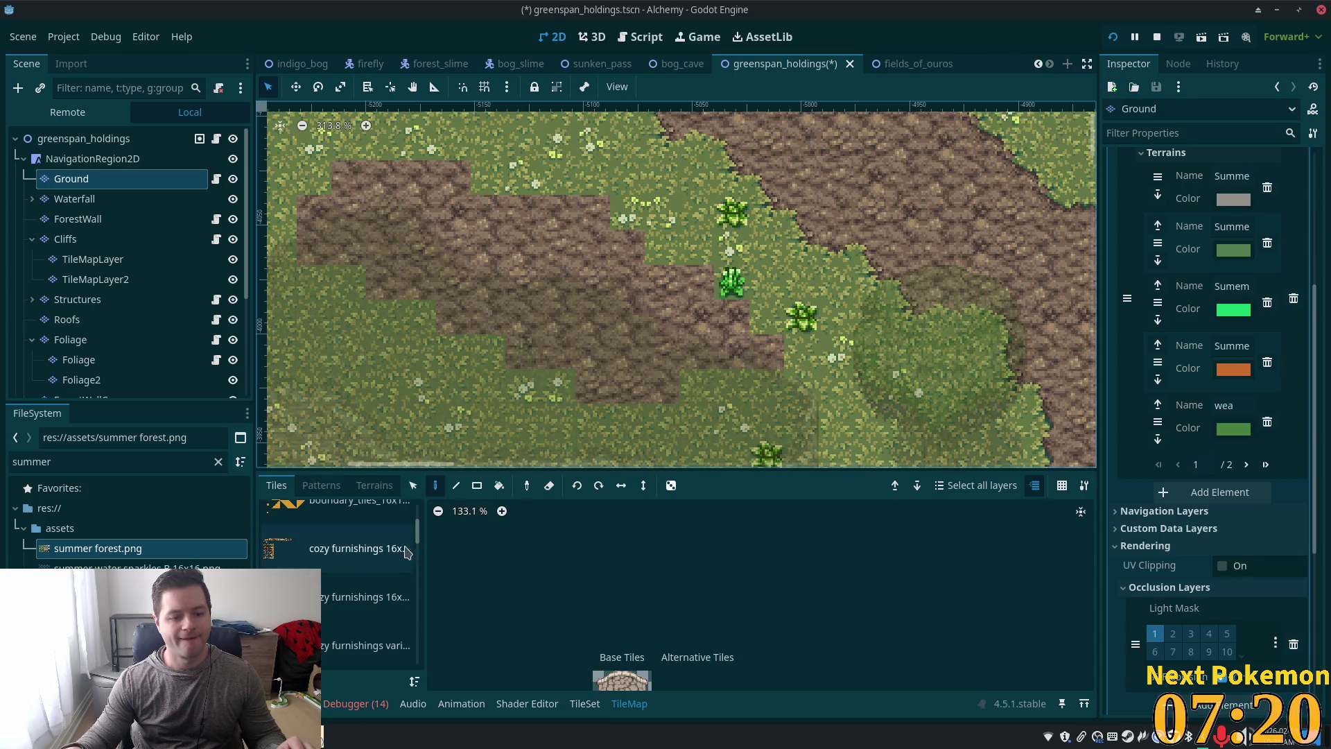
{"action": "scroll", "coordinate": [418, 549], "scroll_direction": "down", "scroll_amount": 5}
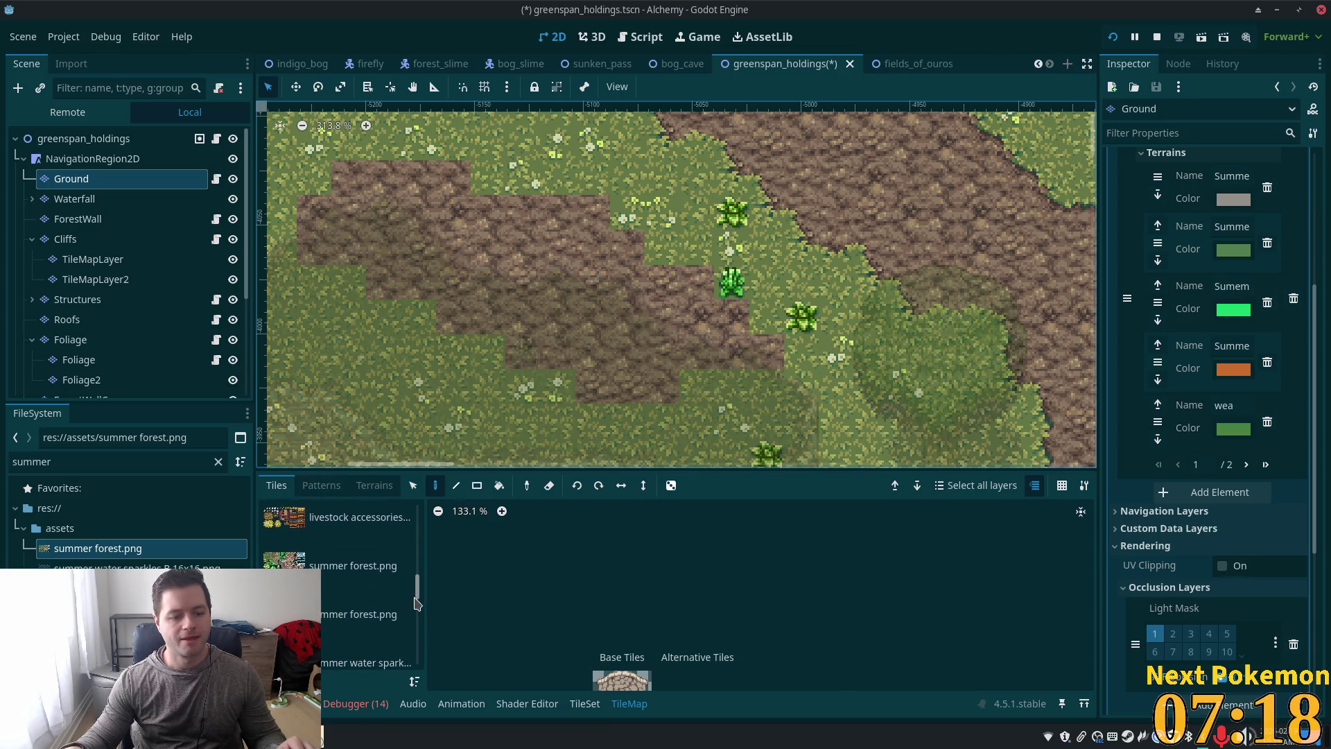
{"action": "left_click", "coordinate": [354, 566]}
{"action": "scroll", "coordinate": [747, 350], "scroll_direction": "up", "scroll_amount": 4}
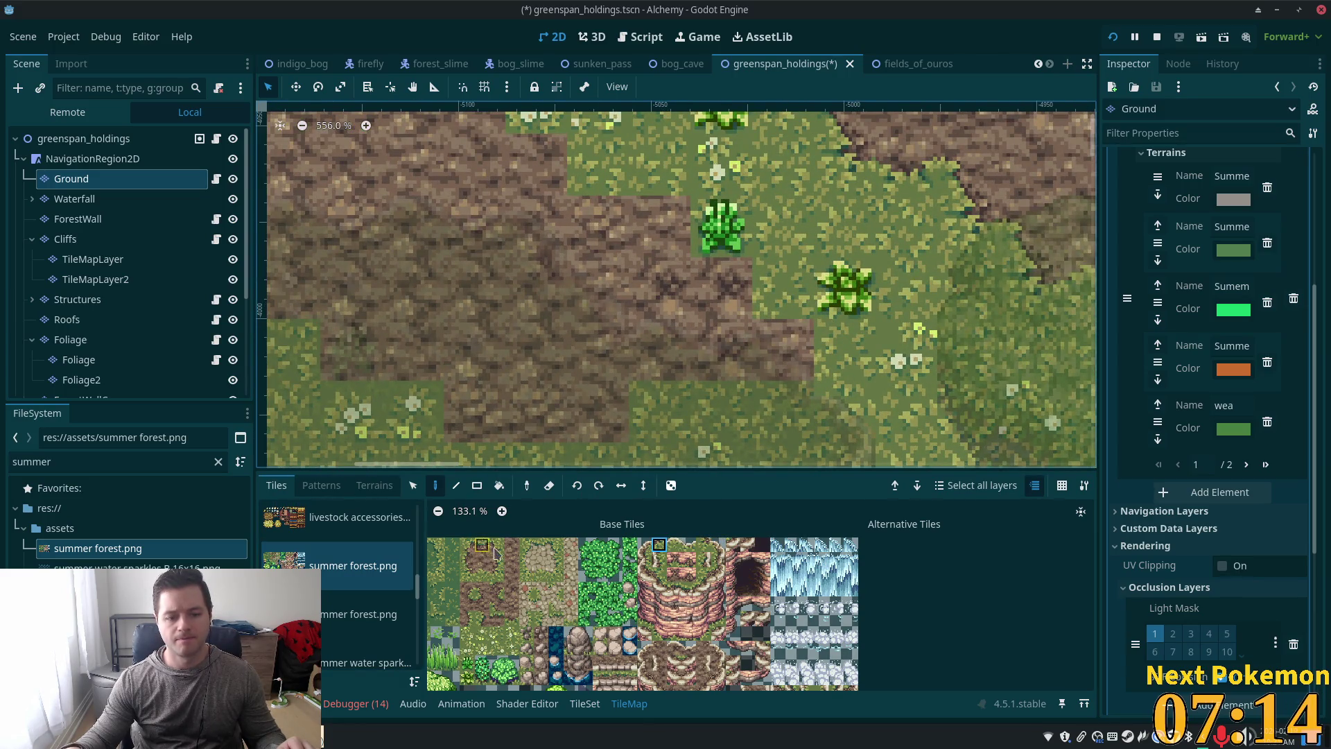
Step: Paint diagonal and grass-edge summer forest tiles along the mud patch border
{"action": "left_click", "coordinate": [496, 546]}
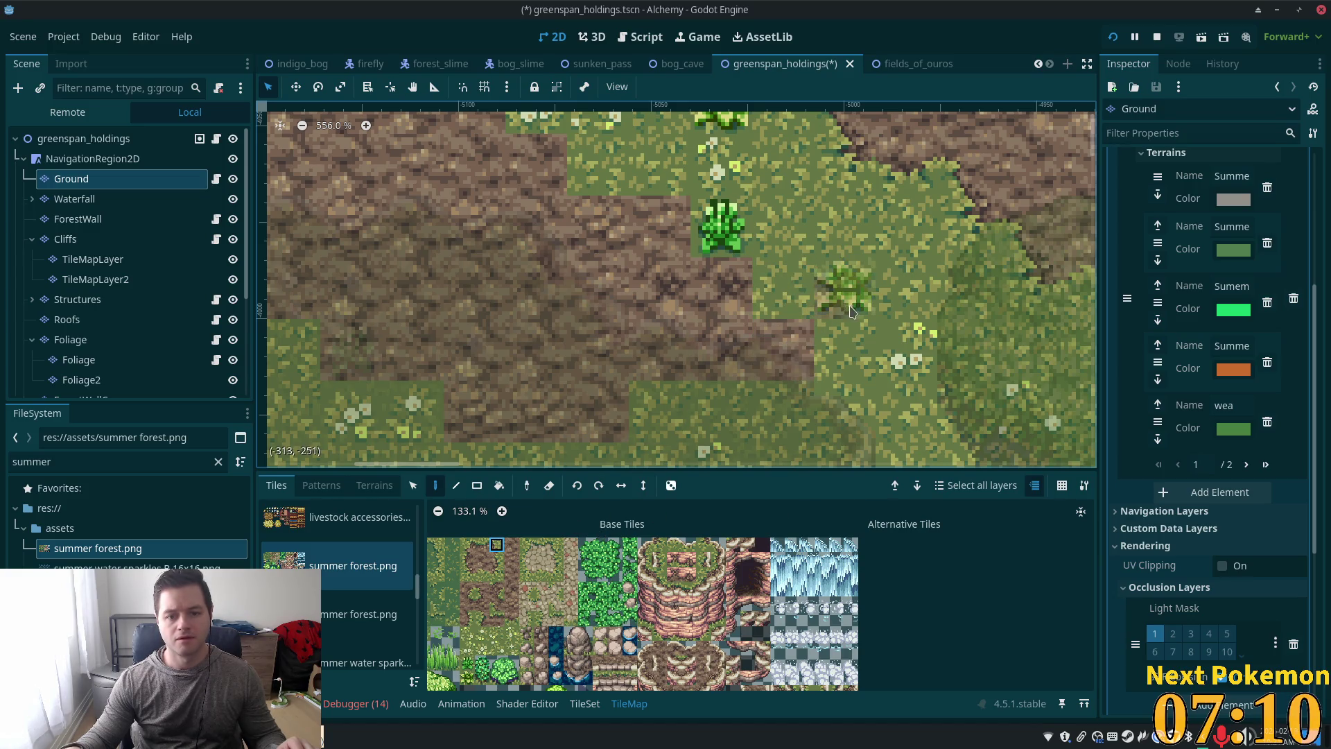
{"action": "left_click", "coordinate": [798, 308]}
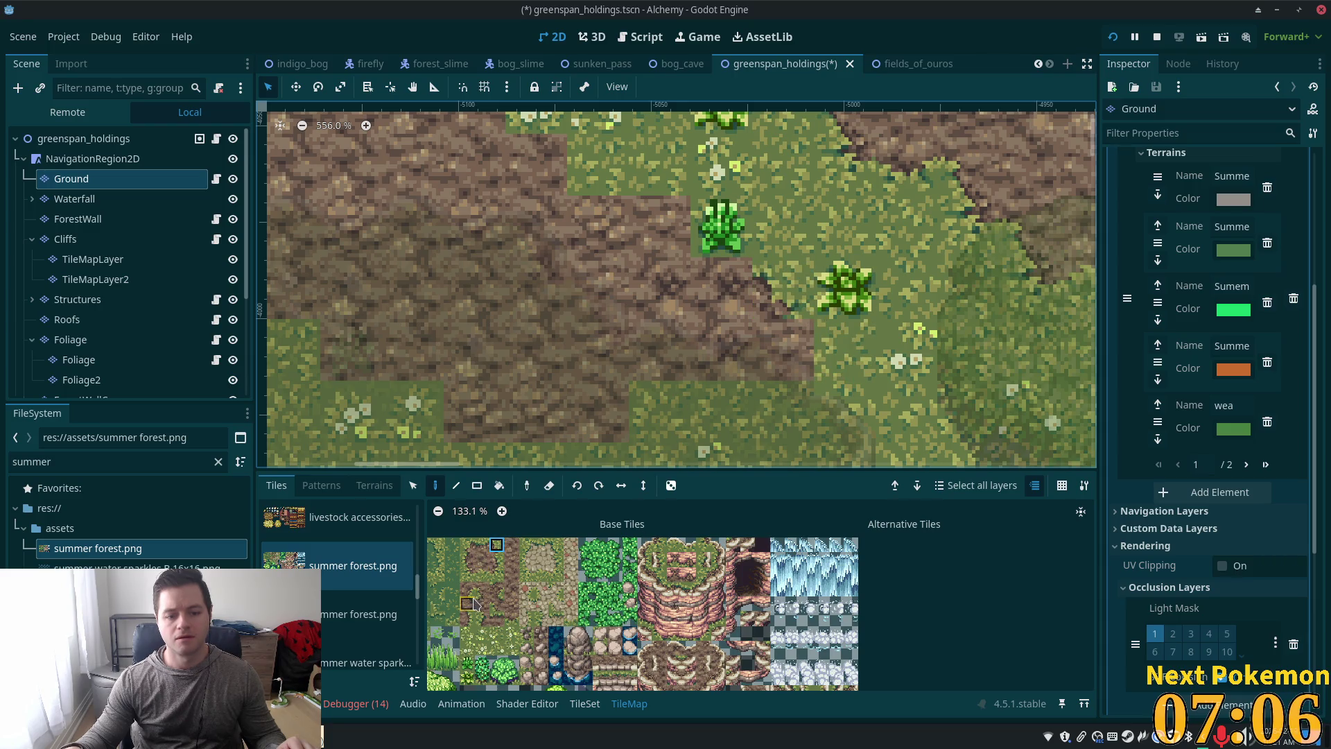
{"action": "left_click", "coordinate": [472, 602]}
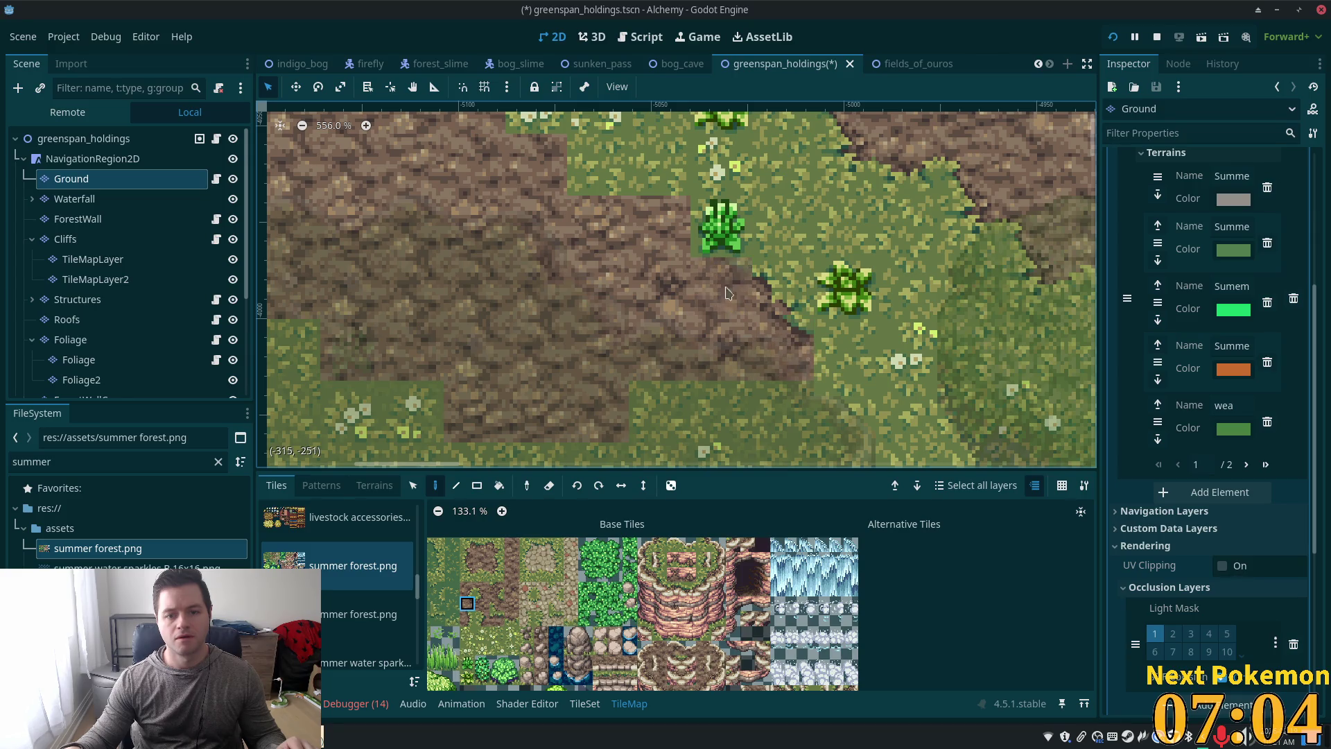
{"action": "left_click", "coordinate": [497, 544]}
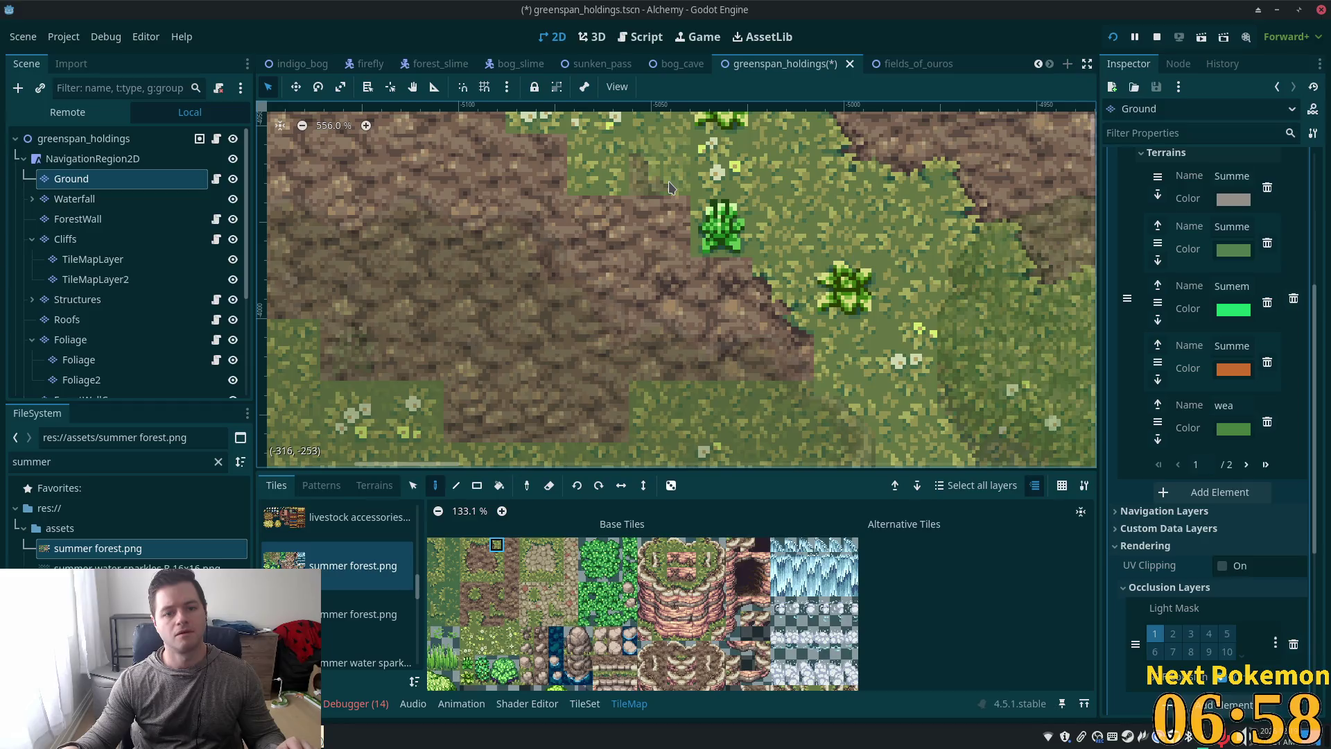
{"action": "left_click", "coordinate": [667, 181]}
{"action": "left_click", "coordinate": [467, 559]}
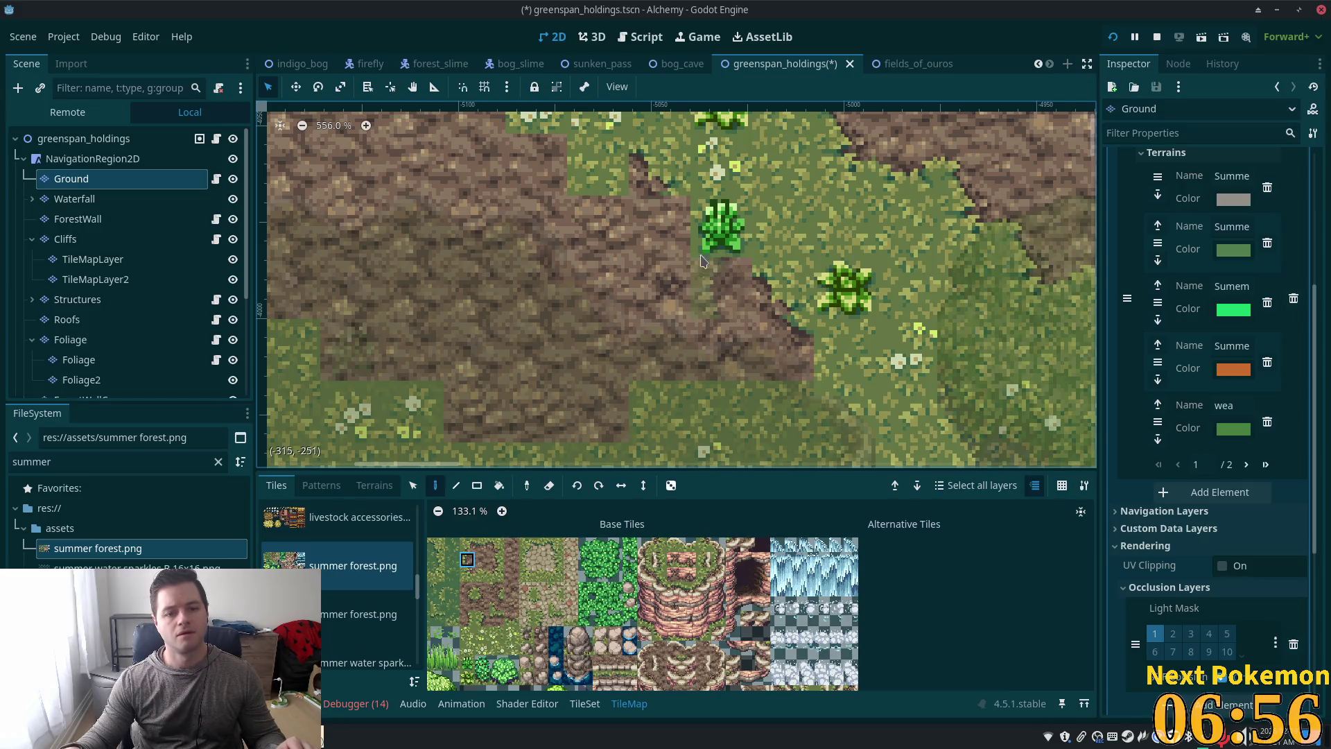
{"action": "left_click", "coordinate": [659, 226]}
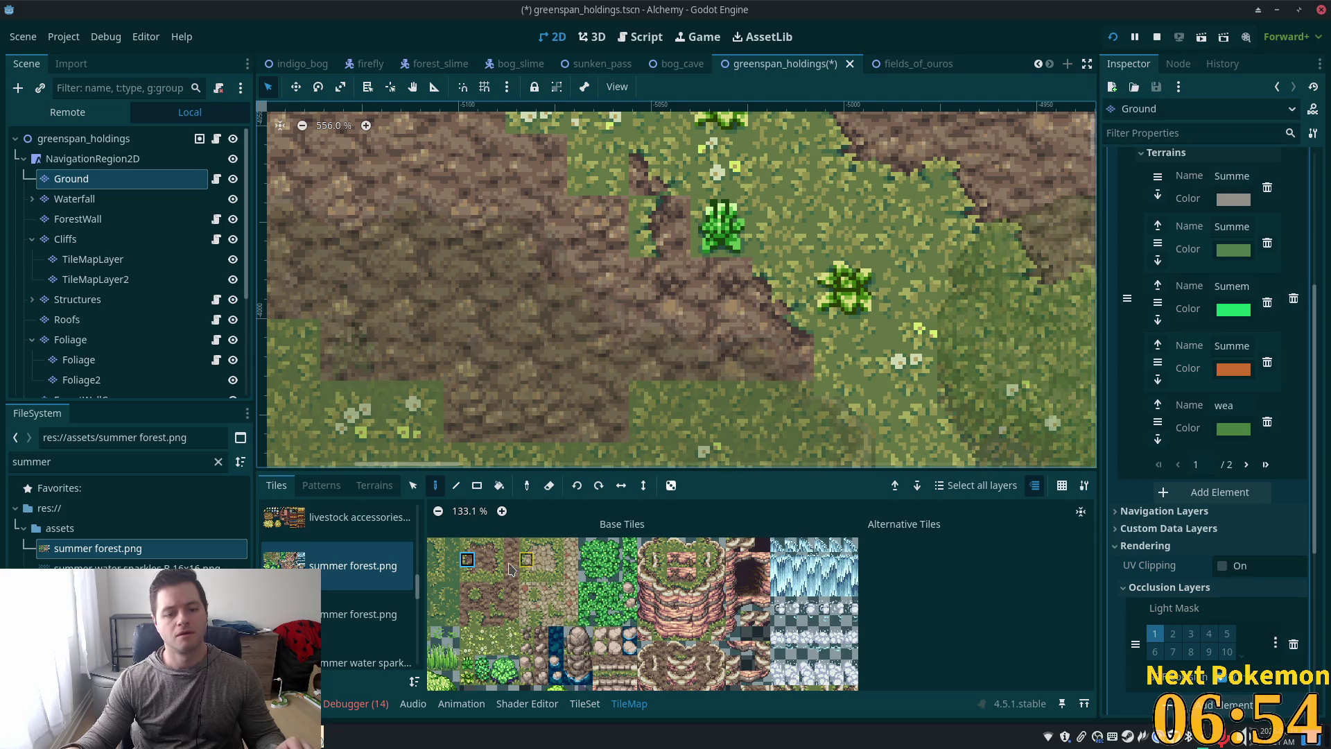
{"action": "left_click", "coordinate": [467, 574]}
{"action": "left_click", "coordinate": [659, 287]}
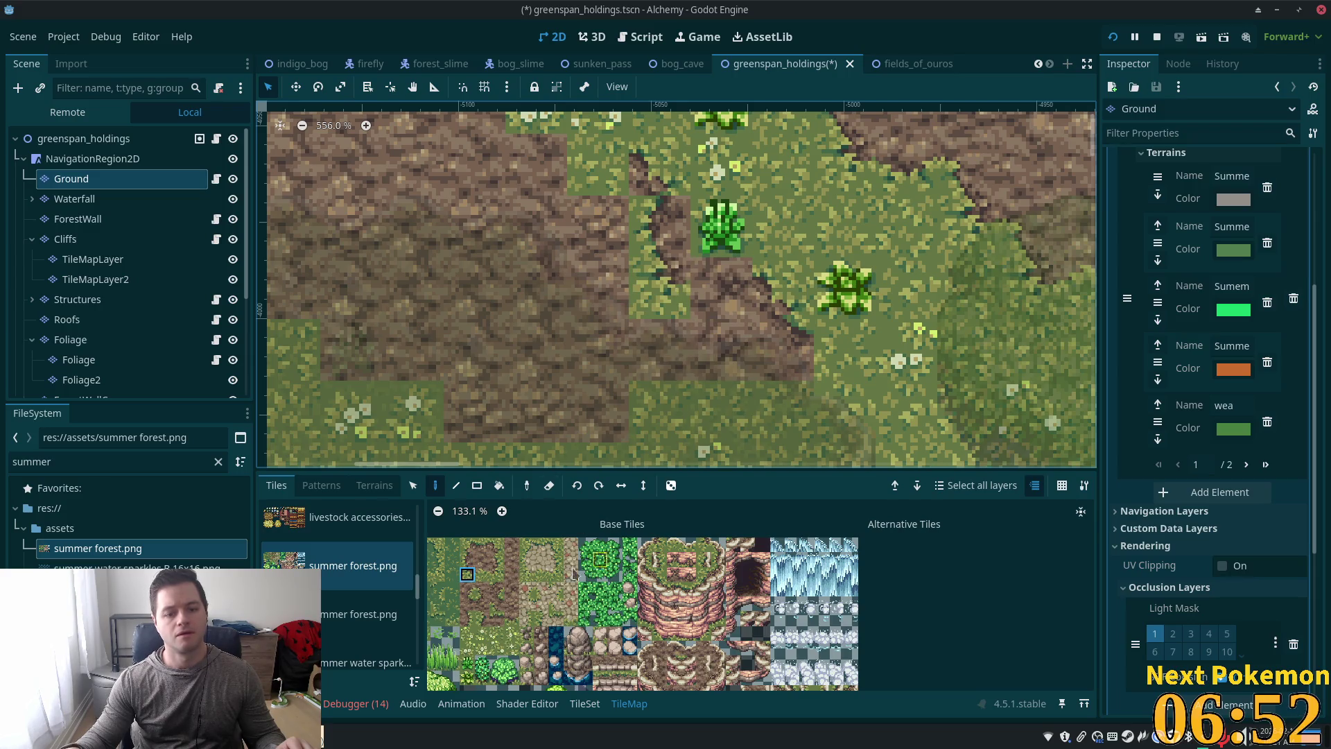
{"action": "left_click", "coordinate": [482, 574]}
{"action": "left_click", "coordinate": [721, 289]}
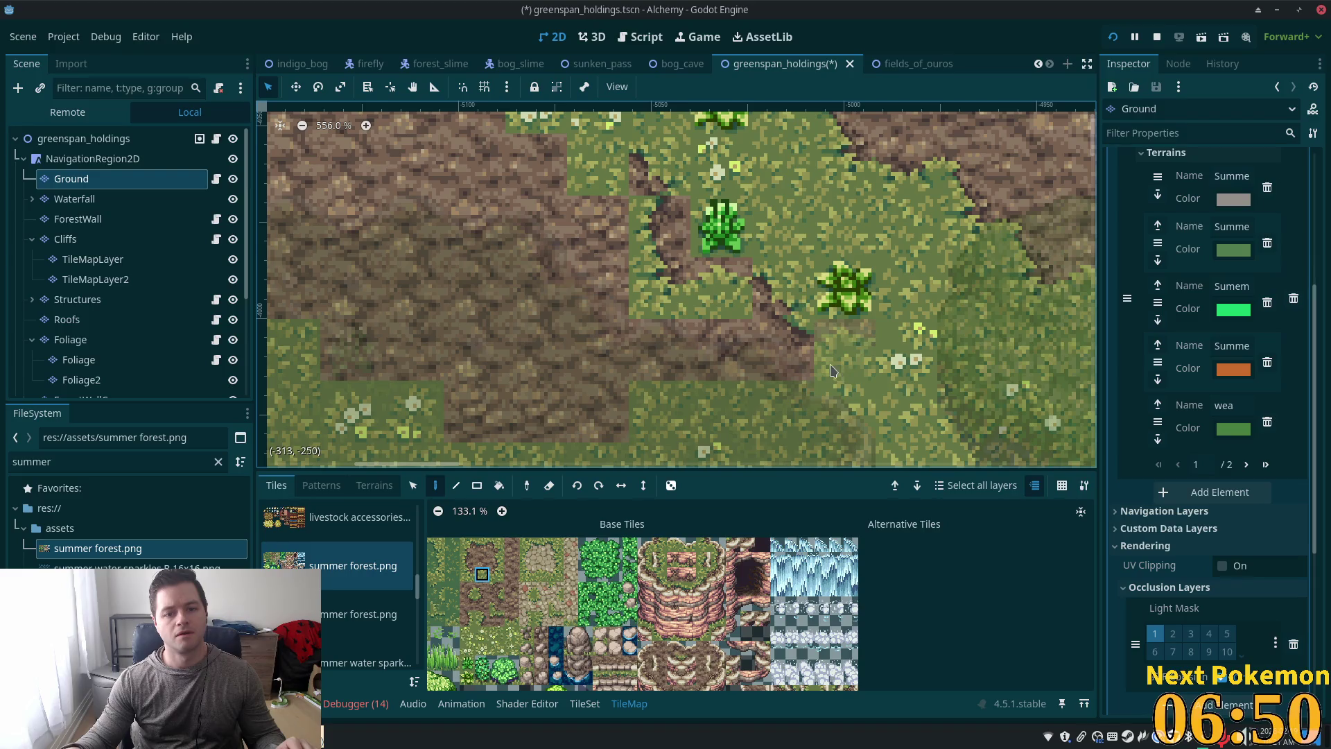
Step: Turn the lower border cells into dirt, then repaint them with diagonal and grass-edge tiles
{"action": "left_click", "coordinate": [721, 289]}
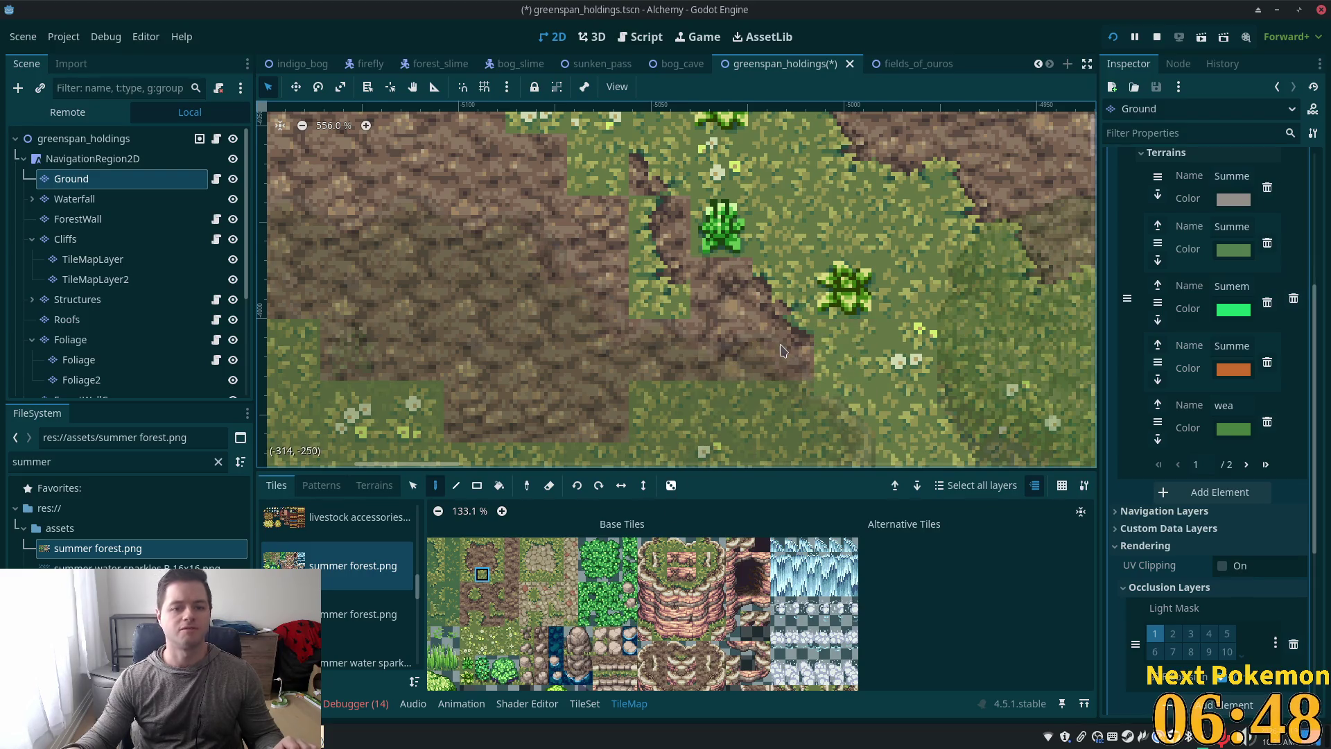
{"action": "left_click", "coordinate": [659, 289]}
{"action": "left_click", "coordinate": [659, 227]}
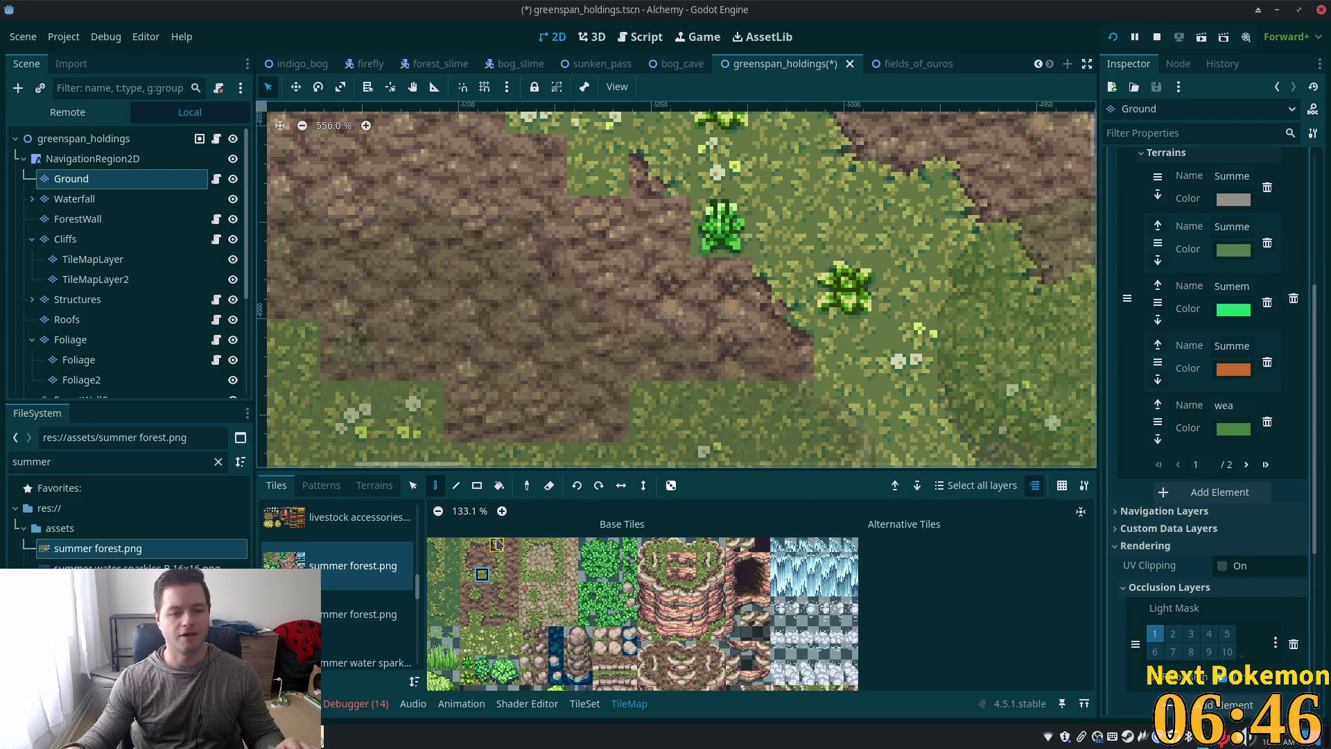
{"action": "left_click", "coordinate": [496, 545]}
{"action": "left_click", "coordinate": [659, 227]}
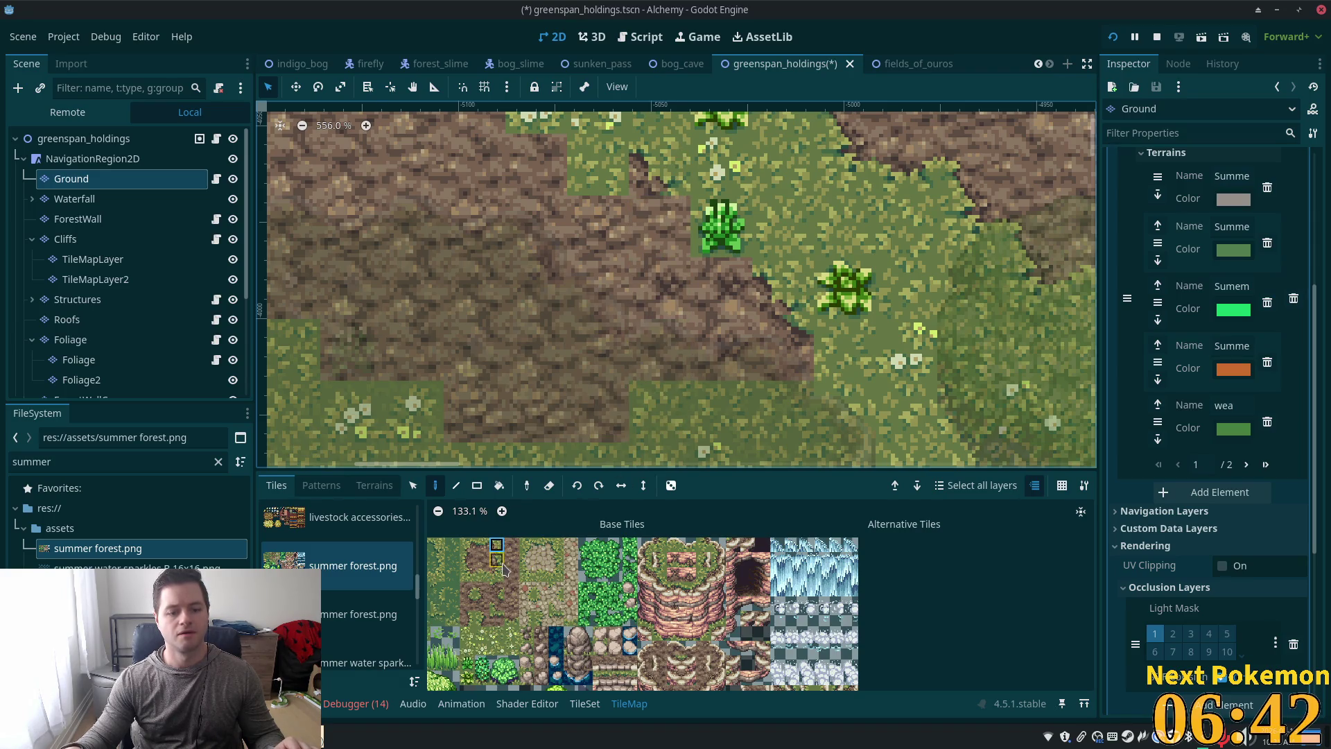
{"action": "left_click", "coordinate": [496, 559]}
{"action": "left_click", "coordinate": [659, 226]}
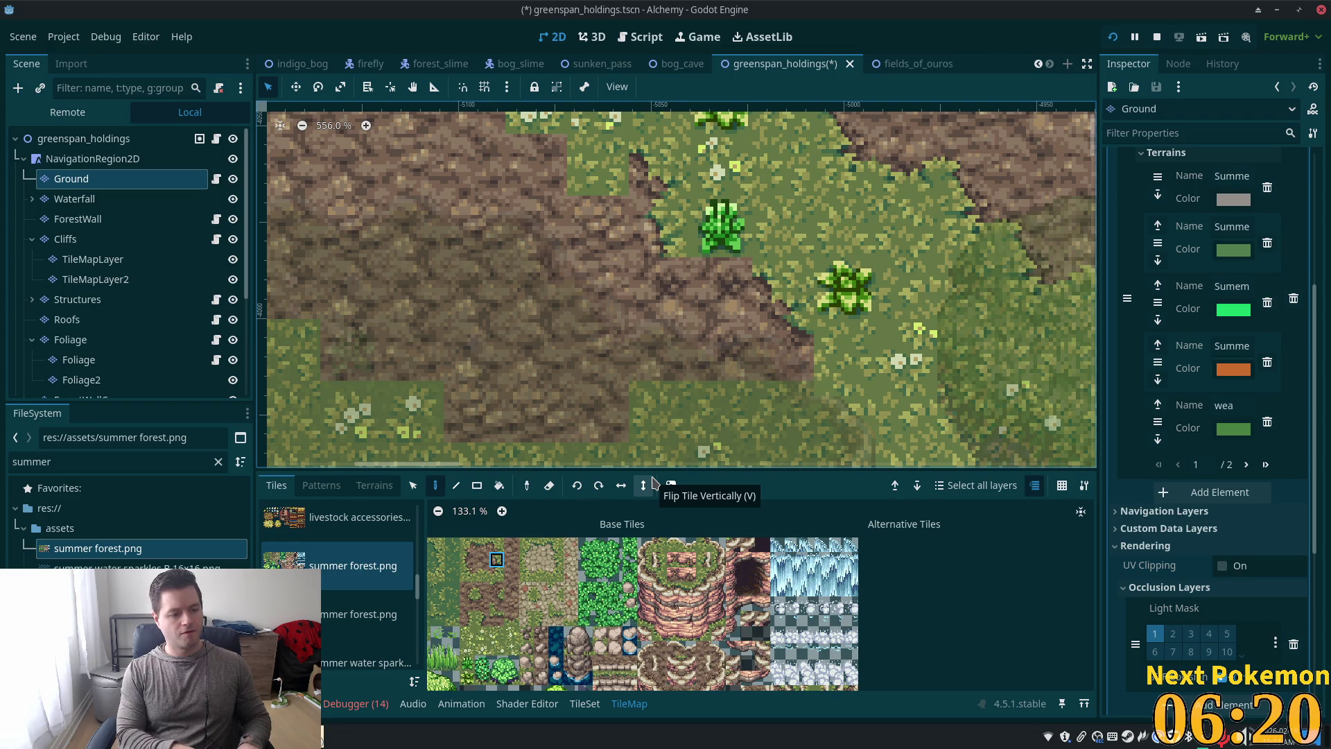
Step: Paint plain dirt tiles into two grass cells along the path edge
{"action": "scroll", "coordinate": [745, 211], "scroll_direction": "down", "scroll_amount": 2}
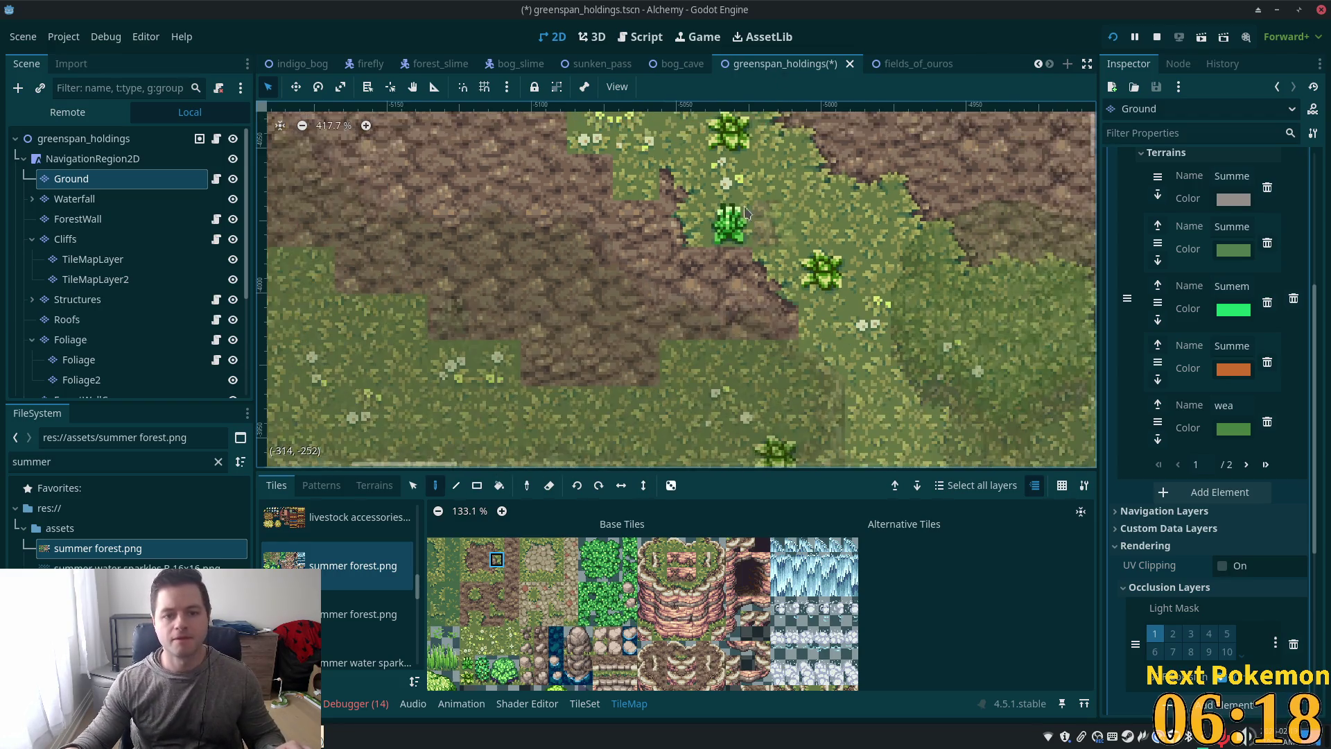
{"action": "scroll", "coordinate": [745, 211], "scroll_direction": "up", "scroll_amount": 1}
{"action": "scroll", "coordinate": [742, 312], "scroll_direction": "up", "scroll_amount": 1}
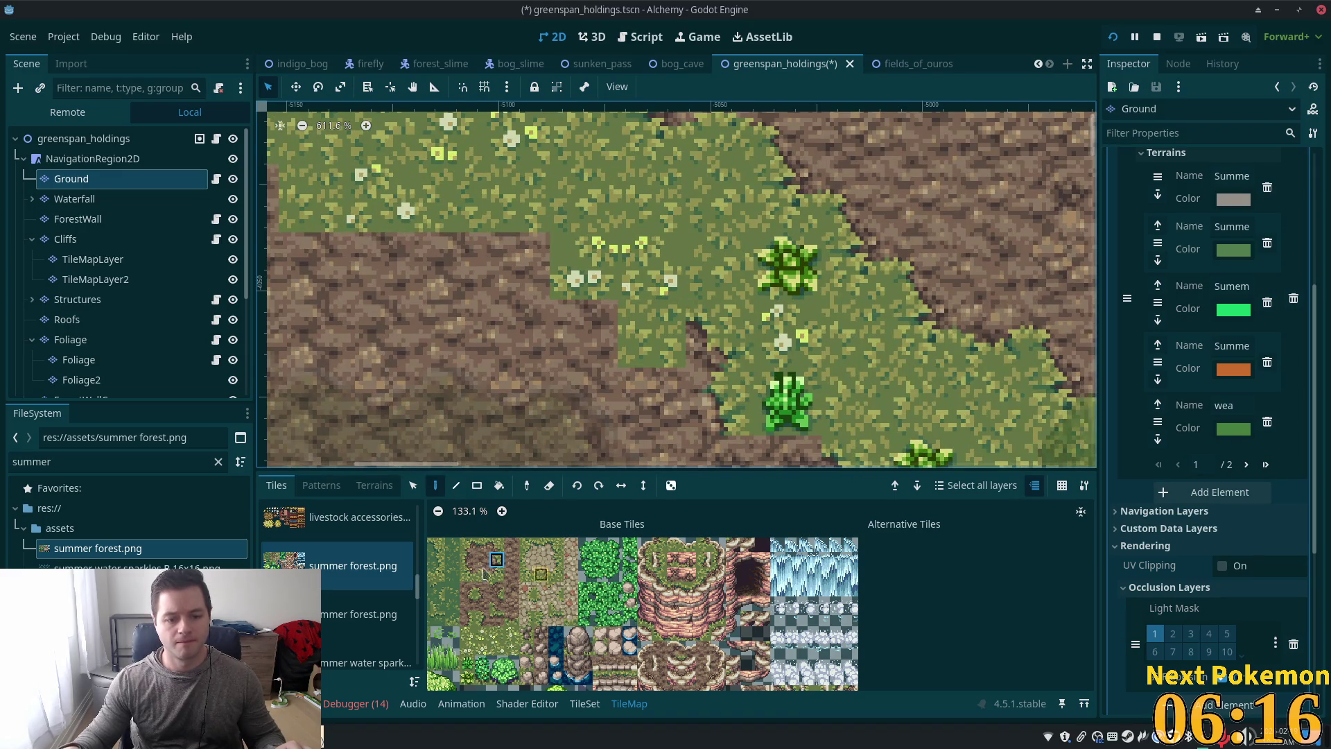
{"action": "left_click", "coordinate": [482, 545]}
{"action": "left_click", "coordinate": [652, 332]}
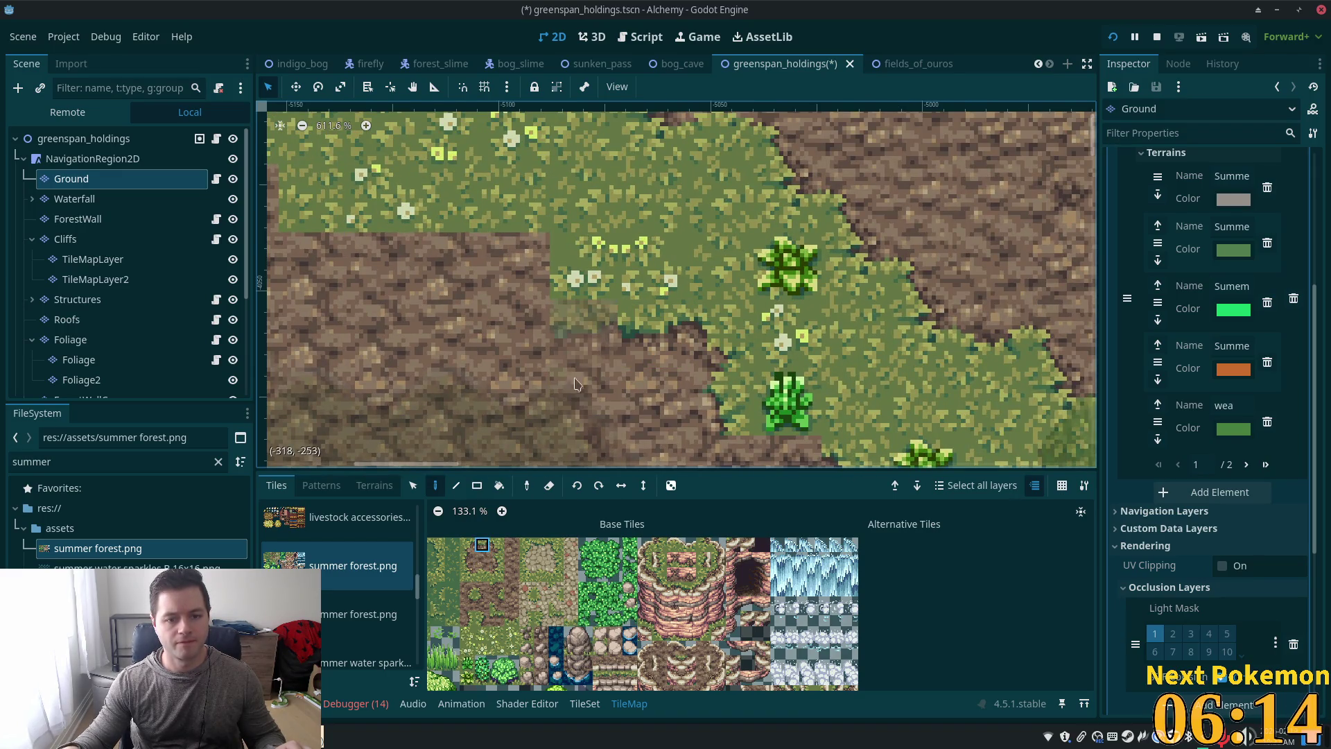
{"action": "left_click", "coordinate": [575, 383]}
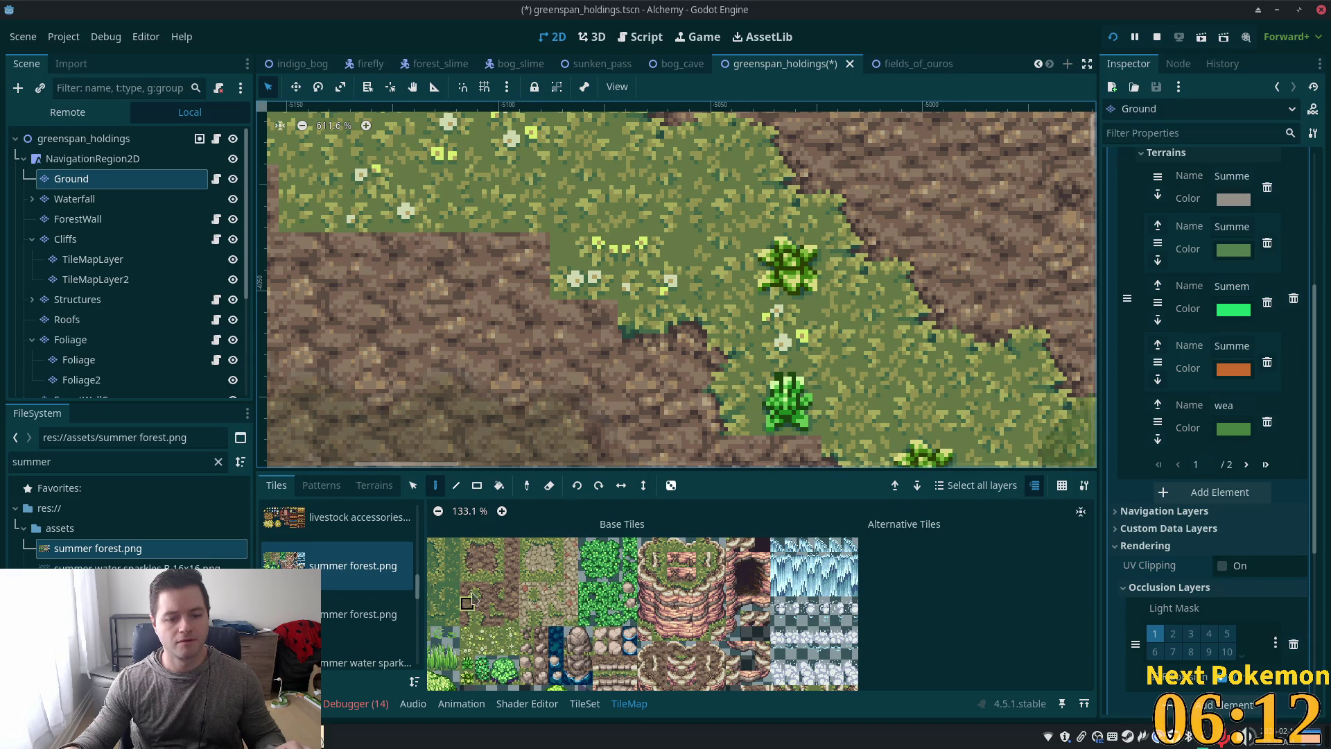
Step: Place a dirt-edge tile at the top of the dirt patch
{"action": "left_click", "coordinate": [469, 602]}
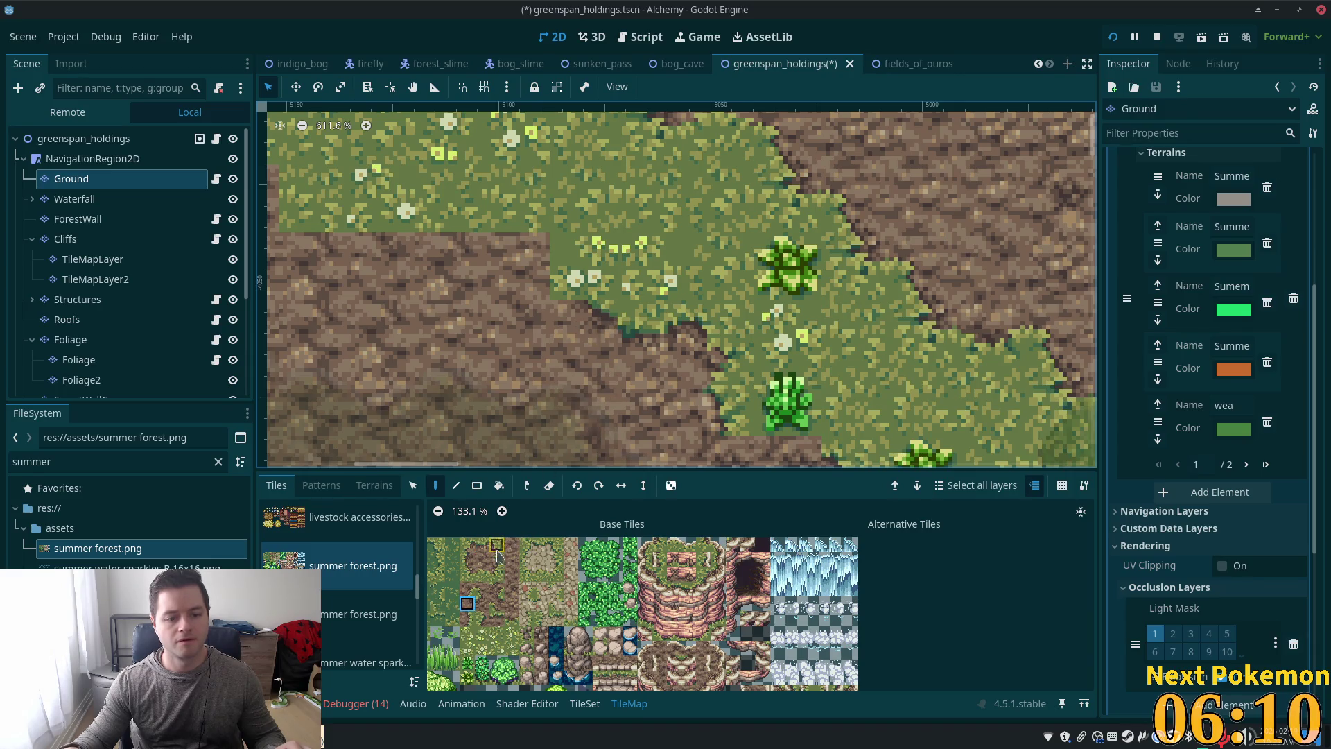
{"action": "left_click", "coordinate": [496, 548]}
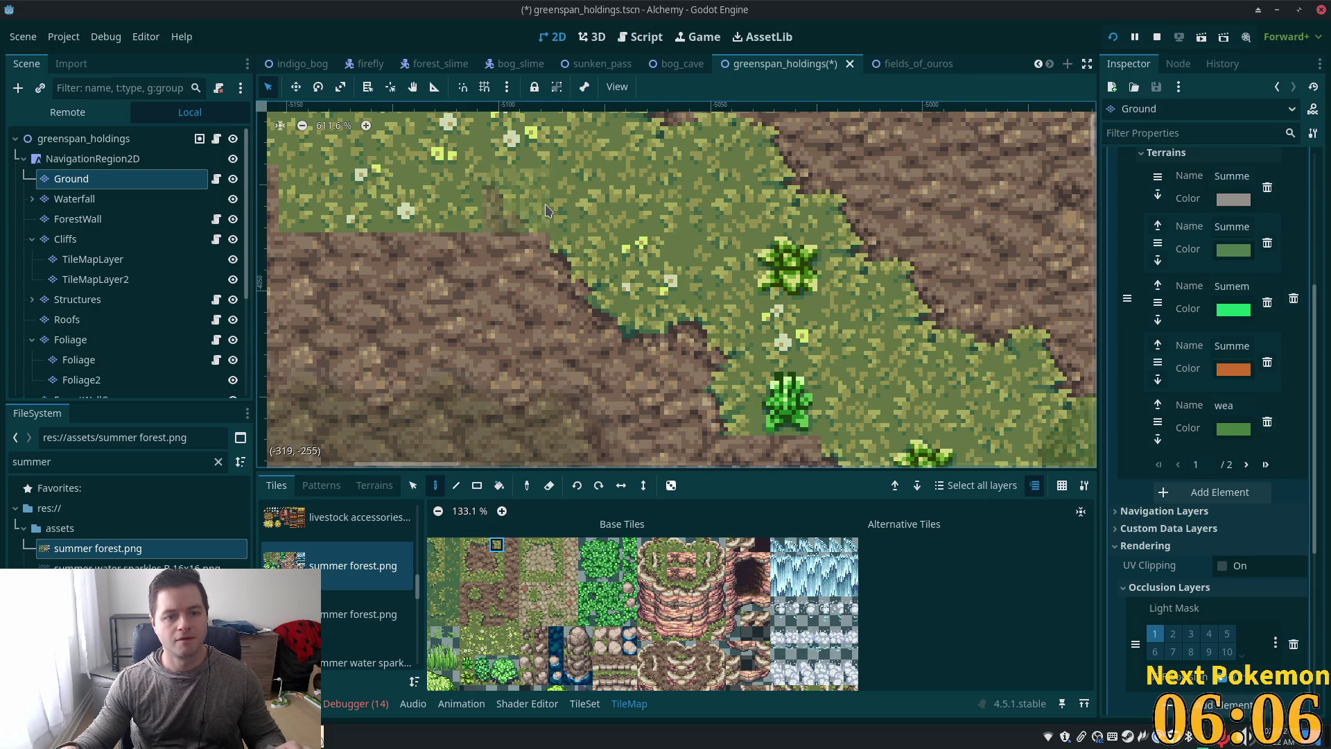
{"action": "left_click", "coordinate": [517, 201]}
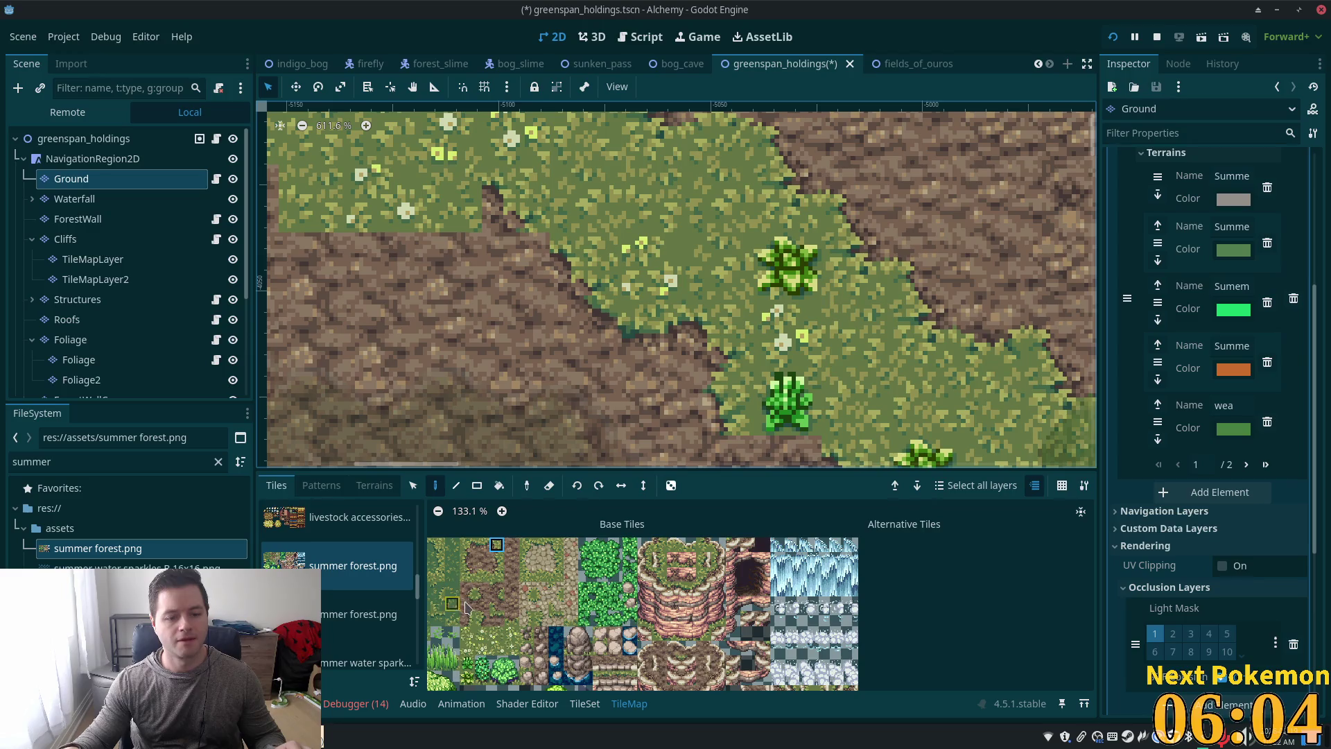
{"action": "left_click", "coordinate": [467, 603]}
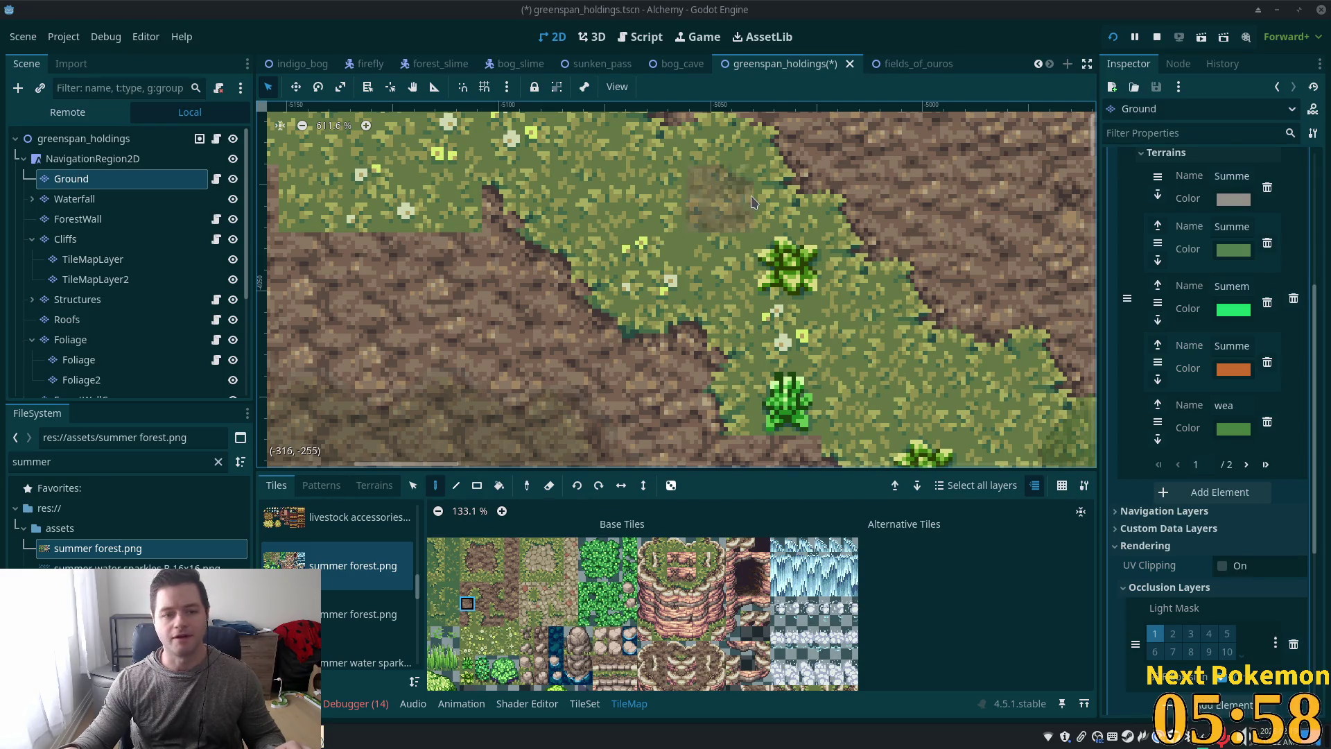
{"action": "scroll", "coordinate": [632, 227], "scroll_direction": "down", "scroll_amount": 5}
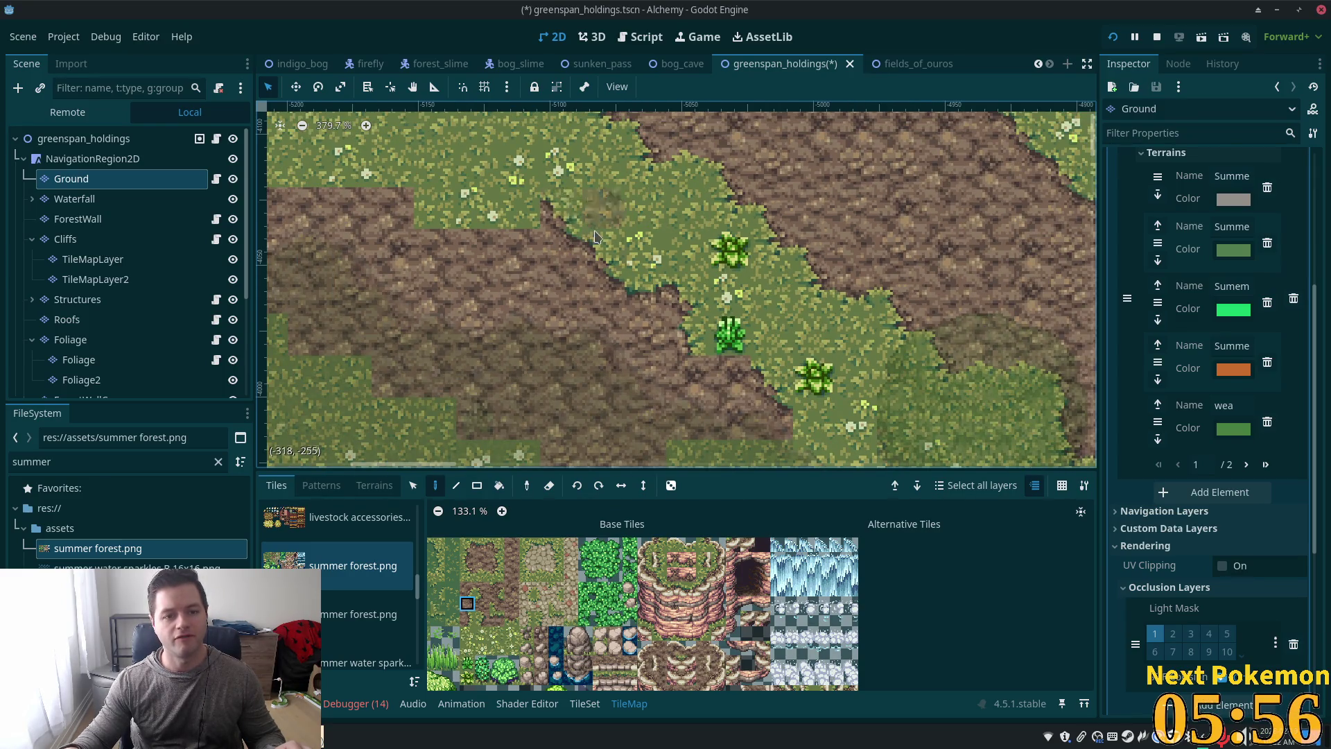
{"action": "scroll", "coordinate": [595, 237], "scroll_direction": "up", "scroll_amount": 4}
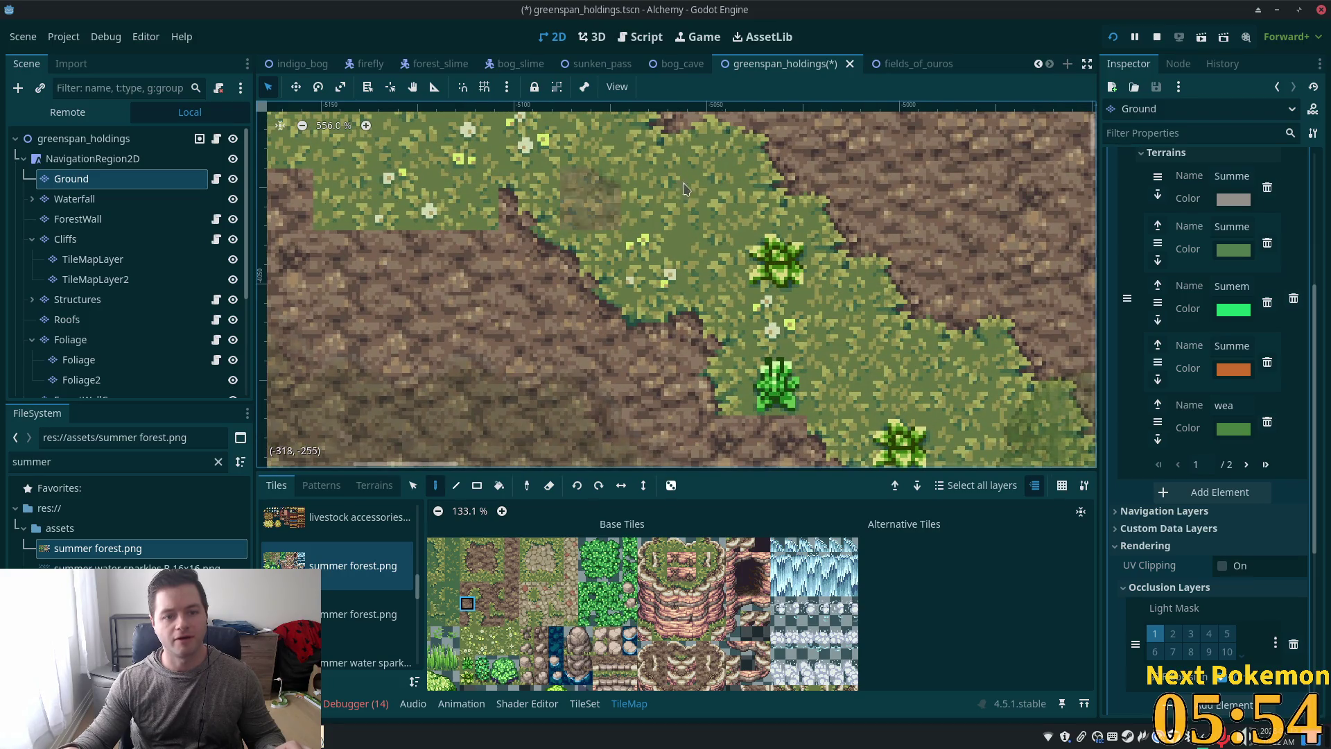
{"action": "scroll", "coordinate": [683, 189], "scroll_direction": "down", "scroll_amount": 6}
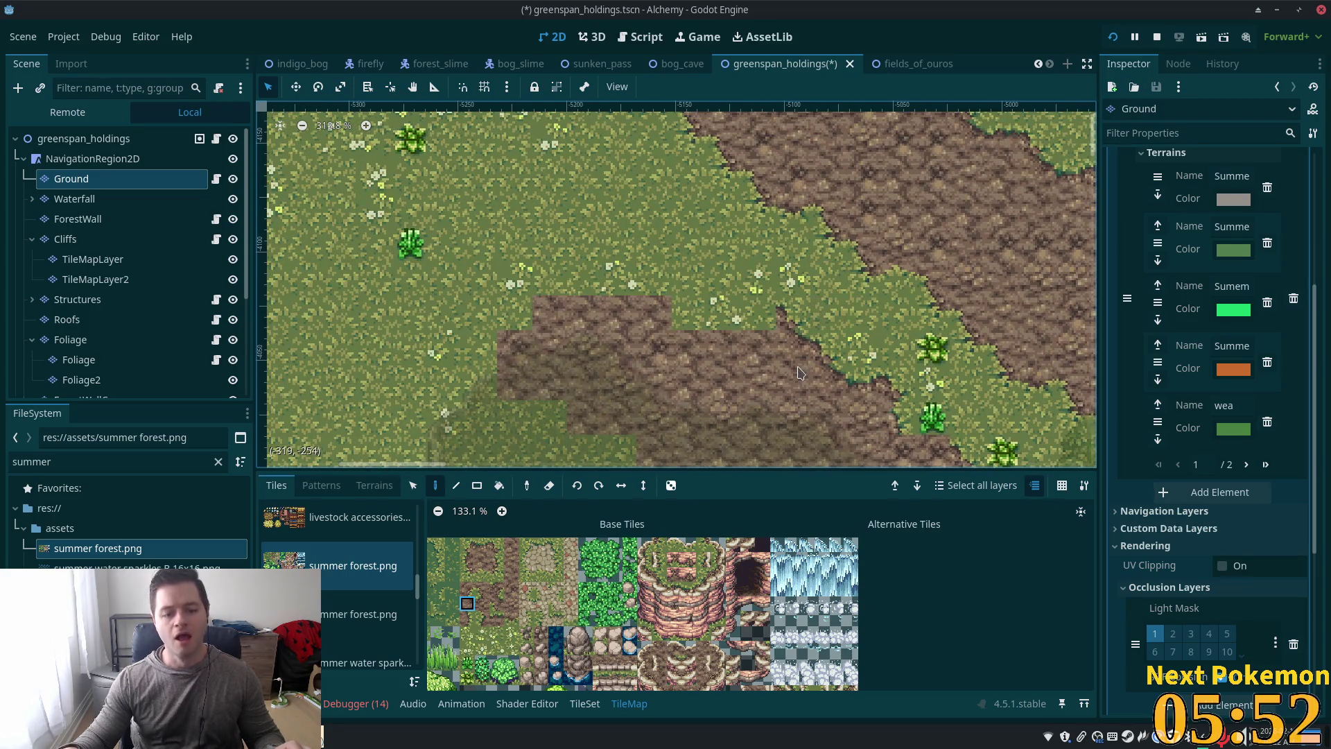
Step: Copy two adjacent dirt-edge cells with the Select tool and stamp them onto the grass
{"action": "left_click", "coordinate": [483, 545]}
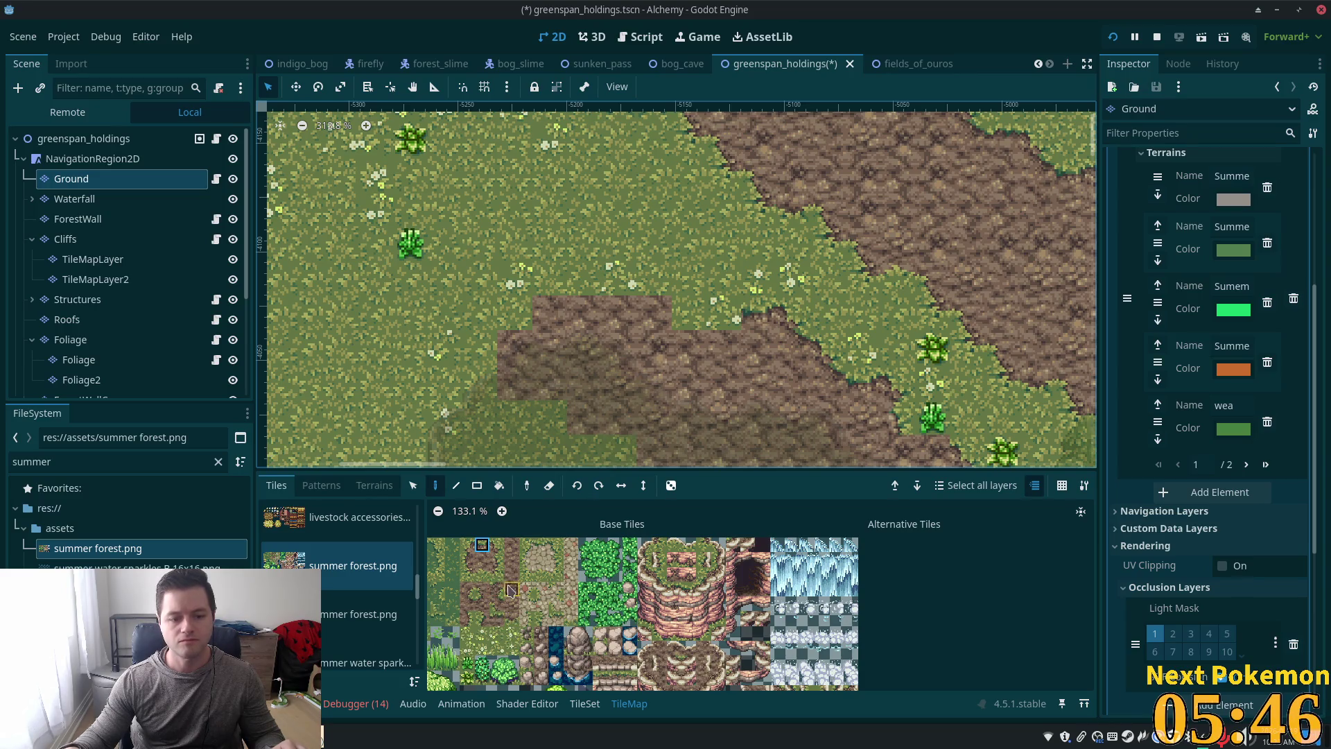
{"action": "left_click", "coordinate": [496, 620]}
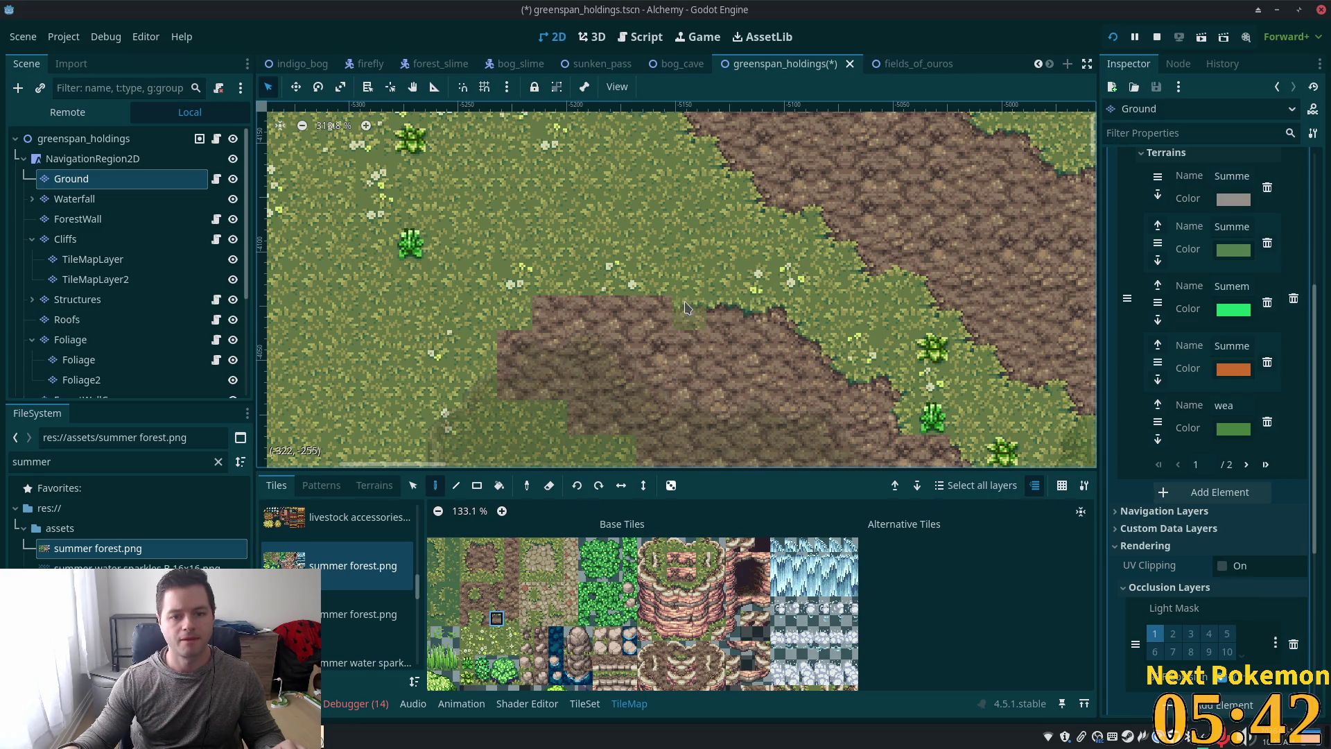
{"action": "left_click", "coordinate": [469, 602]}
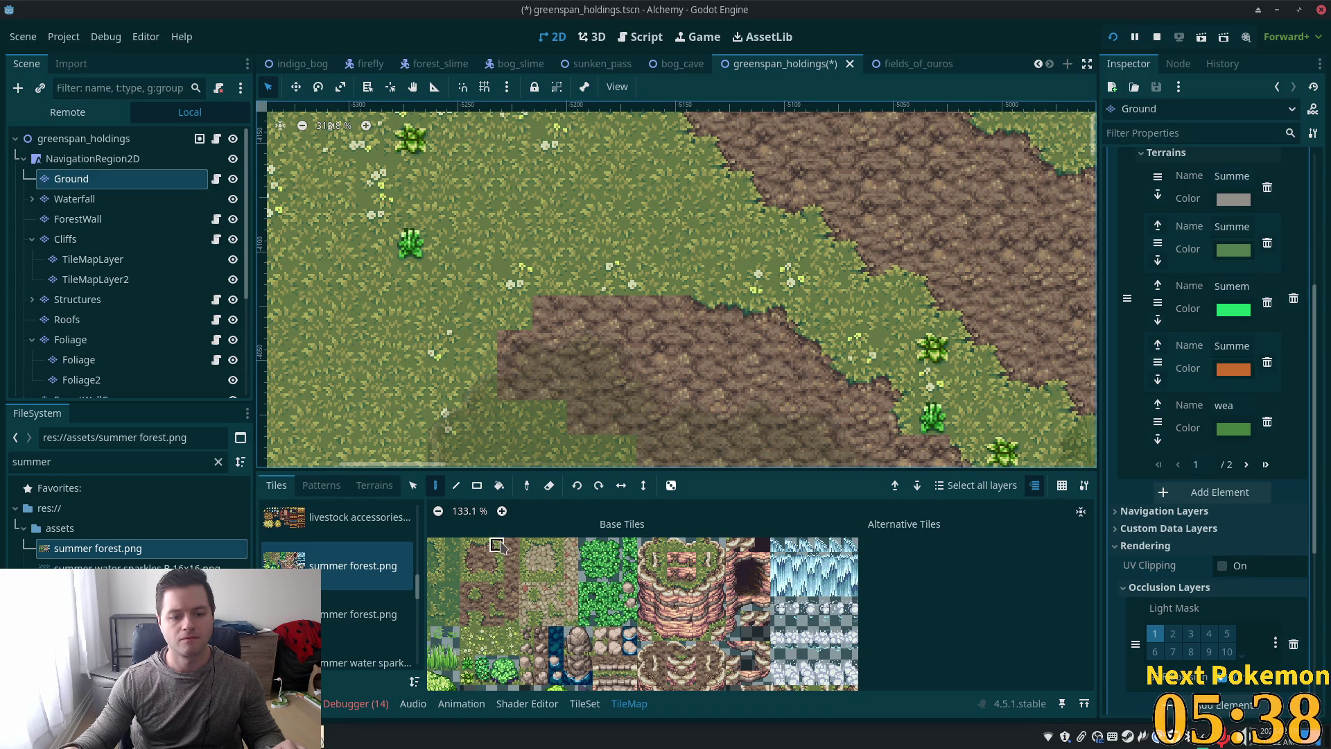
{"action": "left_click", "coordinate": [498, 546]}
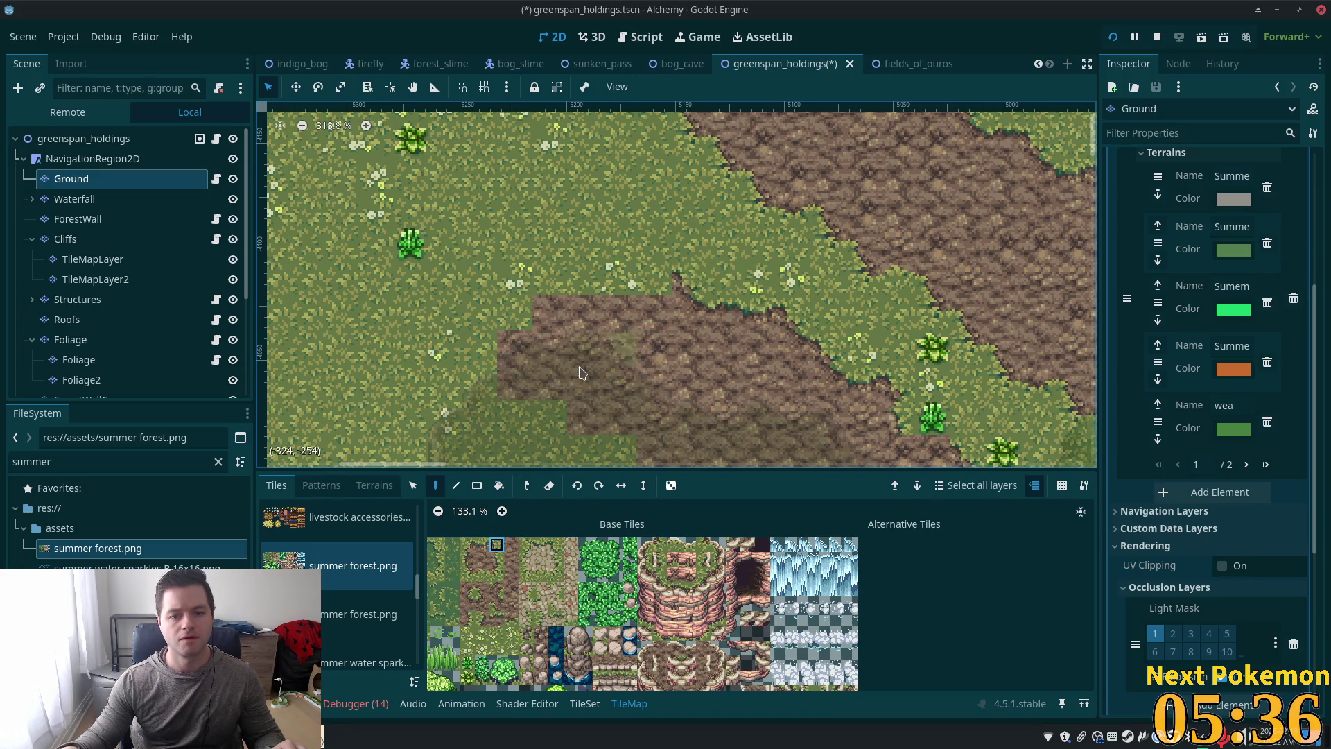
{"action": "left_click", "coordinate": [482, 545]}
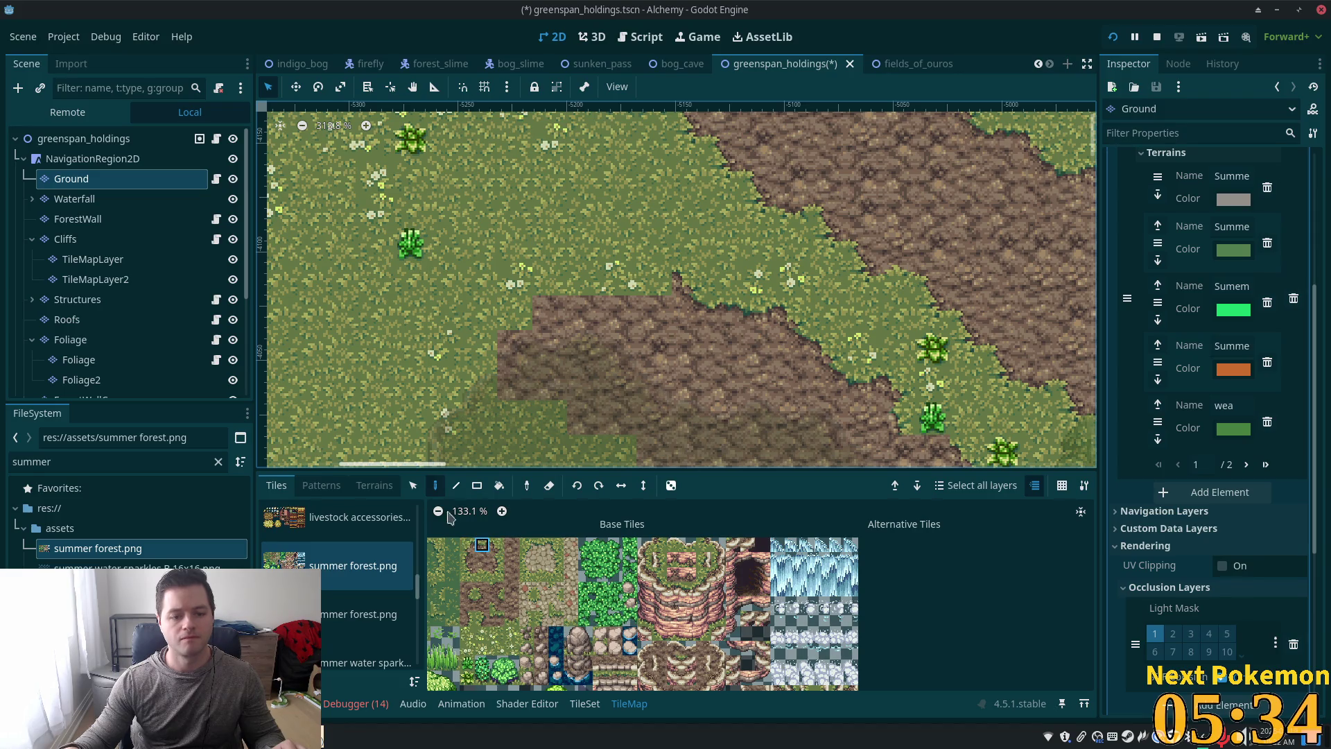
{"action": "left_click", "coordinate": [413, 485]}
{"action": "left_click", "coordinate": [758, 281]}
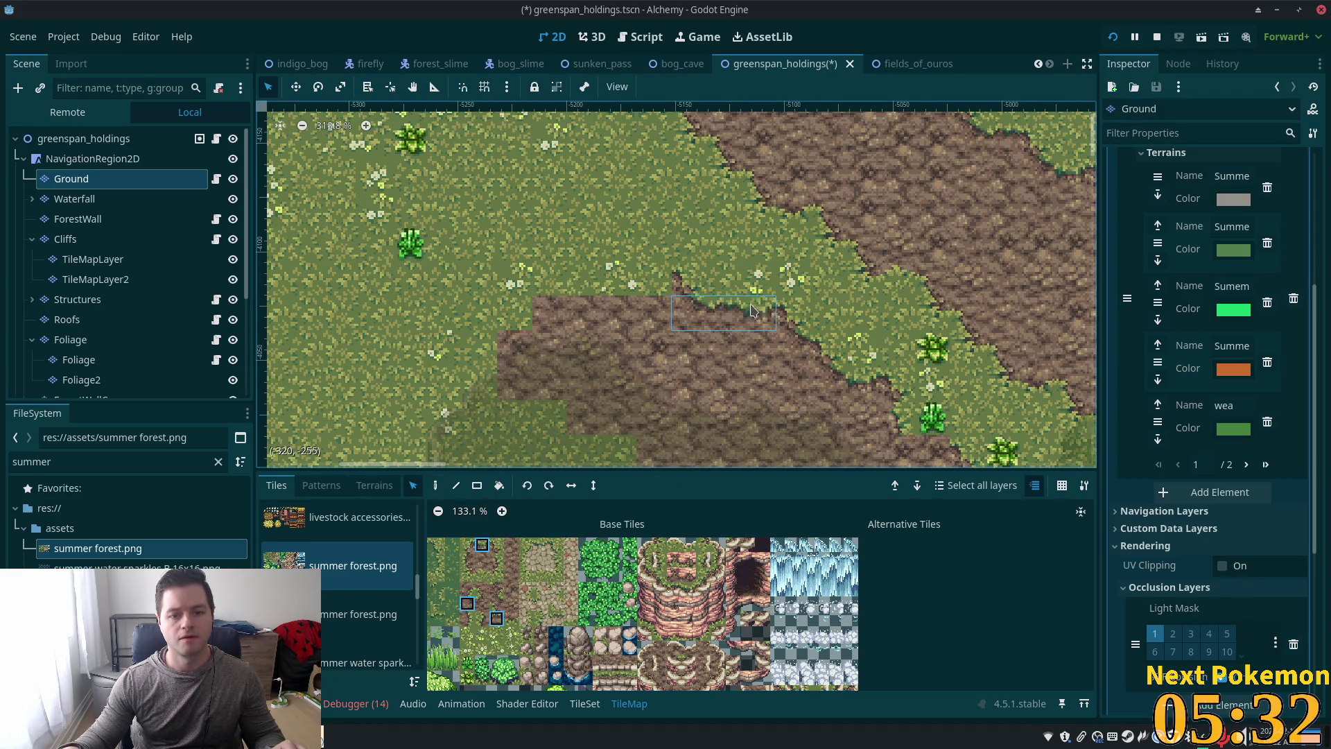
{"action": "left_click_drag", "start_coordinate": [756, 315], "coordinate": [714, 317]}
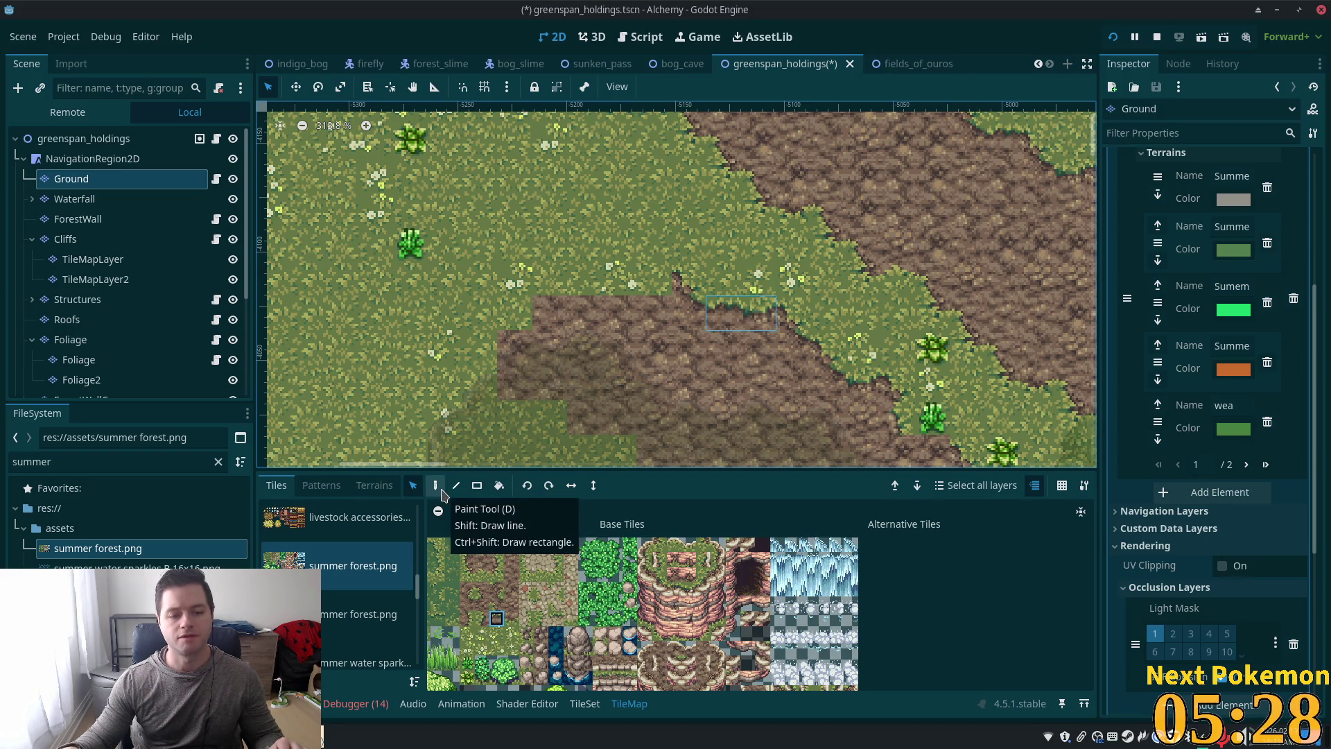
{"action": "left_click", "coordinate": [436, 485]}
{"action": "left_click", "coordinate": [628, 281]}
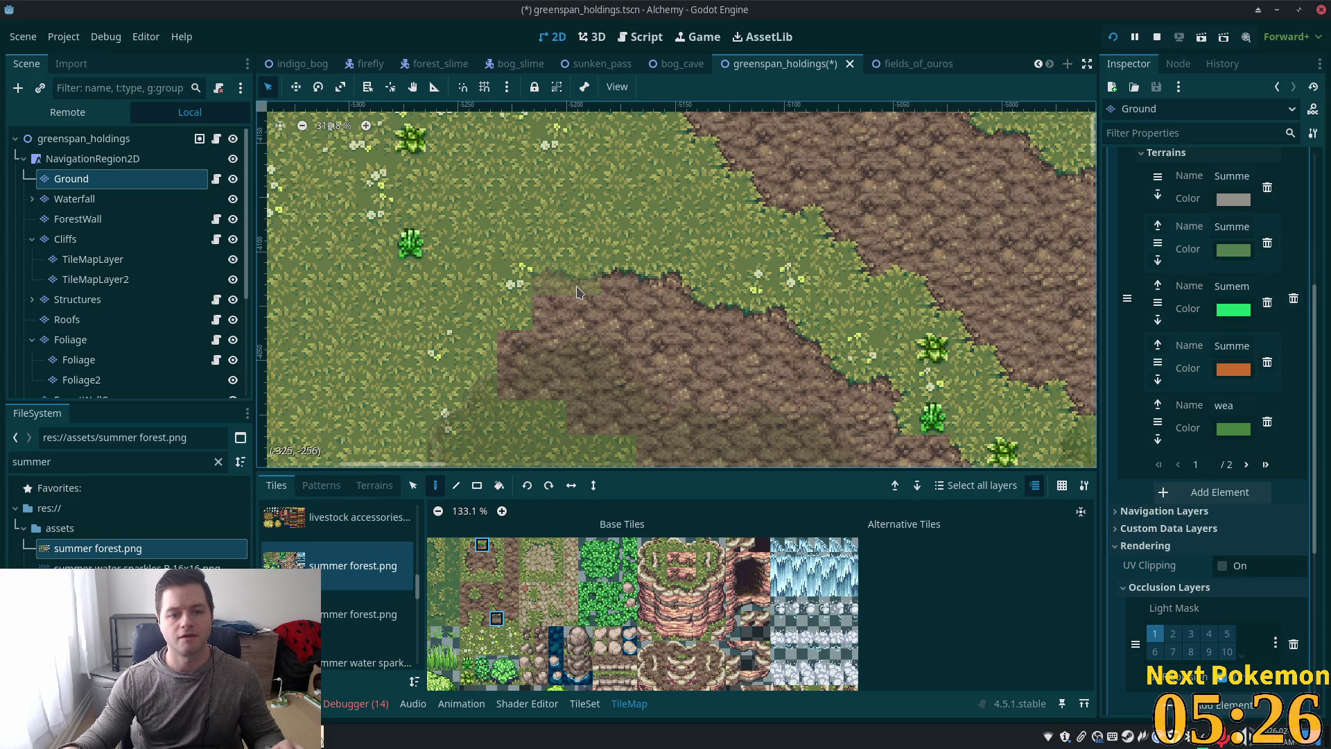
Step: Fill the grass notch at the path's upper edge with a dirt tile using Rect mode
{"action": "key", "text": "r"}
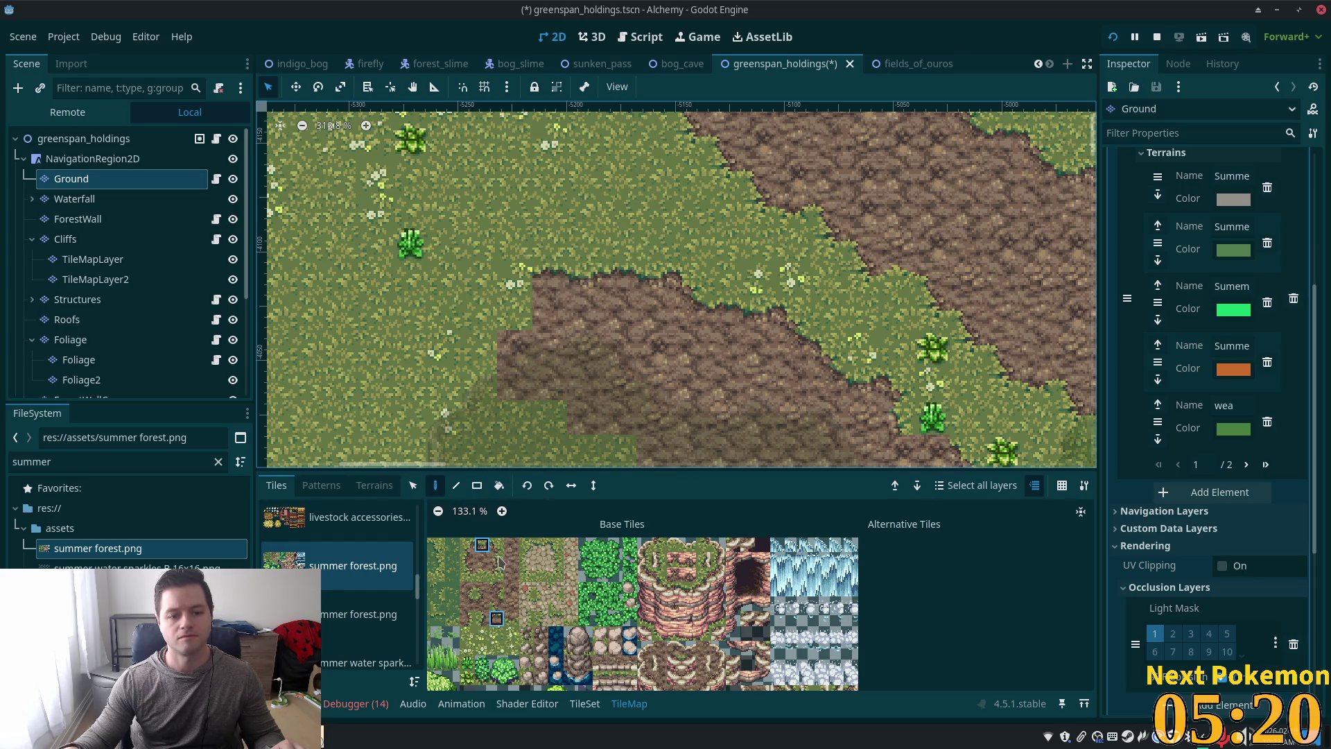
{"action": "left_click", "coordinate": [552, 287], "text": "ctrl"}
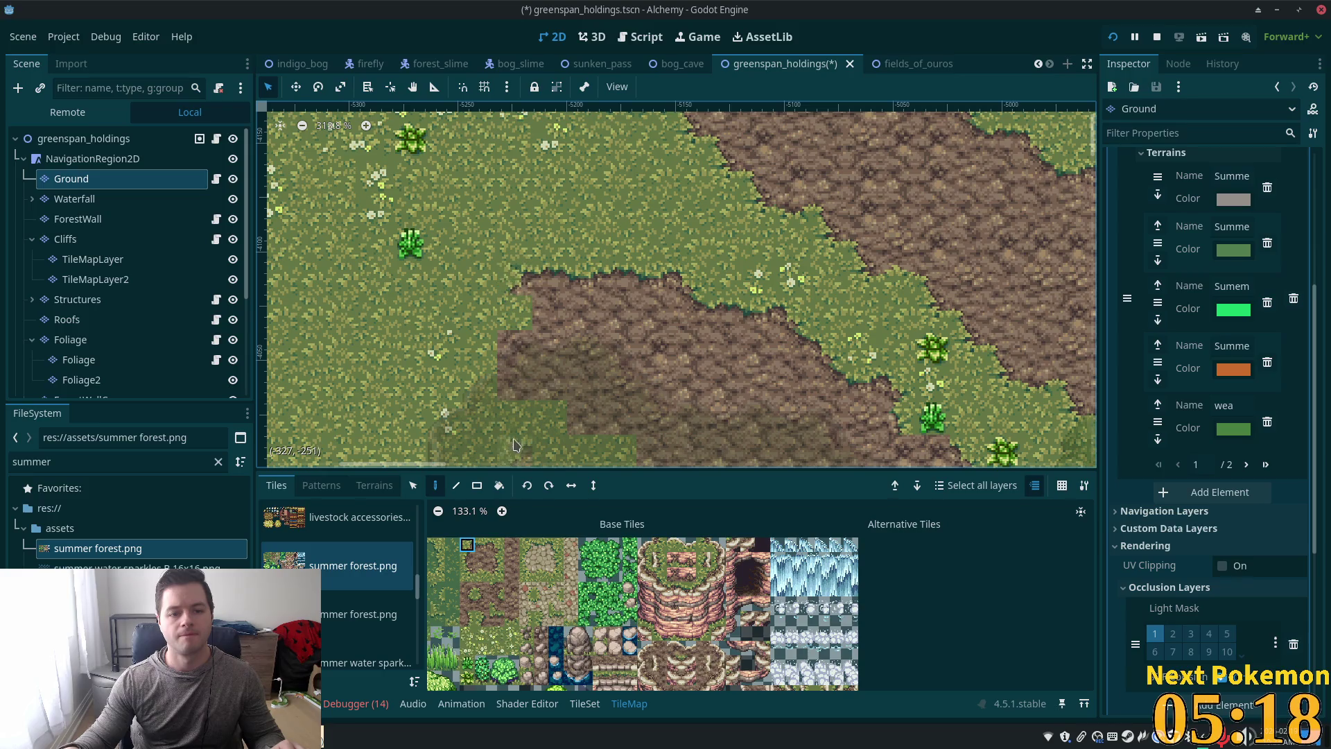
{"action": "left_click", "coordinate": [517, 312]}
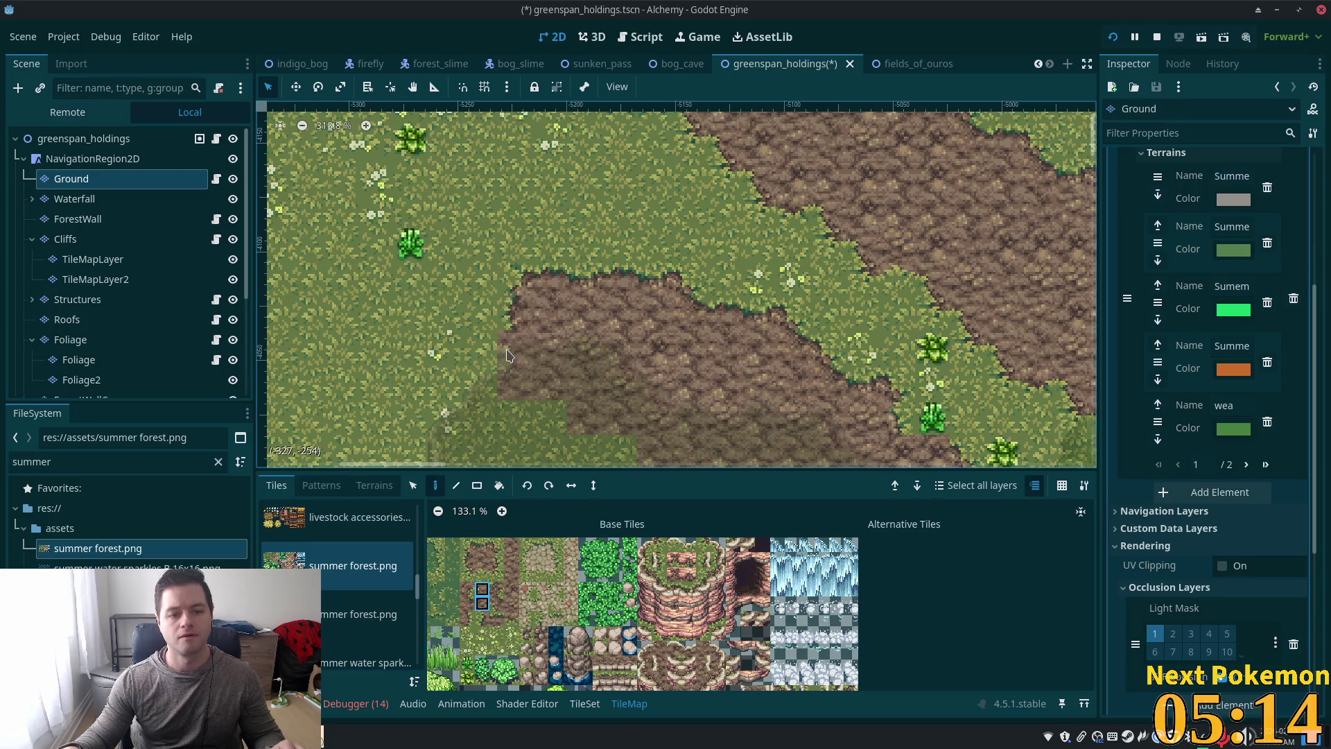
{"action": "left_click", "coordinate": [482, 593]}
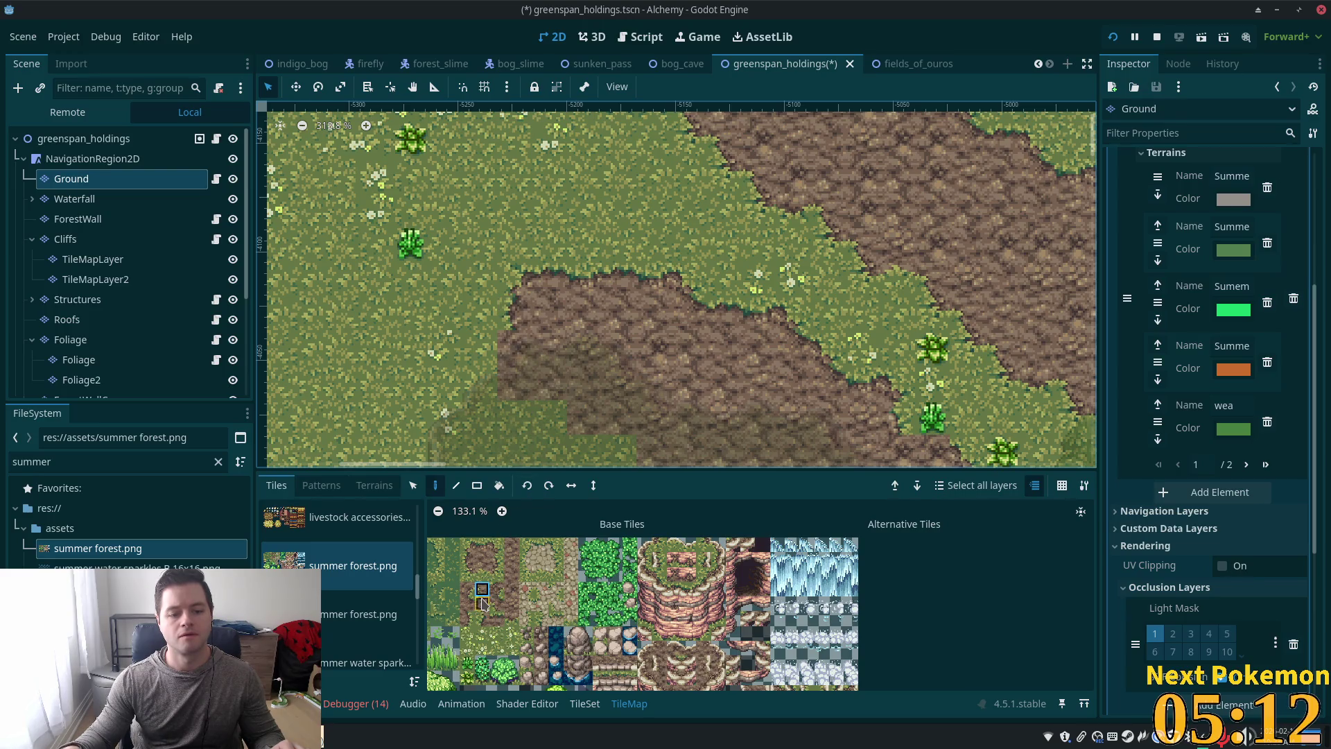
{"action": "left_click", "coordinate": [484, 603]}
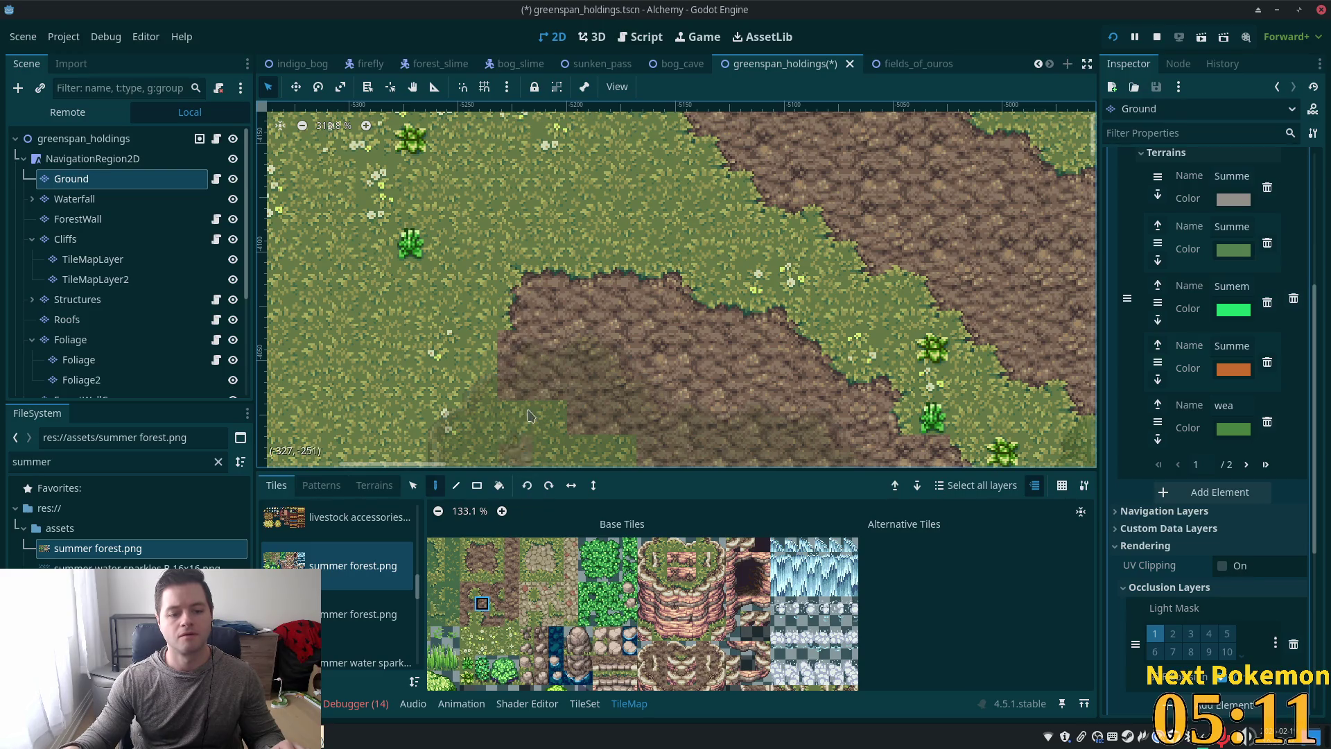
{"action": "left_click", "coordinate": [453, 545]}
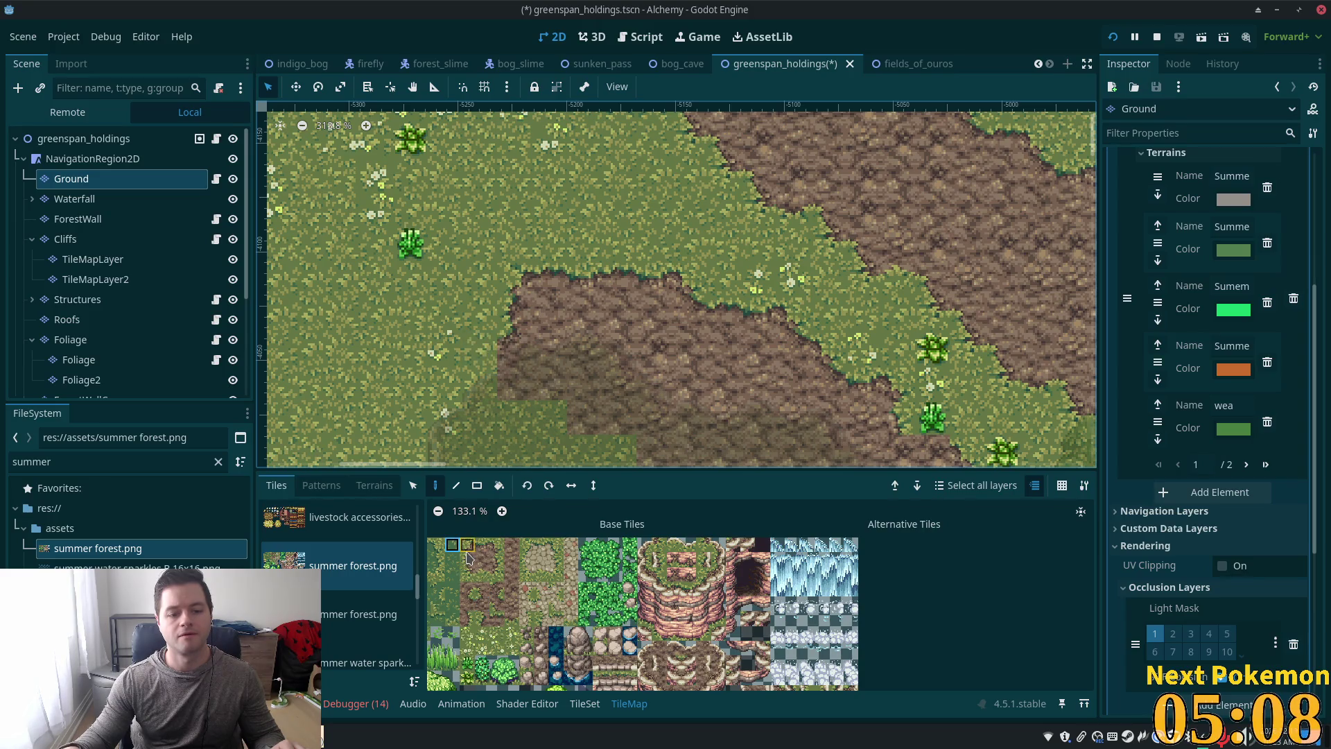
{"action": "left_click", "coordinate": [468, 549]}
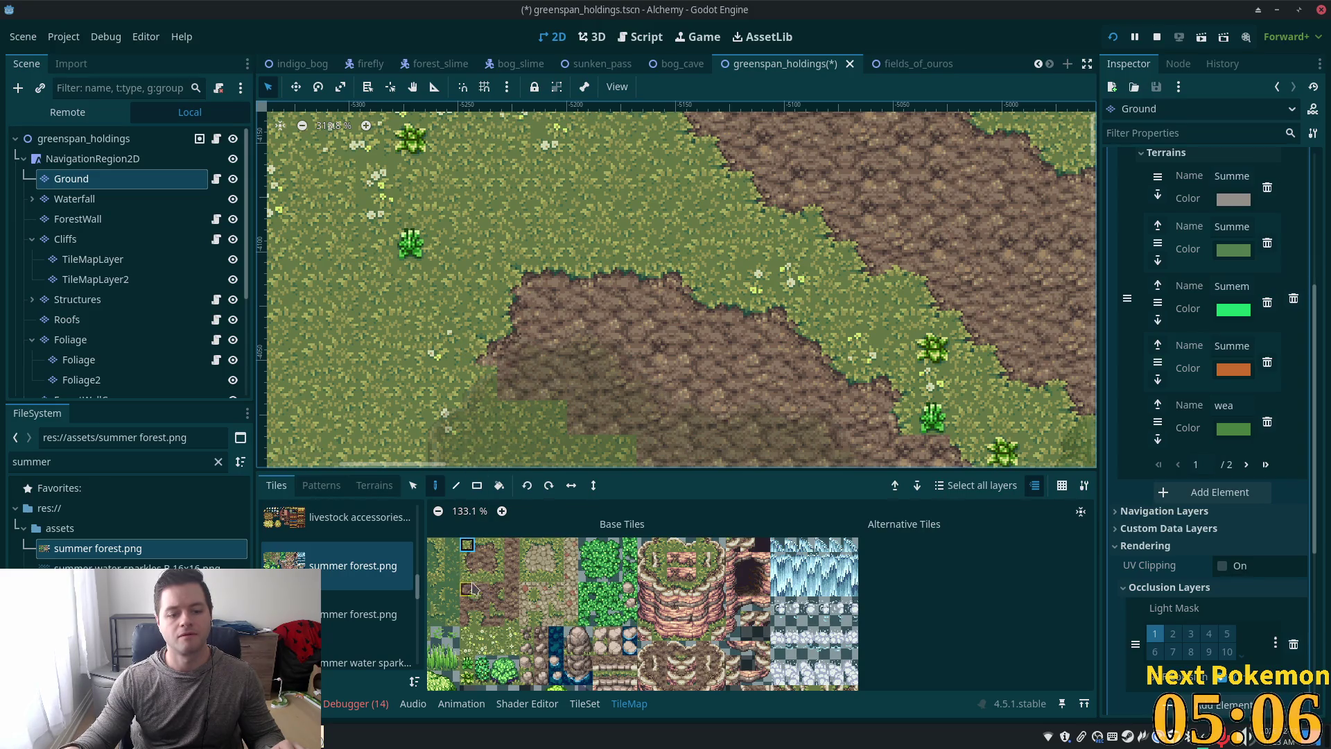
{"action": "left_click", "coordinate": [467, 560]}
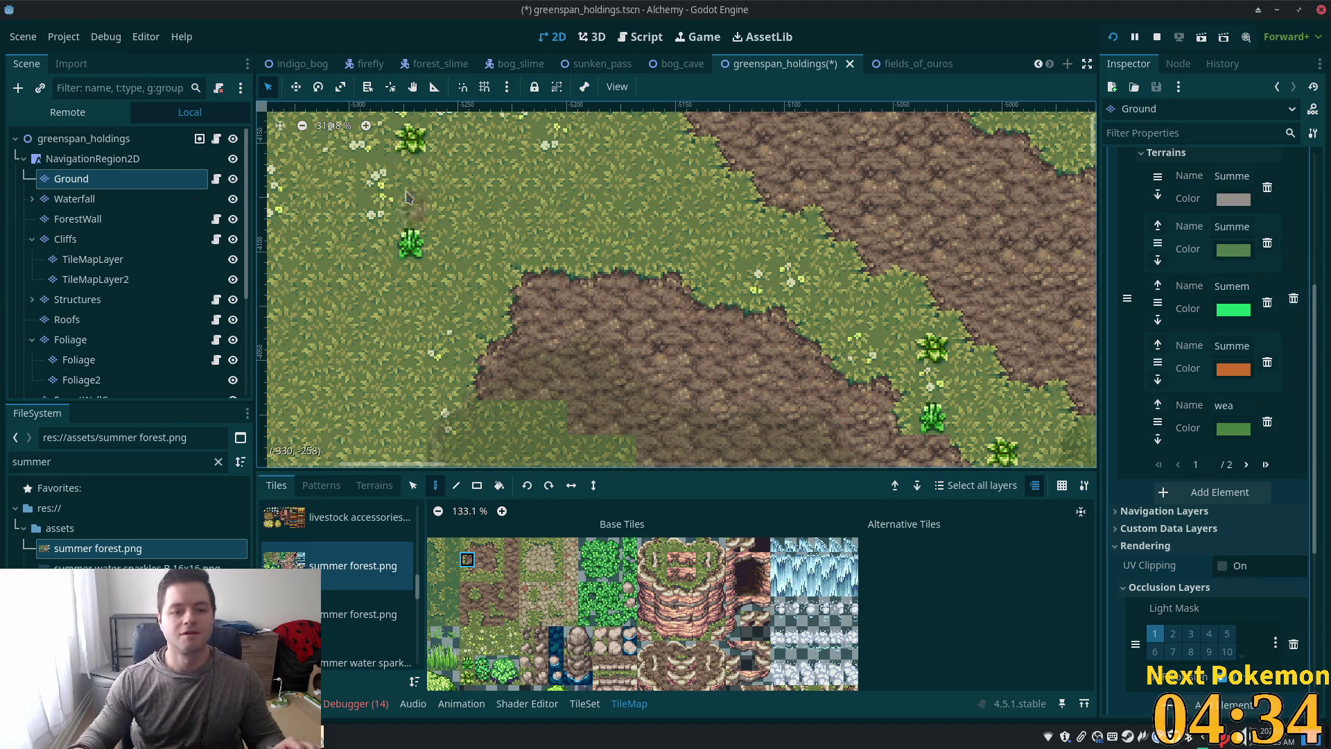
Step: Inspect the greenspan_holdings root node's properties
{"action": "scroll", "coordinate": [637, 214], "scroll_direction": "down", "scroll_amount": 2}
{"action": "scroll", "coordinate": [628, 211], "scroll_direction": "down", "scroll_amount": 1}
{"action": "left_click", "coordinate": [611, 208]}
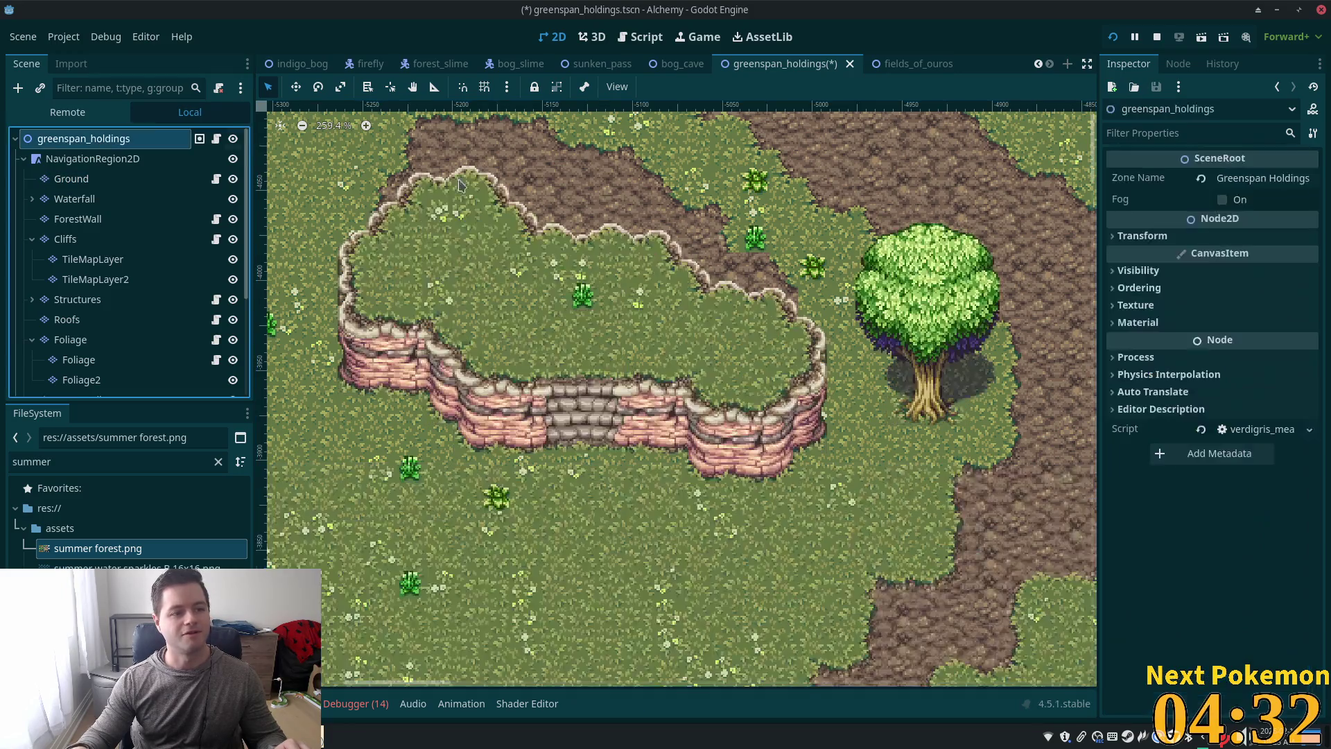
{"action": "scroll", "coordinate": [789, 223], "scroll_direction": "down", "scroll_amount": 4}
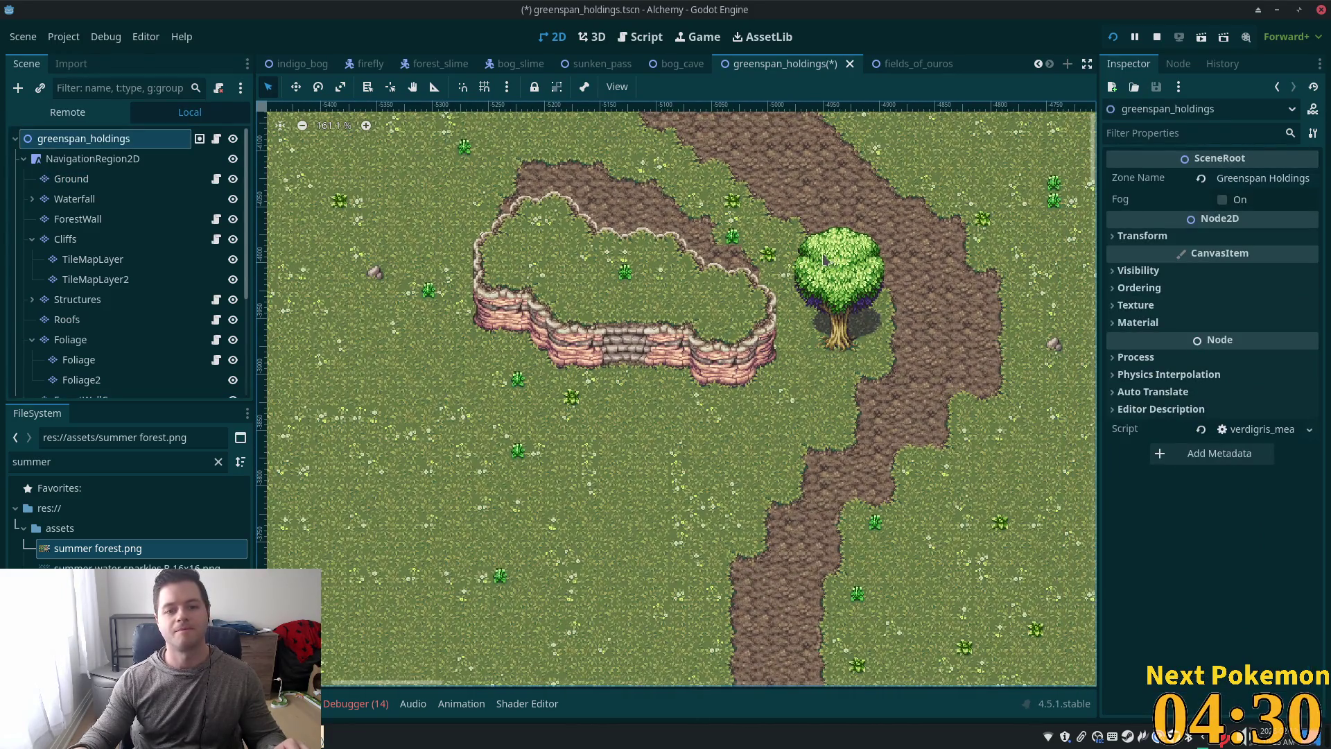
{"action": "scroll", "coordinate": [777, 231], "scroll_direction": "up", "scroll_amount": 5}
{"action": "scroll", "coordinate": [693, 256], "scroll_direction": "up", "scroll_amount": 7}
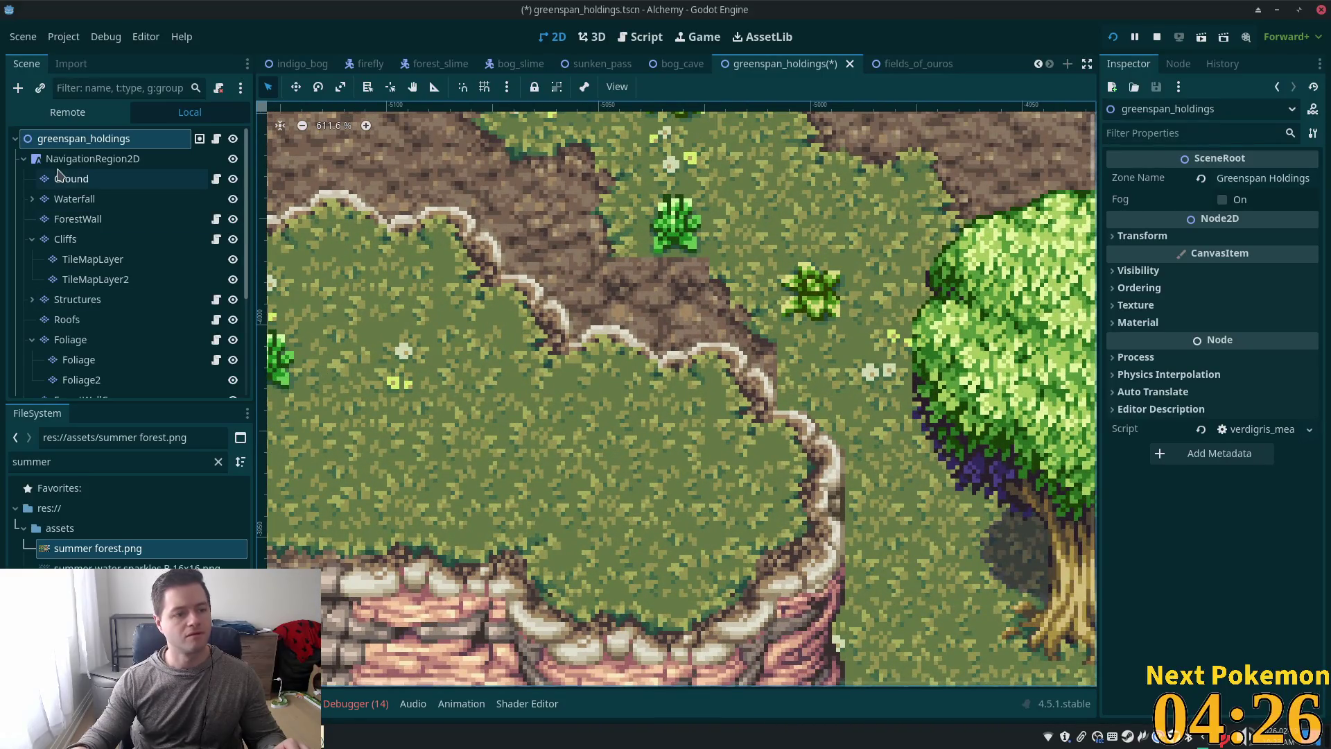
Step: Select the Ground layer with summer forest.png tiles and save the scene with Ctrl+S
{"action": "left_click", "coordinate": [78, 182]}
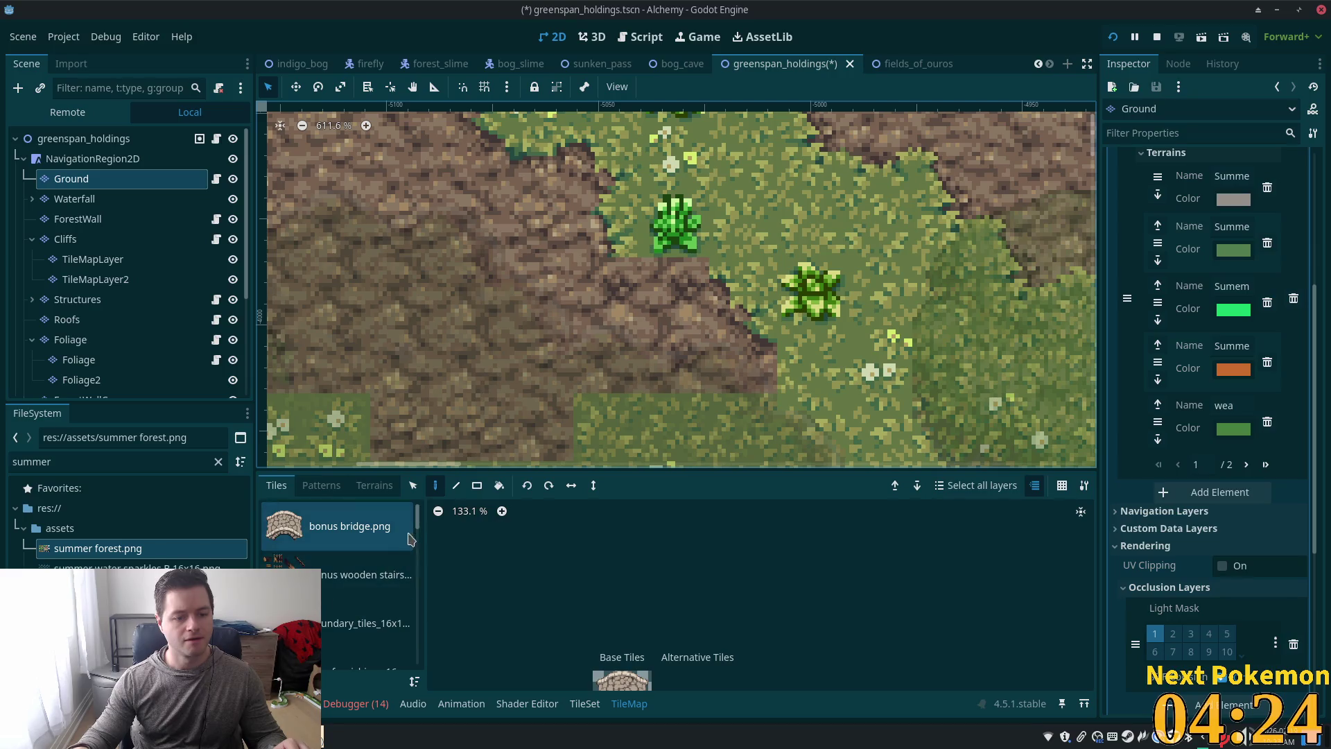
{"action": "left_click_drag", "start_coordinate": [416, 527], "coordinate": [415, 586]}
{"action": "left_click", "coordinate": [361, 660]}
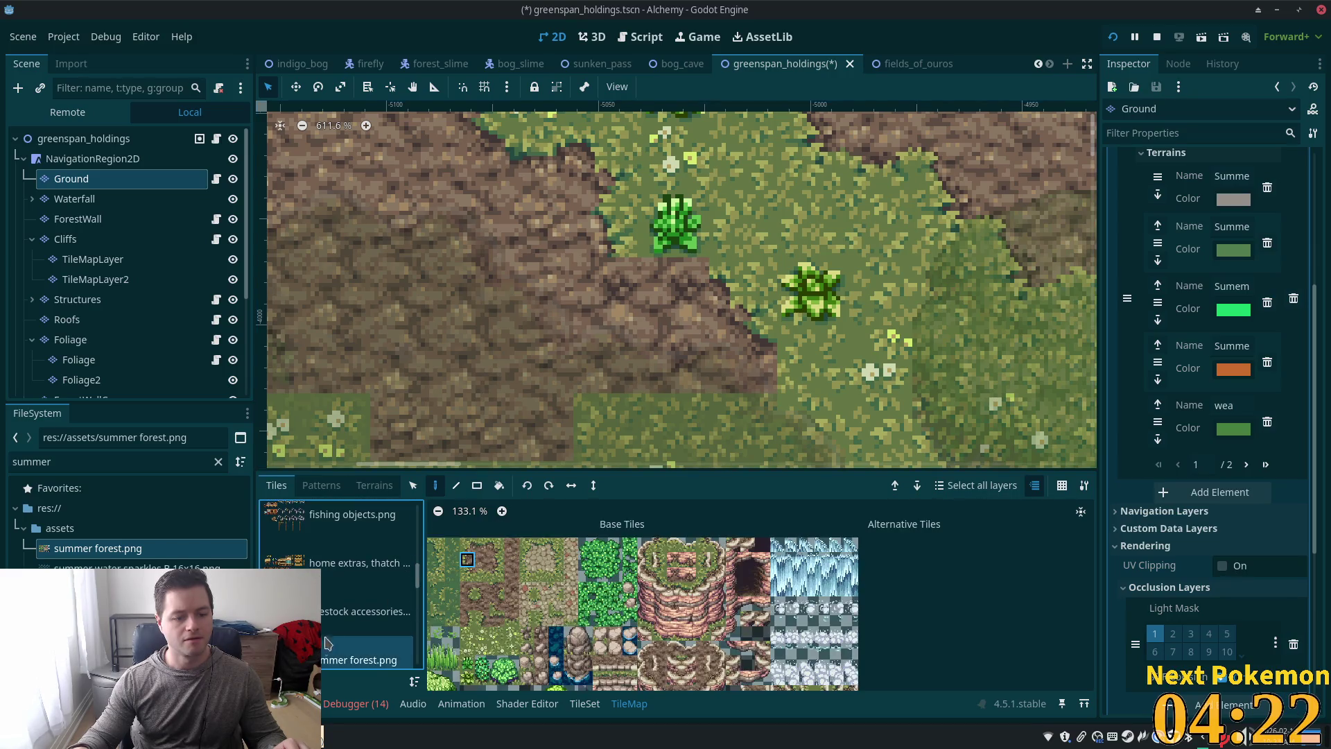
{"action": "left_click", "coordinate": [468, 548]}
{"action": "left_click", "coordinate": [482, 546]}
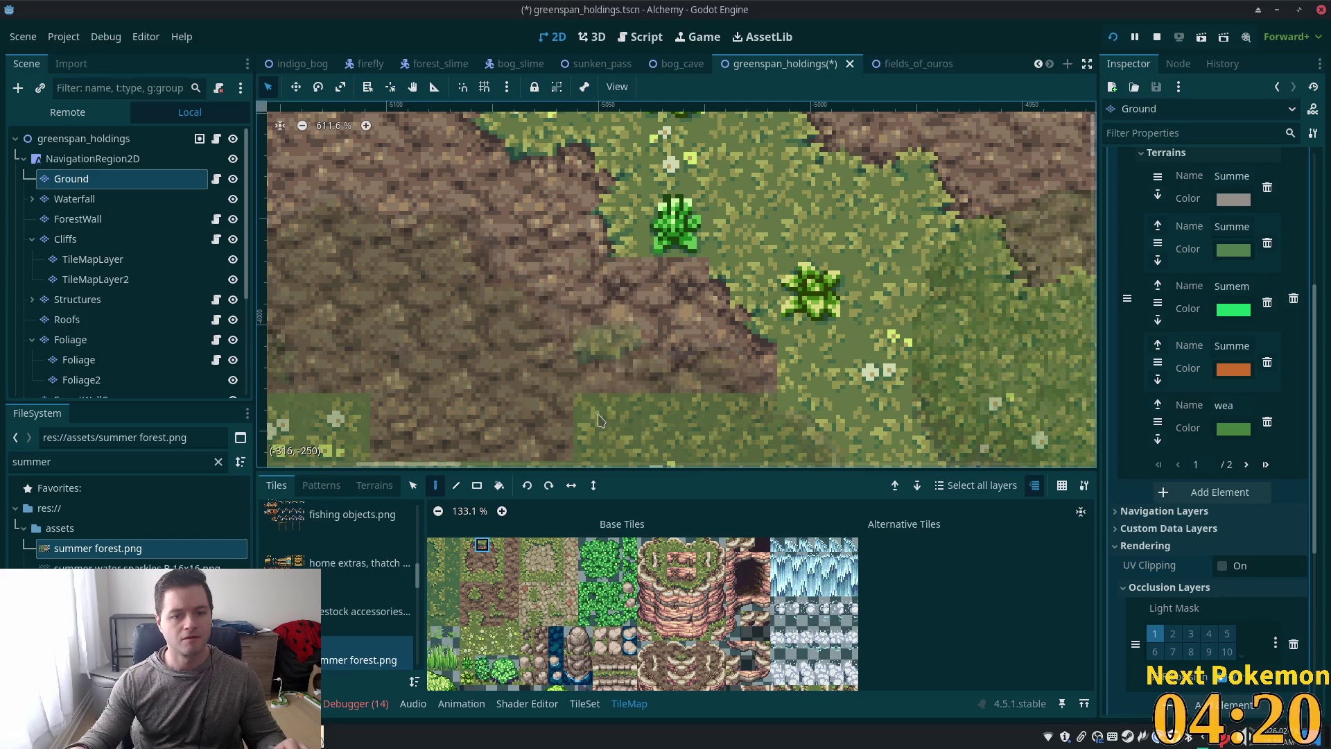
{"action": "left_click", "coordinate": [469, 603]}
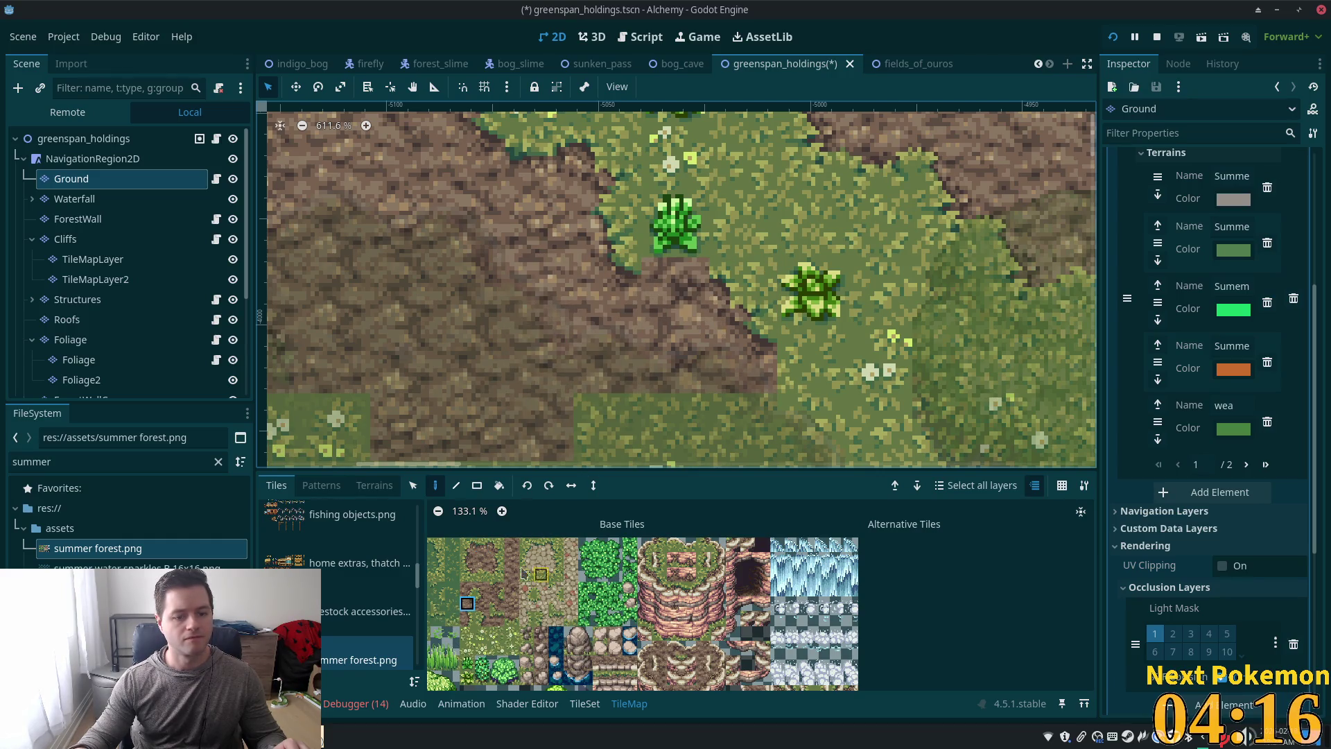
{"action": "left_click", "coordinate": [483, 545]}
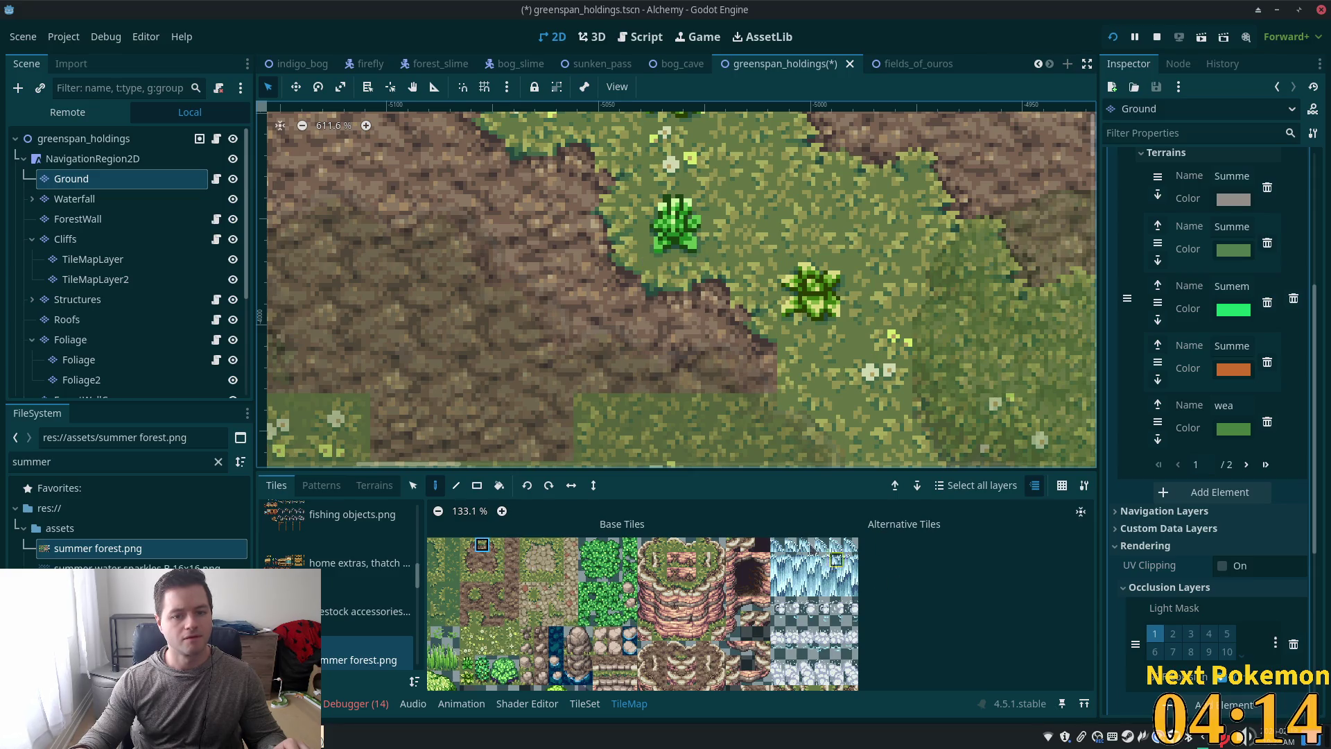
{"action": "key", "text": "ctrl+s"}
{"action": "scroll", "coordinate": [523, 185], "scroll_direction": "down", "scroll_amount": 8}
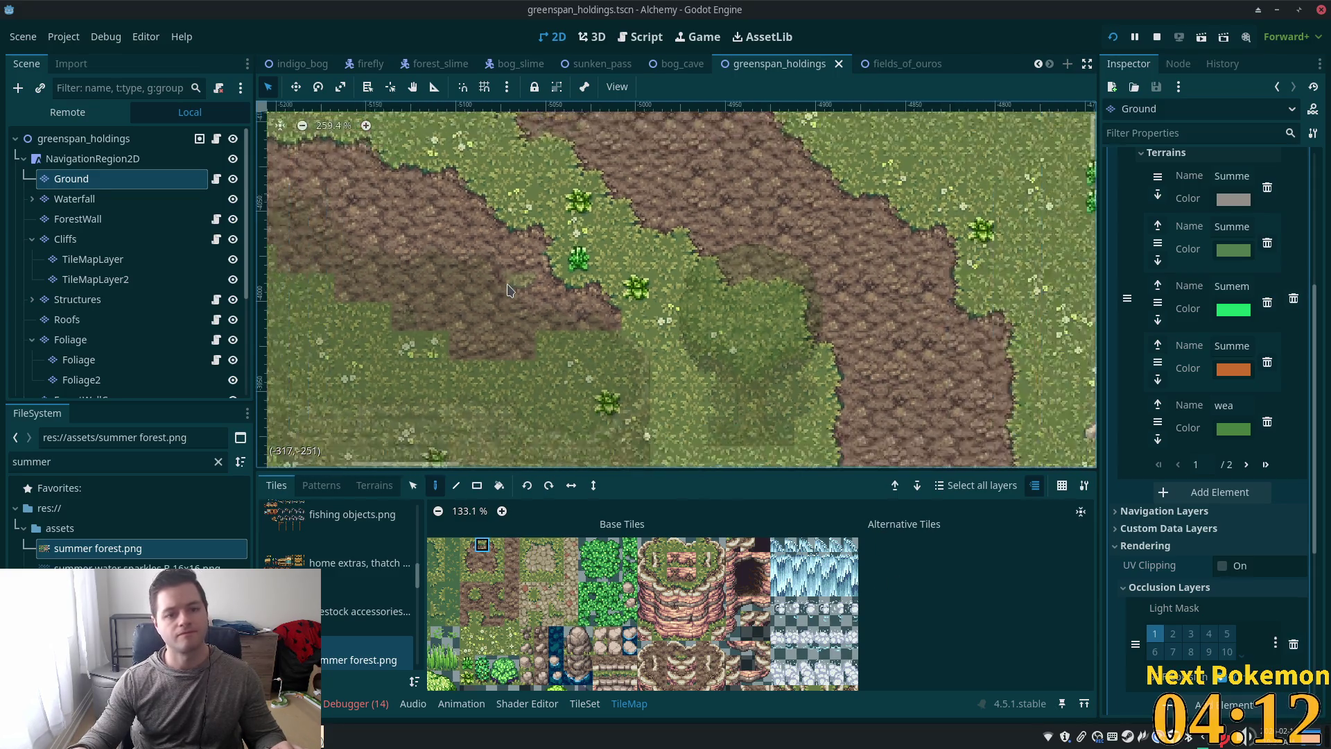
Step: Zoom around the map from the root node, then reselect Ground to reopen the TileMap panel
{"action": "left_click", "coordinate": [83, 139]}
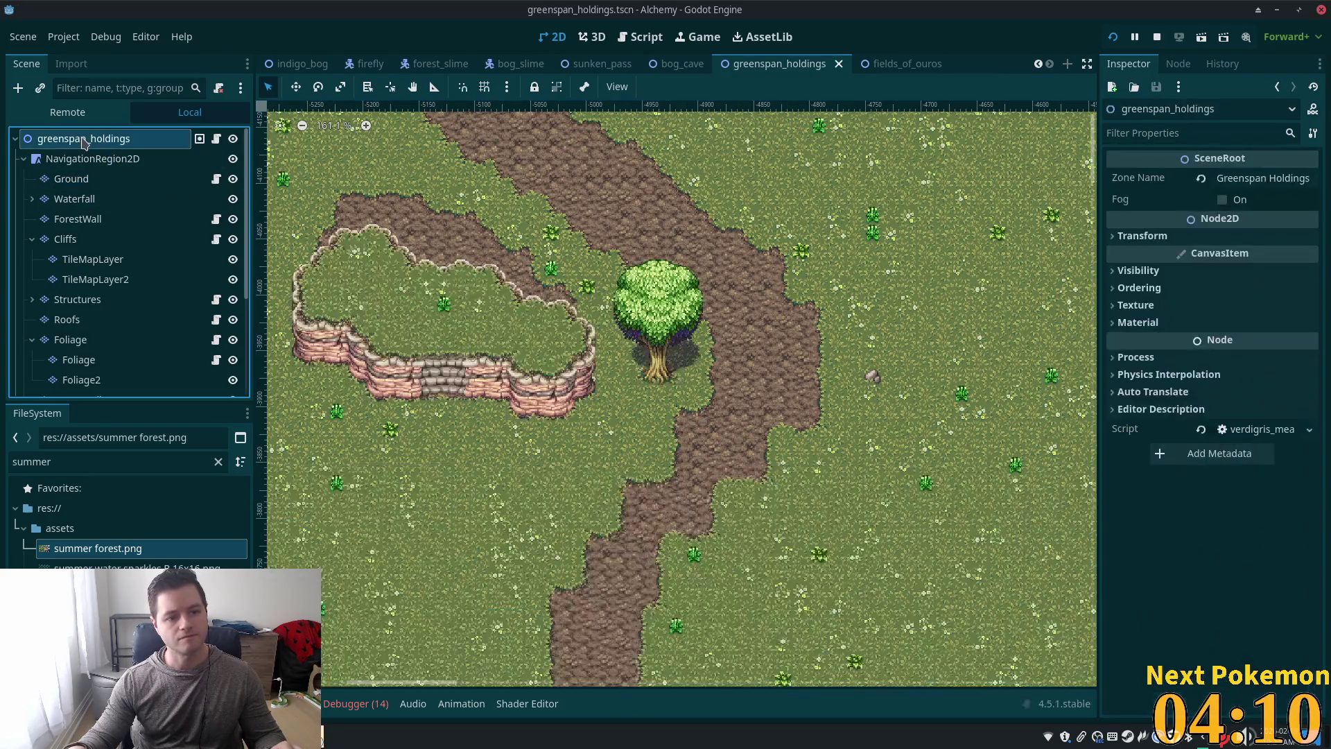
{"action": "scroll", "coordinate": [555, 255], "scroll_direction": "down", "scroll_amount": 5}
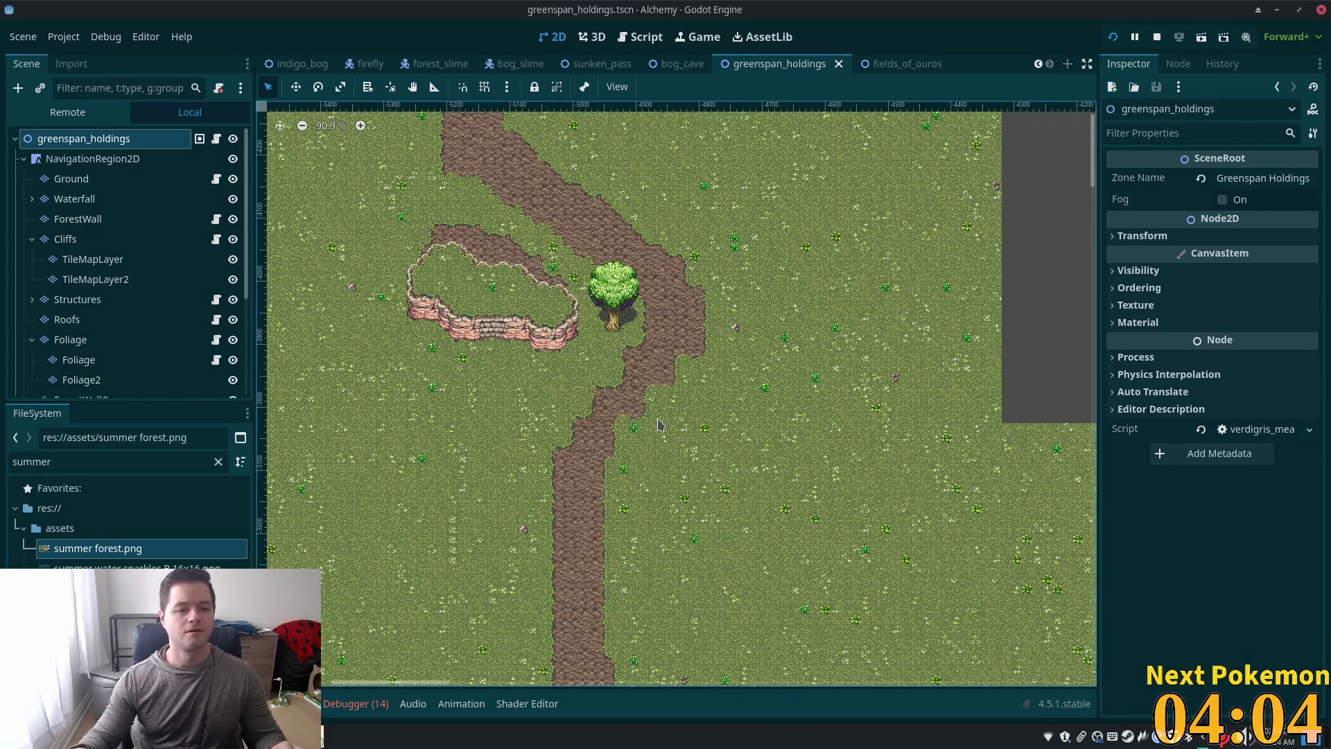
{"action": "scroll", "coordinate": [660, 424], "scroll_direction": "down", "scroll_amount": 6}
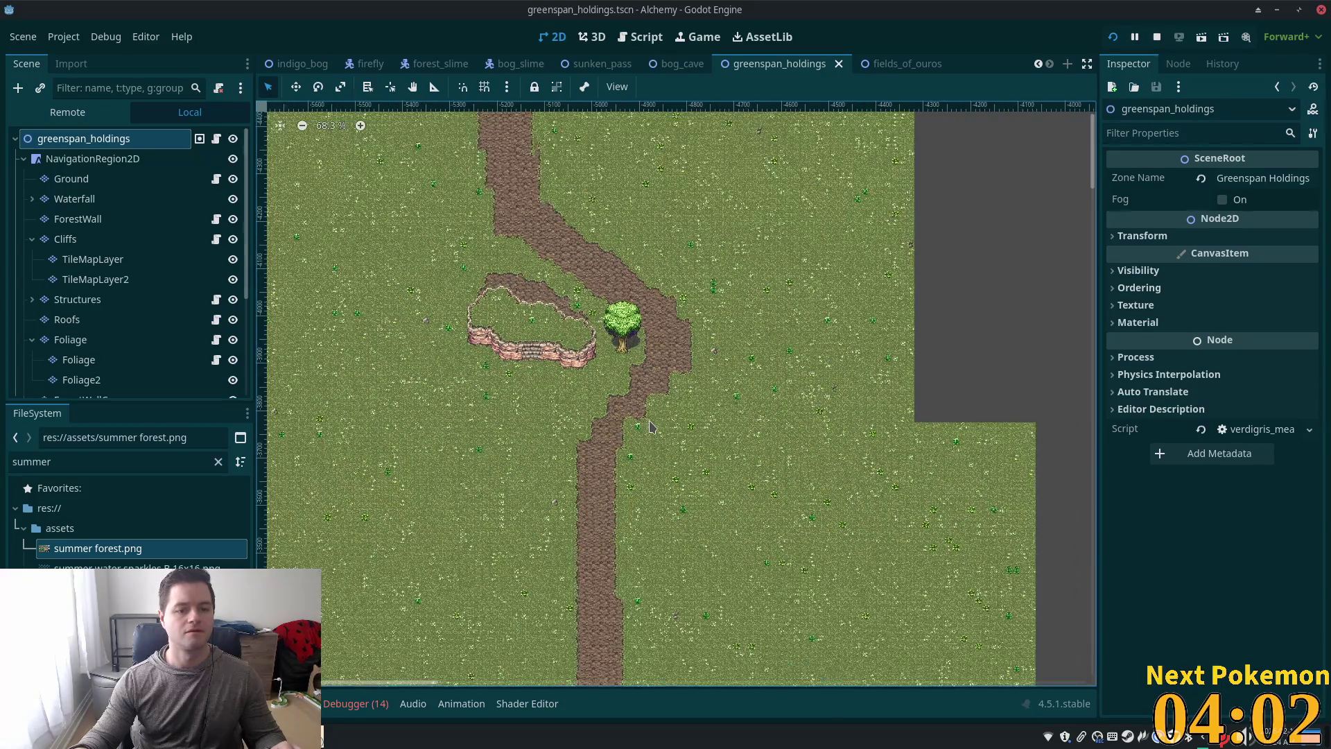
{"action": "scroll", "coordinate": [582, 427], "scroll_direction": "up", "scroll_amount": 5}
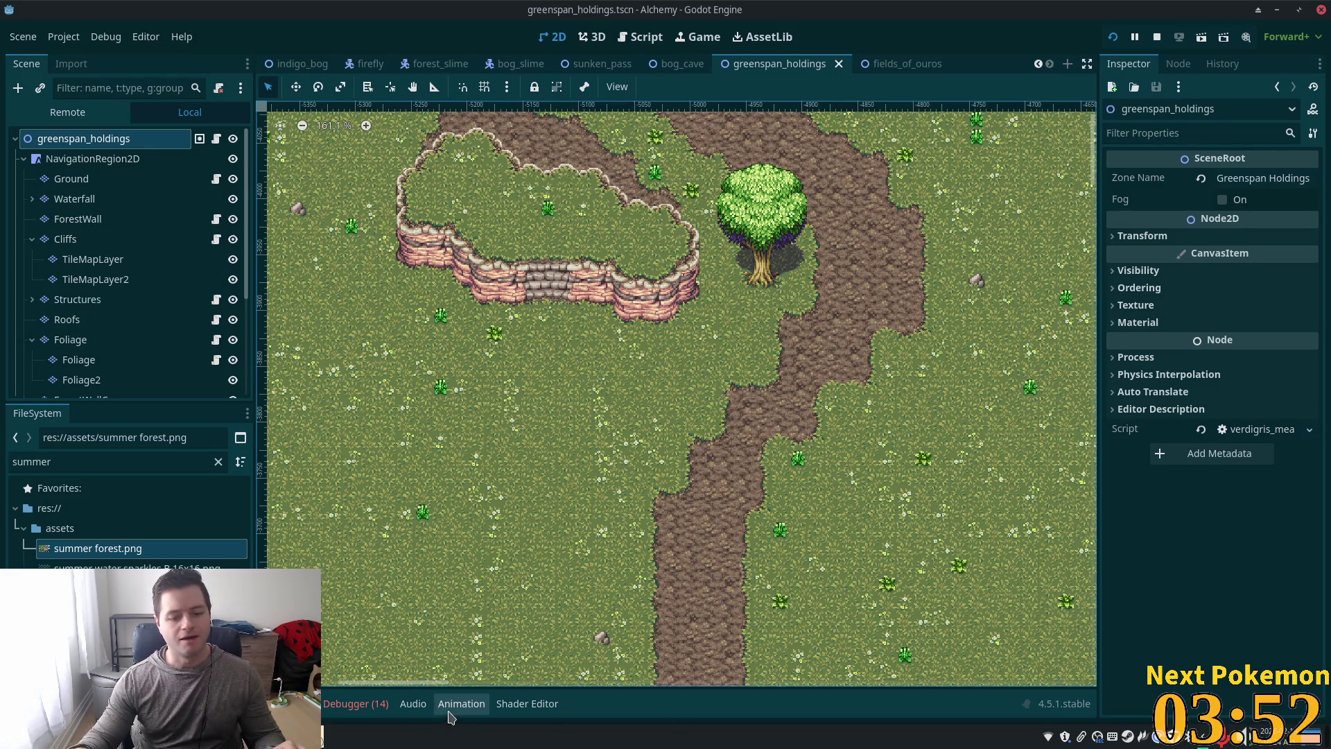
{"action": "left_click", "coordinate": [72, 178]}
{"action": "scroll", "coordinate": [499, 297], "scroll_direction": "up", "scroll_amount": 4}
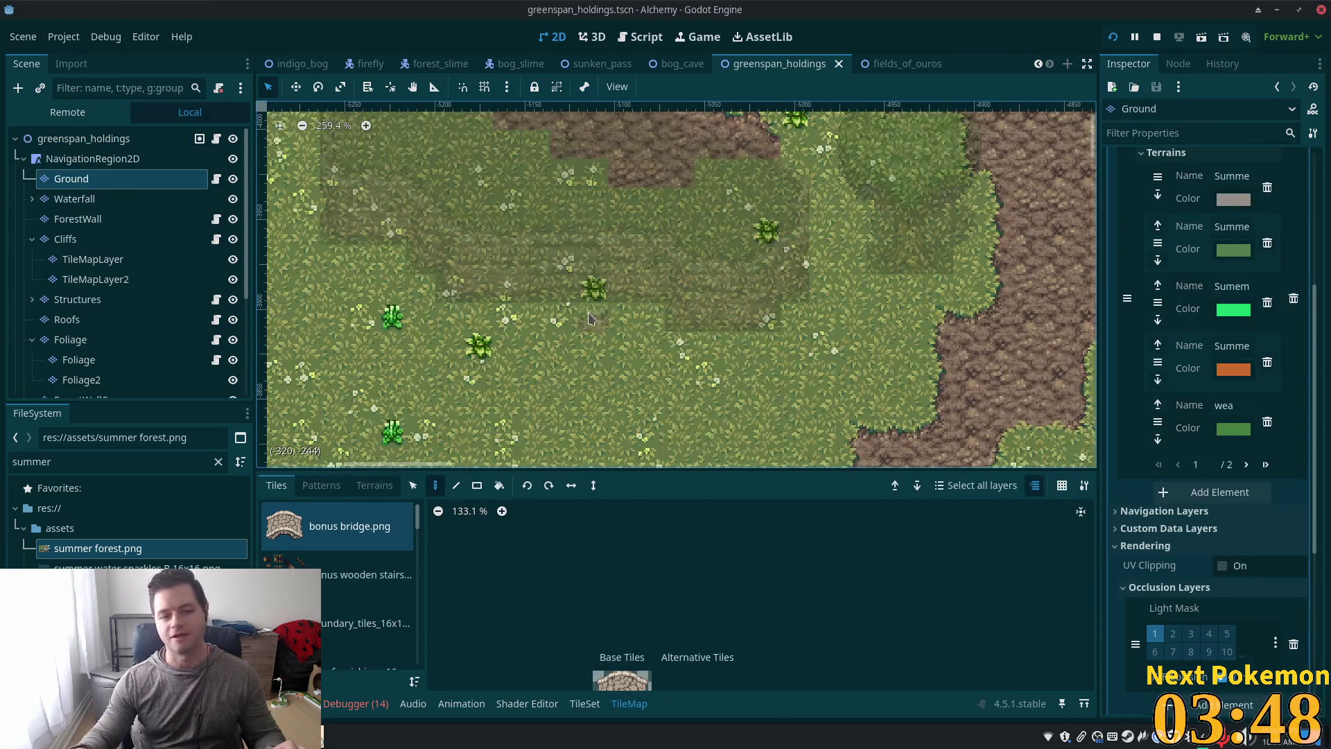
Step: Paint a dark summer forest.png tile into the meadow and select a five-tile atlas column
{"action": "scroll", "coordinate": [853, 366], "scroll_direction": "down", "scroll_amount": 4}
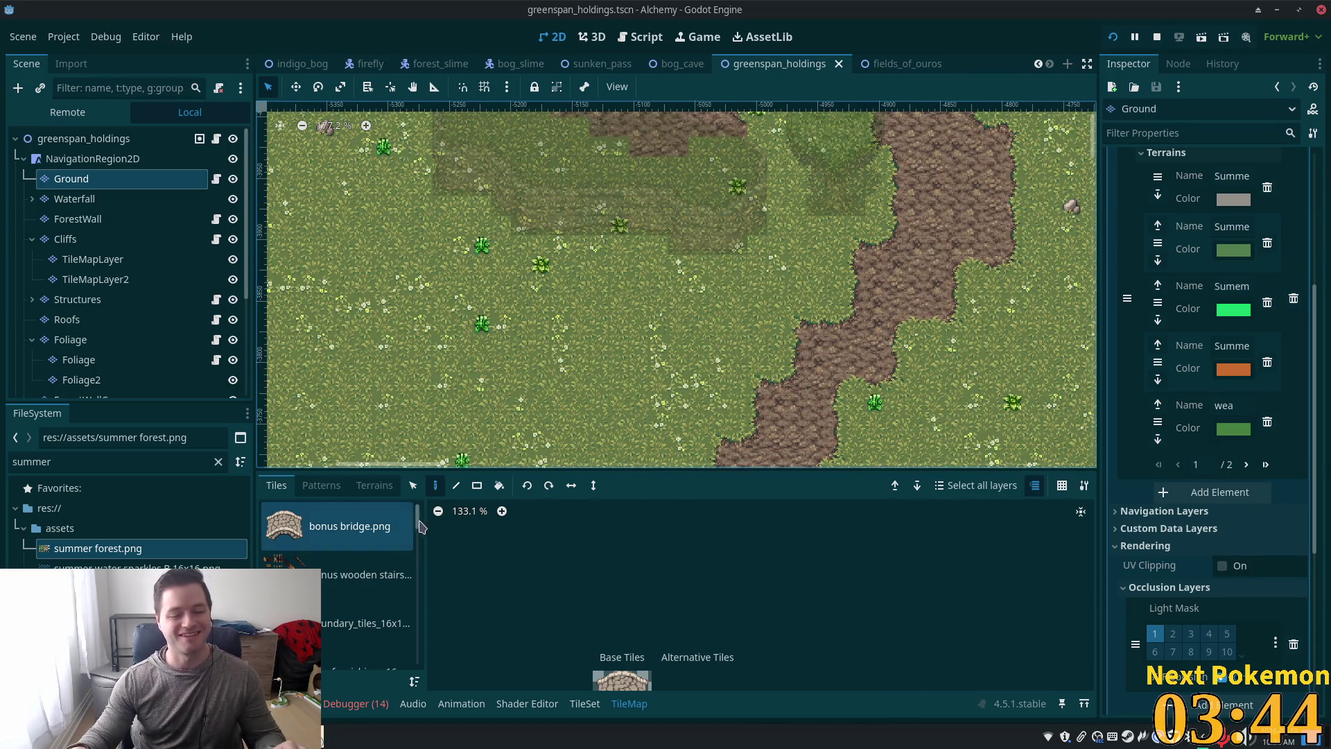
{"action": "scroll", "coordinate": [361, 576], "scroll_direction": "down", "scroll_amount": 5}
{"action": "left_click", "coordinate": [242, 532]}
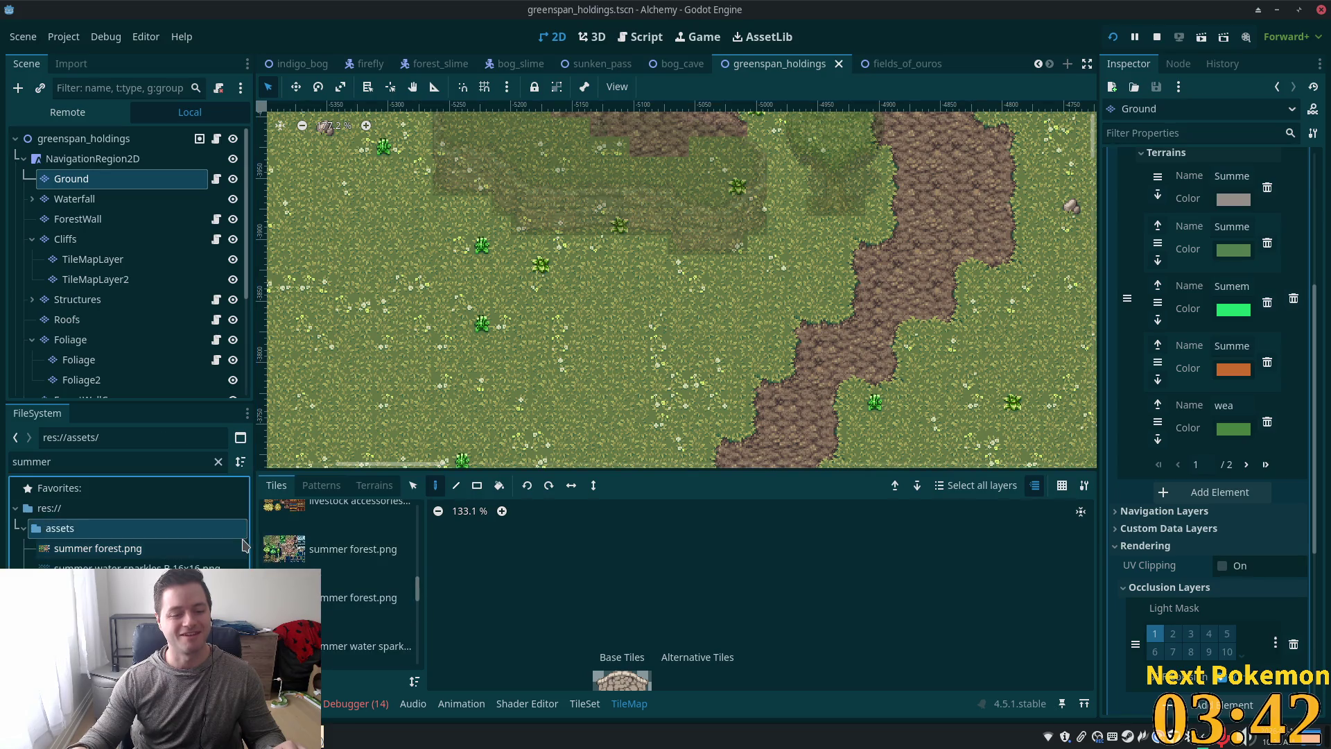
{"action": "left_click", "coordinate": [301, 551]}
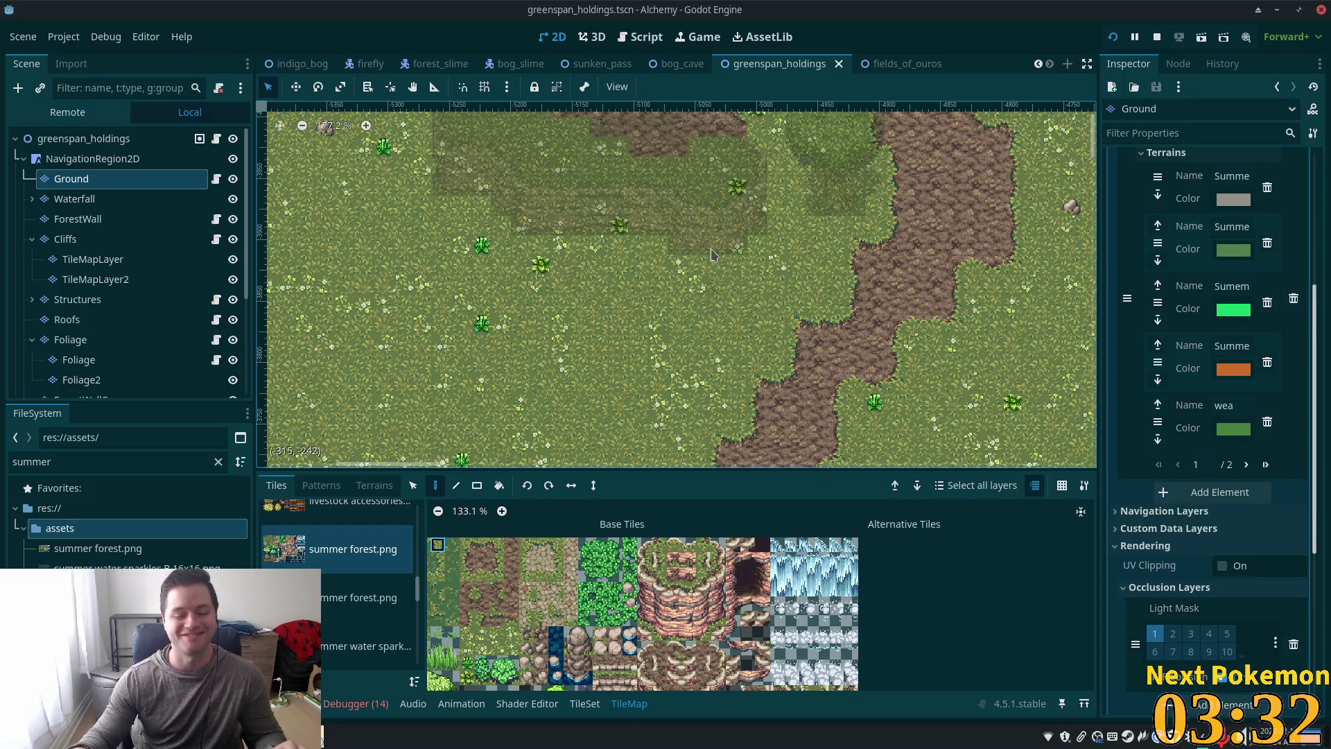
{"action": "scroll", "coordinate": [687, 312], "scroll_direction": "up", "scroll_amount": 2}
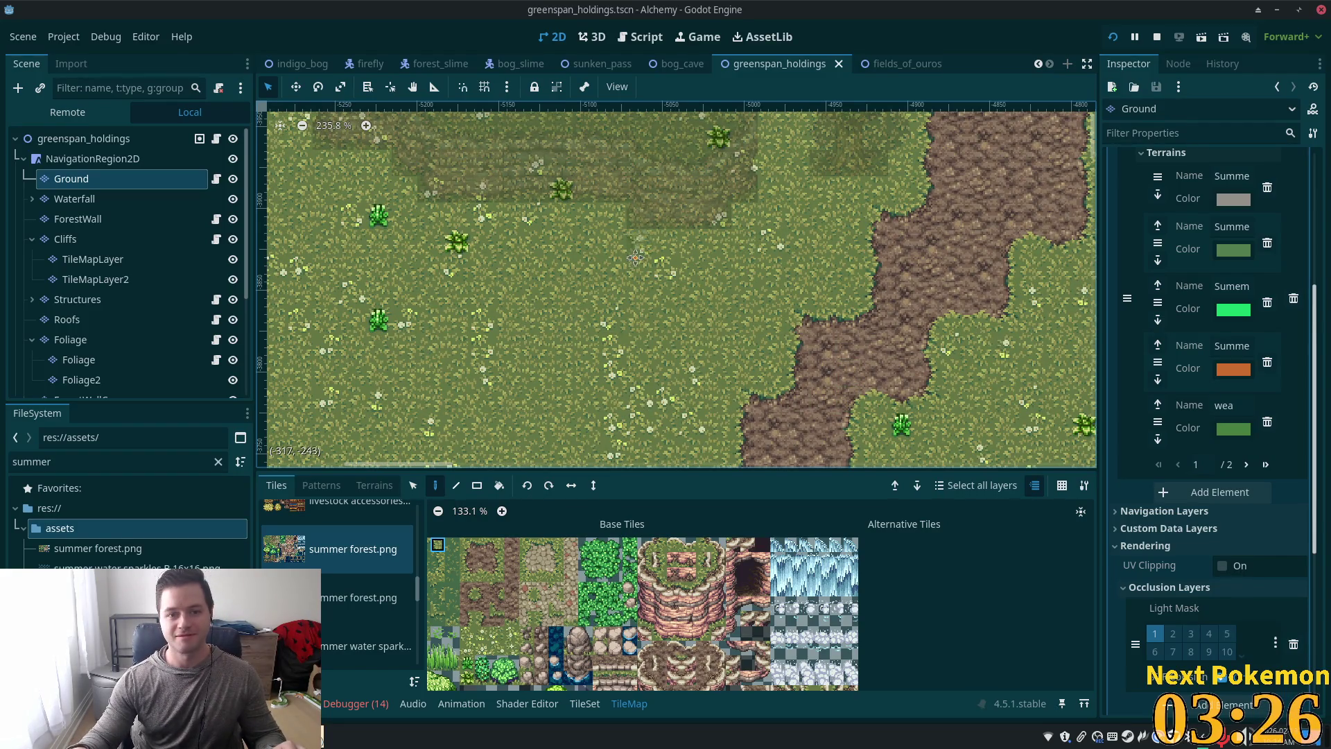
{"action": "scroll", "coordinate": [635, 257], "scroll_direction": "up", "scroll_amount": 2}
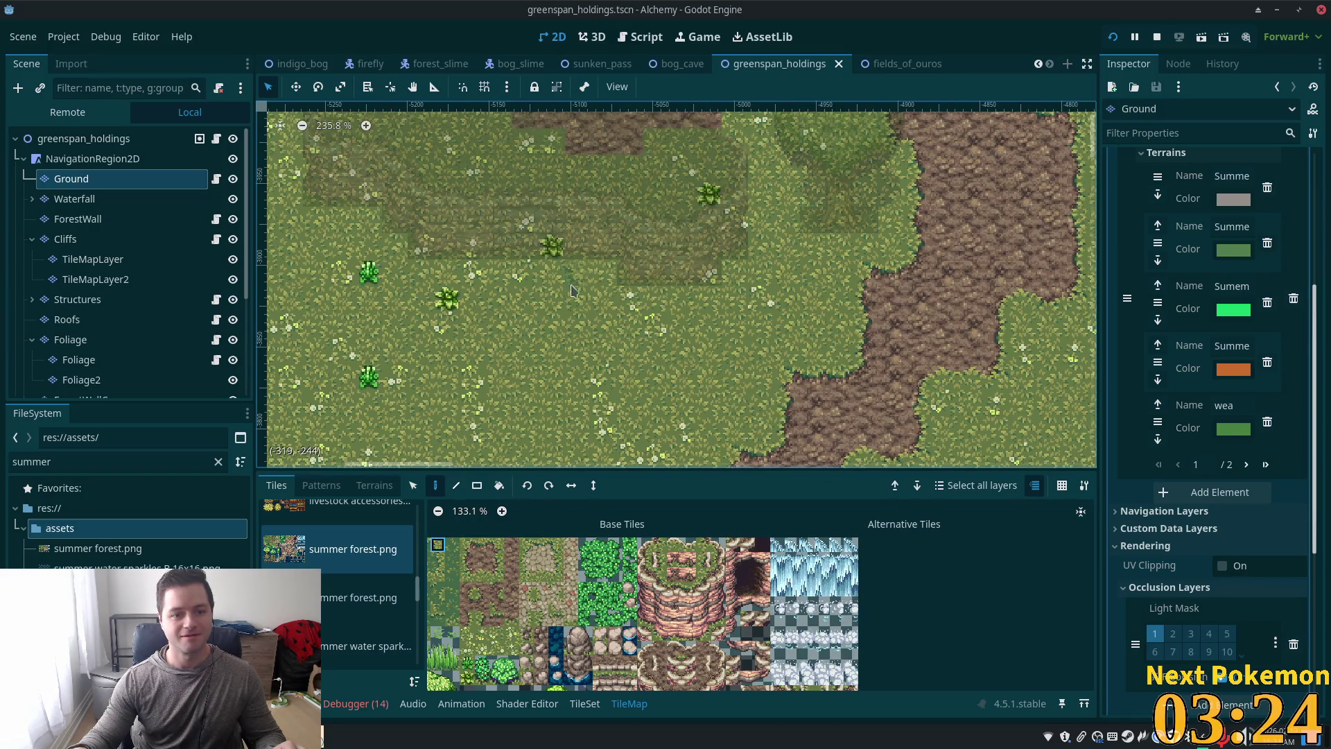
{"action": "left_click", "coordinate": [581, 303]}
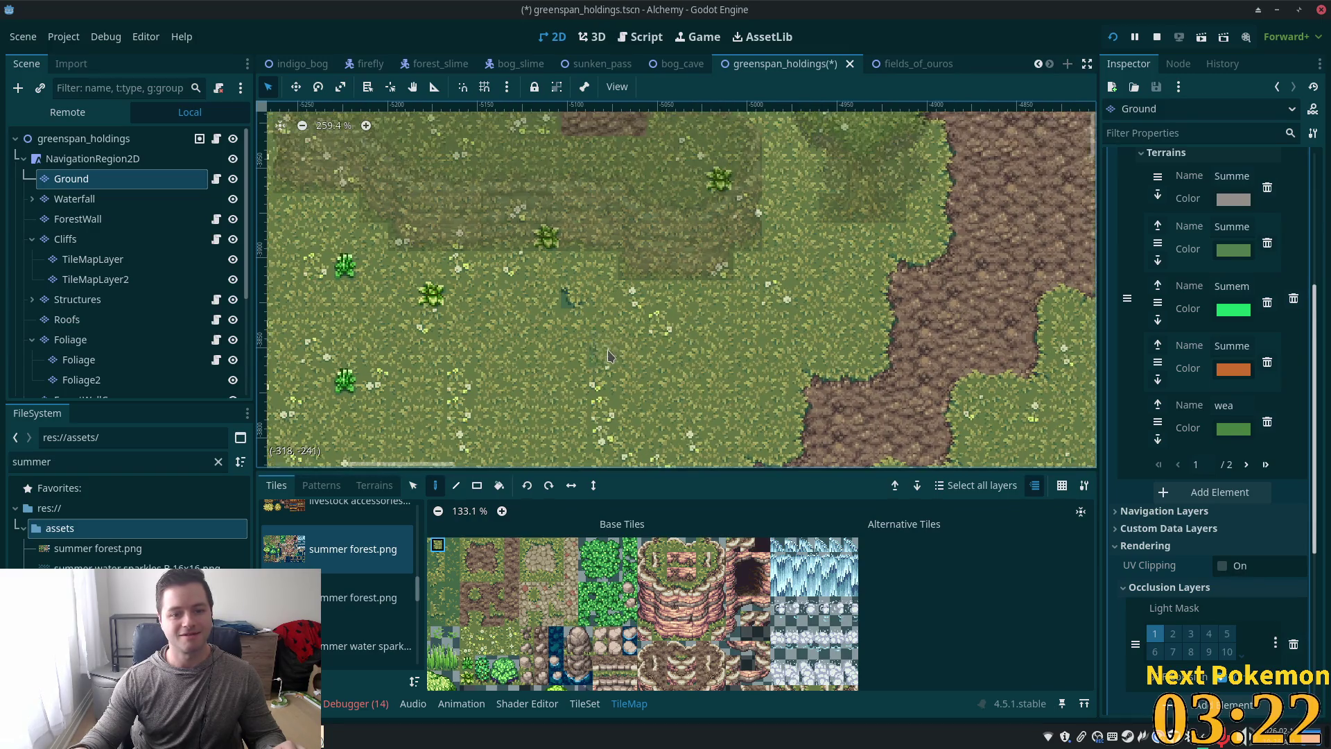
{"action": "scroll", "coordinate": [603, 347], "scroll_direction": "up", "scroll_amount": 1}
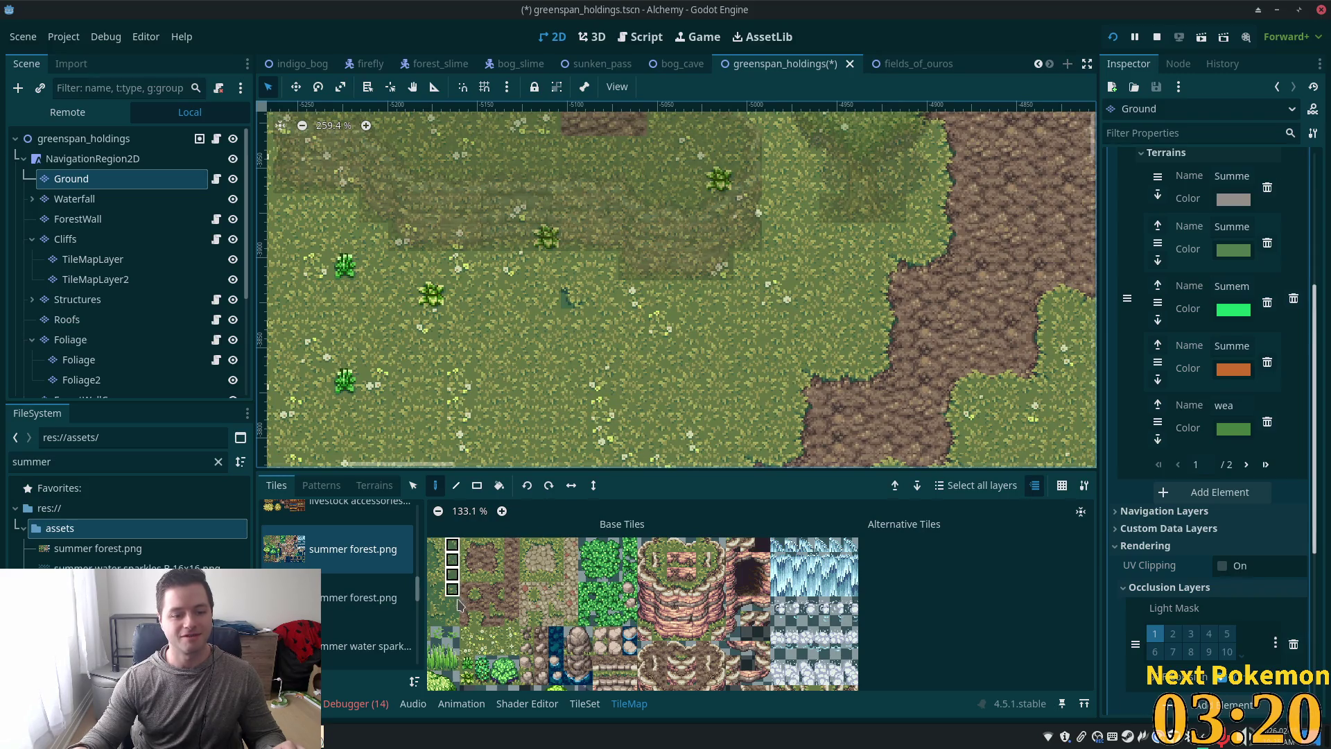
{"action": "left_click_drag", "start_coordinate": [458, 605], "coordinate": [458, 605]}
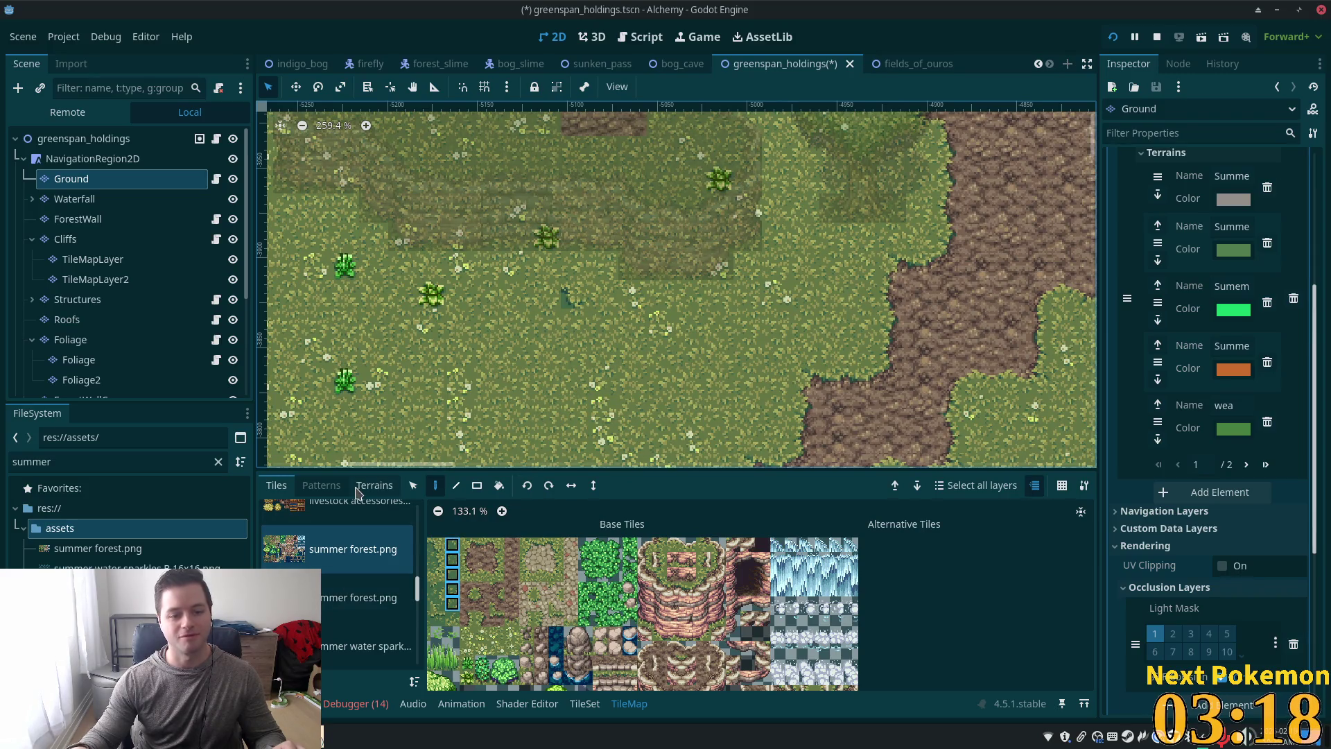
Step: Choose the Sumemr Short Gress terrain and paint dark short-grass rectangles in the meadow
{"action": "left_click", "coordinate": [359, 488]}
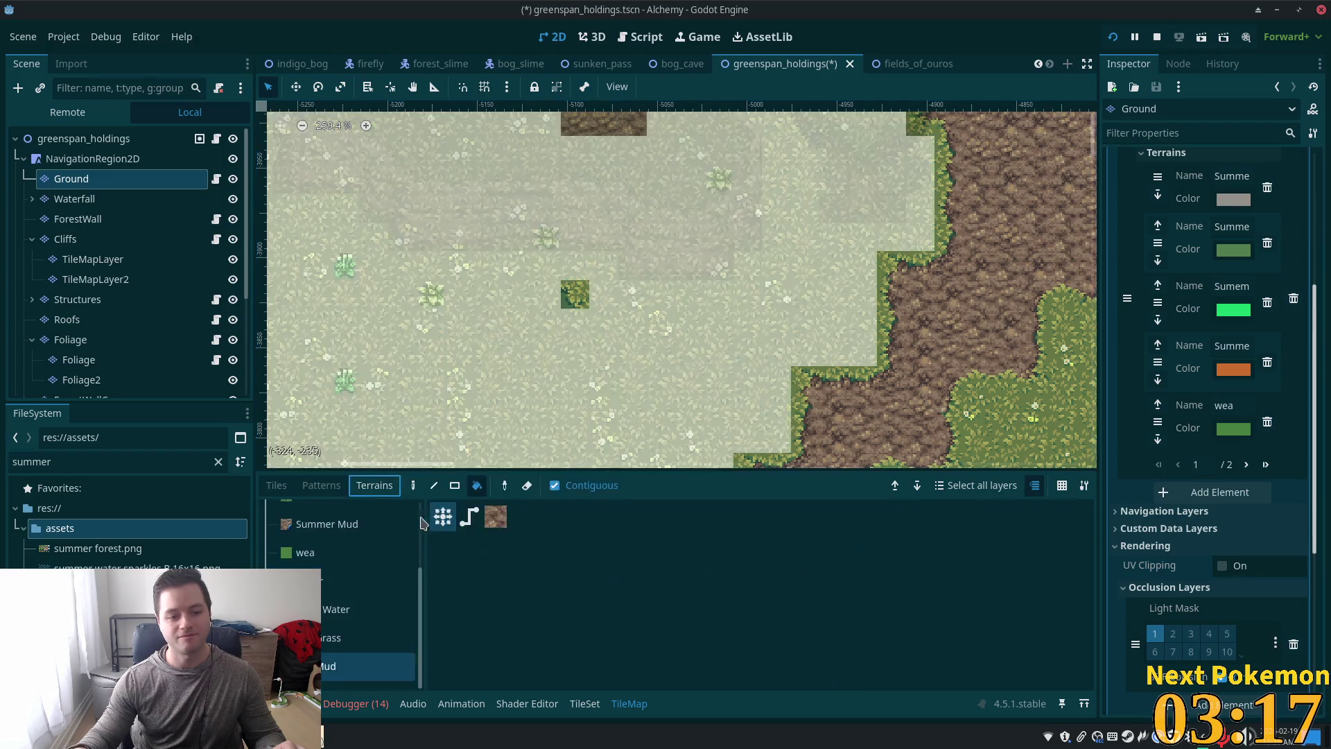
{"action": "scroll", "coordinate": [328, 547], "scroll_direction": "up", "scroll_amount": 2}
{"action": "left_click", "coordinate": [340, 542]}
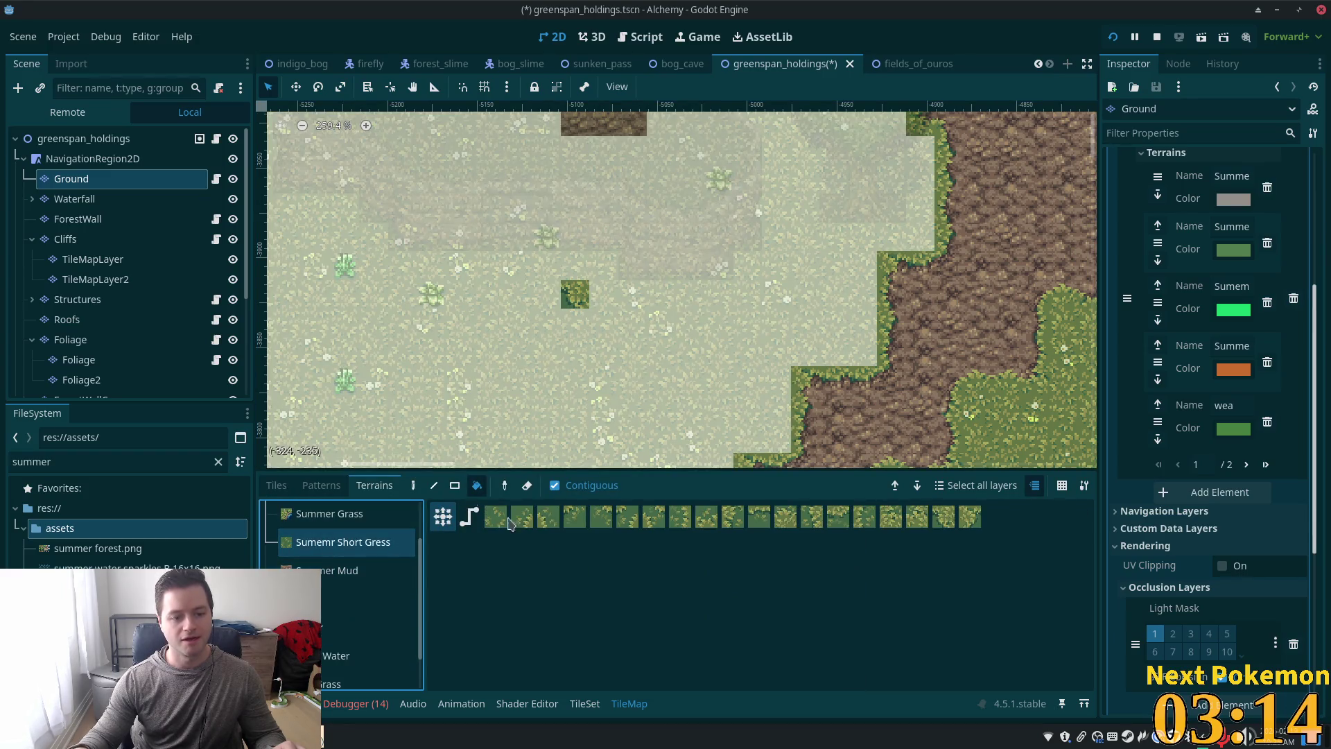
{"action": "left_click", "coordinate": [413, 485]}
{"action": "left_click_drag", "start_coordinate": [515, 291], "coordinate": [555, 298]}
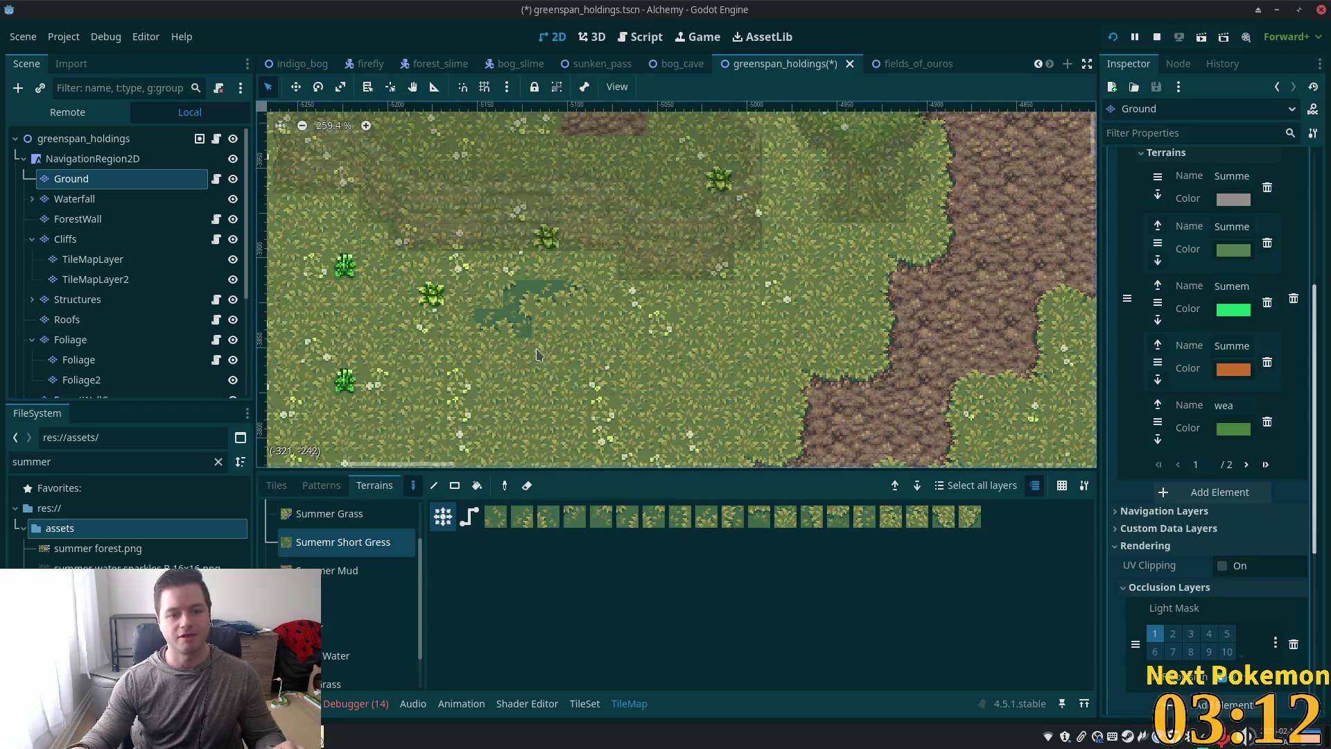
{"action": "mouse_move", "coordinate": [537, 355]}
{"action": "left_mouse_down"}
{"action": "mouse_move", "coordinate": [548, 333]}
{"action": "mouse_move", "coordinate": [589, 406]}
{"action": "left_mouse_up"}
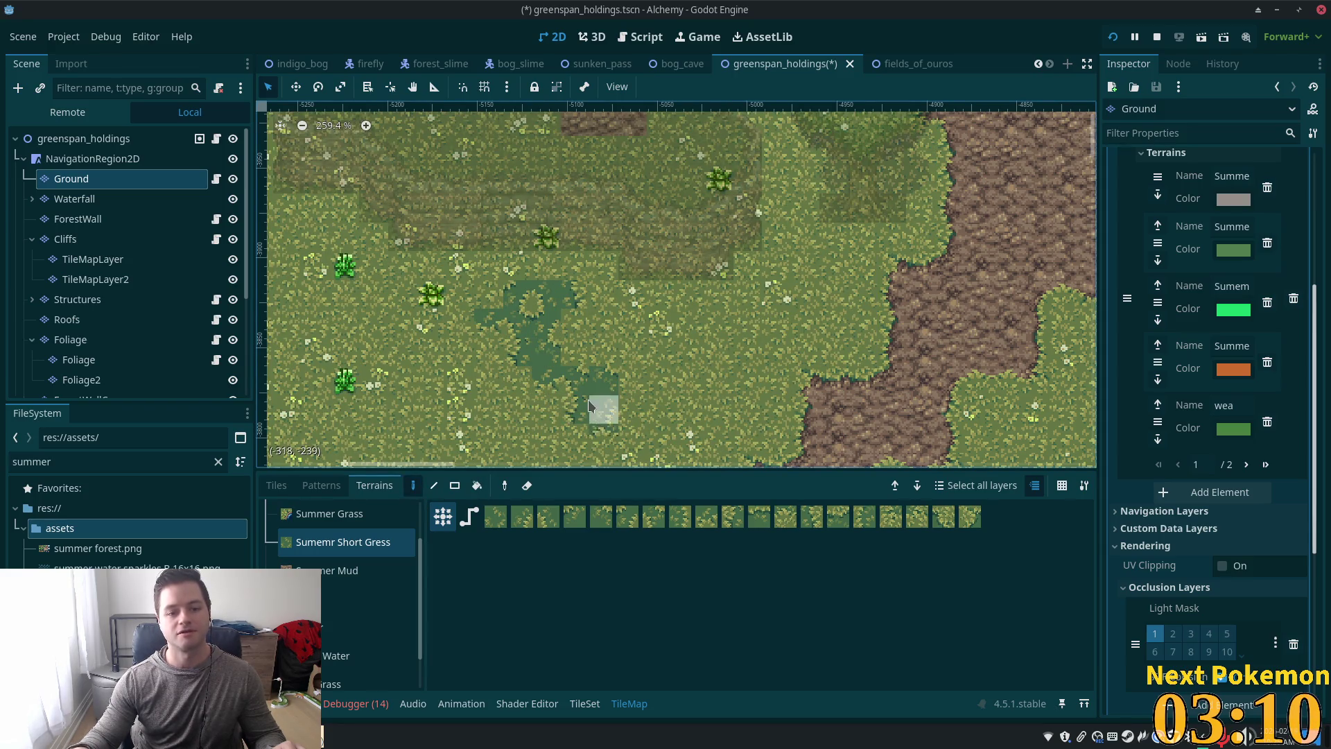
{"action": "scroll", "coordinate": [589, 406], "scroll_direction": "down", "scroll_amount": 3}
{"action": "mouse_move", "coordinate": [577, 283]}
{"action": "left_mouse_down"}
{"action": "mouse_move", "coordinate": [598, 374]}
{"action": "mouse_move", "coordinate": [675, 435]}
{"action": "left_mouse_up"}
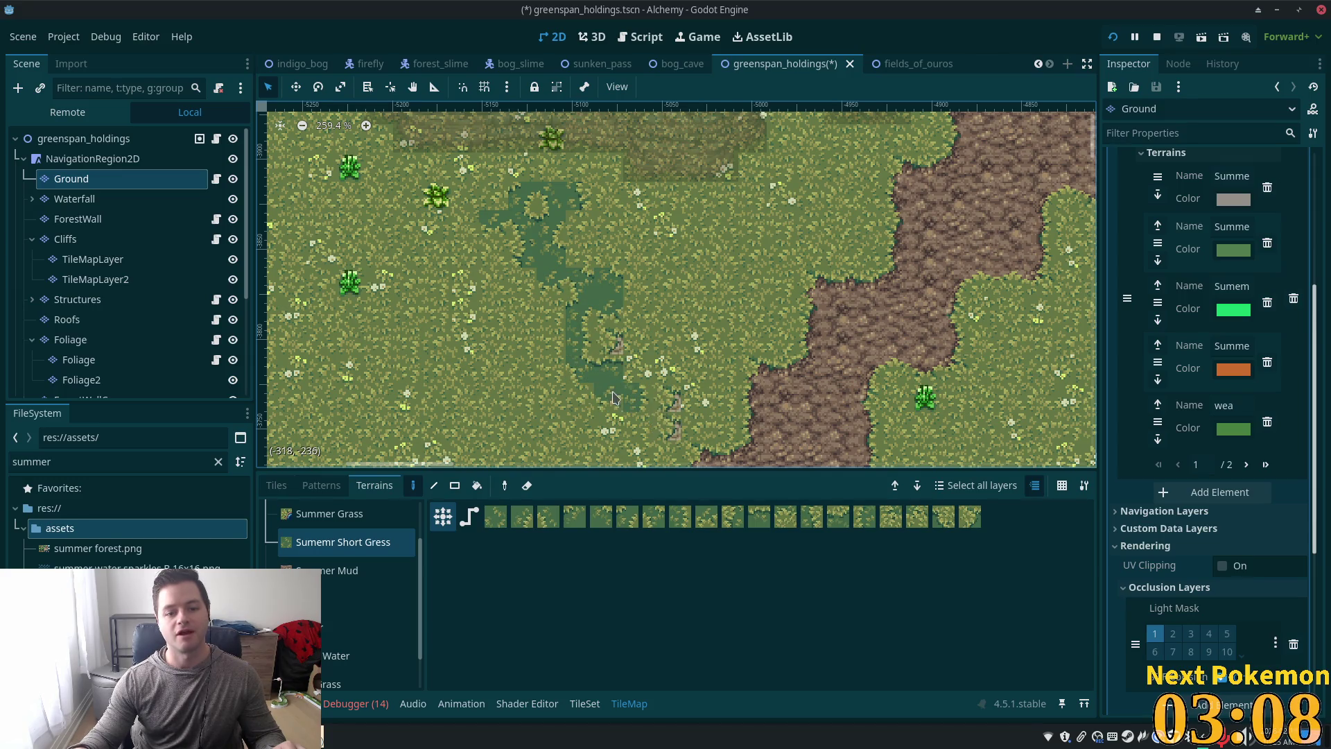
{"action": "mouse_move", "coordinate": [613, 397]}
{"action": "left_mouse_down"}
{"action": "mouse_move", "coordinate": [627, 443]}
{"action": "mouse_move", "coordinate": [531, 336]}
{"action": "mouse_move", "coordinate": [490, 243]}
{"action": "mouse_move", "coordinate": [513, 265]}
{"action": "left_mouse_up"}
Step: Draw diagonal and vertical short-grass strokes in terrain Path mode
{"action": "left_click", "coordinate": [434, 485]}
{"action": "left_click", "coordinate": [470, 517]}
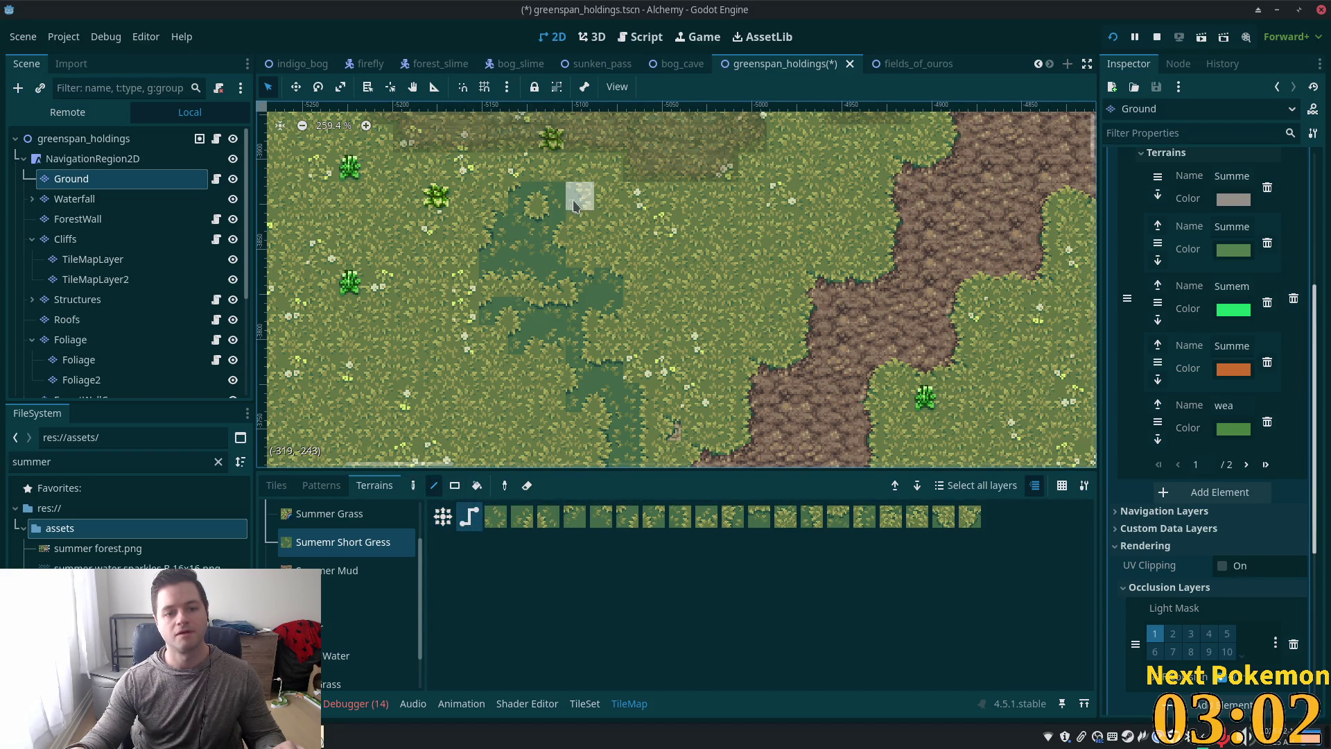
{"action": "left_click_drag", "start_coordinate": [581, 200], "coordinate": [668, 403]}
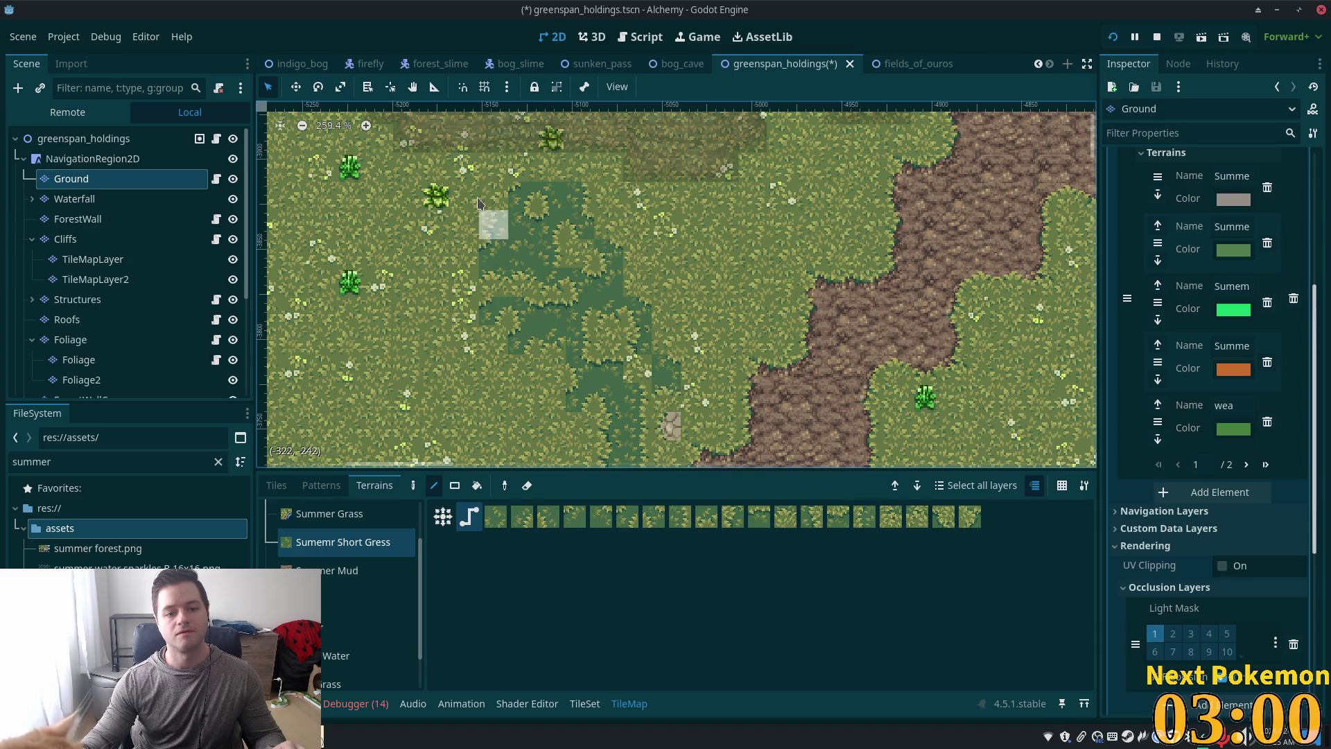
{"action": "left_click_drag", "start_coordinate": [465, 223], "coordinate": [607, 461]}
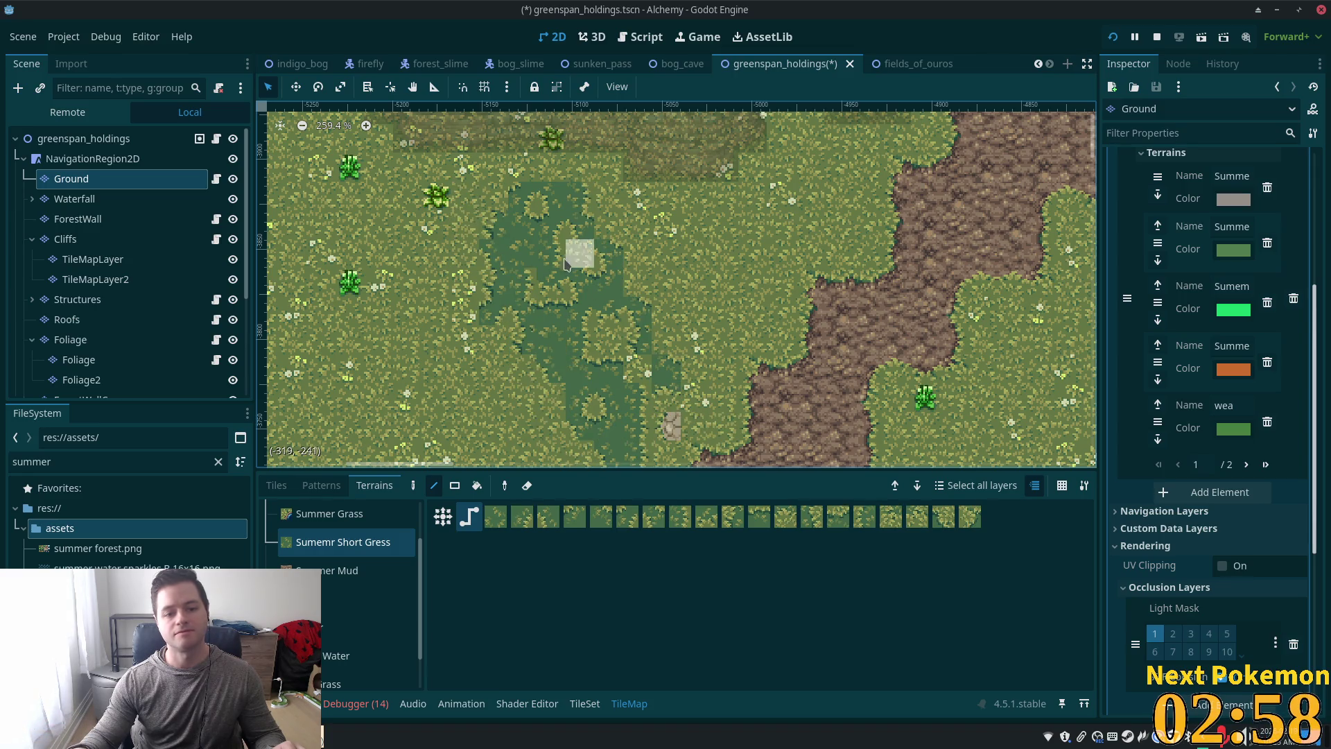
{"action": "mouse_move", "coordinate": [669, 402]}
{"action": "left_mouse_down"}
{"action": "mouse_move", "coordinate": [667, 460]}
{"action": "mouse_move", "coordinate": [636, 455]}
{"action": "left_mouse_up"}
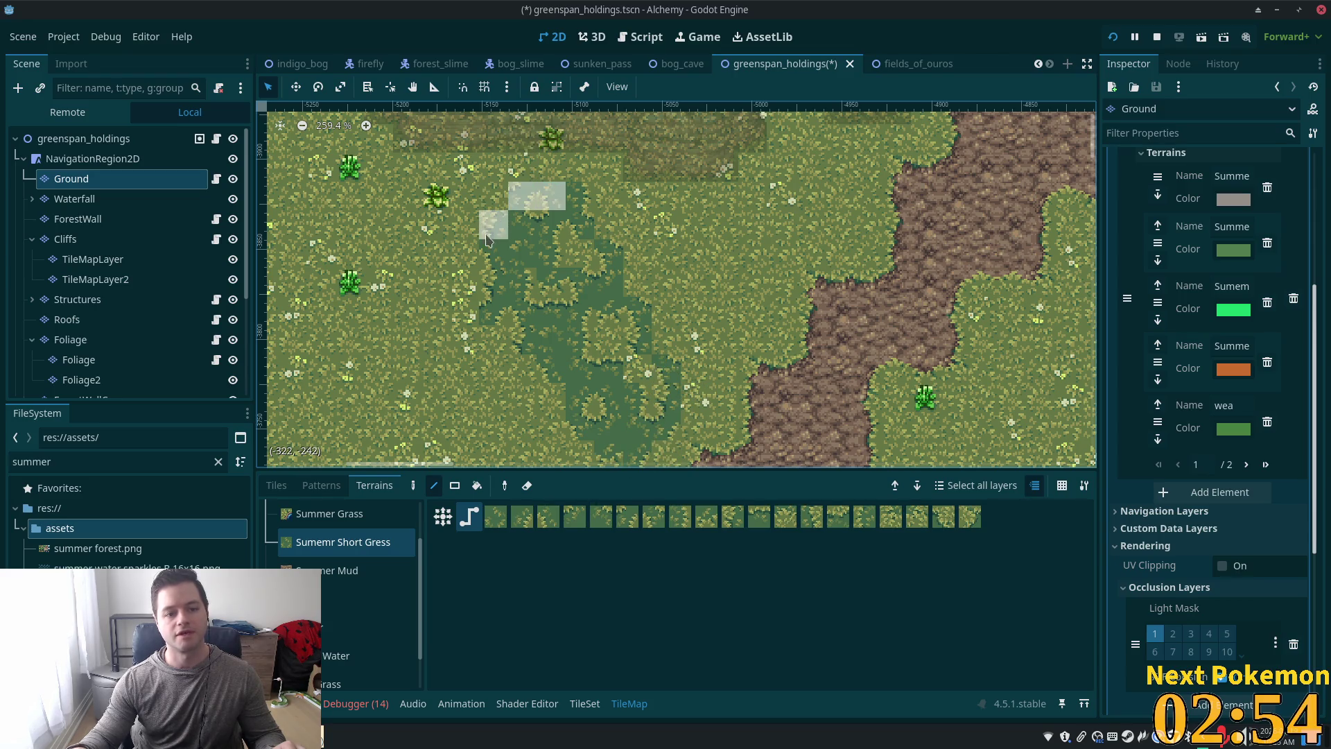
Step: Bucket-fill the contiguous patch beside the dirt path with short grass
{"action": "left_click", "coordinate": [477, 485]}
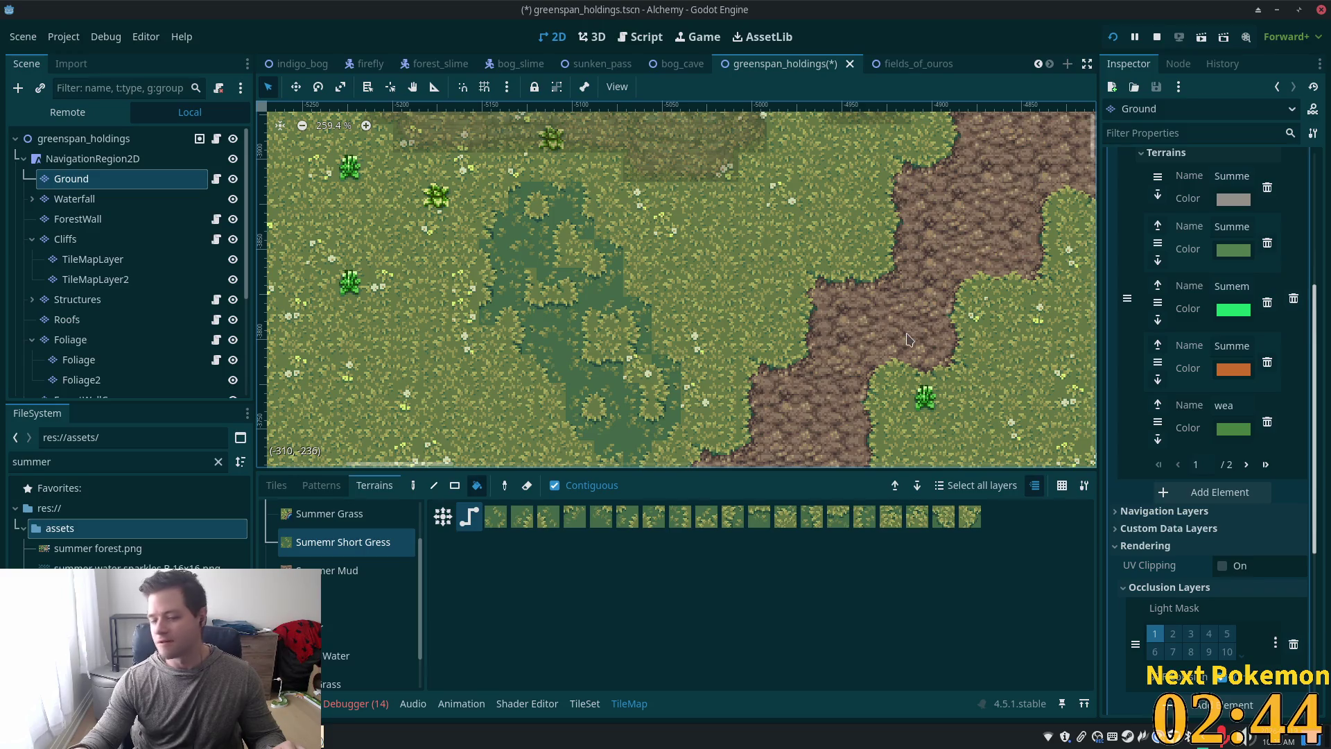
{"action": "scroll", "coordinate": [908, 339], "scroll_direction": "down", "scroll_amount": 3}
{"action": "scroll", "coordinate": [798, 368], "scroll_direction": "up", "scroll_amount": 3}
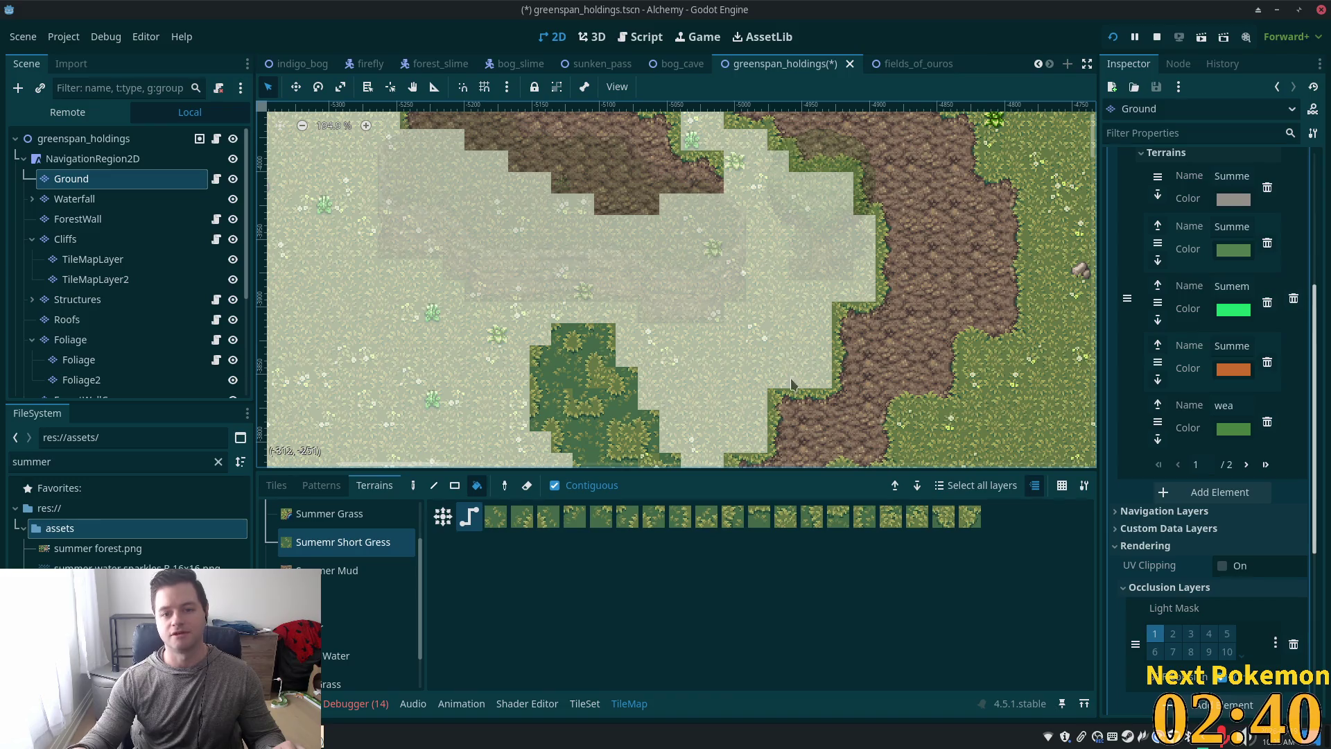
{"action": "scroll", "coordinate": [562, 408], "scroll_direction": "down", "scroll_amount": 4}
{"action": "left_click", "coordinate": [562, 408]}
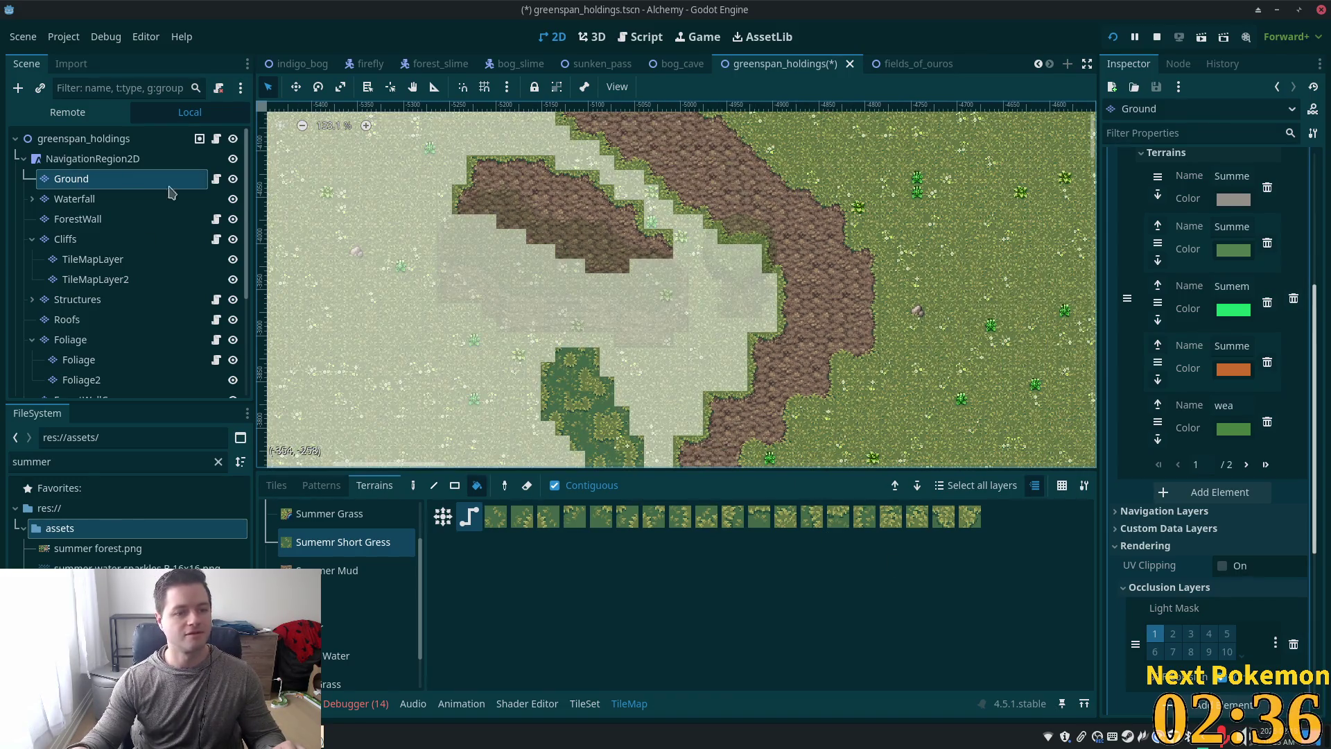
{"action": "left_click", "coordinate": [83, 139]}
{"action": "scroll", "coordinate": [676, 398], "scroll_direction": "up", "scroll_amount": 2}
{"action": "scroll", "coordinate": [677, 399], "scroll_direction": "up", "scroll_amount": 3}
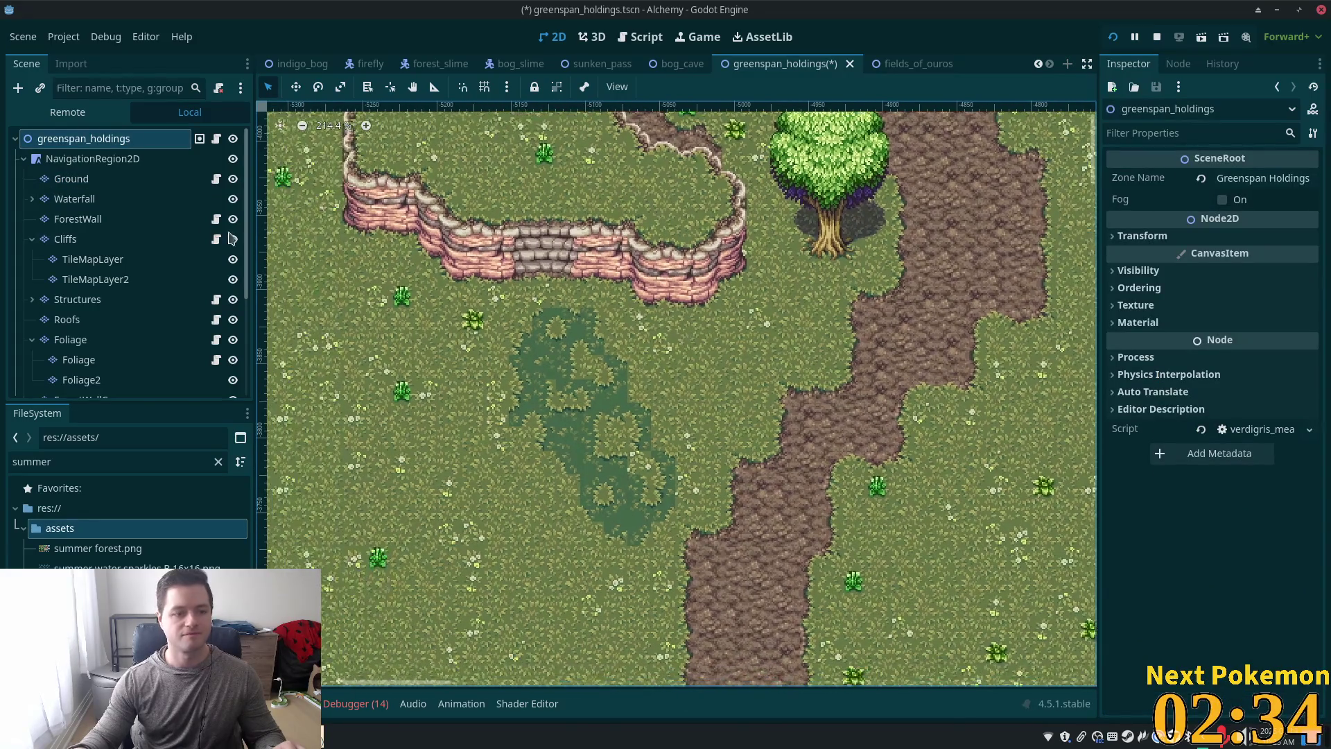
{"action": "left_click", "coordinate": [115, 177]}
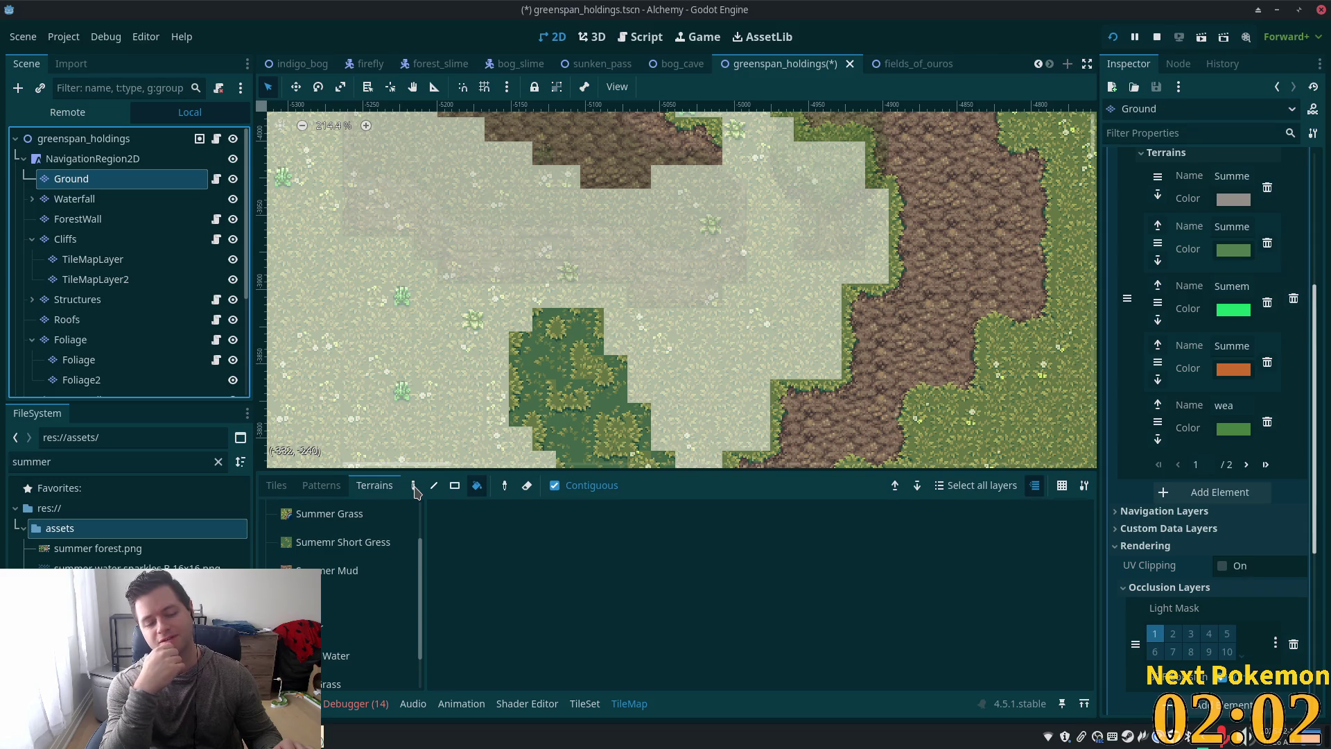
Step: Save the scene and rename the newest terrain on page 2/2 to Just Short Grass
{"action": "key", "text": "ctrl+s"}
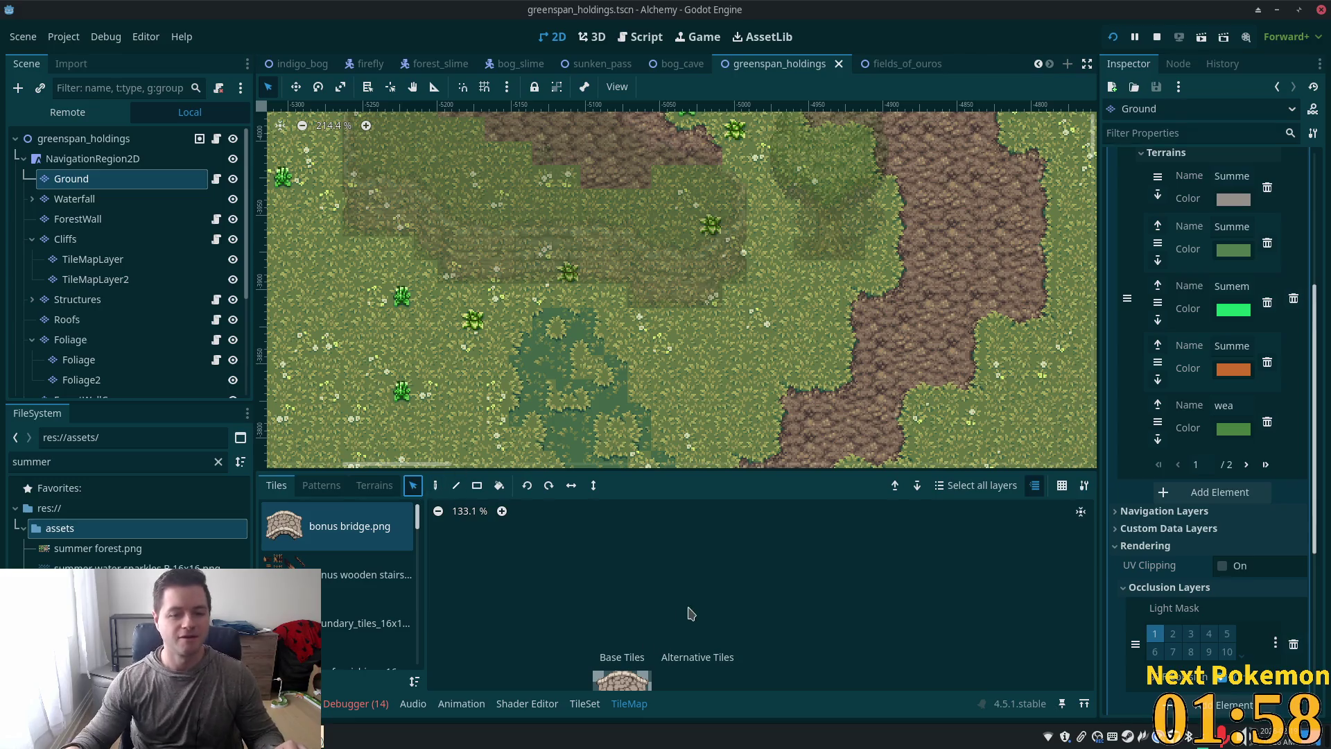
{"action": "left_click", "coordinate": [1268, 464]}
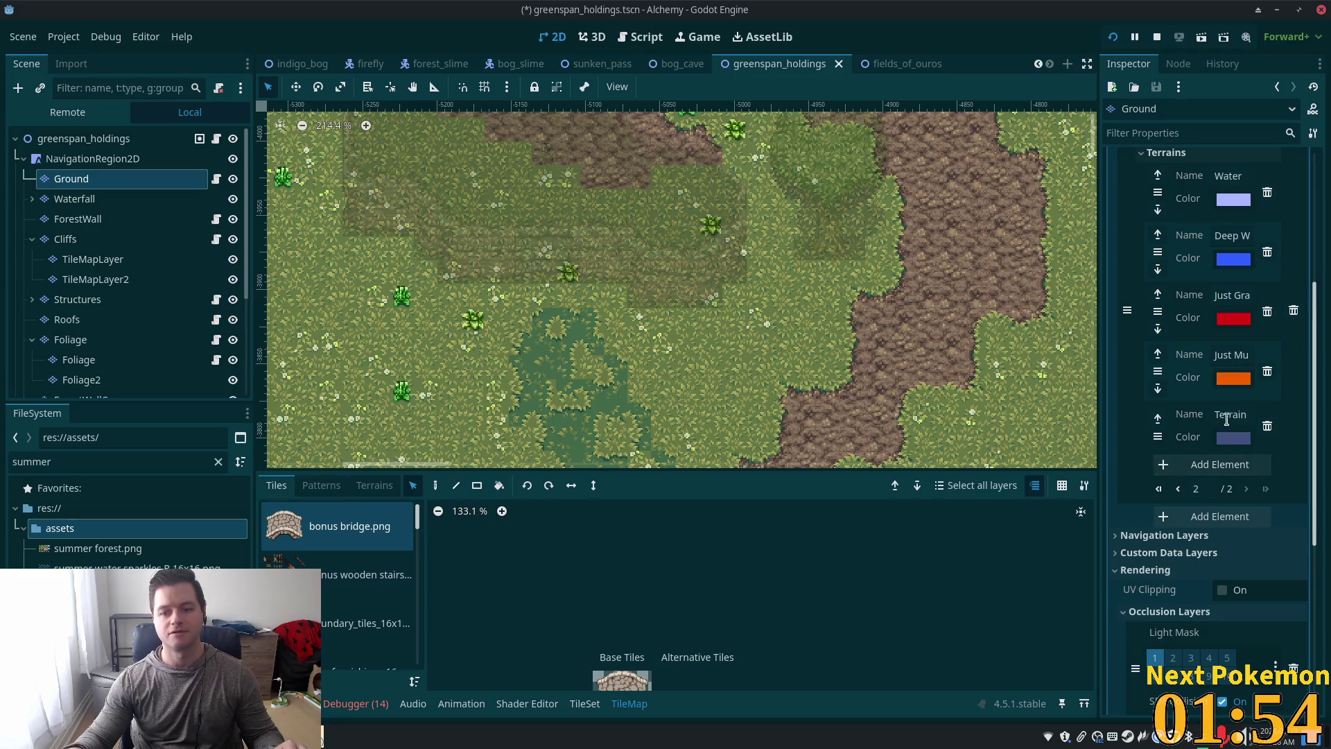
{"action": "left_click", "coordinate": [1229, 414]}
{"action": "type", "text": "Jus"}
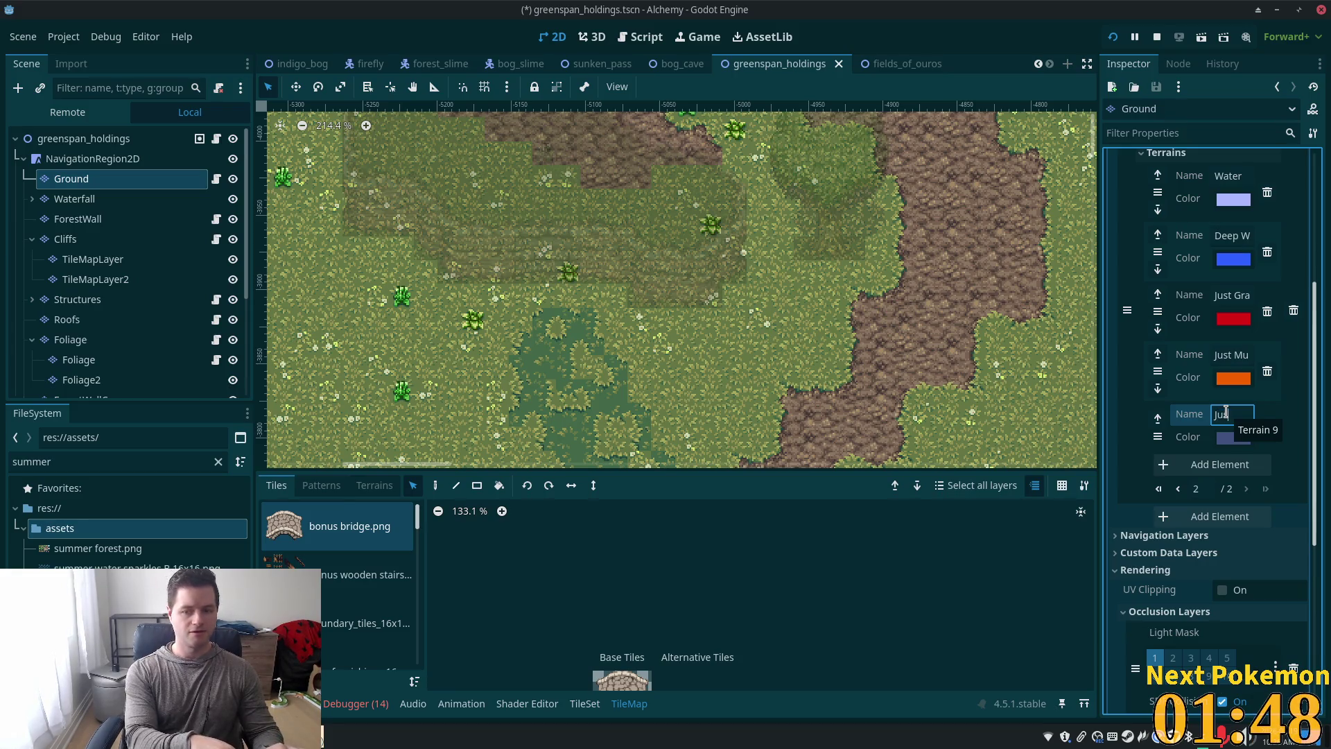
{"action": "type", "text": "t"}
{"action": "type", "text": "hort G"}
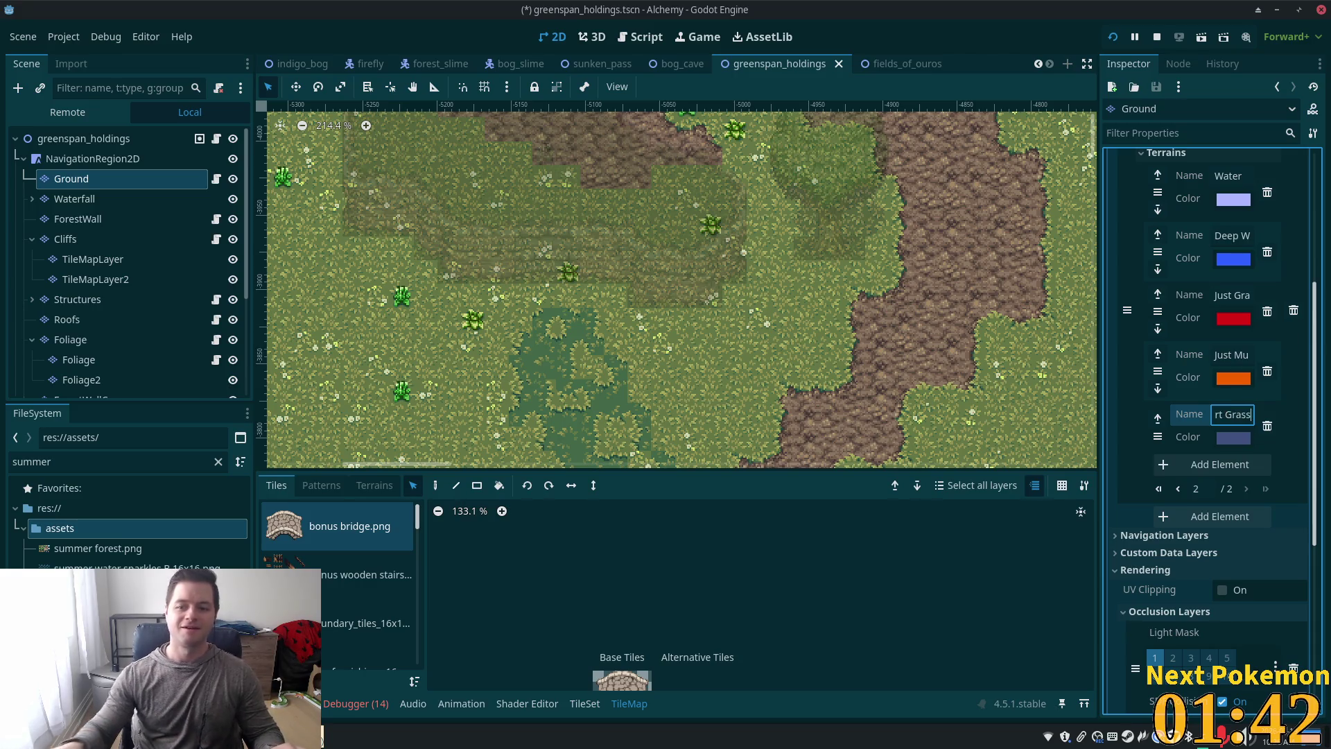
{"action": "key", "text": "Return"}
Step: Bring up the summer forest.png atlas in the Ground layer's Tiles list
{"action": "scroll", "coordinate": [914, 303], "scroll_direction": "down", "scroll_amount": 2}
{"action": "scroll", "coordinate": [914, 303], "scroll_direction": "down", "scroll_amount": 7}
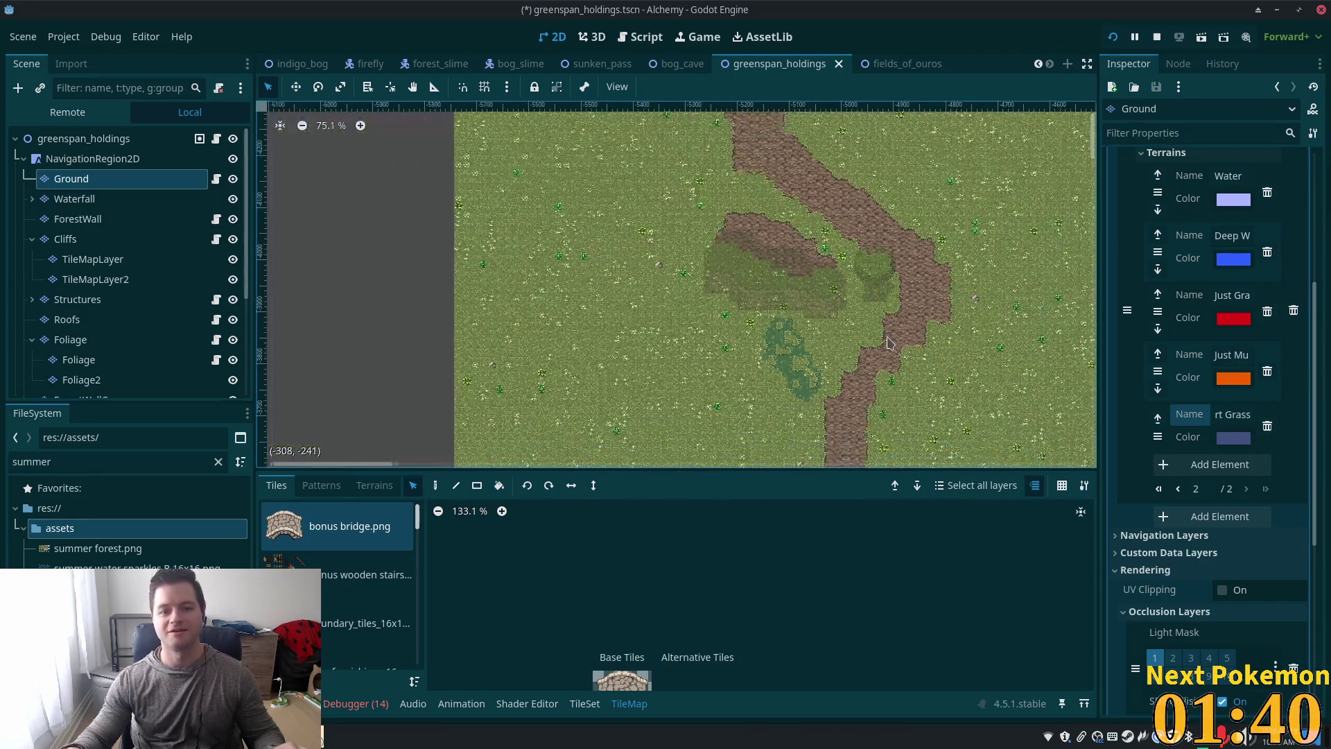
{"action": "scroll", "coordinate": [570, 272], "scroll_direction": "up", "scroll_amount": 5}
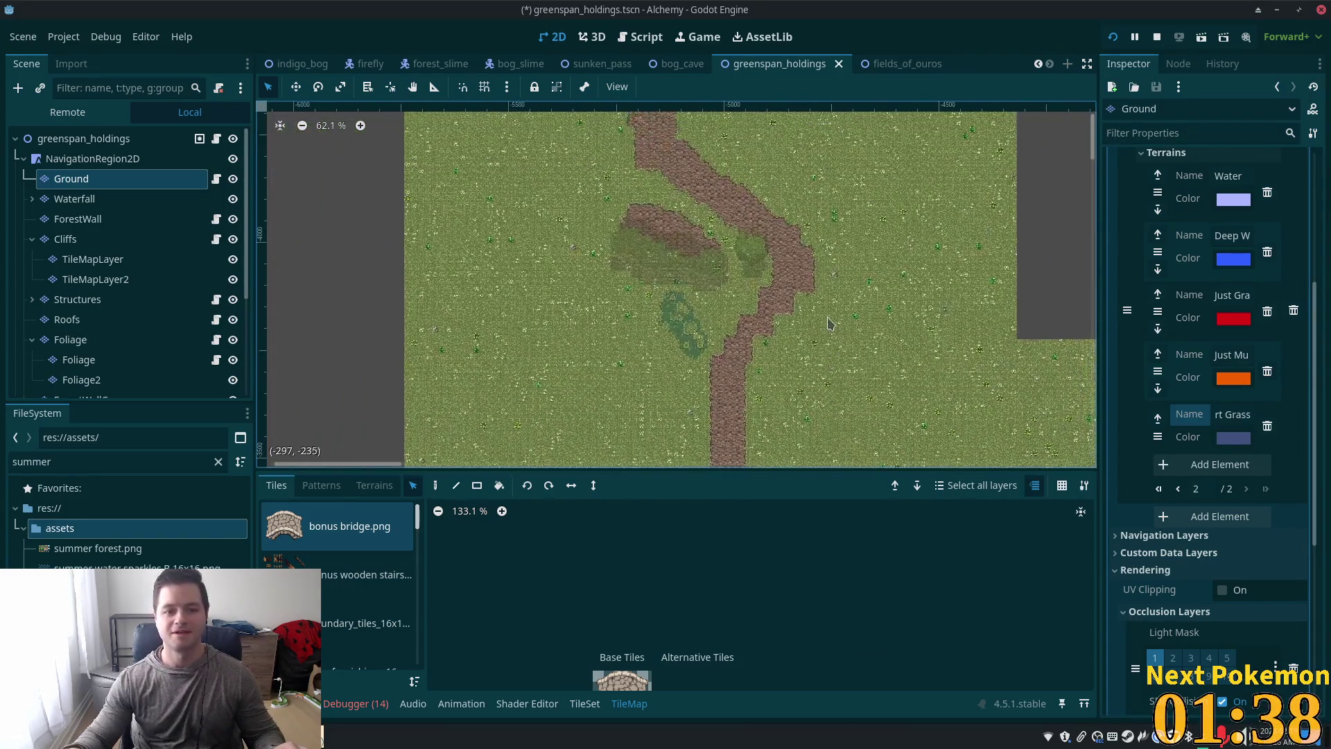
{"action": "scroll", "coordinate": [723, 329], "scroll_direction": "up", "scroll_amount": 3}
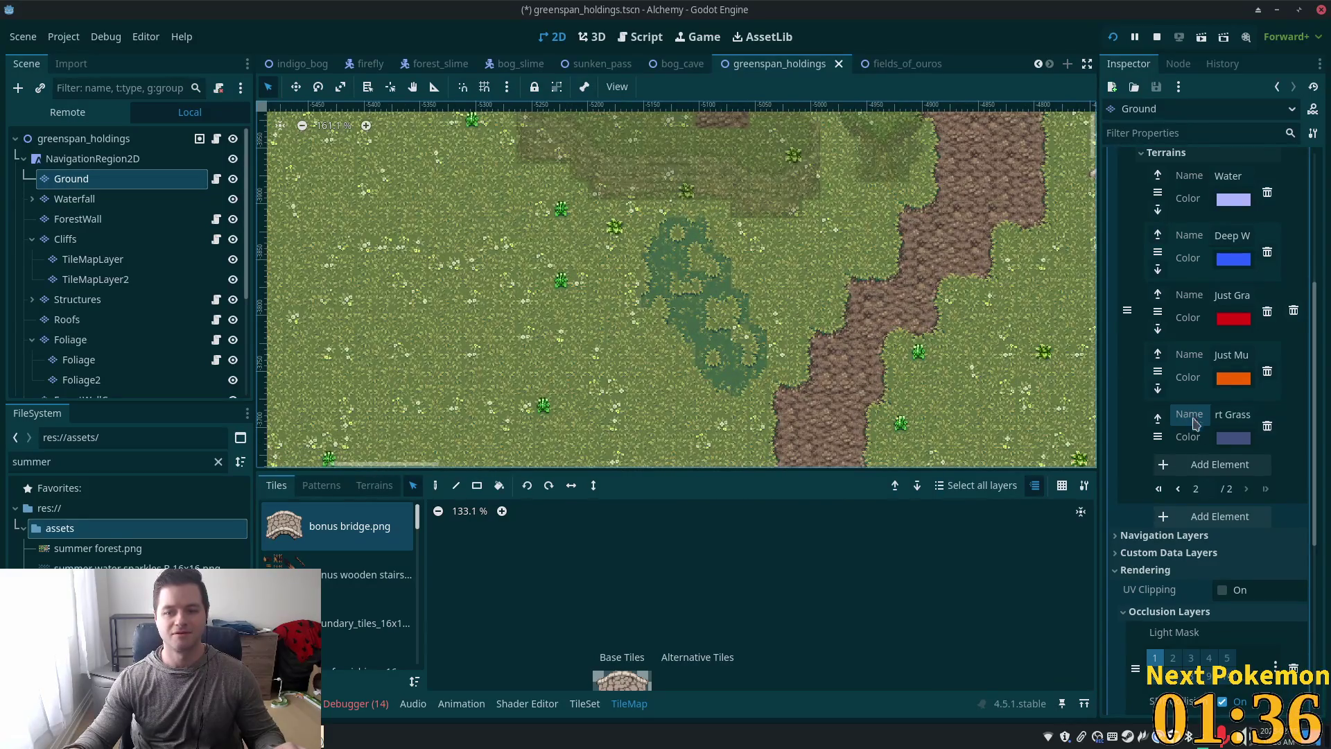
{"action": "scroll", "coordinate": [789, 316], "scroll_direction": "up", "scroll_amount": 3}
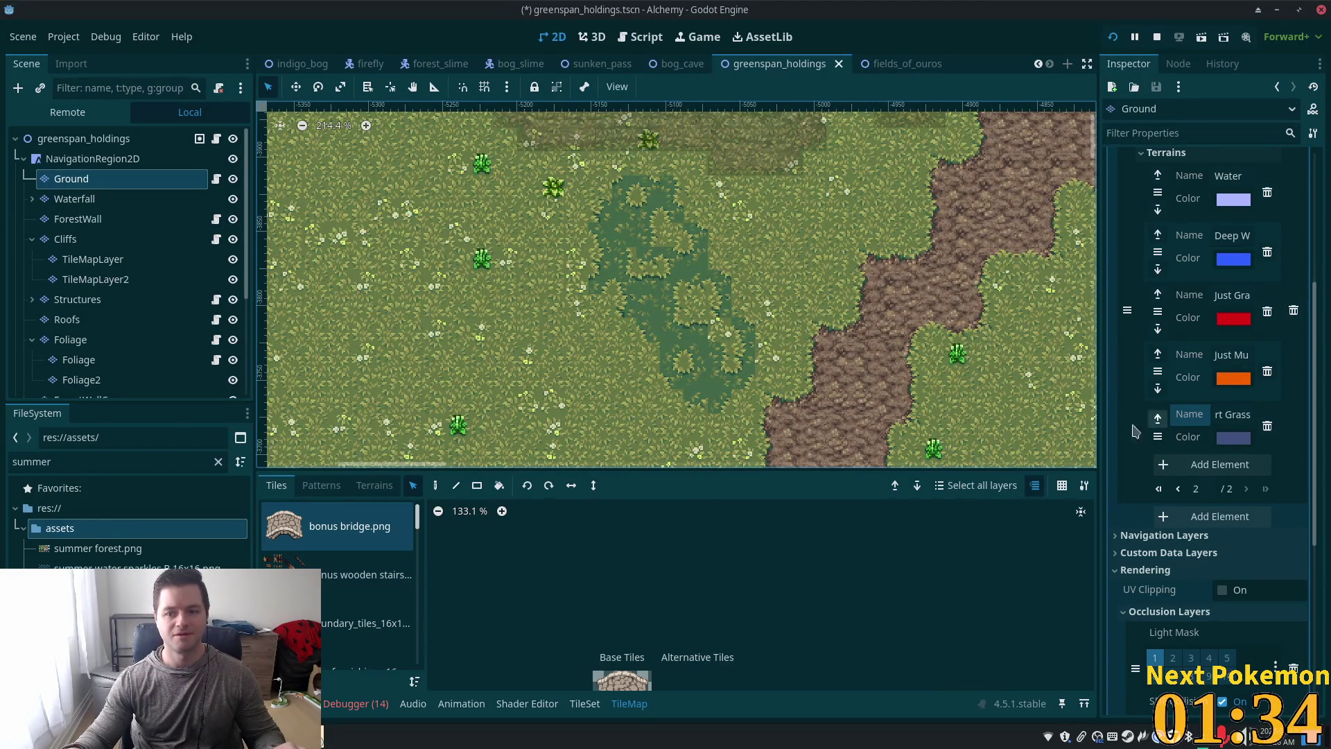
{"action": "left_click_drag", "start_coordinate": [417, 517], "coordinate": [417, 583]}
{"action": "left_click", "coordinate": [361, 633]}
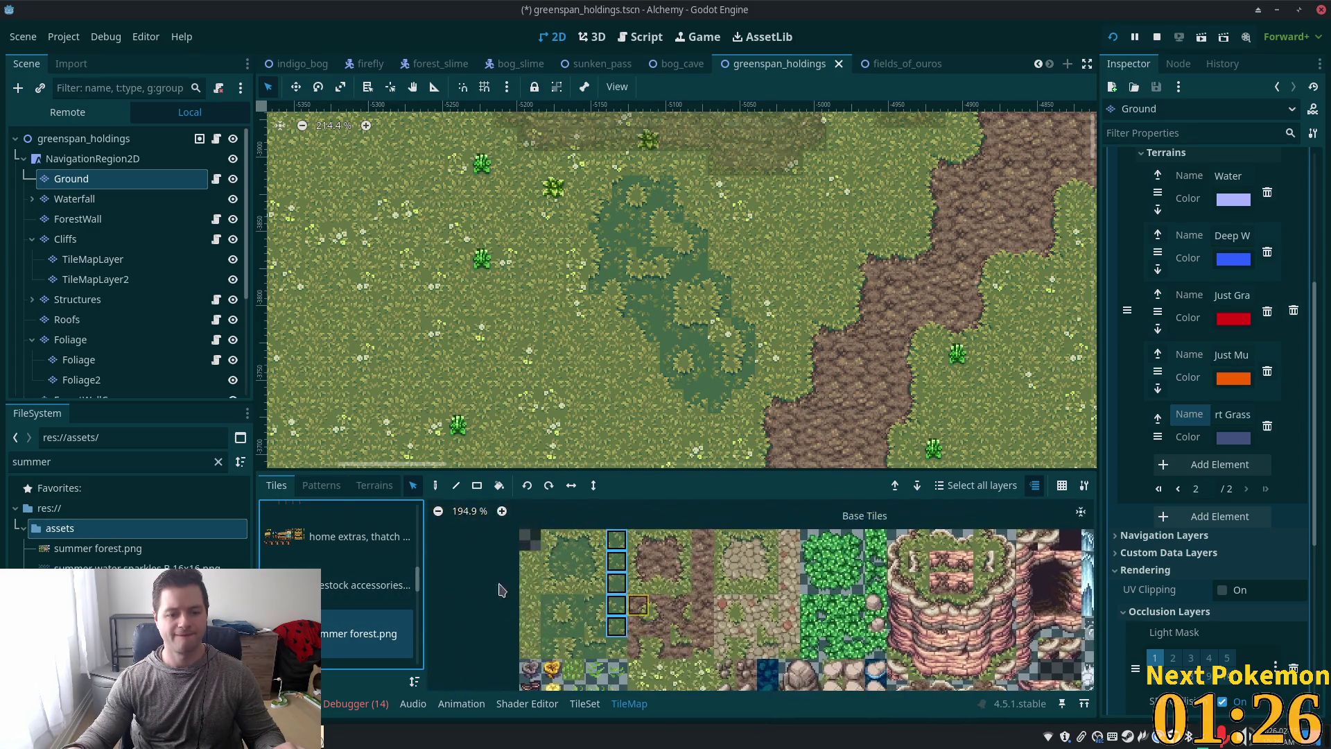
Step: In the TileSet editor, set terrain painting to Just Short Grass
{"action": "left_click", "coordinate": [584, 704]}
{"action": "left_click", "coordinate": [361, 485]}
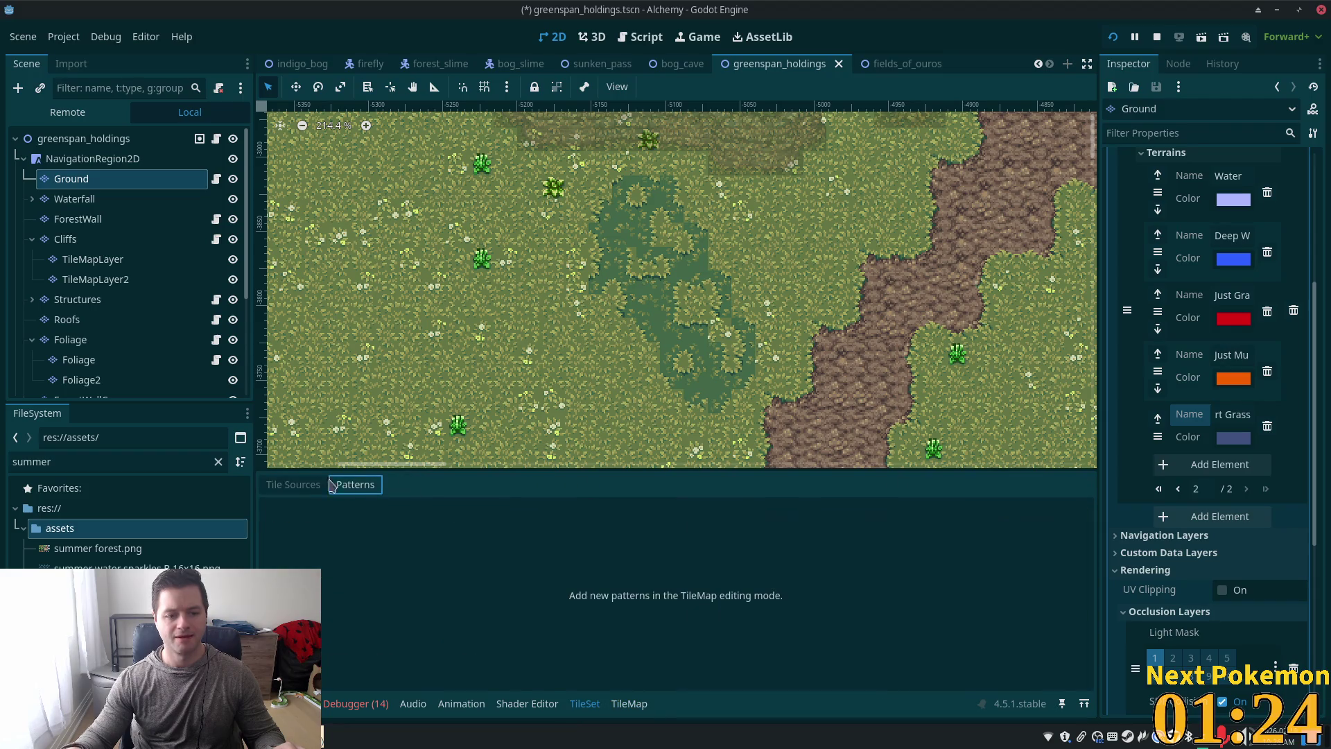
{"action": "left_click", "coordinate": [329, 484]}
{"action": "left_click", "coordinate": [644, 508]}
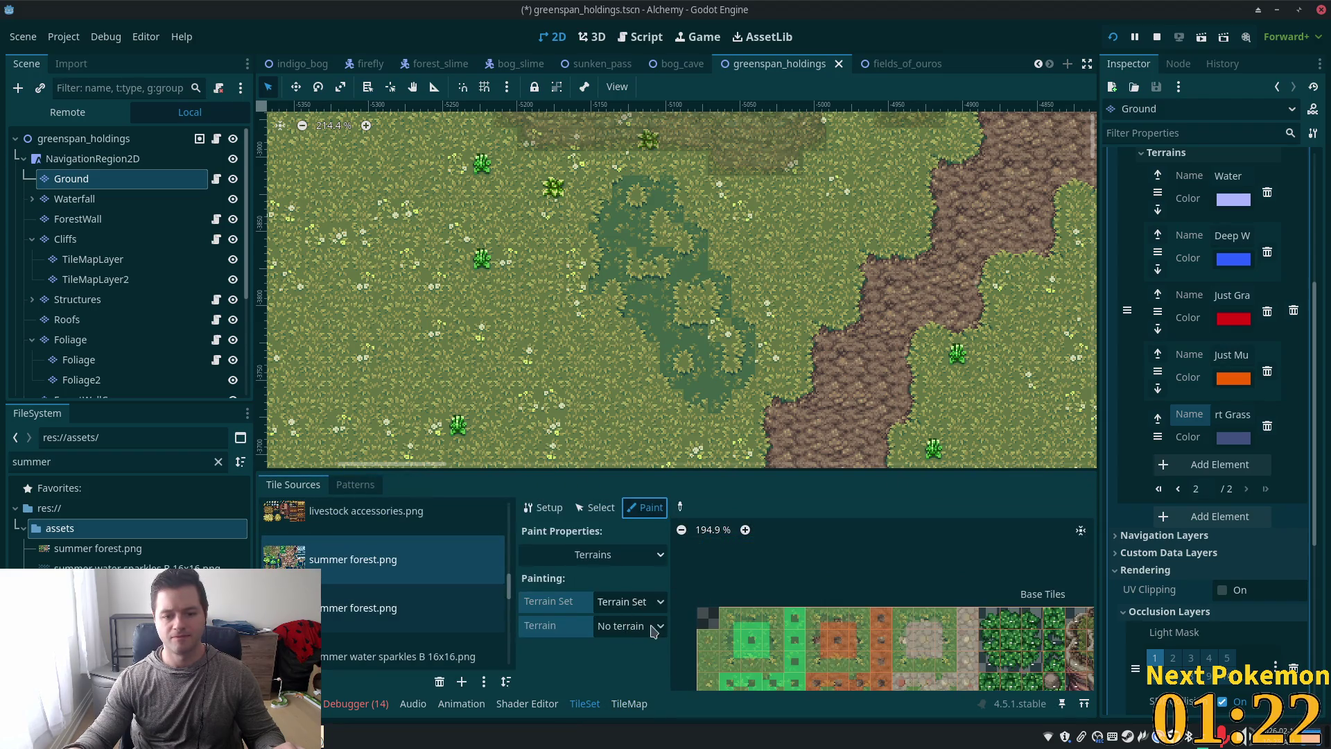
{"action": "left_click", "coordinate": [657, 625]}
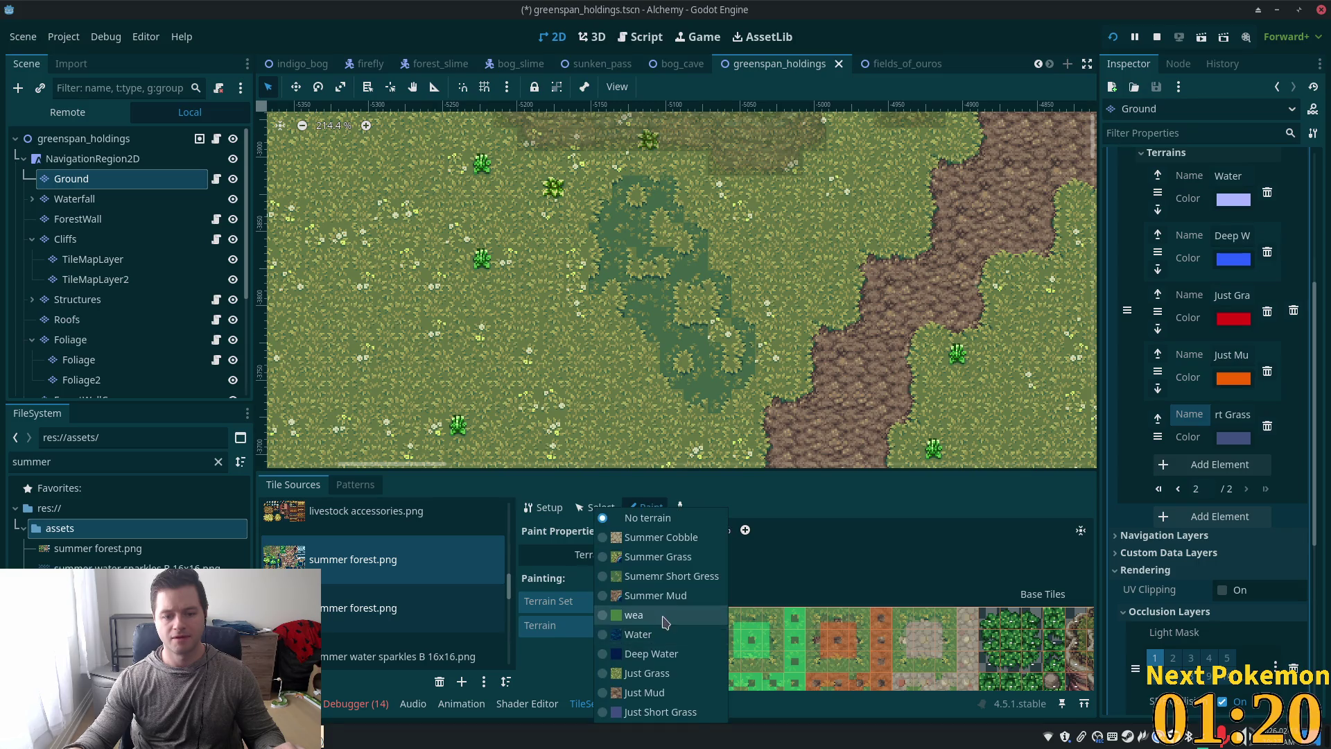
{"action": "left_click", "coordinate": [659, 712]}
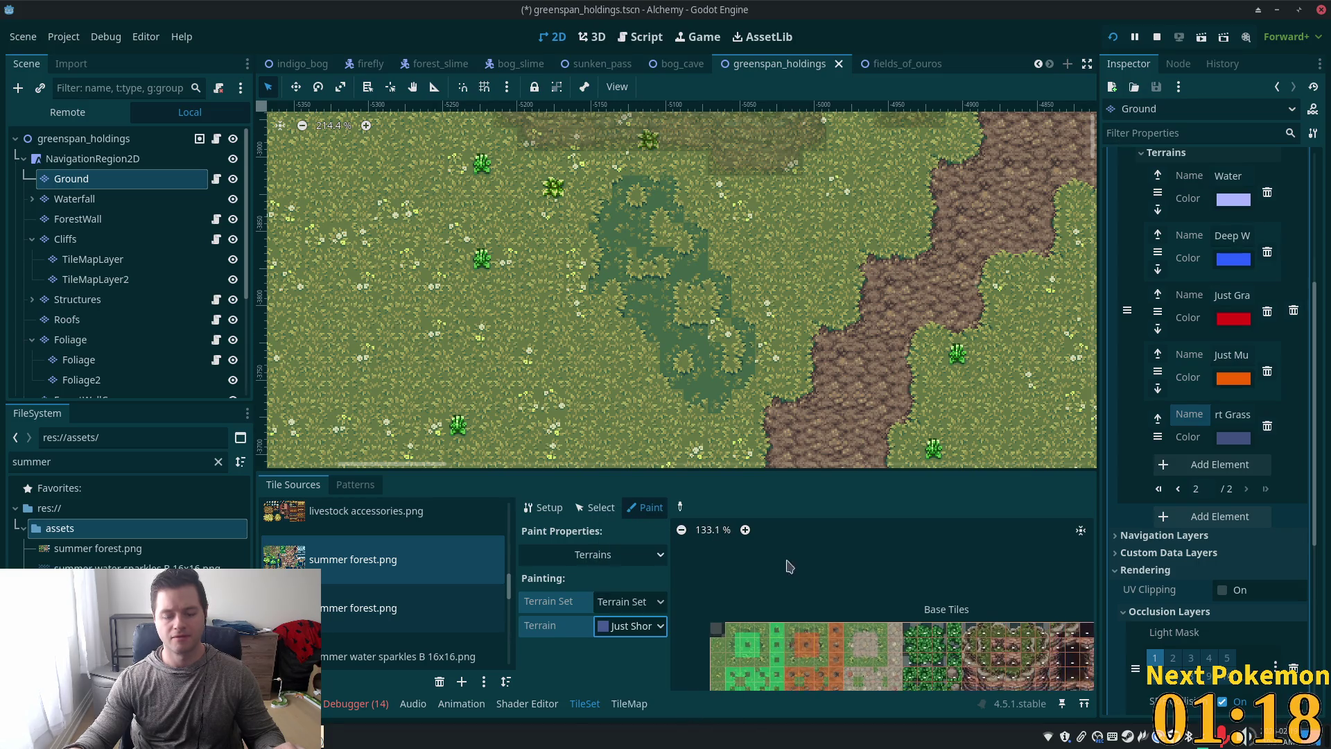
Step: Mark a column of dark grass tiles in the second summer forest.png atlas as Just Short Grass
{"action": "scroll", "coordinate": [756, 622], "scroll_direction": "down", "scroll_amount": 2}
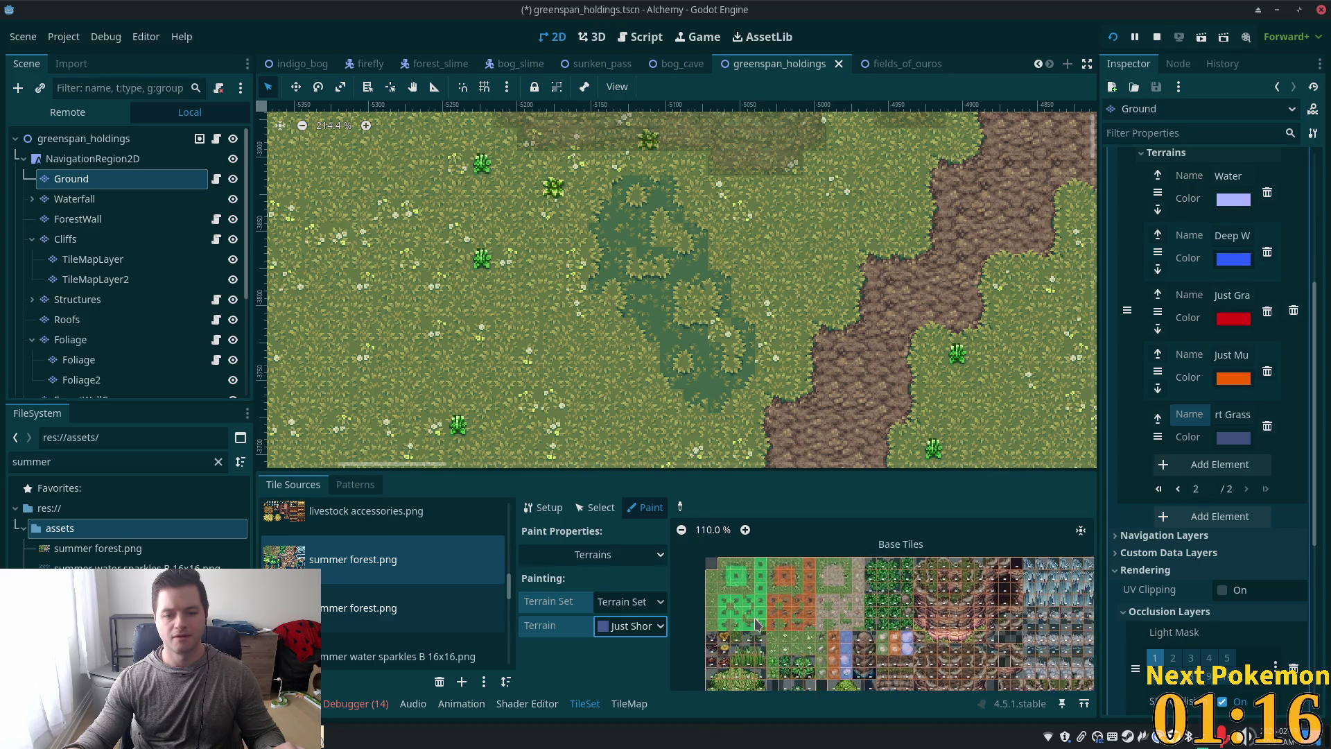
{"action": "left_click", "coordinate": [359, 608]}
{"action": "scroll", "coordinate": [807, 600], "scroll_direction": "up", "scroll_amount": 3}
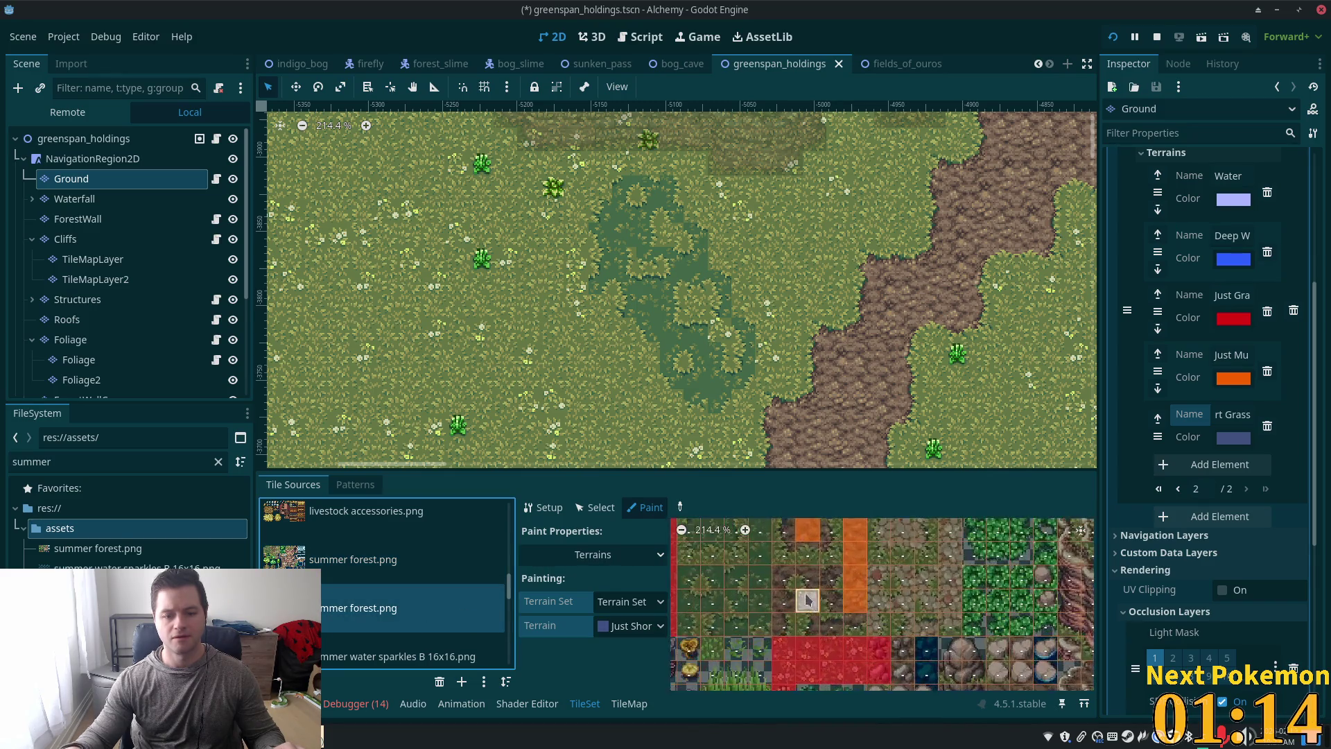
{"action": "scroll", "coordinate": [790, 596], "scroll_direction": "up", "scroll_amount": 2}
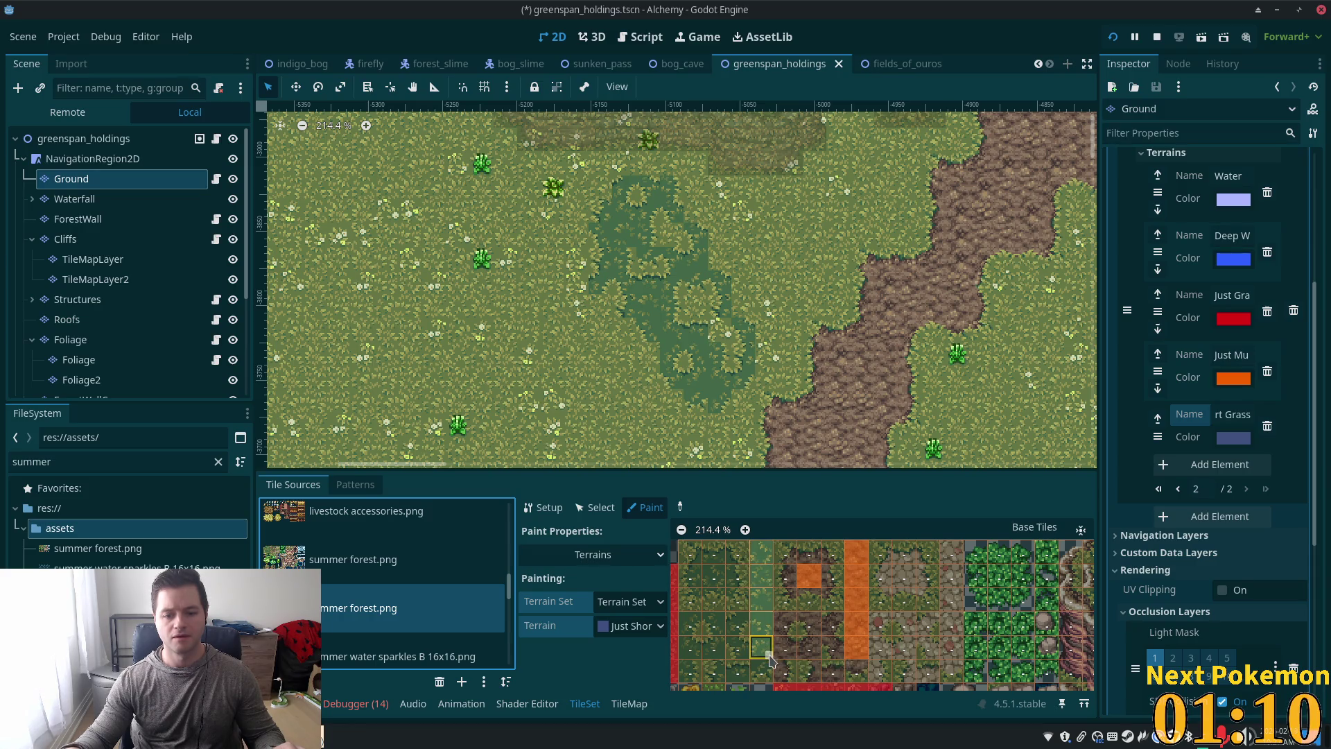
{"action": "left_click_drag", "start_coordinate": [770, 658], "coordinate": [769, 598]}
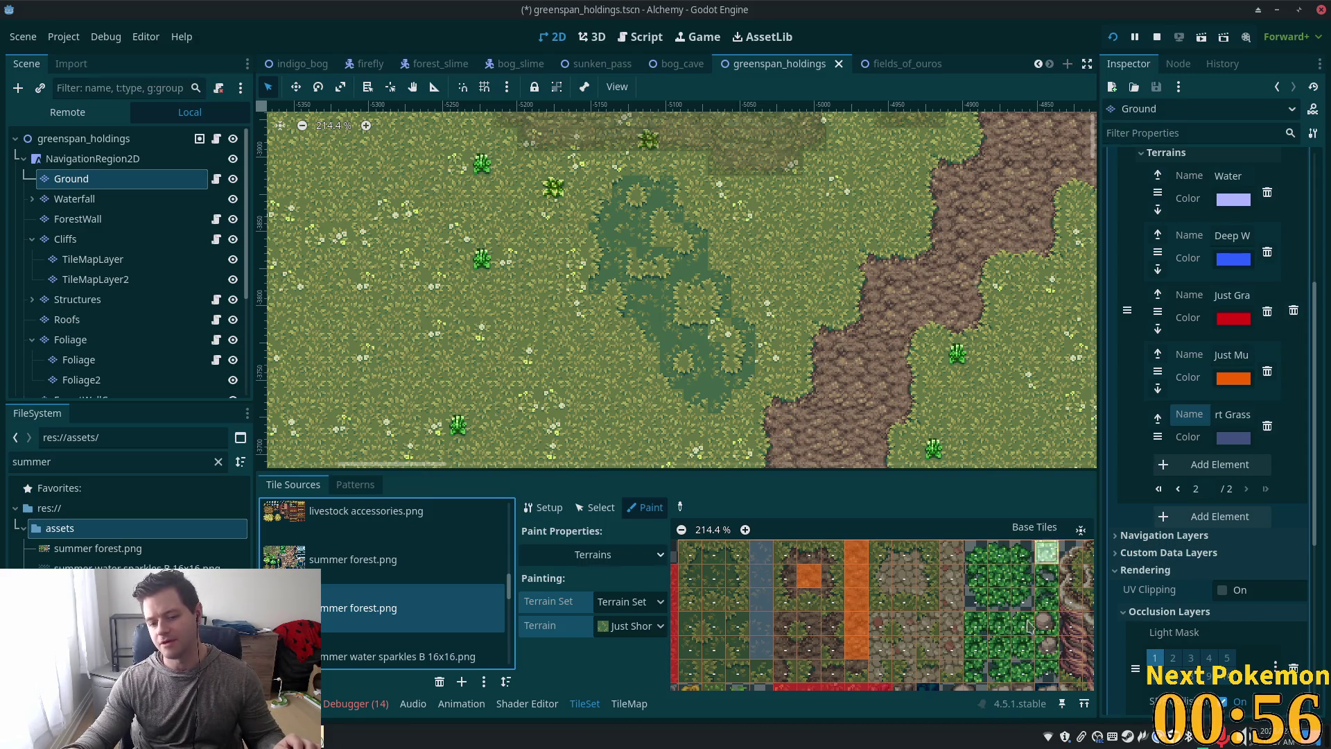
{"action": "scroll", "coordinate": [995, 642], "scroll_direction": "down", "scroll_amount": 3}
{"action": "mouse_move", "coordinate": [999, 645]}
{"action": "left_mouse_down"}
{"action": "mouse_move", "coordinate": [884, 558]}
{"action": "mouse_move", "coordinate": [819, 587]}
{"action": "left_mouse_up"}
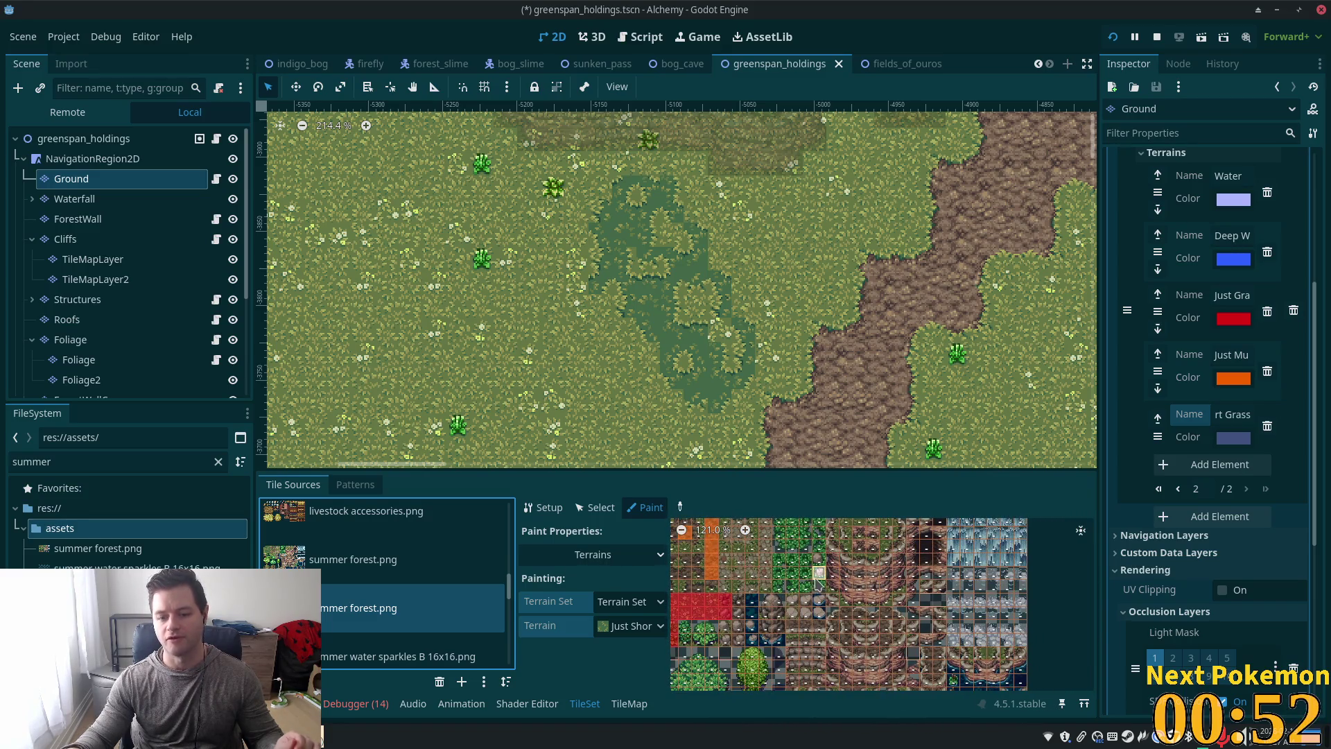
{"action": "scroll", "coordinate": [818, 582], "scroll_direction": "down", "scroll_amount": 3}
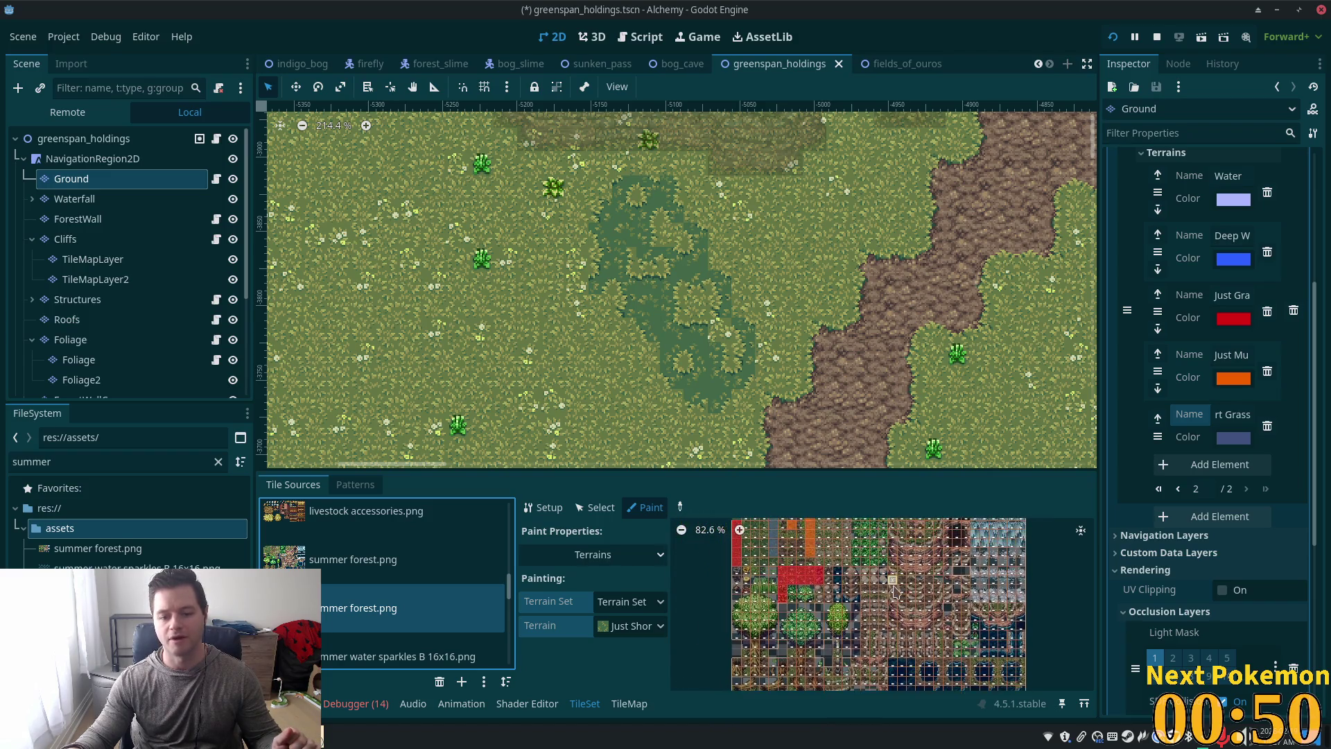
{"action": "scroll", "coordinate": [698, 314], "scroll_direction": "up", "scroll_amount": 3}
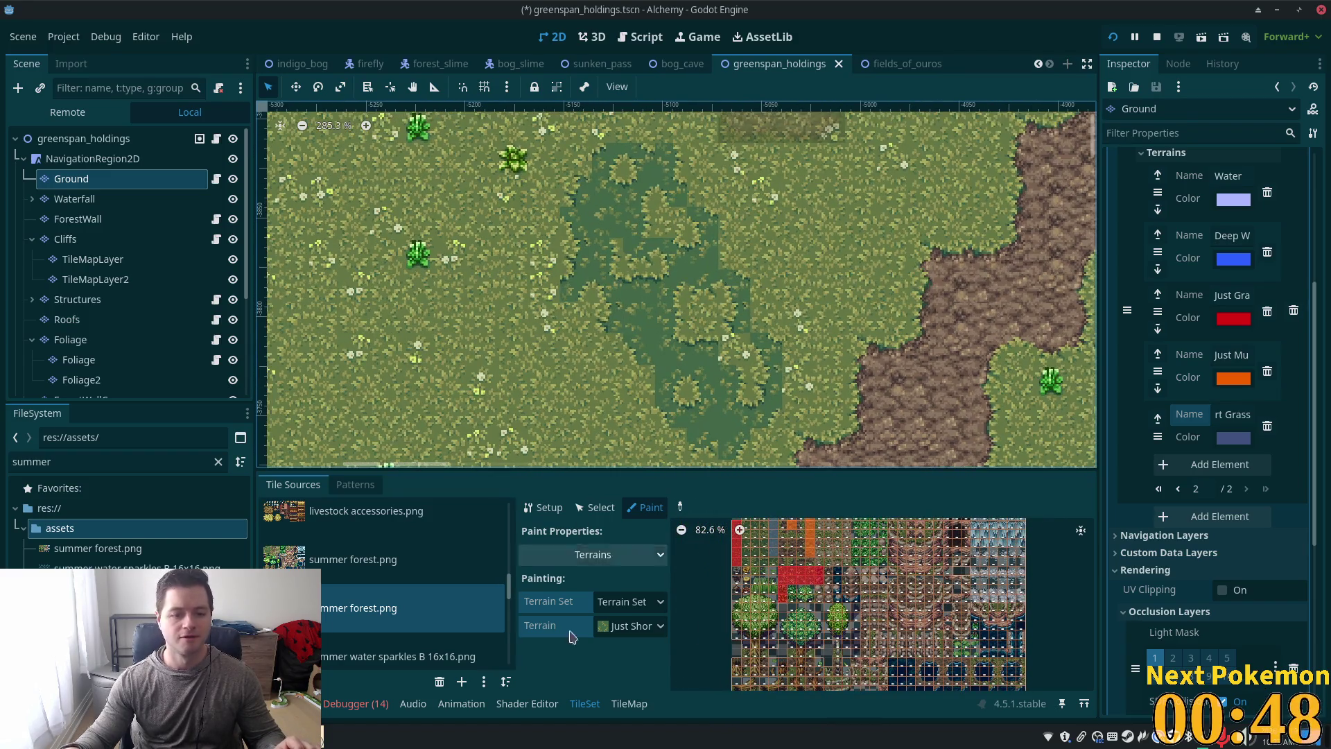
Step: Save greenspan_holdings and return to the TileMap panel's Paint tool
{"action": "key", "text": "ctrl+s"}
{"action": "left_click", "coordinate": [629, 703]}
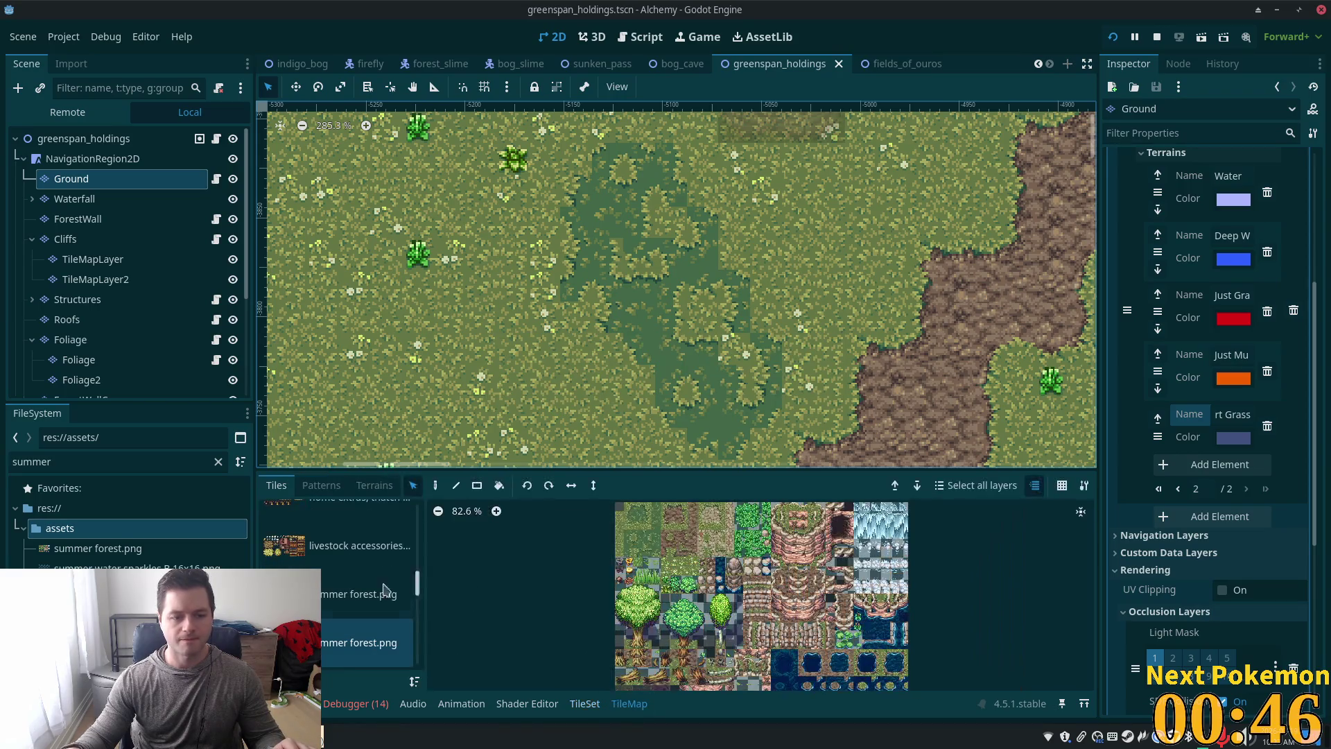
{"action": "scroll", "coordinate": [445, 457], "scroll_direction": "up", "scroll_amount": 5}
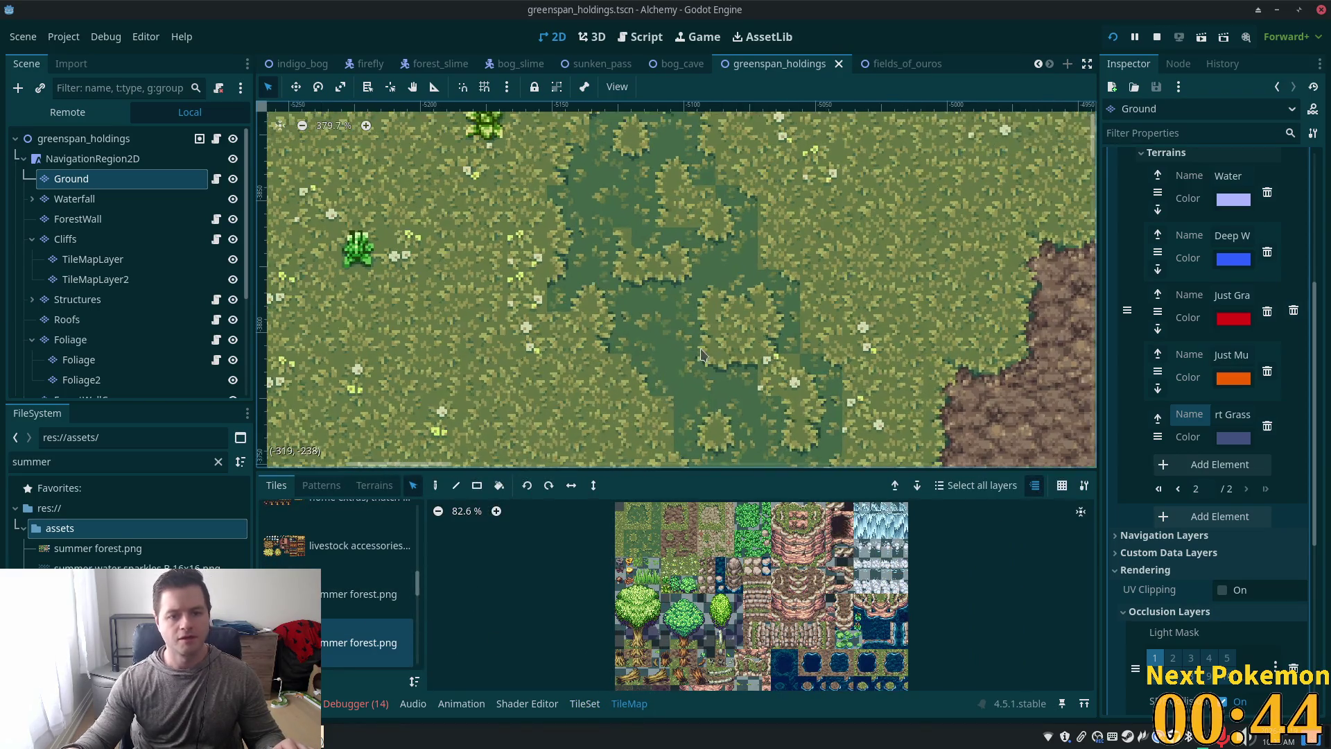
{"action": "scroll", "coordinate": [446, 463], "scroll_direction": "down", "scroll_amount": 4}
{"action": "left_click", "coordinate": [435, 487]}
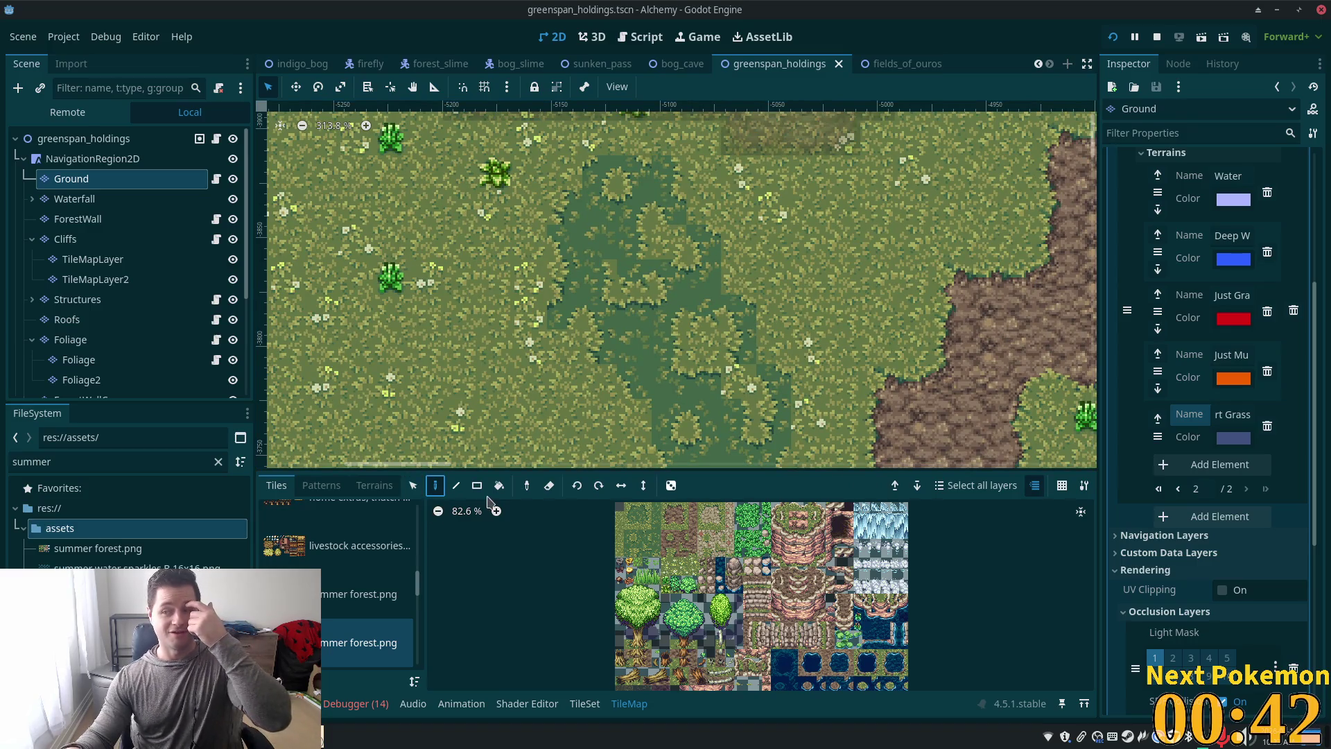
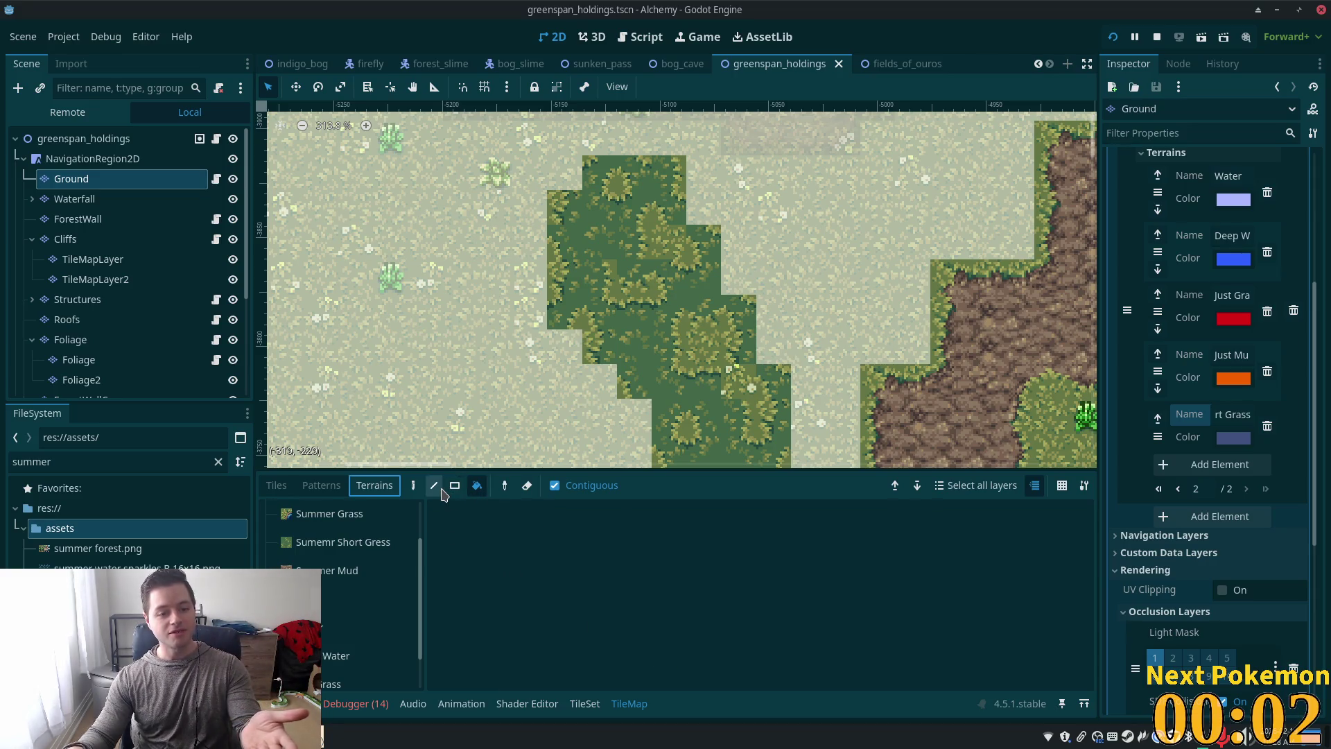
Step: Choose the terrain Paint tool and the Short Grass terrain for the Ground layer
{"action": "left_click", "coordinate": [413, 485]}
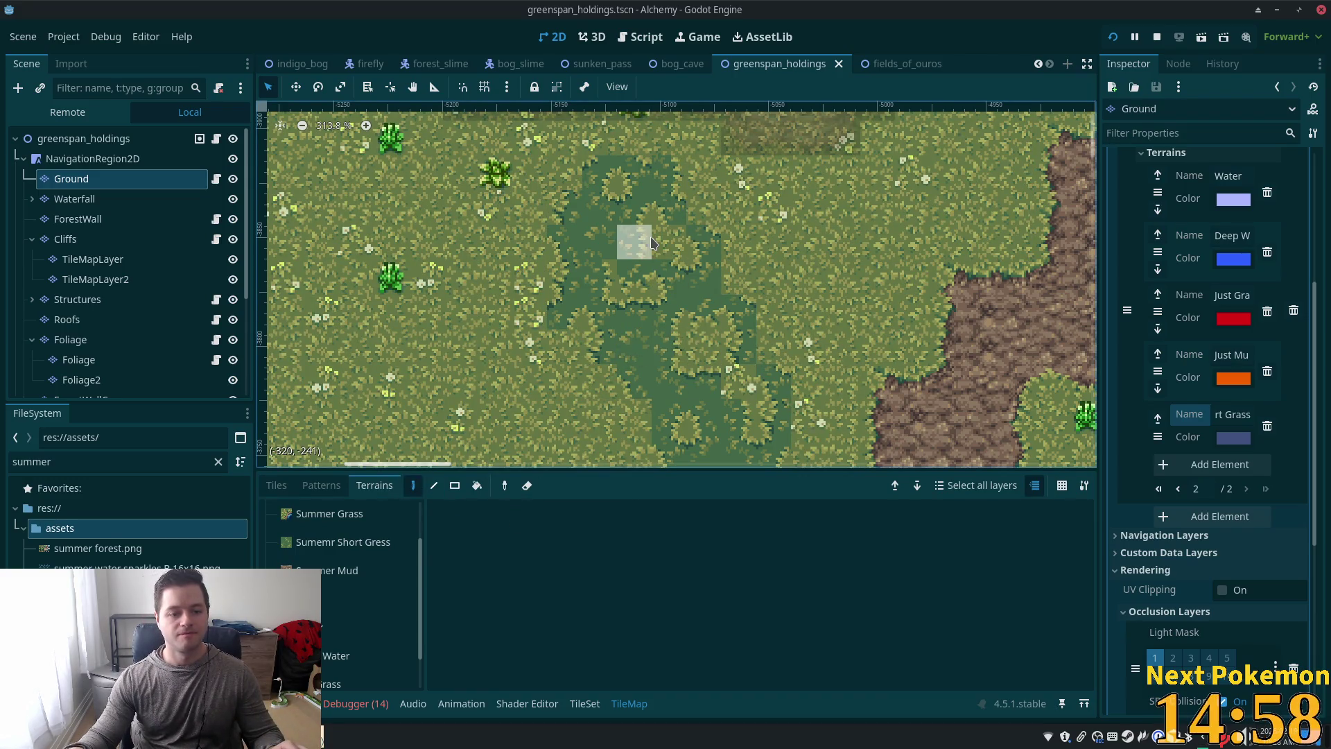
{"action": "scroll", "coordinate": [361, 634], "scroll_direction": "down", "scroll_amount": 2}
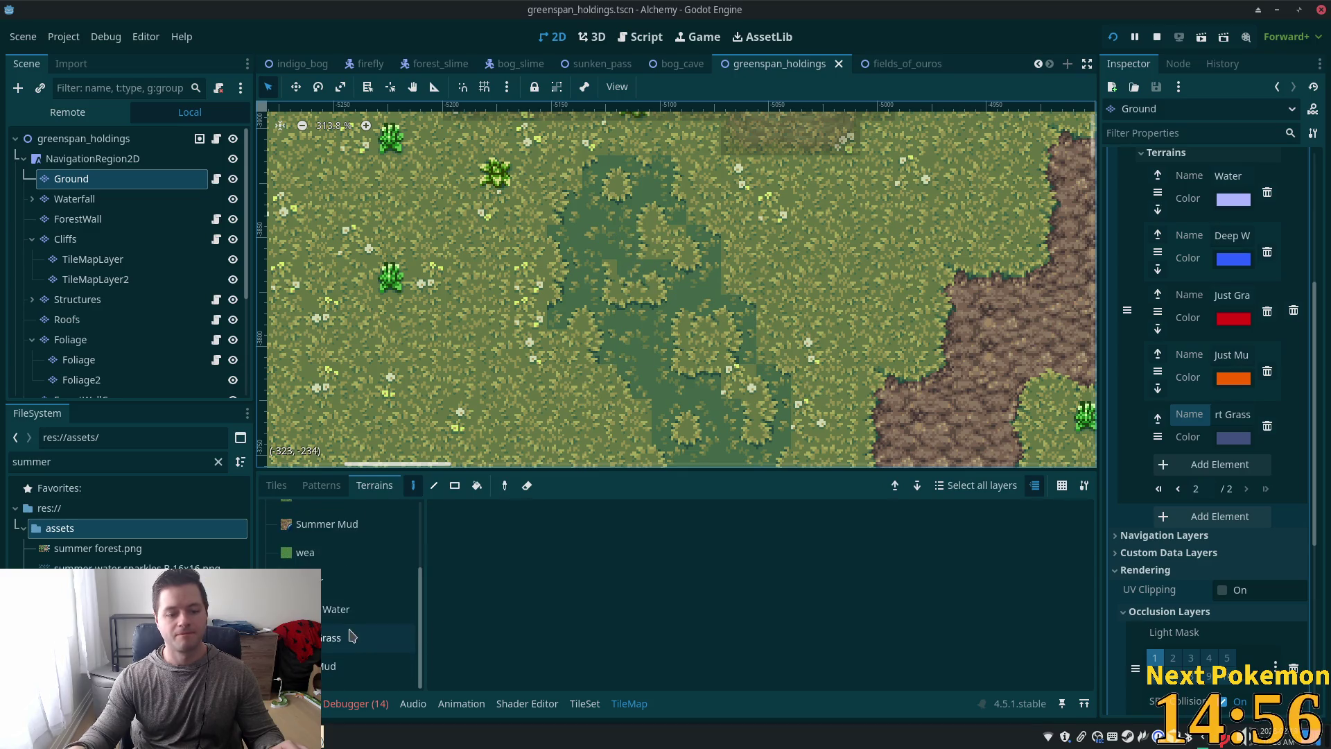
{"action": "left_click", "coordinate": [93, 158]}
{"action": "left_click", "coordinate": [72, 178]}
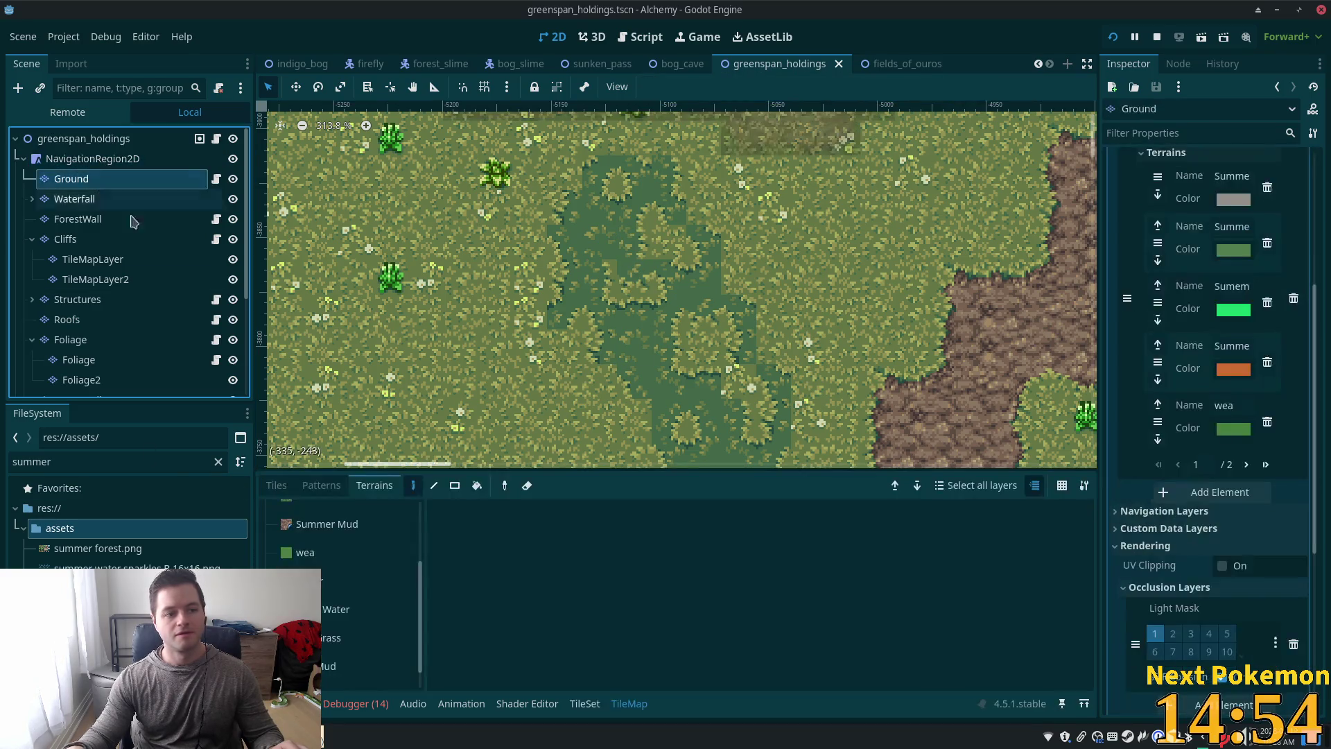
{"action": "scroll", "coordinate": [349, 611], "scroll_direction": "down", "scroll_amount": 1}
{"action": "left_click", "coordinate": [347, 666]}
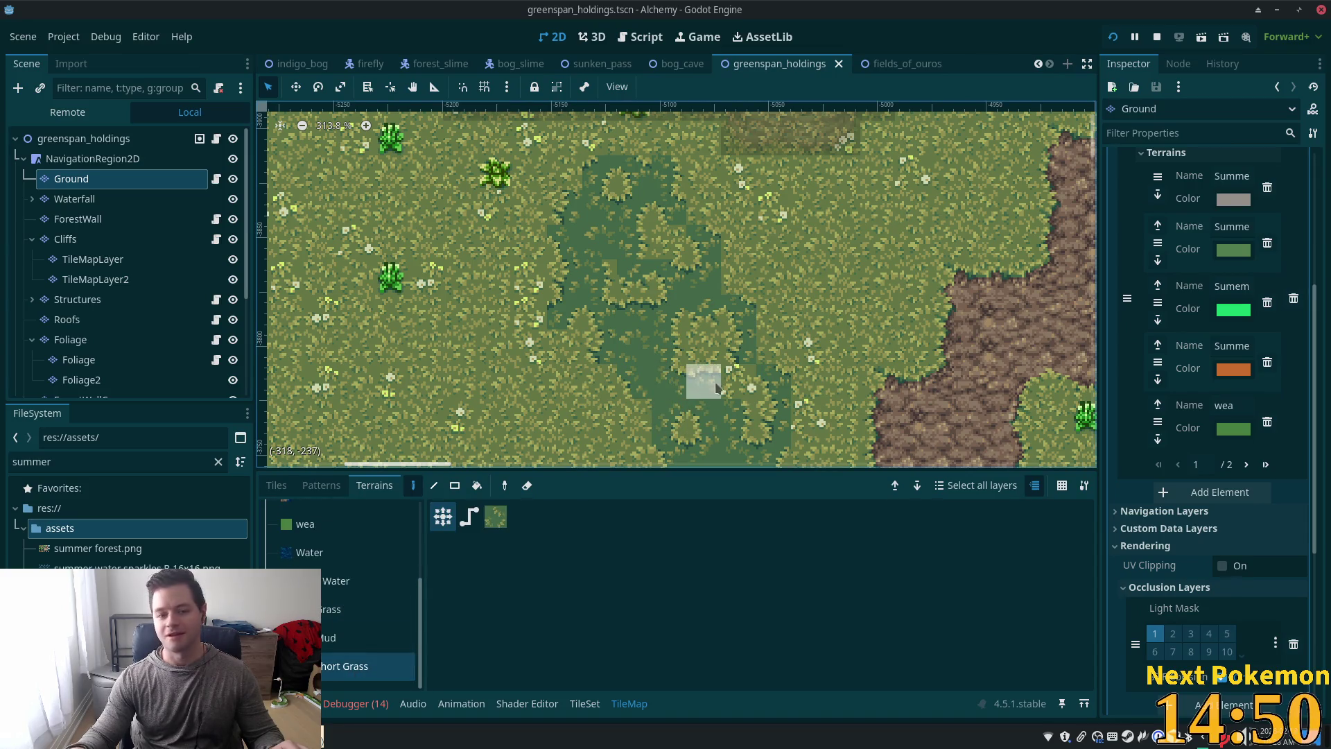
Step: Paint short grass over the dark grass patch and extend it leftward
{"action": "mouse_move", "coordinate": [715, 382]}
{"action": "left_mouse_down"}
{"action": "mouse_move", "coordinate": [683, 423]}
{"action": "mouse_move", "coordinate": [666, 270]}
{"action": "left_mouse_up"}
{"action": "mouse_move", "coordinate": [745, 415]}
{"action": "left_mouse_down"}
{"action": "mouse_move", "coordinate": [607, 463]}
{"action": "mouse_move", "coordinate": [745, 443]}
{"action": "mouse_move", "coordinate": [713, 381]}
{"action": "mouse_move", "coordinate": [645, 348]}
{"action": "mouse_move", "coordinate": [666, 344]}
{"action": "mouse_move", "coordinate": [607, 274]}
{"action": "mouse_move", "coordinate": [615, 212]}
{"action": "mouse_move", "coordinate": [602, 182]}
{"action": "mouse_move", "coordinate": [597, 208]}
{"action": "mouse_move", "coordinate": [562, 238]}
{"action": "mouse_move", "coordinate": [660, 385]}
{"action": "mouse_move", "coordinate": [738, 416]}
{"action": "mouse_move", "coordinate": [703, 292]}
{"action": "mouse_move", "coordinate": [667, 240]}
{"action": "mouse_move", "coordinate": [700, 285]}
{"action": "left_mouse_up"}
{"action": "scroll", "coordinate": [700, 285], "scroll_direction": "down", "scroll_amount": 5}
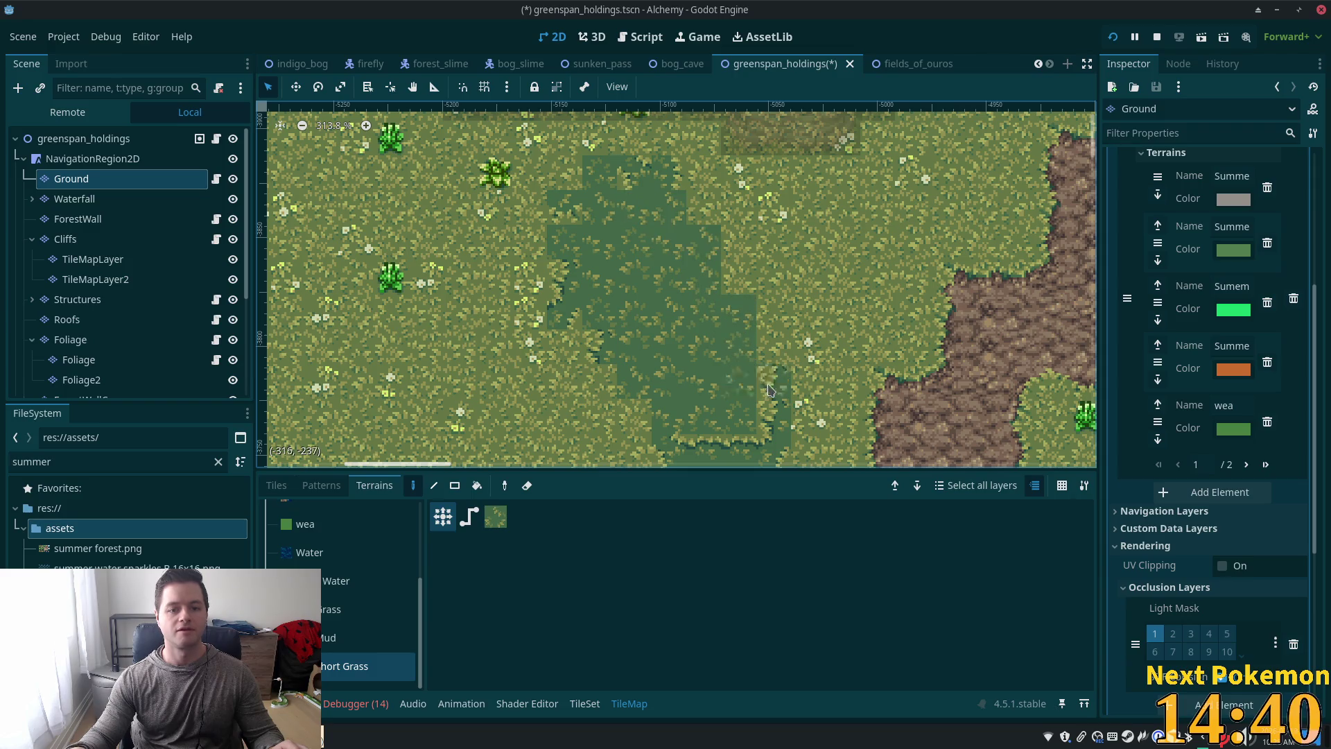
{"action": "left_click_drag", "start_coordinate": [760, 353], "coordinate": [723, 311]}
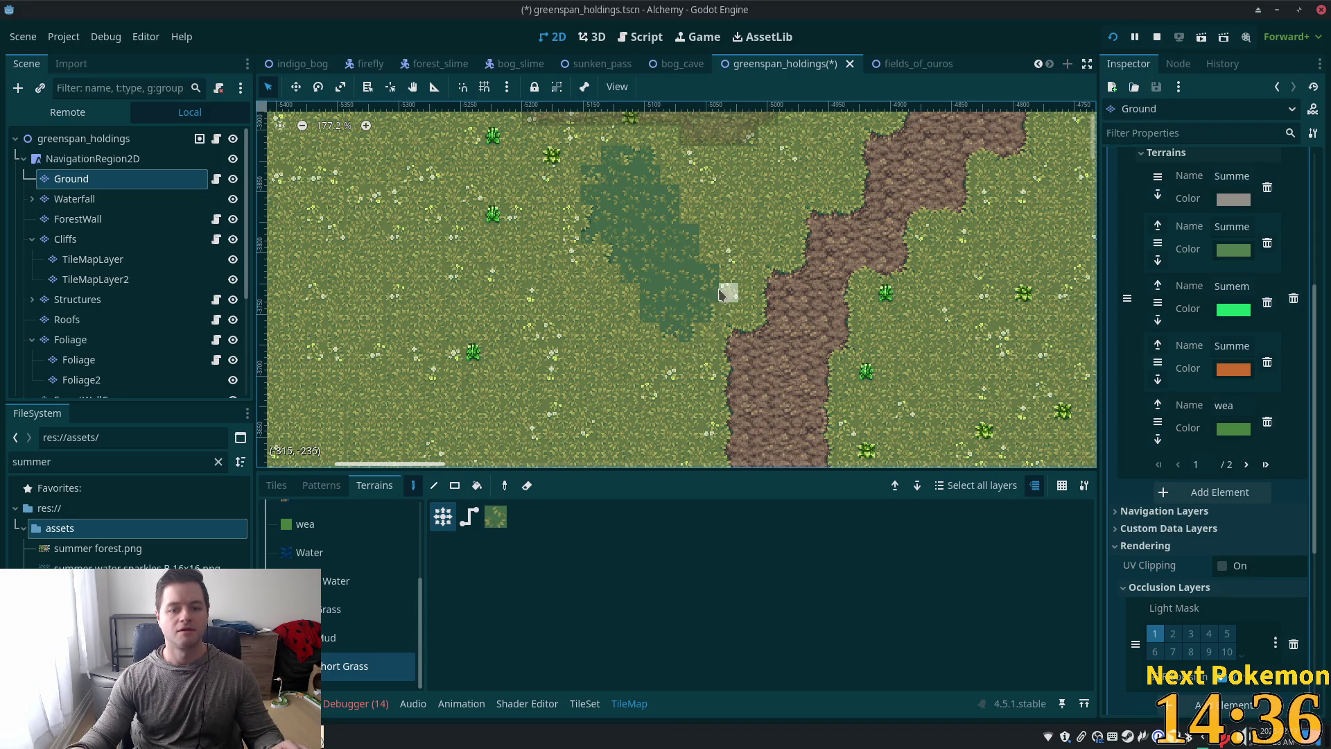
{"action": "scroll", "coordinate": [667, 232], "scroll_direction": "up", "scroll_amount": 3}
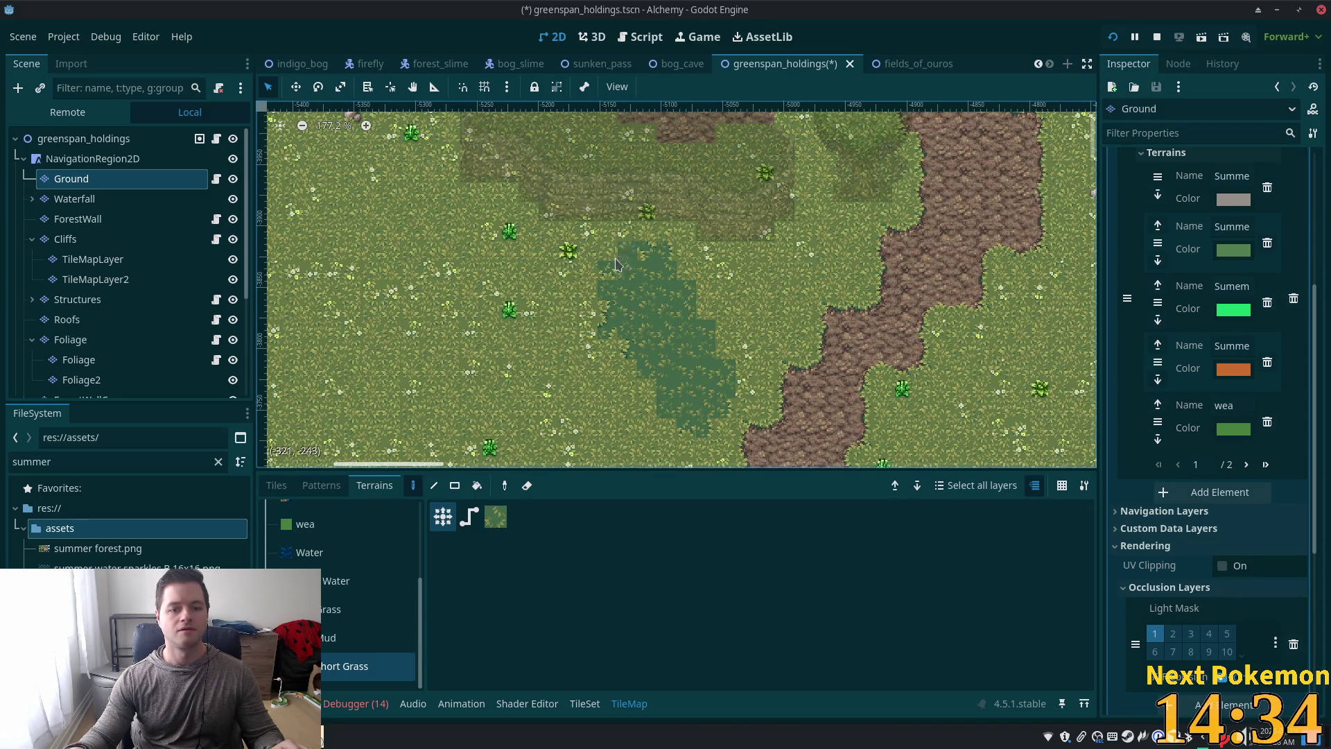
{"action": "left_click_drag", "start_coordinate": [644, 335], "coordinate": [577, 261]}
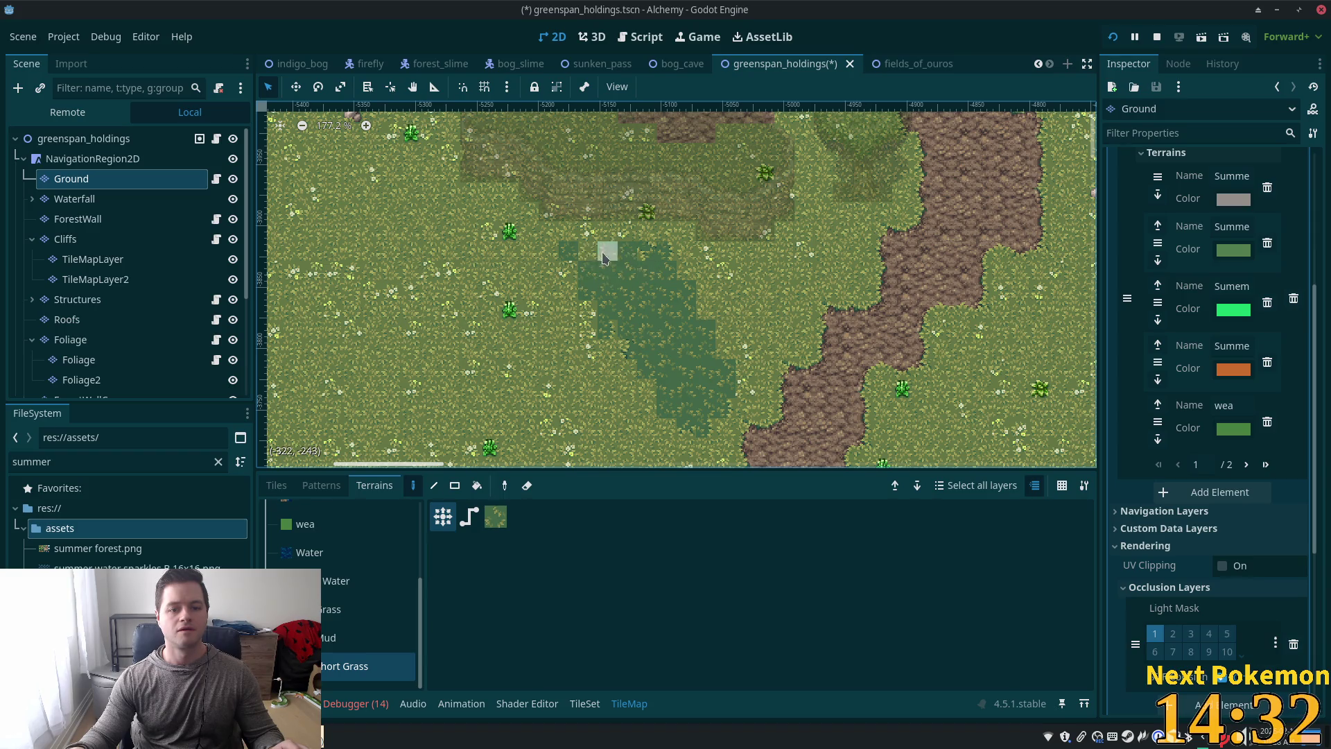
{"action": "scroll", "coordinate": [743, 306], "scroll_direction": "up", "scroll_amount": 8}
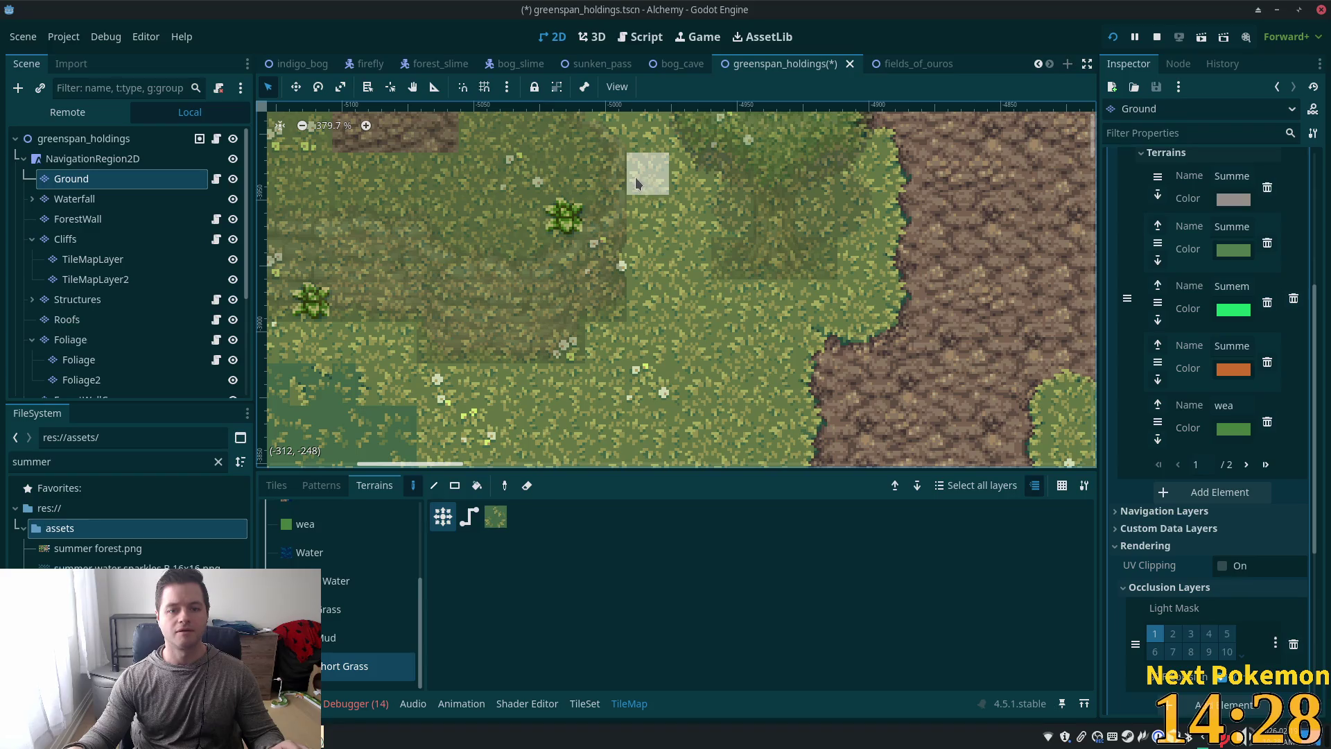
Step: Paint a short-grass column down beside the dirt path
{"action": "mouse_move", "coordinate": [658, 196]}
{"action": "left_mouse_down"}
{"action": "mouse_move", "coordinate": [667, 340]}
{"action": "mouse_move", "coordinate": [687, 389]}
{"action": "mouse_move", "coordinate": [721, 419]}
{"action": "mouse_move", "coordinate": [686, 380]}
{"action": "left_mouse_up"}
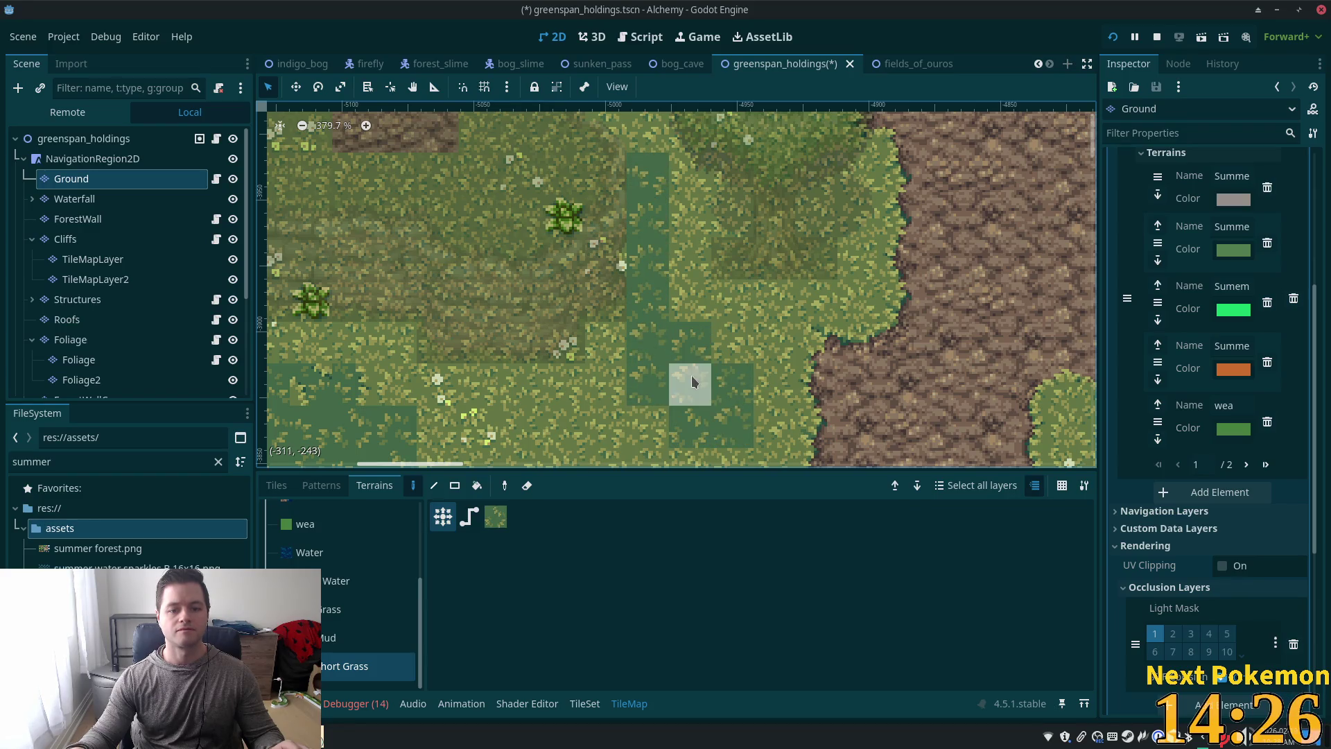
{"action": "scroll", "coordinate": [682, 377], "scroll_direction": "up", "scroll_amount": 2}
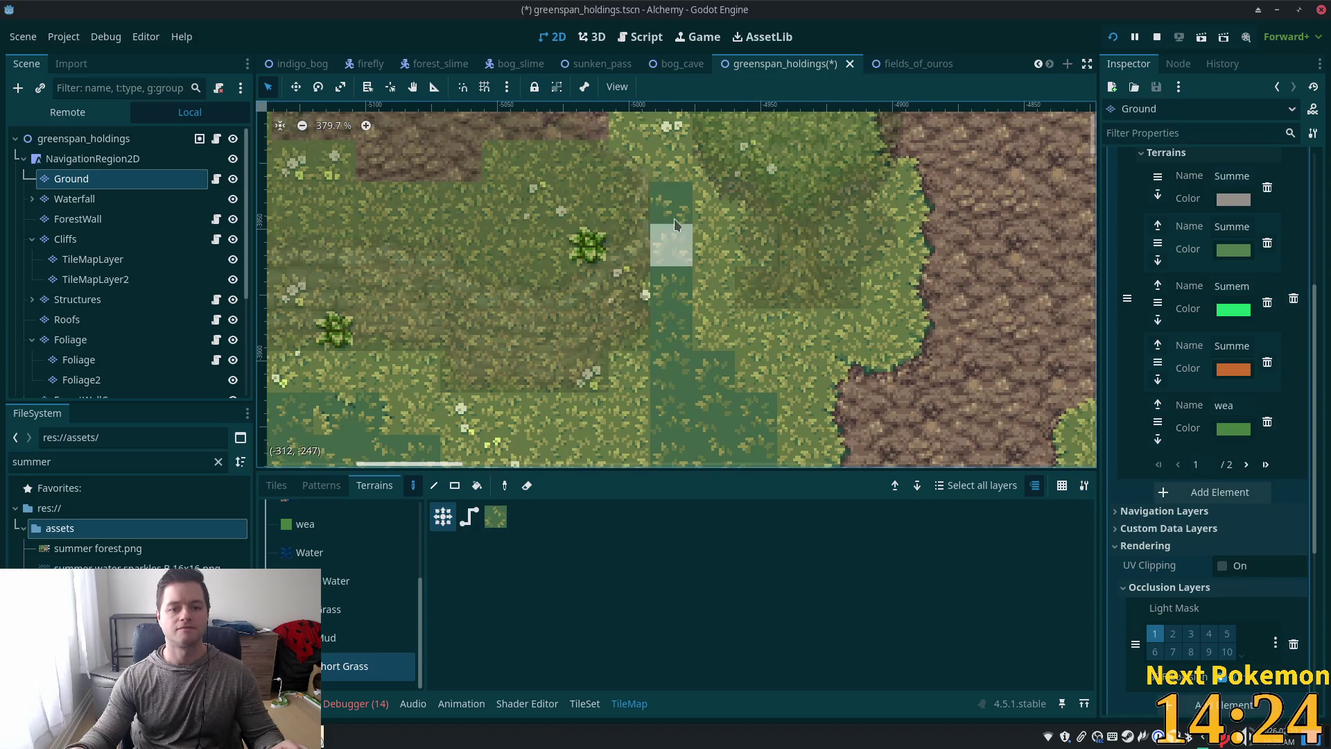
{"action": "scroll", "coordinate": [665, 347], "scroll_direction": "up", "scroll_amount": 4}
{"action": "left_click_drag", "start_coordinate": [652, 332], "coordinate": [633, 272]}
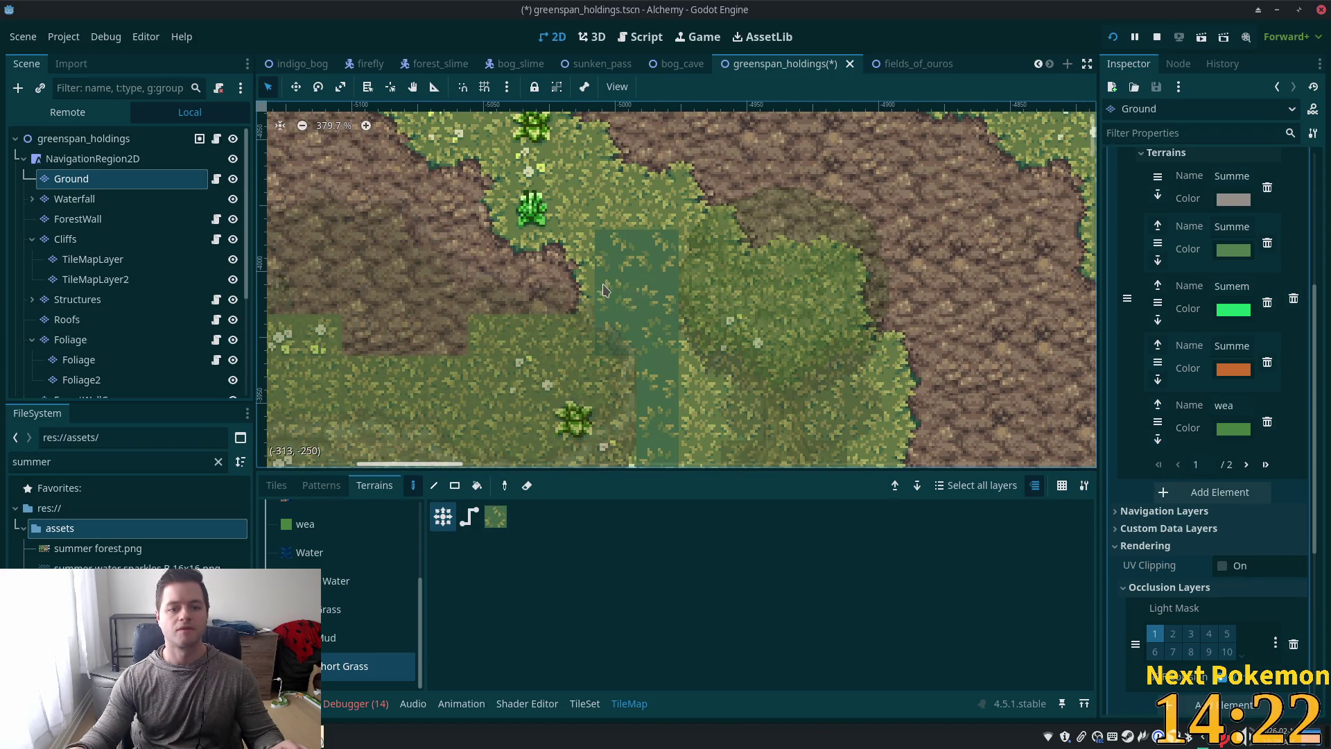
{"action": "scroll", "coordinate": [652, 378], "scroll_direction": "down", "scroll_amount": 2}
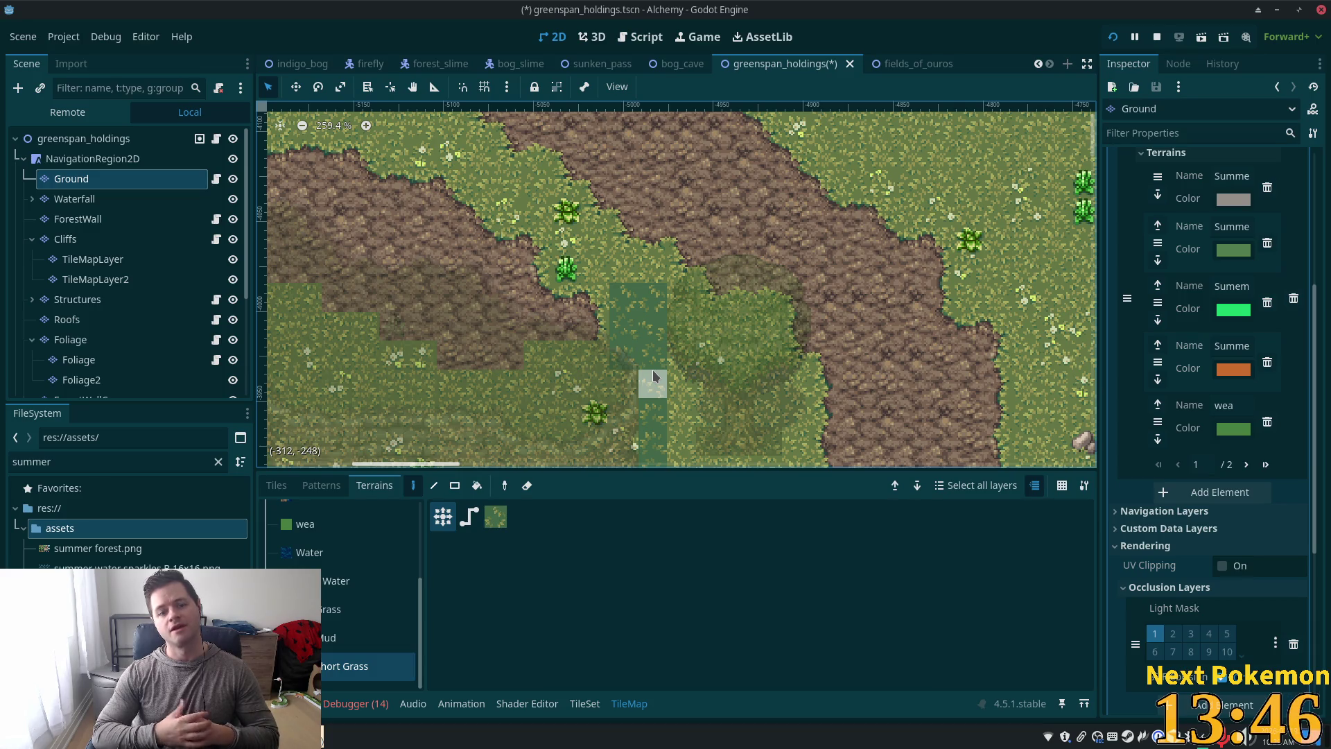
{"action": "scroll", "coordinate": [737, 326], "scroll_direction": "down", "scroll_amount": 2}
{"action": "scroll", "coordinate": [736, 326], "scroll_direction": "up", "scroll_amount": 4}
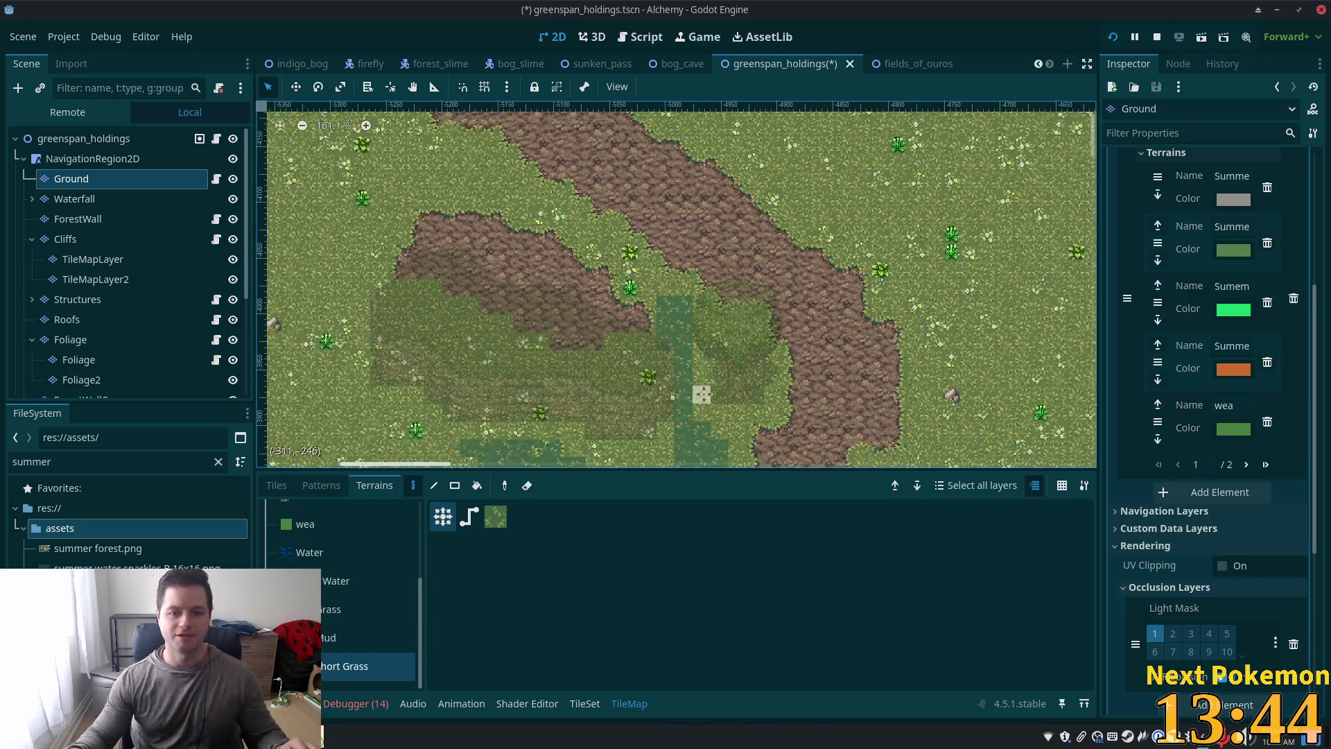
{"action": "scroll", "coordinate": [669, 276], "scroll_direction": "up", "scroll_amount": 4}
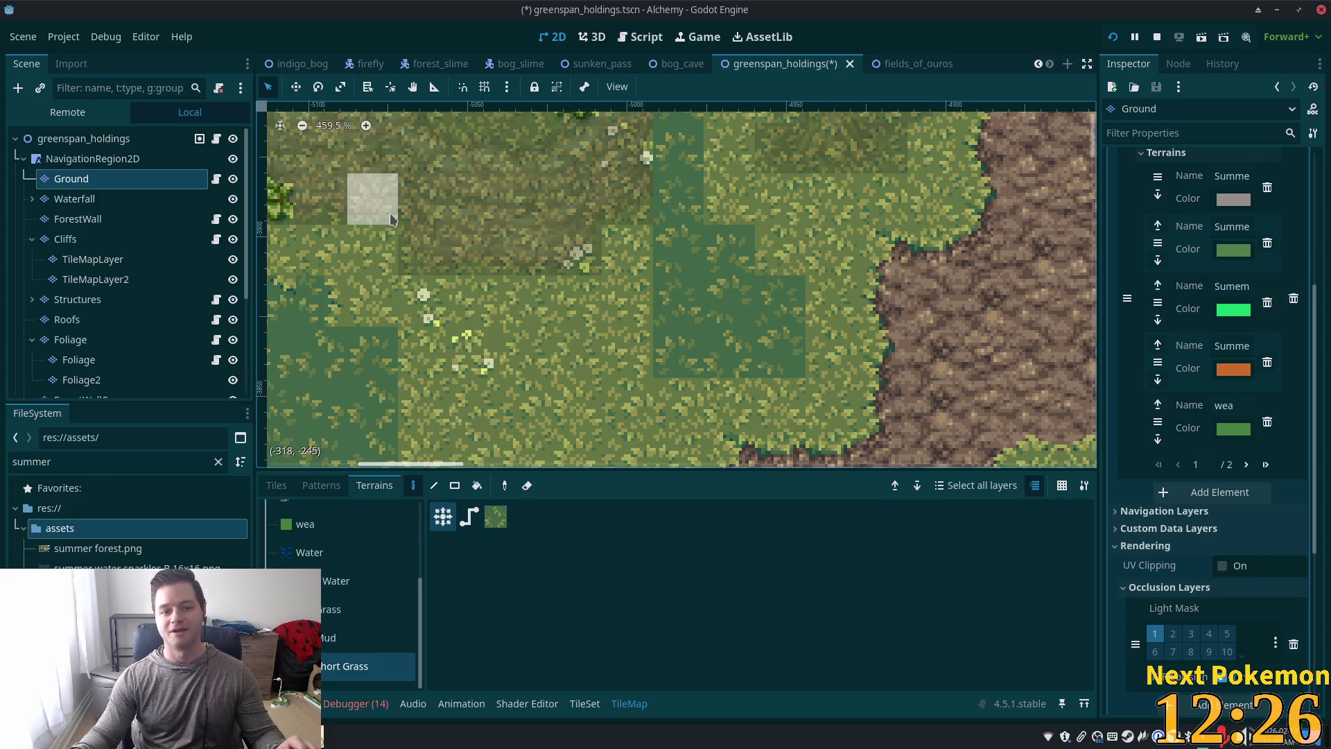
Step: Show the summer forest.png tile atlas in the Tiles tab and zoom it to 194.9%
{"action": "scroll", "coordinate": [662, 274], "scroll_direction": "up", "scroll_amount": 3}
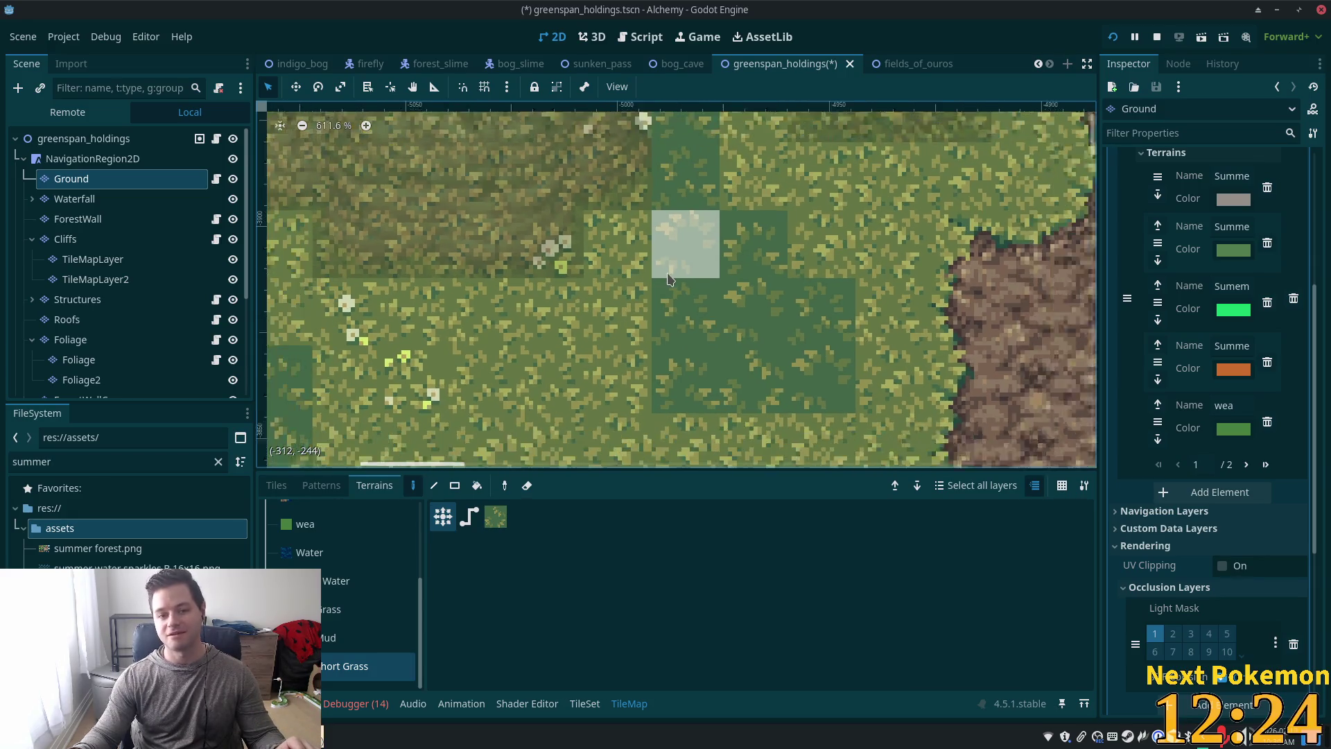
{"action": "scroll", "coordinate": [725, 255], "scroll_direction": "down", "scroll_amount": 4}
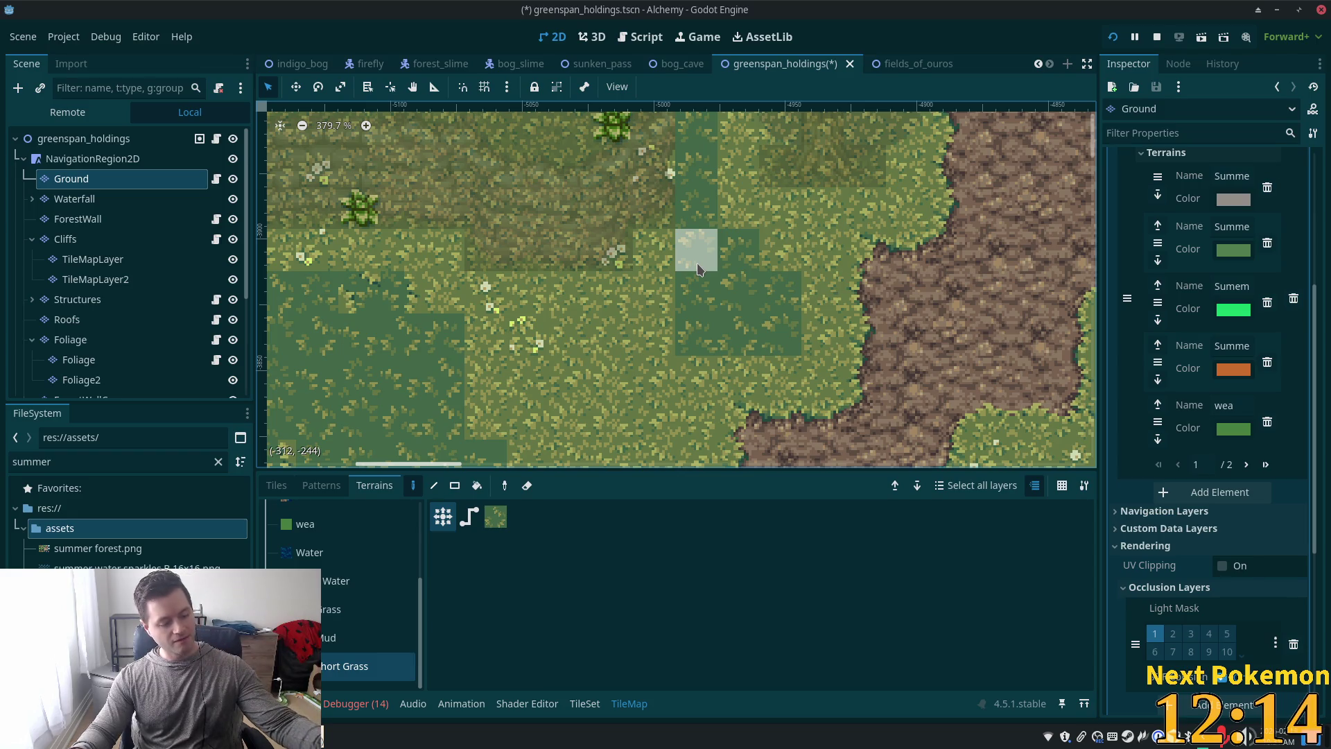
{"action": "scroll", "coordinate": [654, 378], "scroll_direction": "up", "scroll_amount": 4}
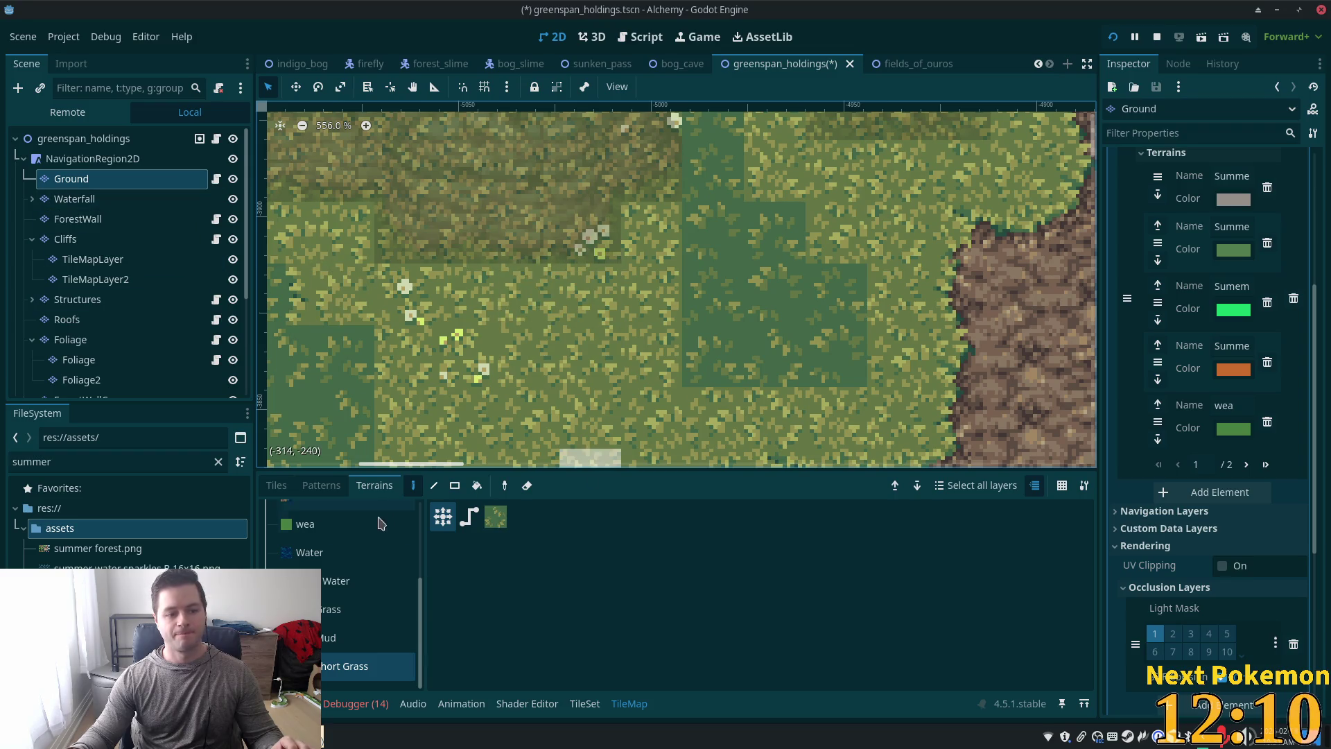
{"action": "left_click", "coordinate": [277, 486]}
{"action": "scroll", "coordinate": [680, 527], "scroll_direction": "up", "scroll_amount": 5}
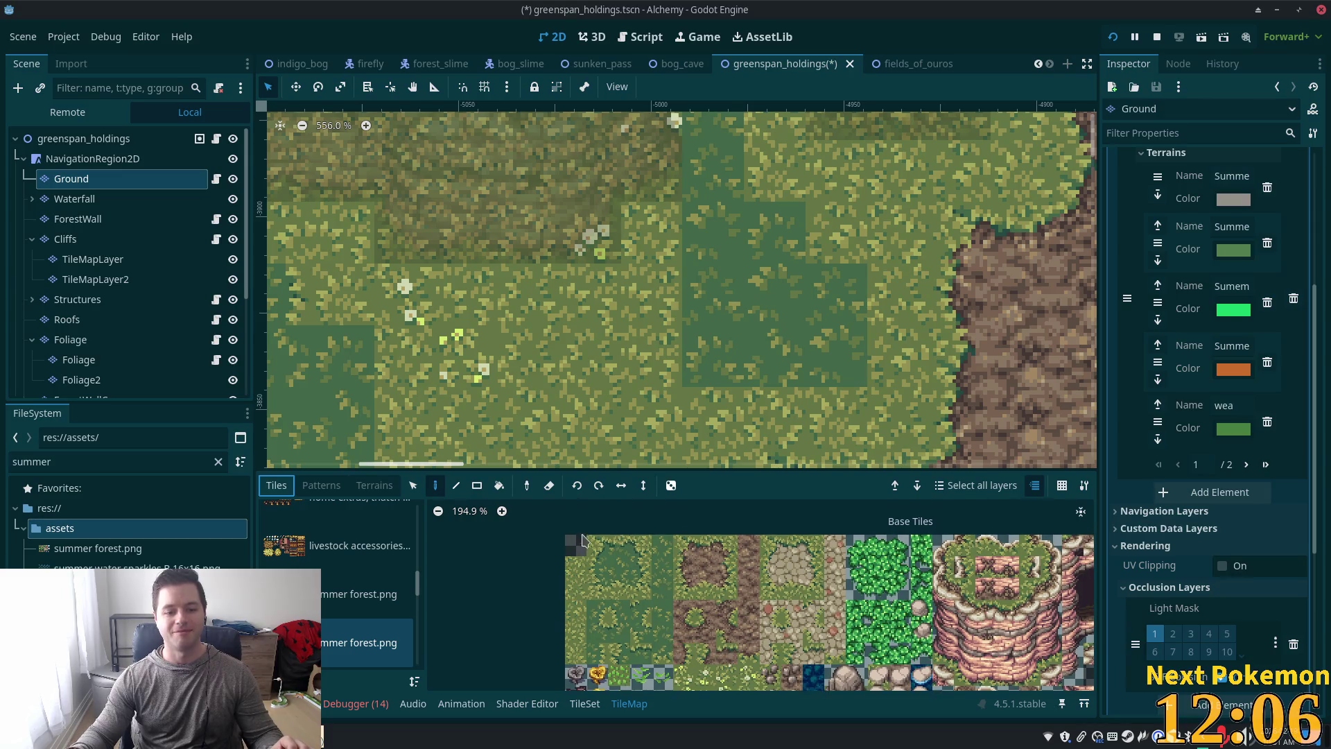
Step: Paint plain light grass tiles over the dark strip
{"action": "left_click", "coordinate": [598, 566]}
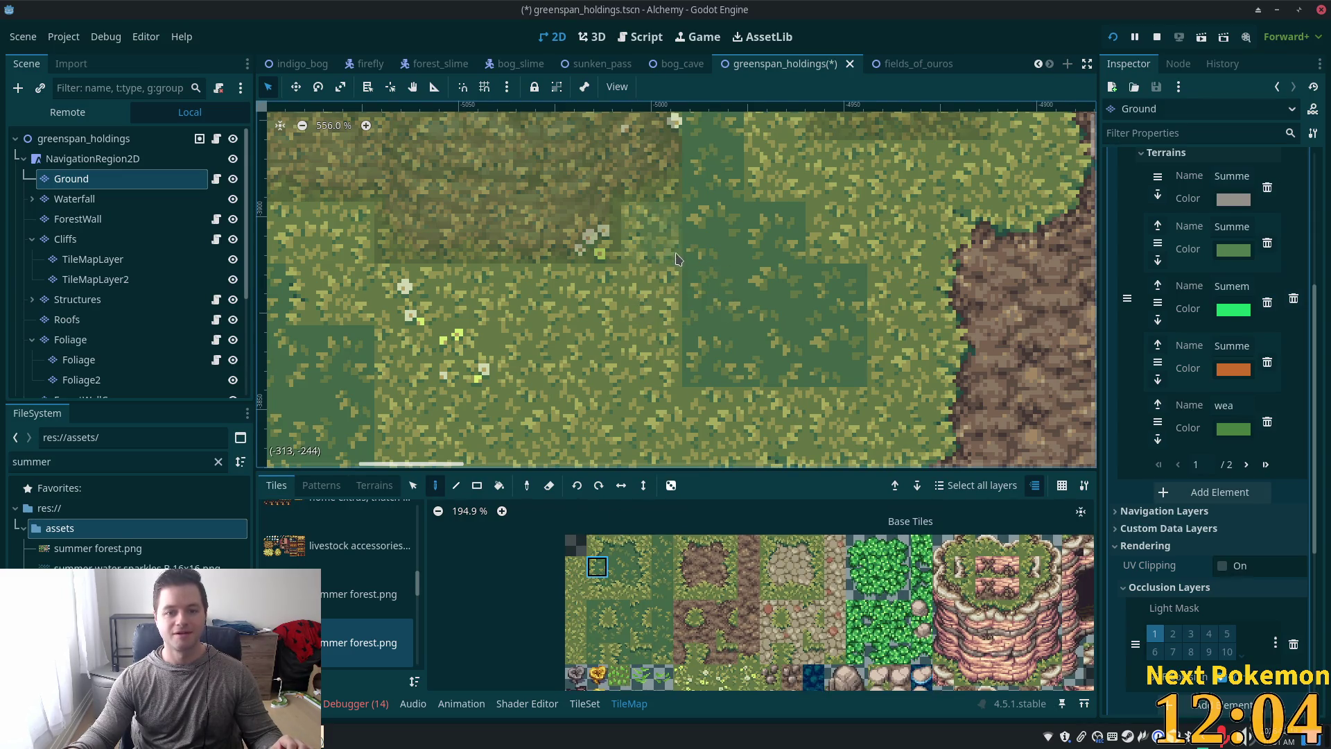
{"action": "left_click_drag", "start_coordinate": [700, 253], "coordinate": [694, 323]}
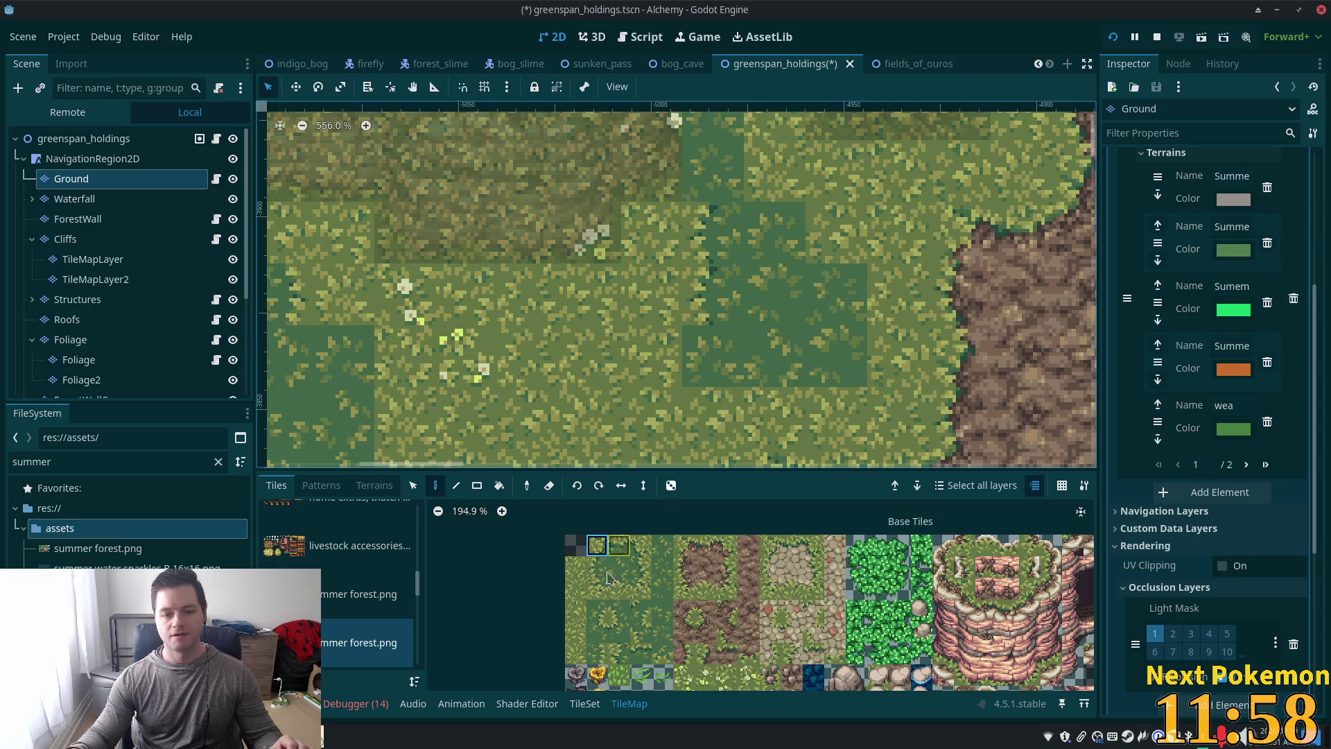
{"action": "left_click", "coordinate": [597, 589]}
{"action": "left_click", "coordinate": [713, 356]}
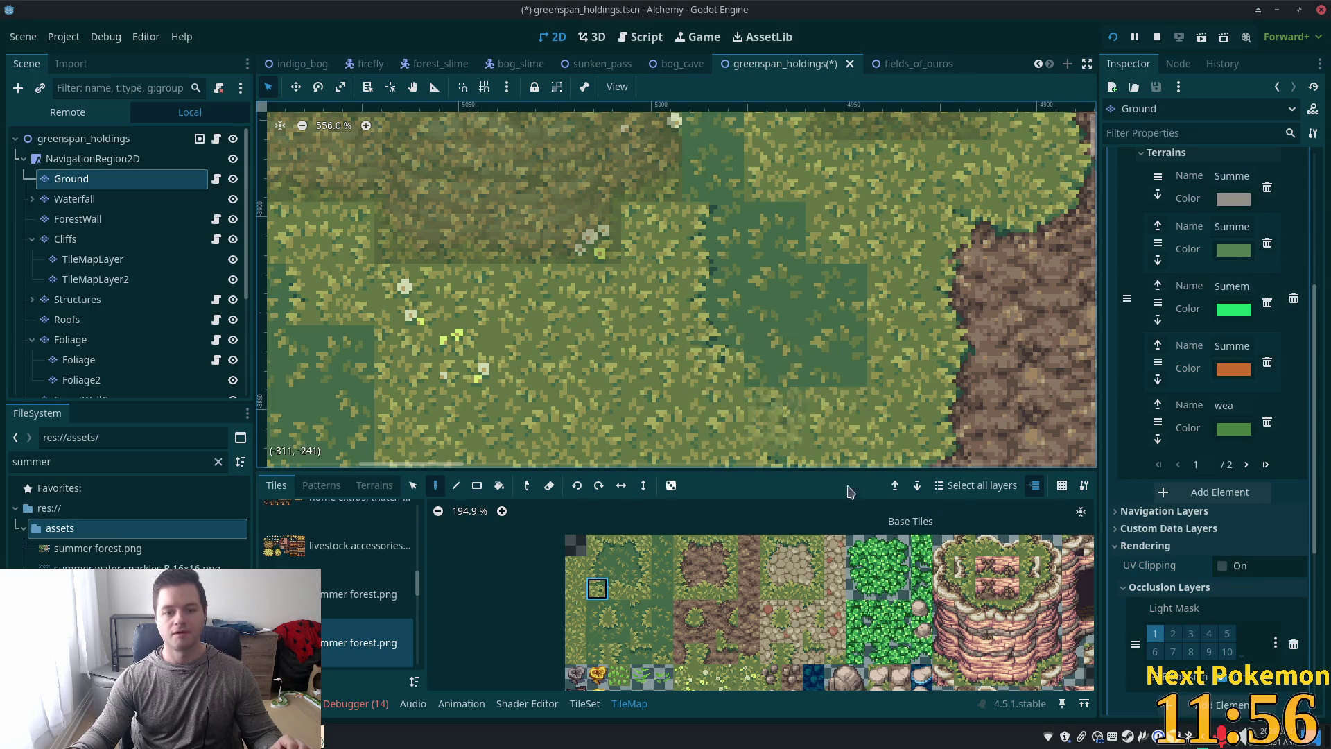
Step: Place grass edge tiles along the short-grass patch border
{"action": "left_click", "coordinate": [641, 589]}
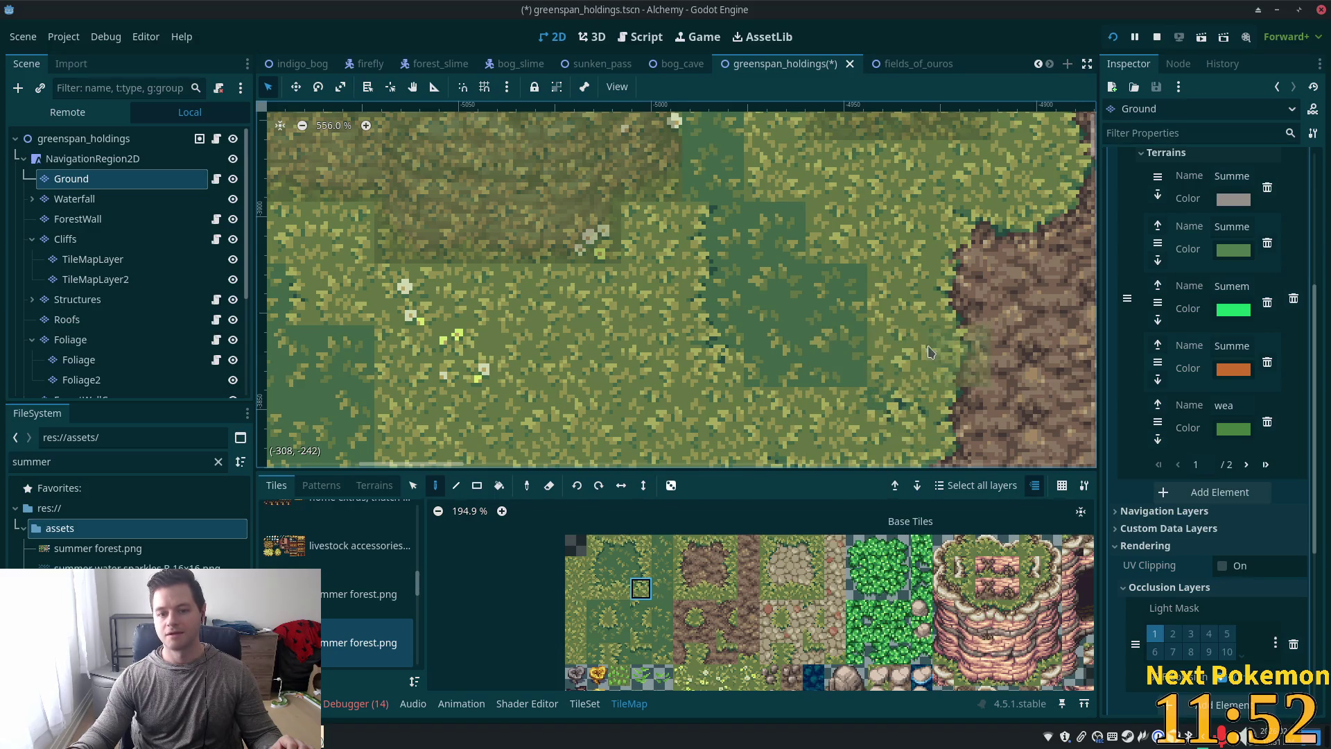
{"action": "scroll", "coordinate": [884, 356], "scroll_direction": "right", "scroll_amount": 3}
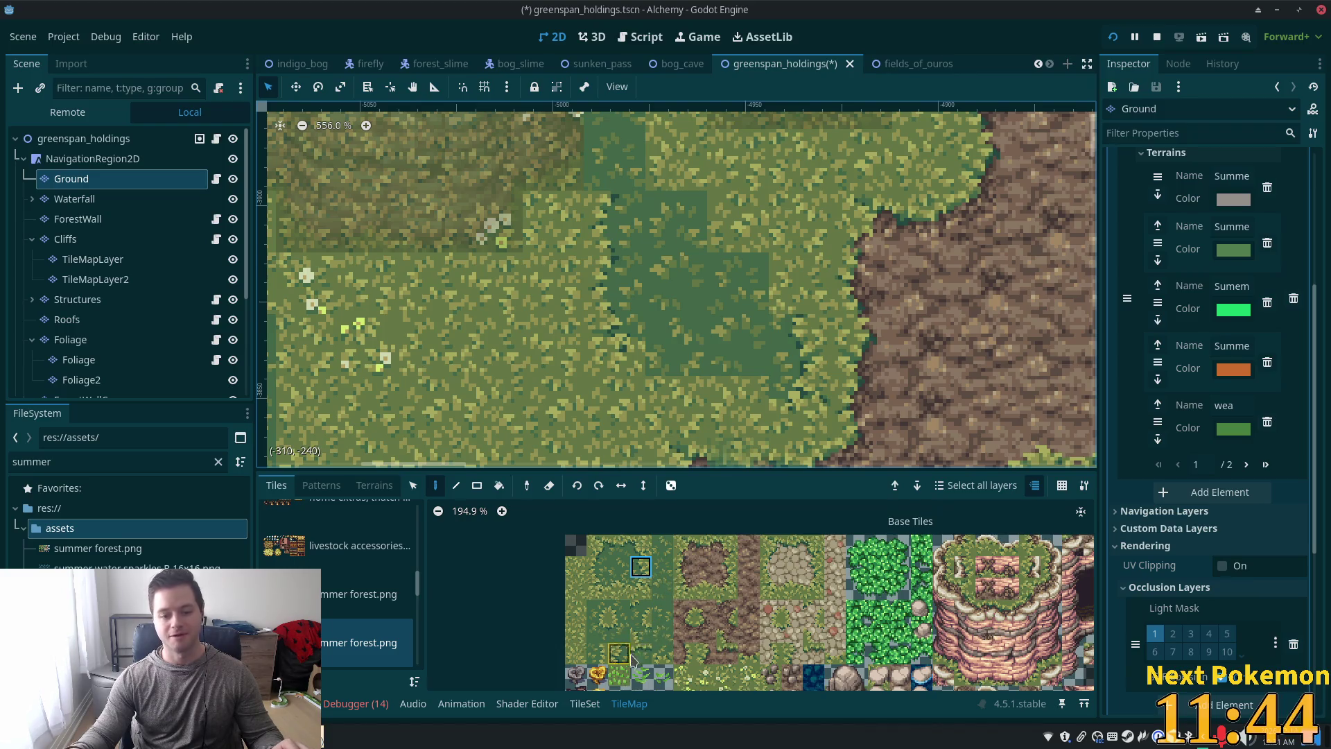
{"action": "left_click", "coordinate": [597, 653]}
{"action": "left_click_drag", "start_coordinate": [797, 347], "coordinate": [798, 284]}
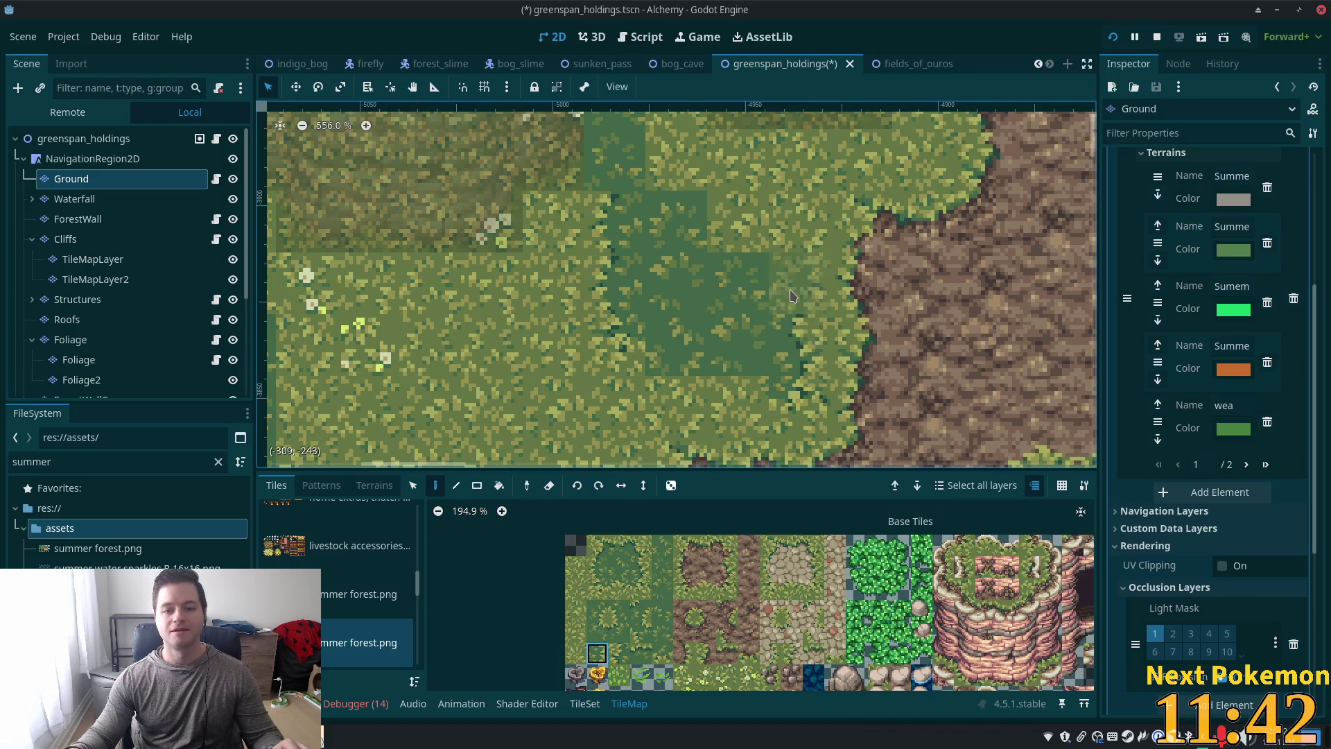
{"action": "left_click", "coordinate": [787, 236], "text": "ctrl"}
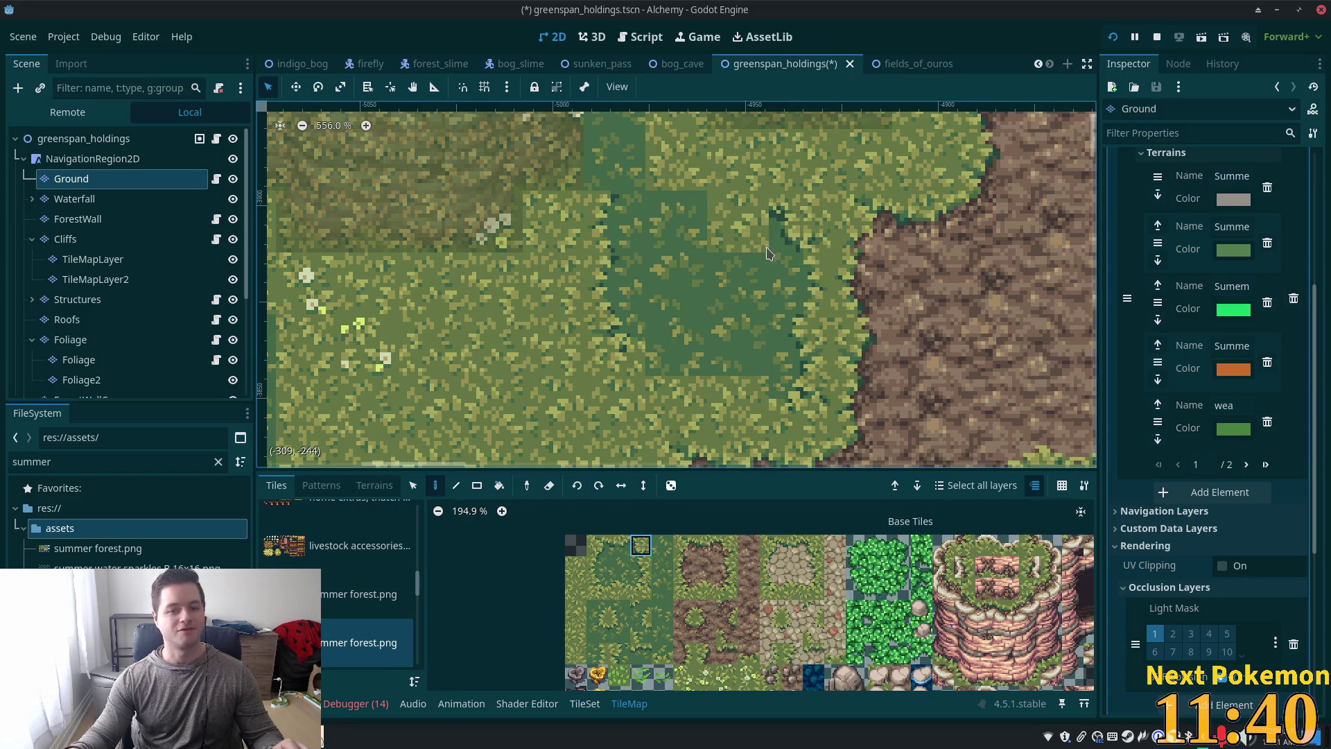
Step: Add another edge tile on the patch border and view all layers from the scene root
{"action": "scroll", "coordinate": [783, 231], "scroll_direction": "up", "scroll_amount": 3}
{"action": "left_click", "coordinate": [620, 545]}
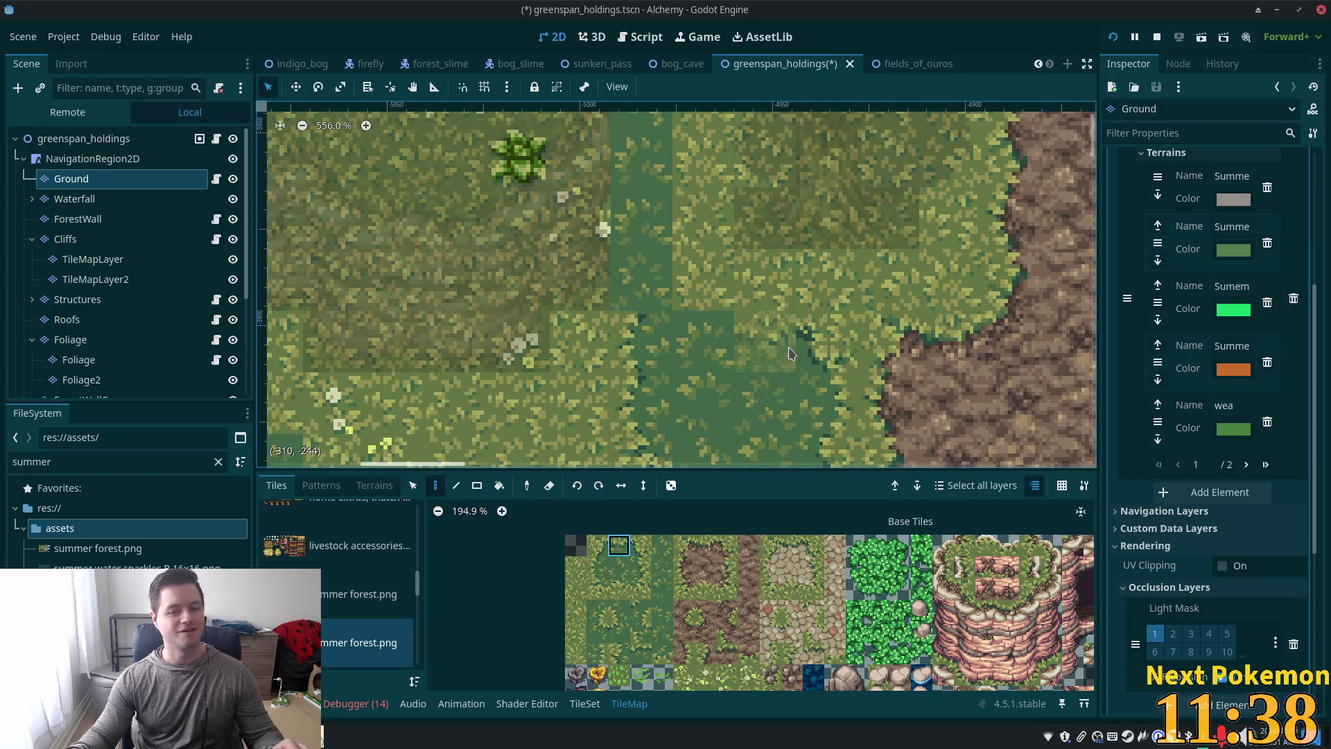
{"action": "left_click", "coordinate": [766, 340]}
{"action": "left_click", "coordinate": [597, 631]}
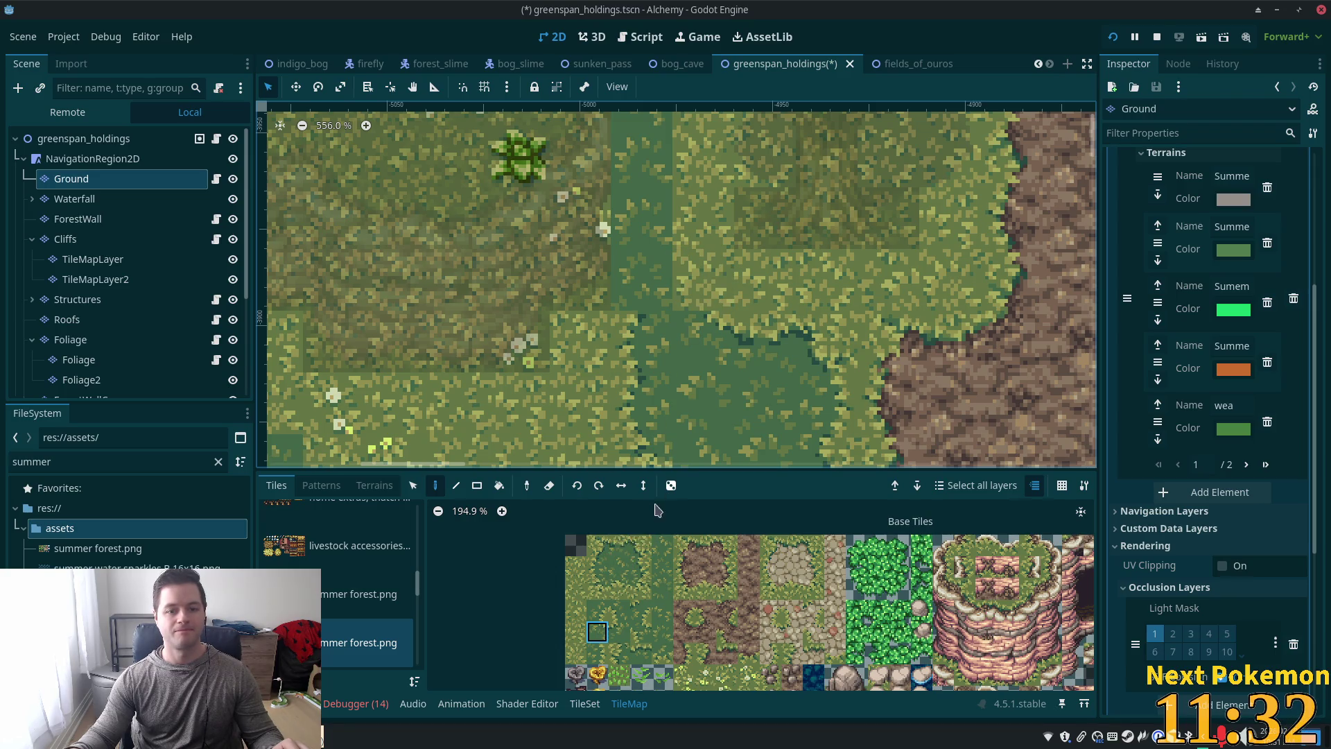
{"action": "left_click", "coordinate": [641, 566]}
{"action": "scroll", "coordinate": [714, 285], "scroll_direction": "up", "scroll_amount": 2}
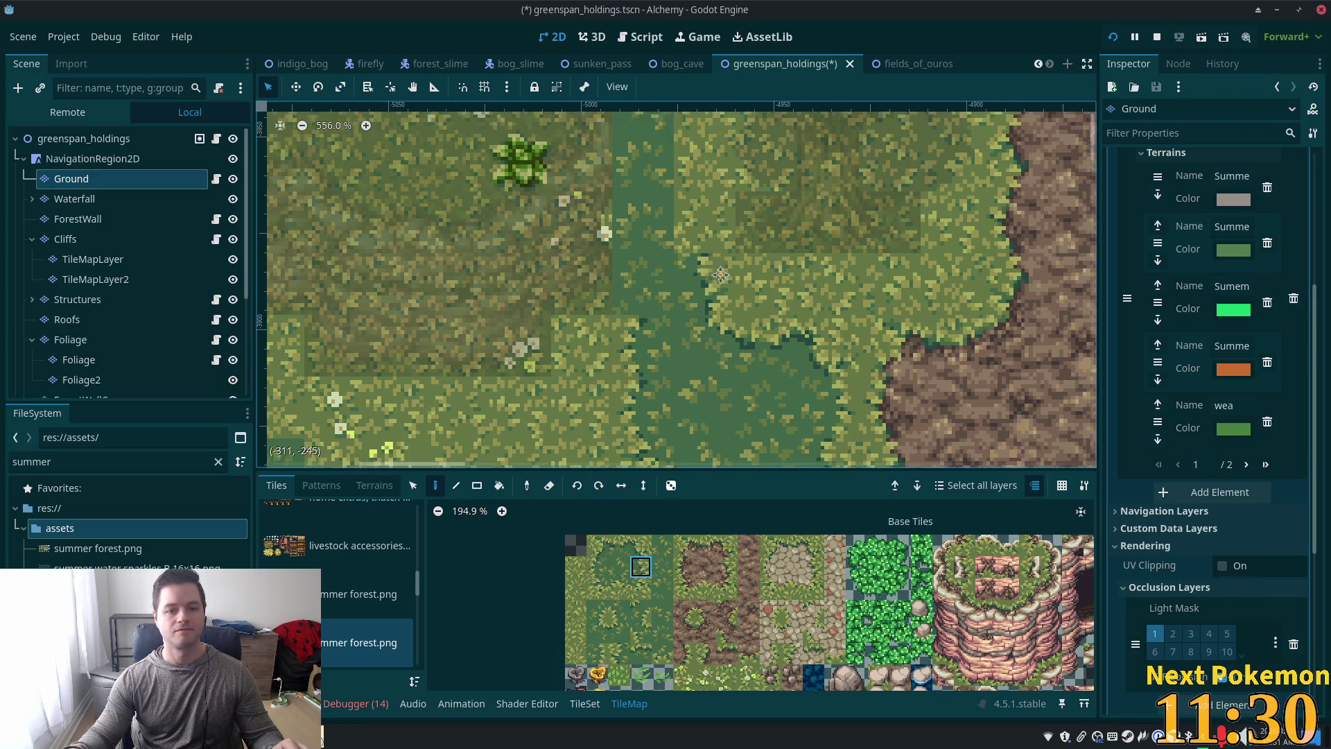
{"action": "left_click", "coordinate": [83, 139]}
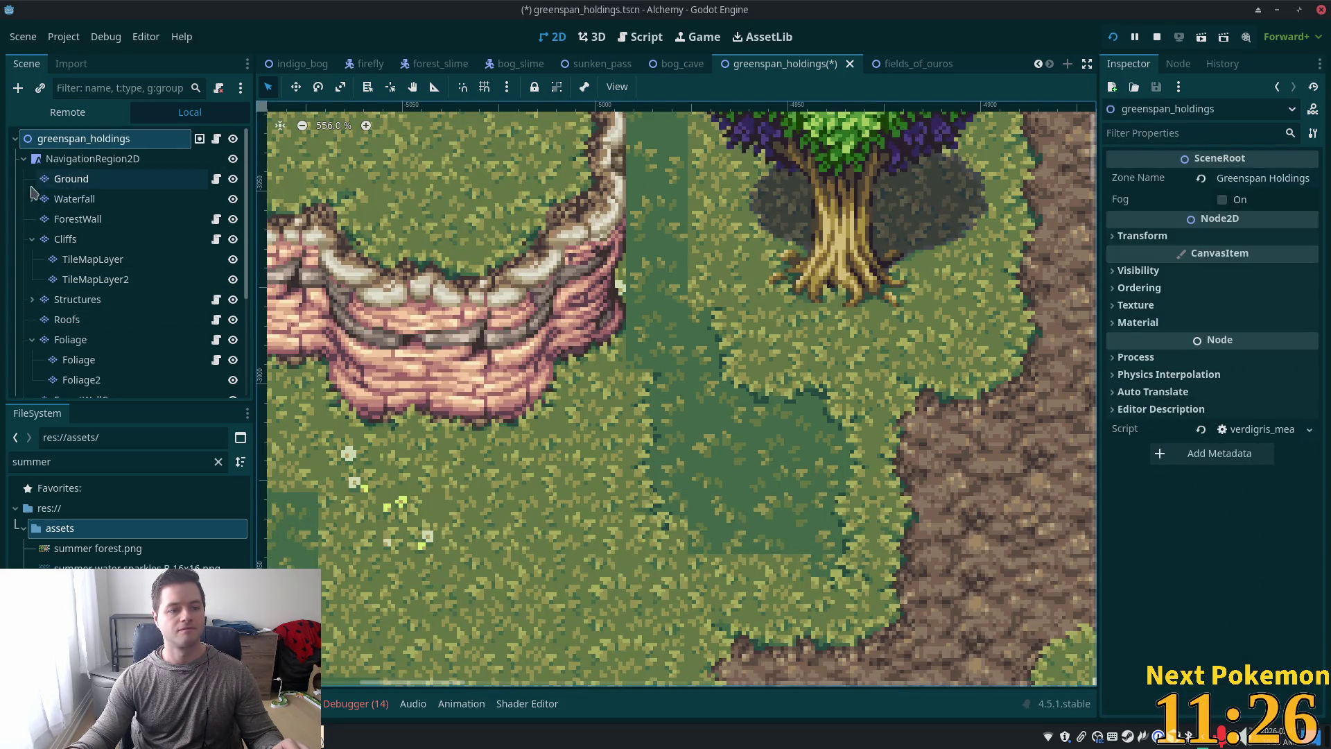
Step: On the Ground layer, paint a different grass tile into the strip
{"action": "left_click", "coordinate": [81, 182]}
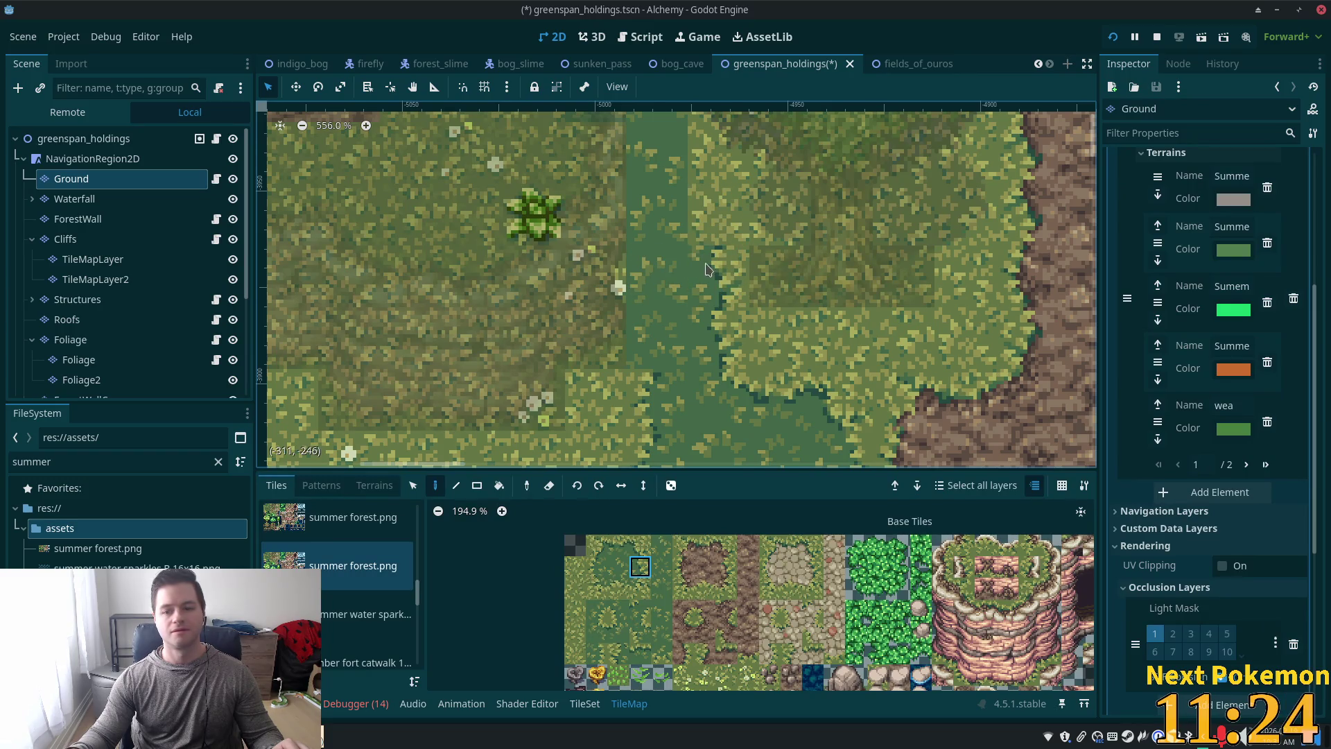
{"action": "scroll", "coordinate": [714, 340], "scroll_direction": "up", "scroll_amount": 2}
{"action": "scroll", "coordinate": [708, 361], "scroll_direction": "up", "scroll_amount": 2}
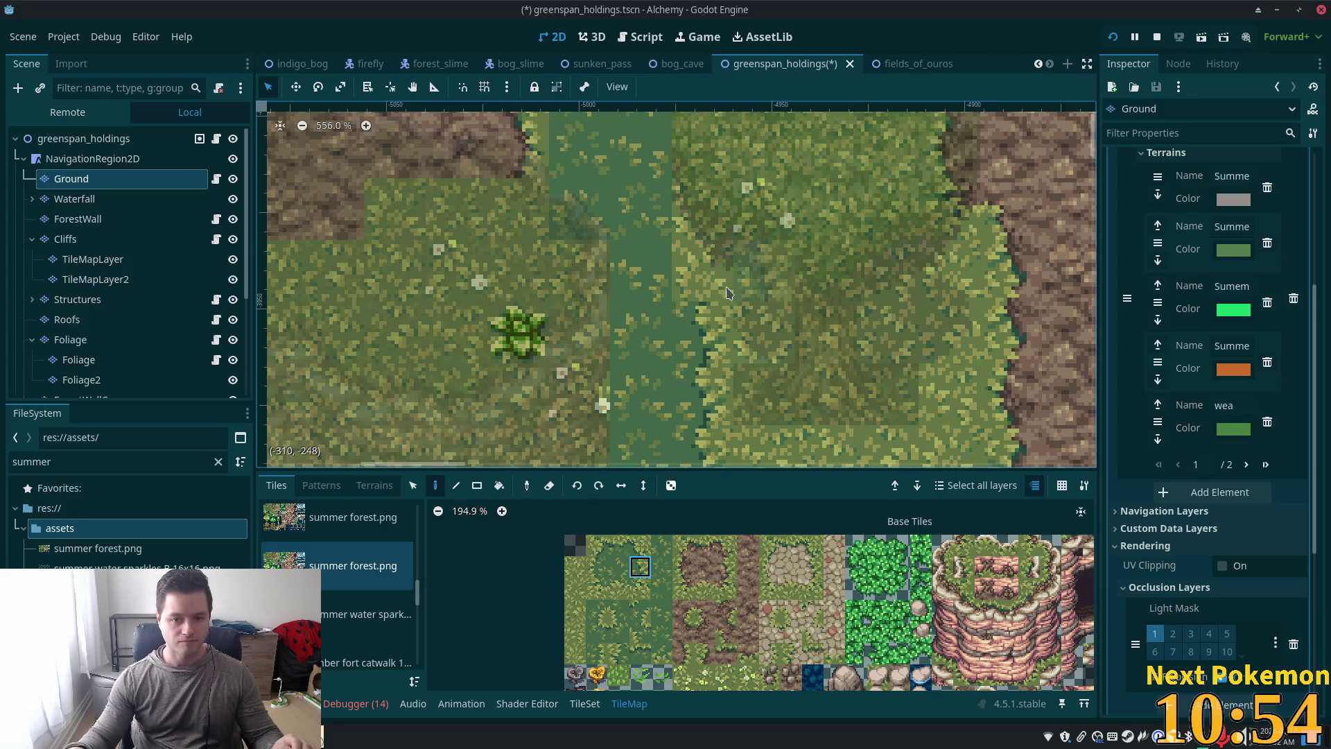
{"action": "scroll", "coordinate": [710, 274], "scroll_direction": "up", "scroll_amount": 5}
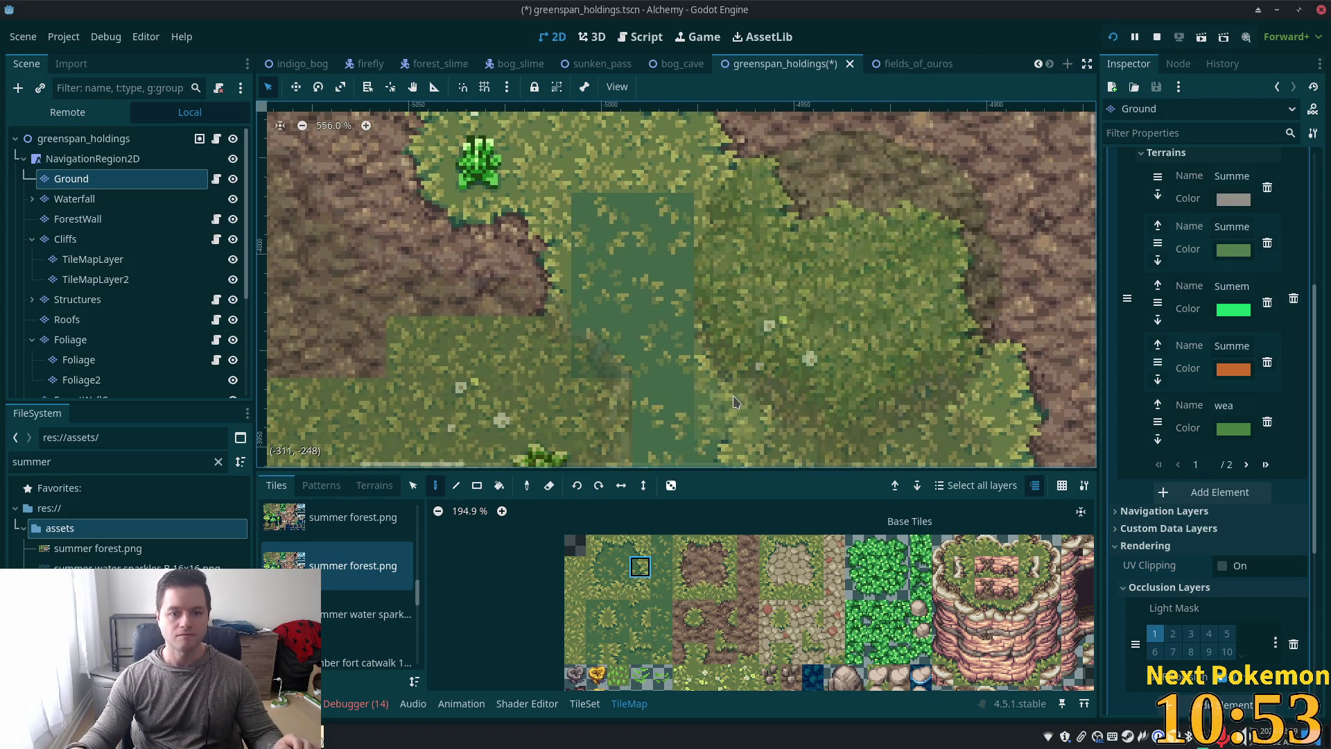
{"action": "left_click", "coordinate": [597, 610]}
{"action": "left_click", "coordinate": [703, 424]}
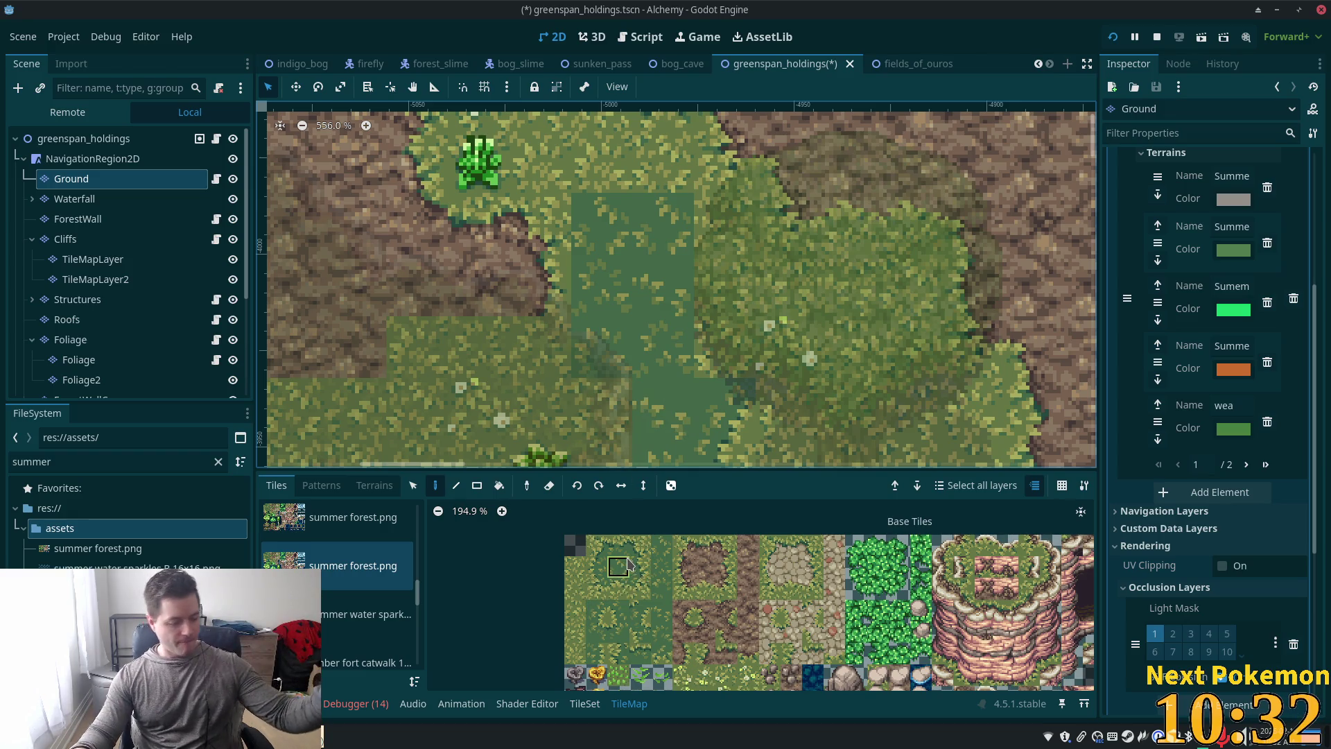
Step: Paint two cells of Short Grass terrain onto the strip, then return to tile painting
{"action": "left_click", "coordinate": [628, 565]}
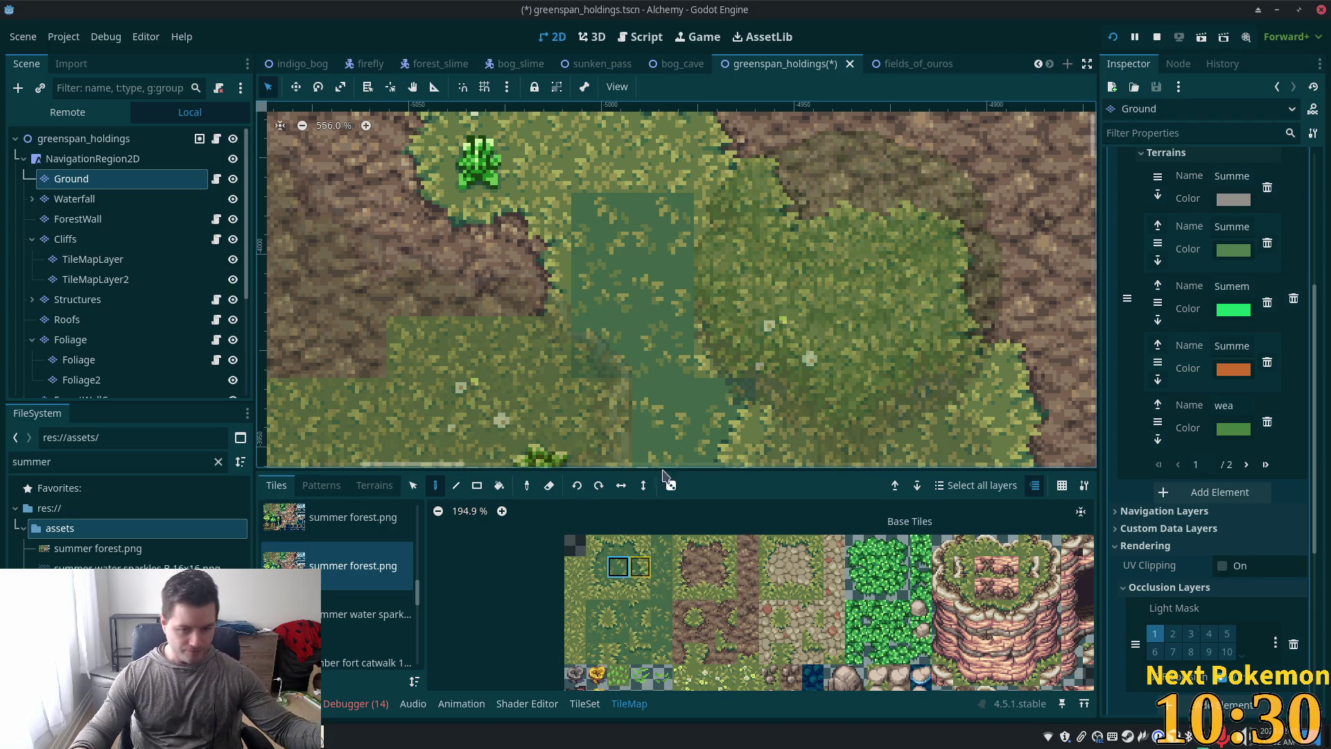
{"action": "left_click", "coordinate": [378, 487]}
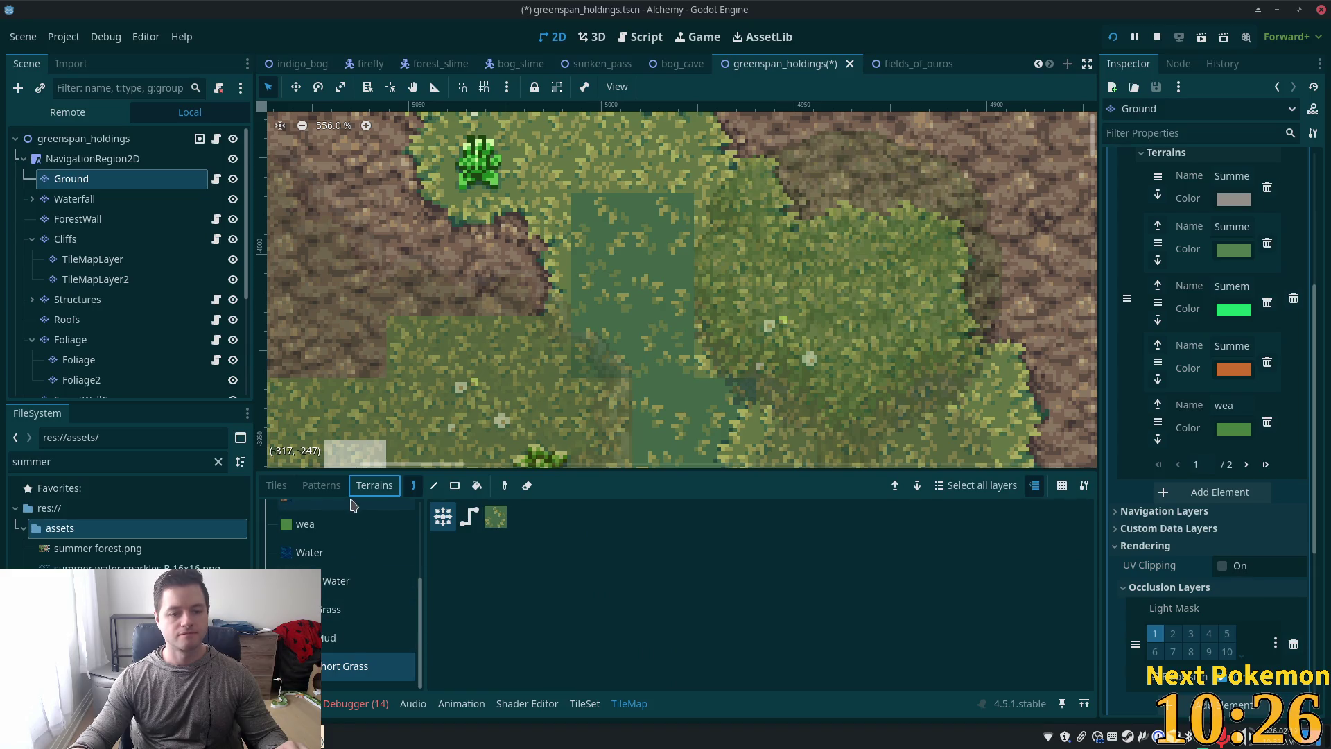
{"action": "left_click", "coordinate": [714, 307]}
{"action": "left_click", "coordinate": [714, 308]}
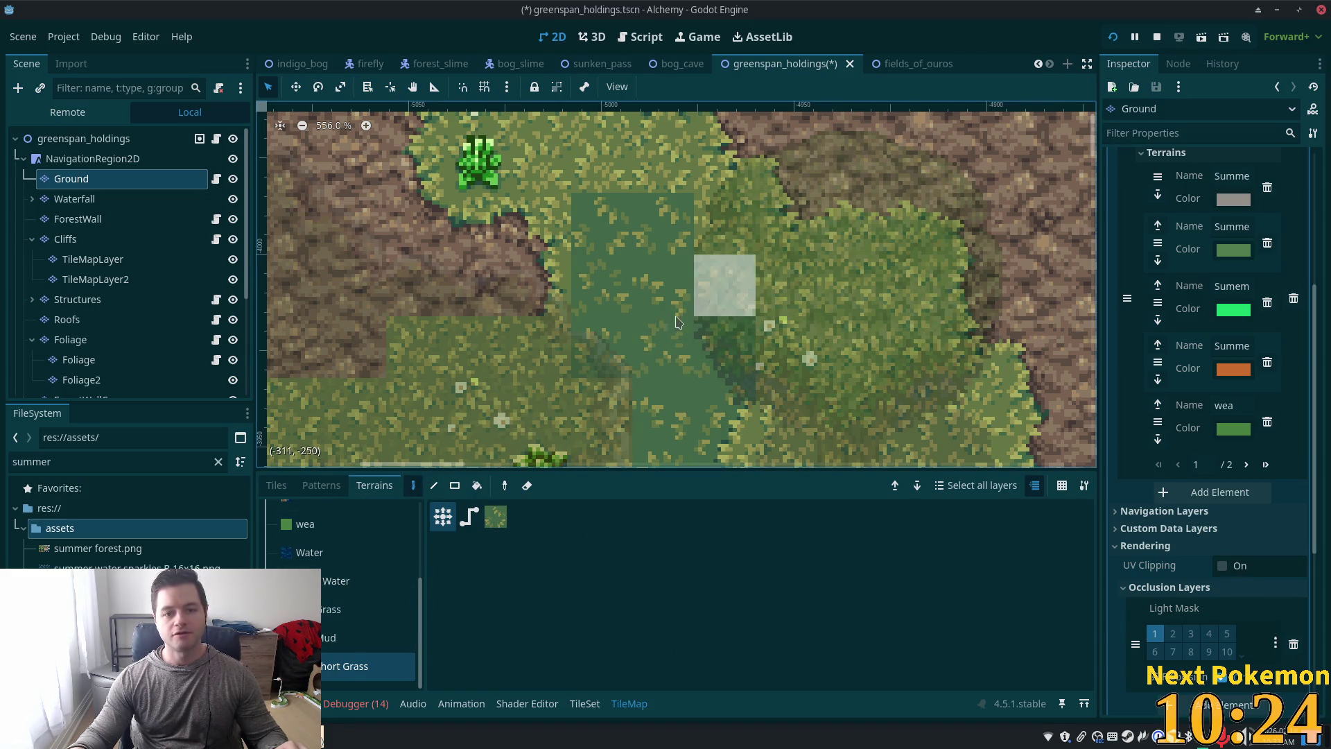
{"action": "left_click", "coordinate": [292, 489]}
Step: Paint a two-tile column and another darker grass tile along the strip
{"action": "left_click", "coordinate": [640, 545]}
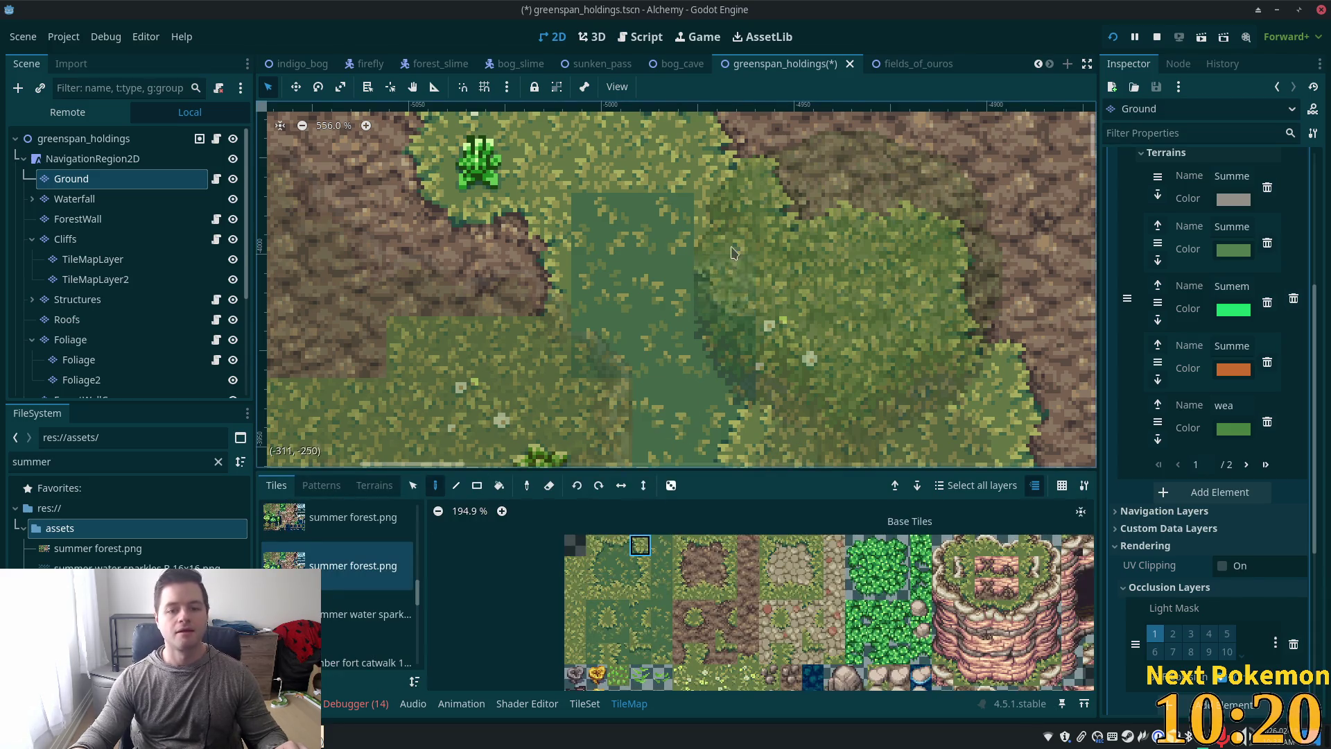
{"action": "left_click_drag", "start_coordinate": [724, 285], "coordinate": [725, 347]}
{"action": "left_click", "coordinate": [640, 567]}
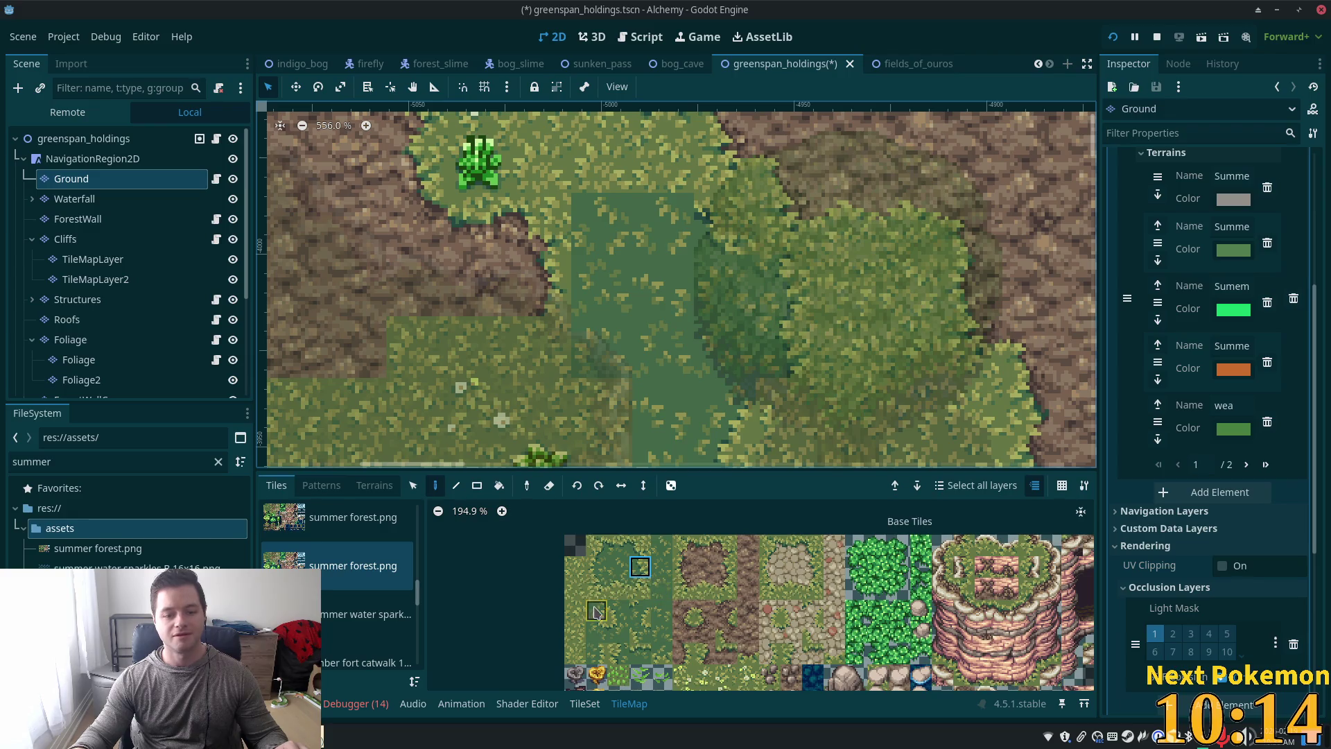
{"action": "left_click", "coordinate": [754, 383]}
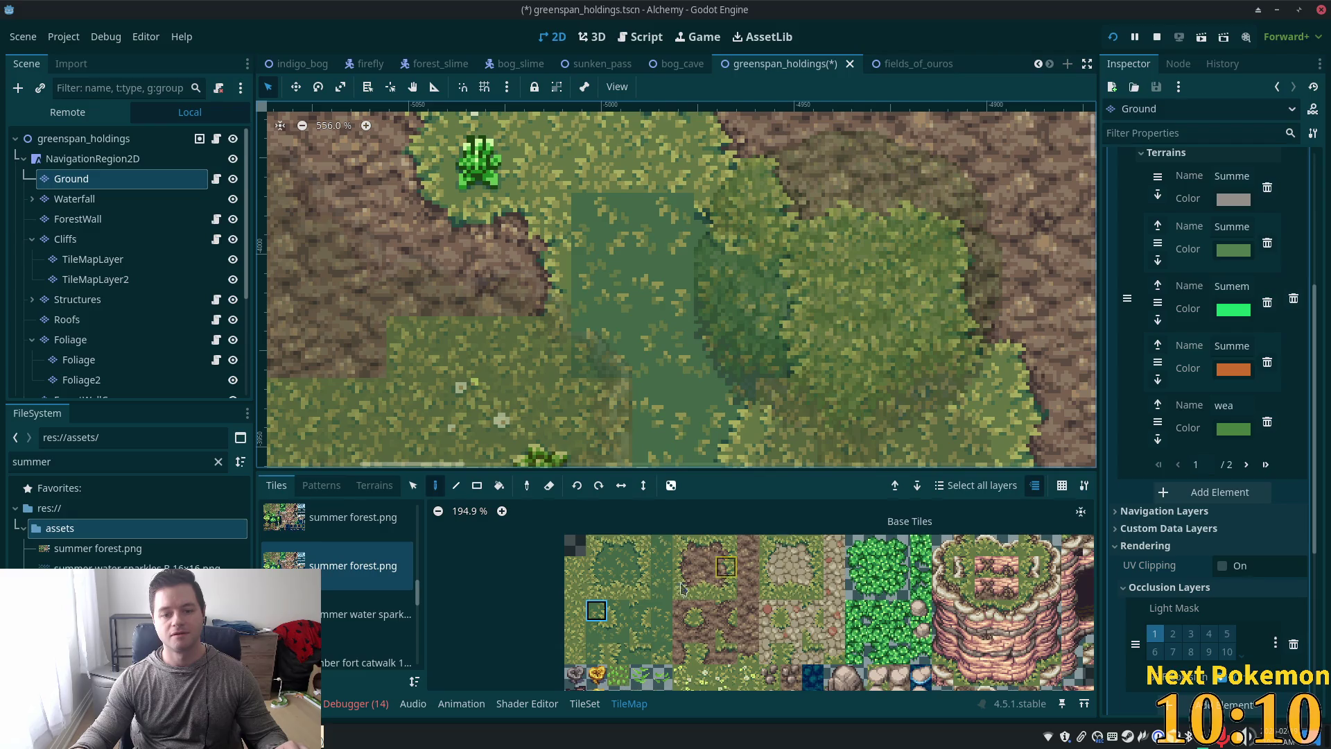
{"action": "left_click", "coordinate": [645, 590]}
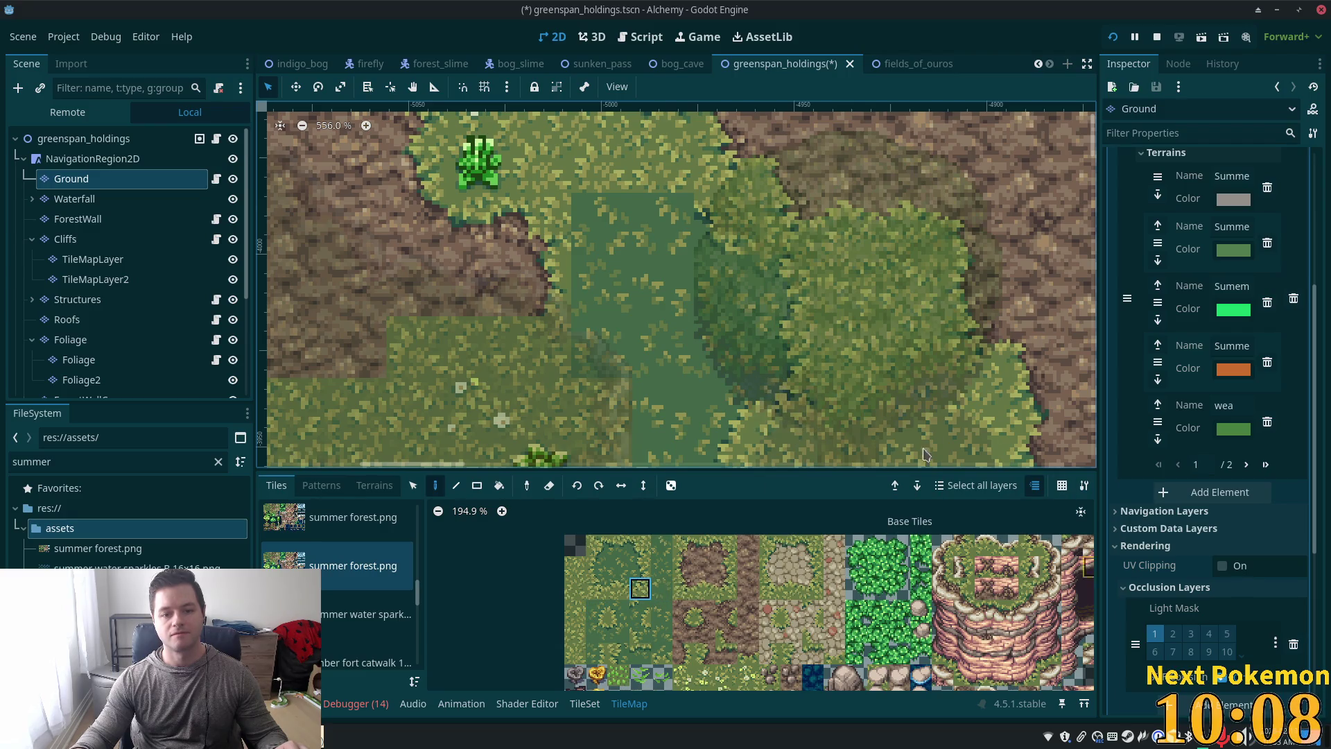
Step: Zoom out, save the greenspan_holdings scene, and select the root node
{"action": "scroll", "coordinate": [782, 381], "scroll_direction": "down", "scroll_amount": 3}
{"action": "scroll", "coordinate": [781, 380], "scroll_direction": "down", "scroll_amount": 1}
{"action": "key", "text": "ctrl+s"}
{"action": "scroll", "coordinate": [509, 276], "scroll_direction": "down", "scroll_amount": 2}
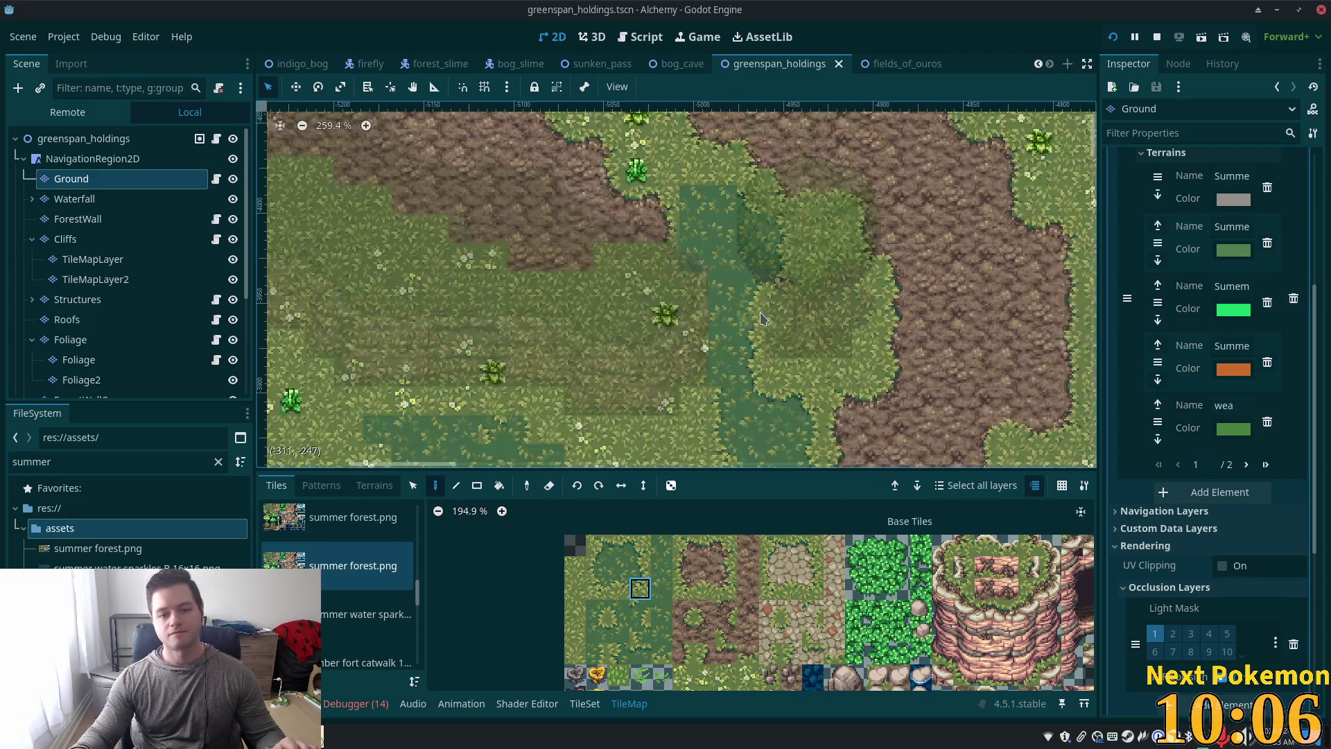
{"action": "left_click", "coordinate": [161, 143]}
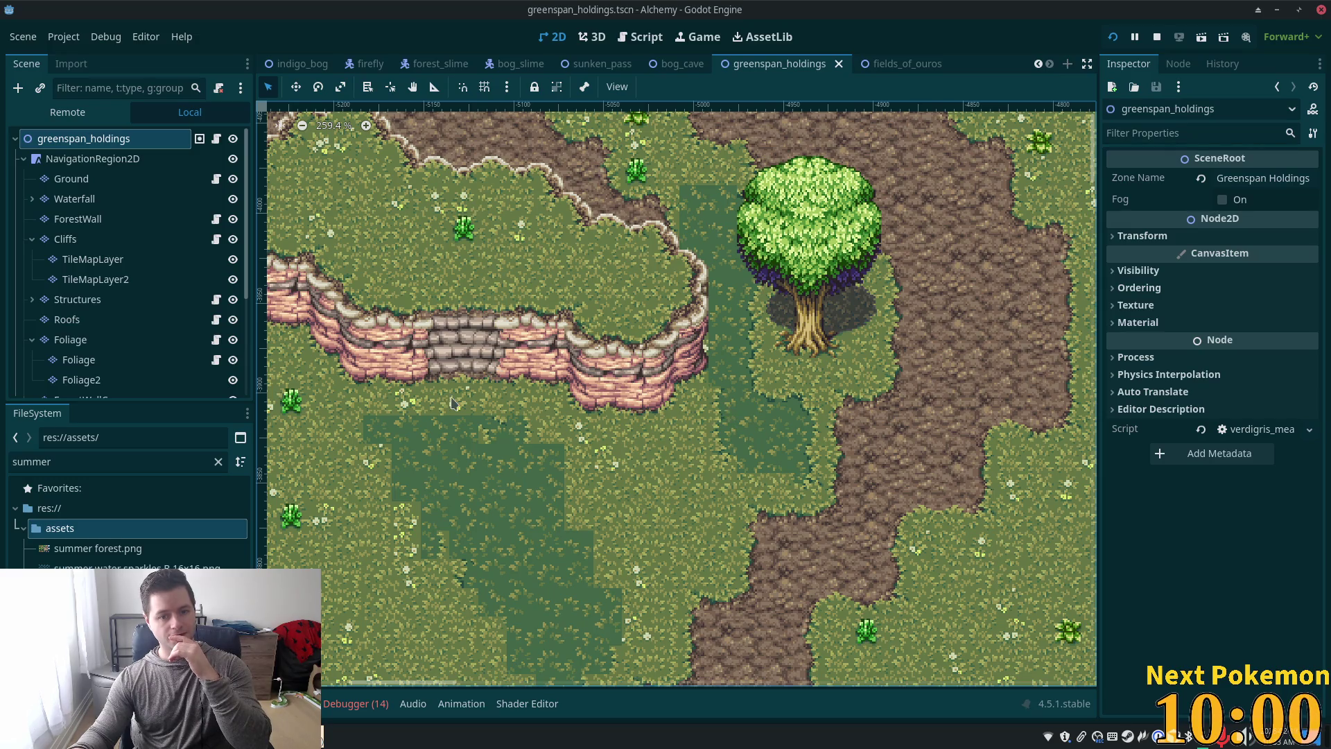
Step: Paint one more Ground tile, then toggle between root and Ground to compare views
{"action": "left_click", "coordinate": [72, 179]}
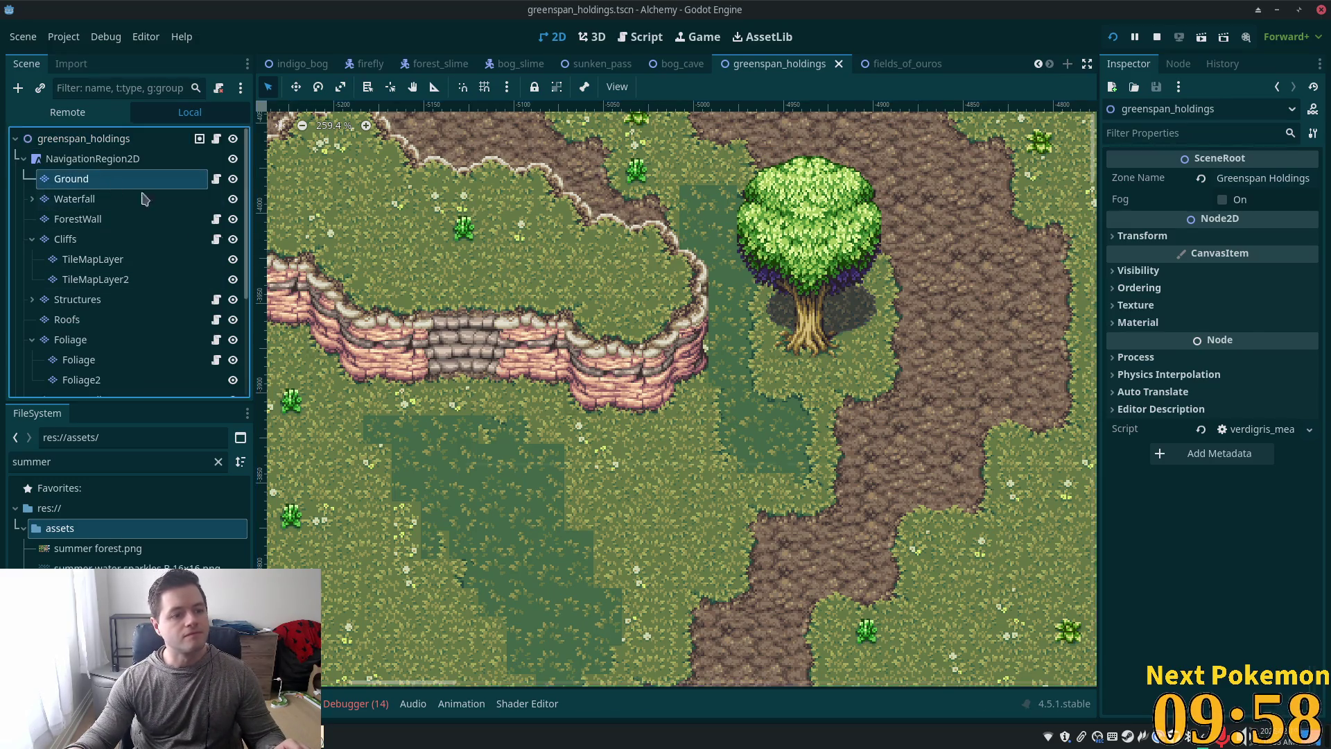
{"action": "left_click", "coordinate": [719, 383]}
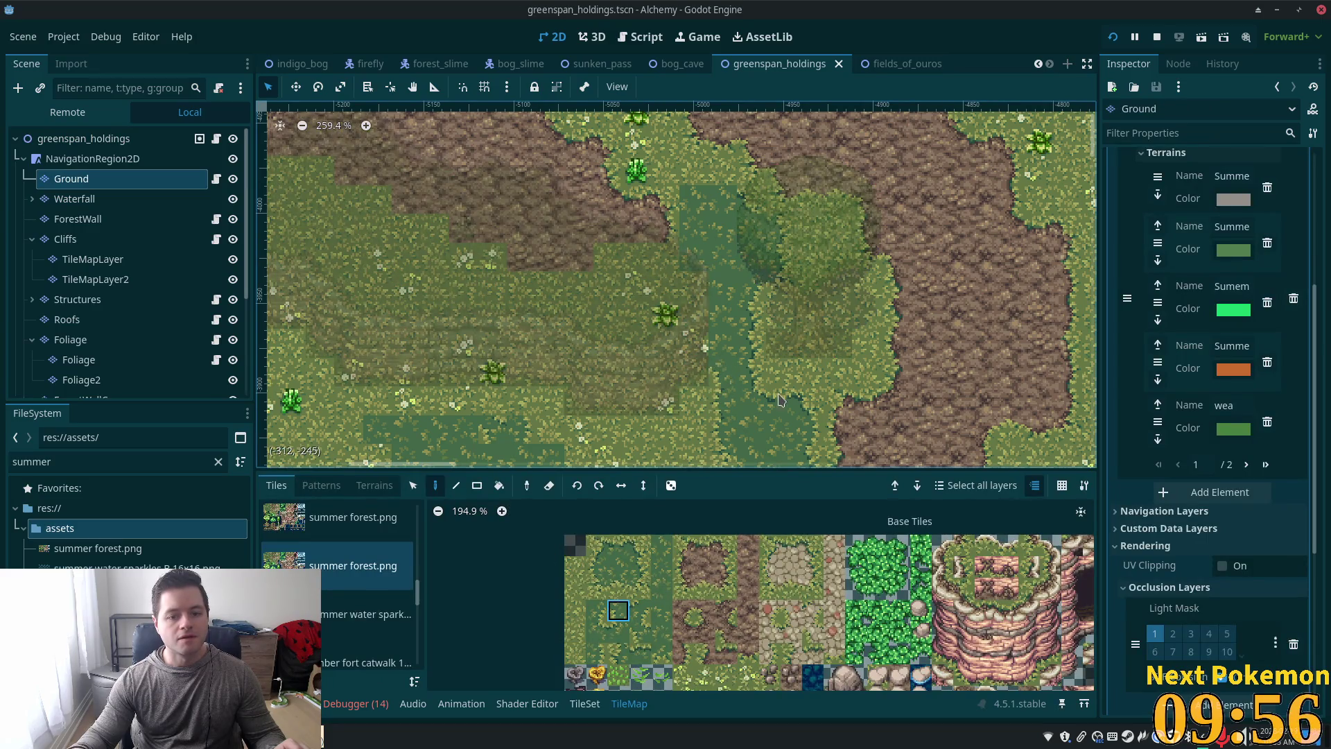
{"action": "left_click", "coordinate": [77, 139]}
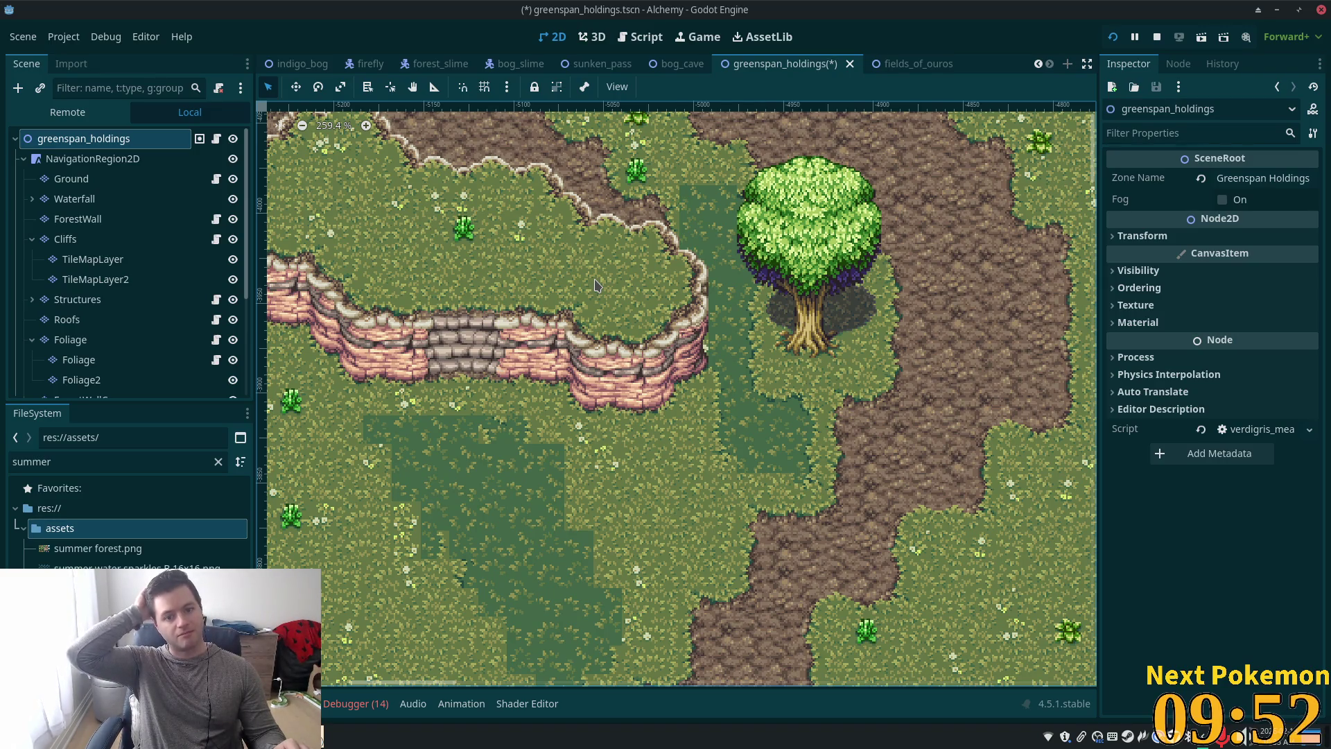
{"action": "key", "text": "Down"}
{"action": "key", "text": "Down"}
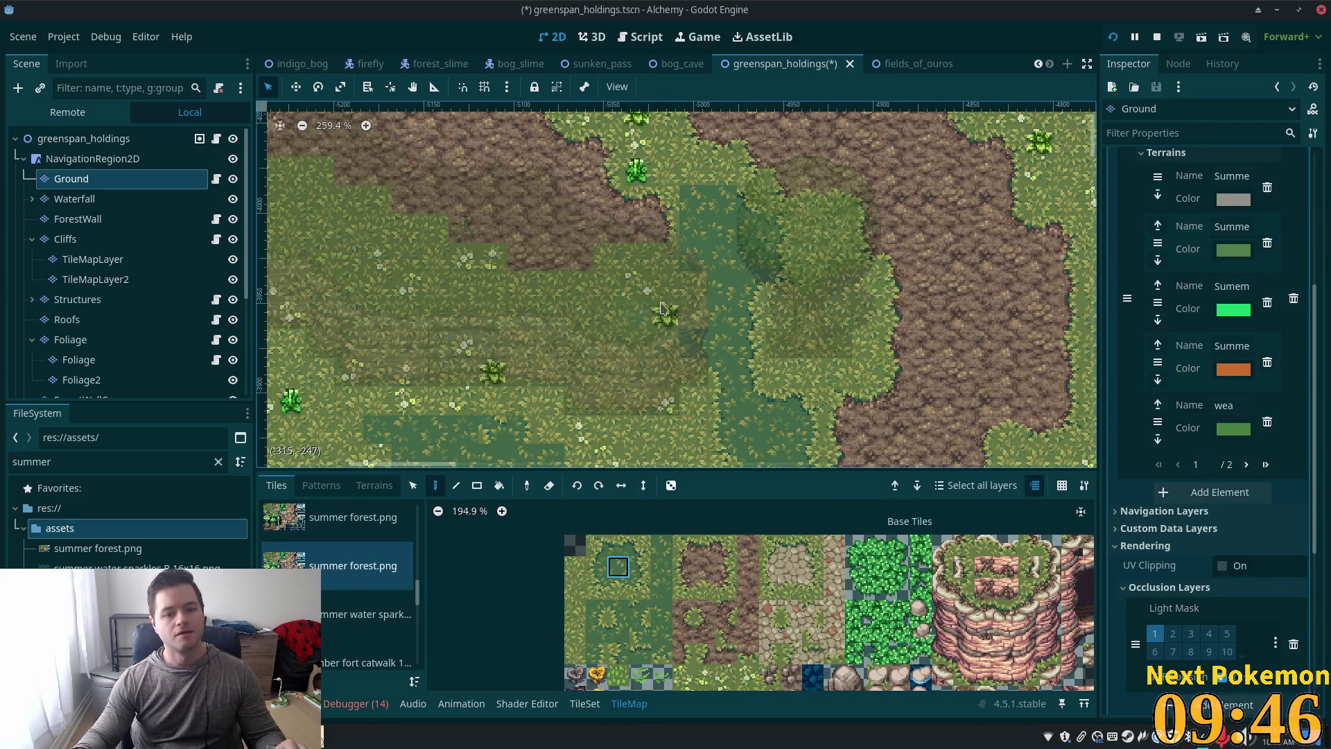
{"action": "key", "text": "Up"}
{"action": "key", "text": "Up"}
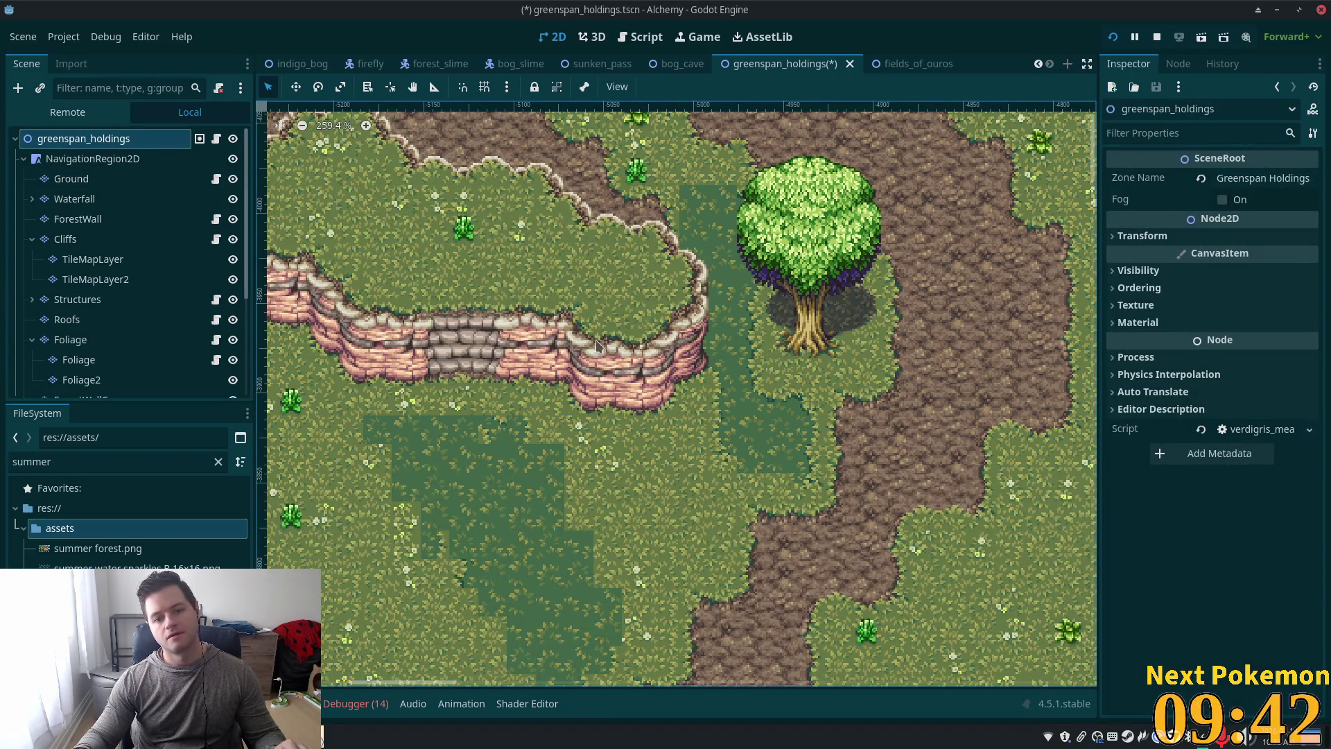
{"action": "scroll", "coordinate": [794, 492], "scroll_direction": "up", "scroll_amount": 3}
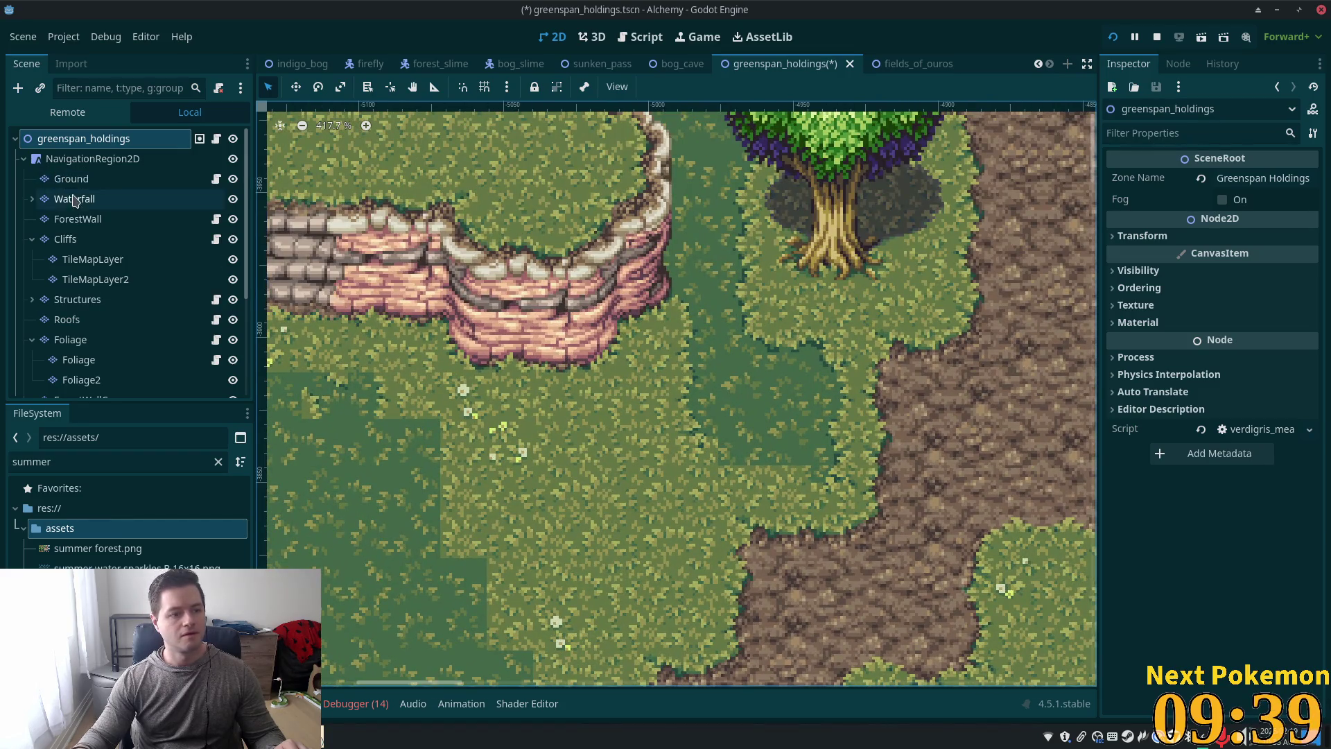
{"action": "left_click", "coordinate": [71, 179]}
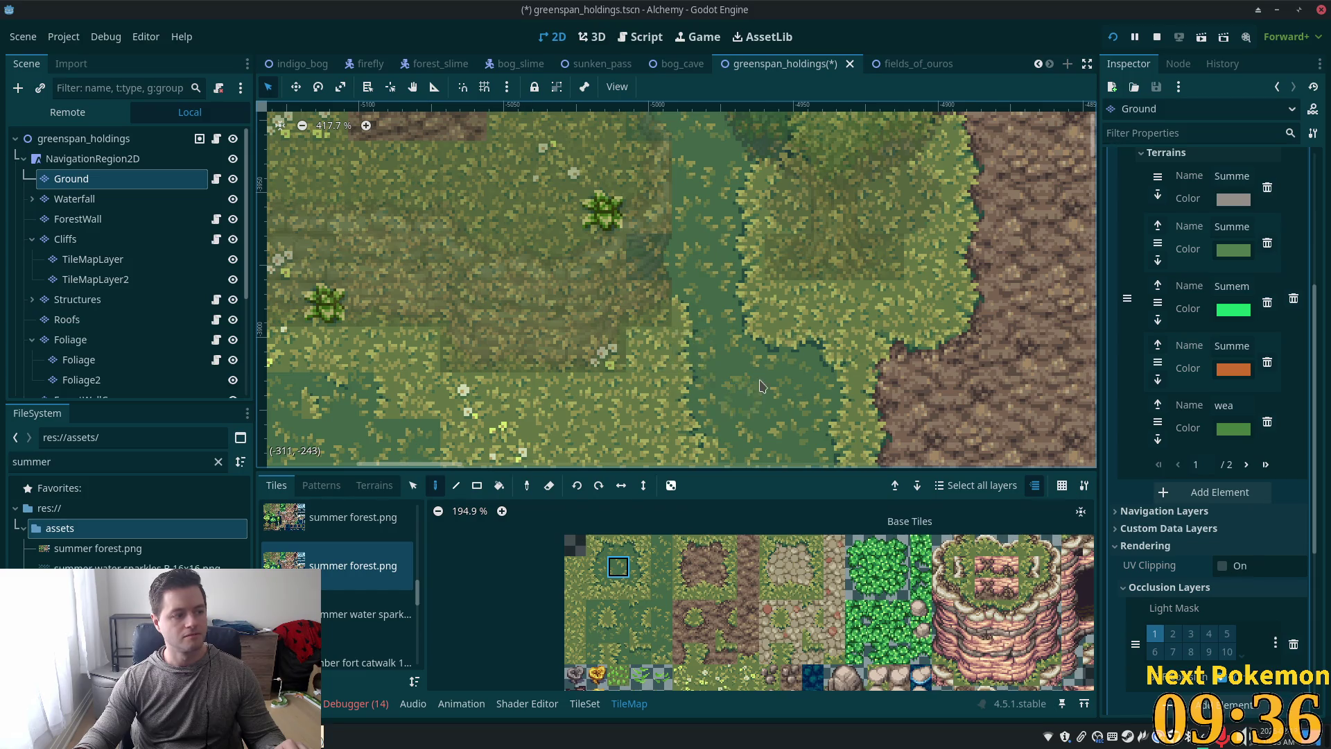
Step: Pan over the strip and dirt path edges, picking grass atlas tiles to inspect the blending
{"action": "scroll", "coordinate": [622, 367], "scroll_direction": "up", "scroll_amount": 4}
{"action": "left_click_drag", "start_coordinate": [711, 172], "coordinate": [705, 142]}
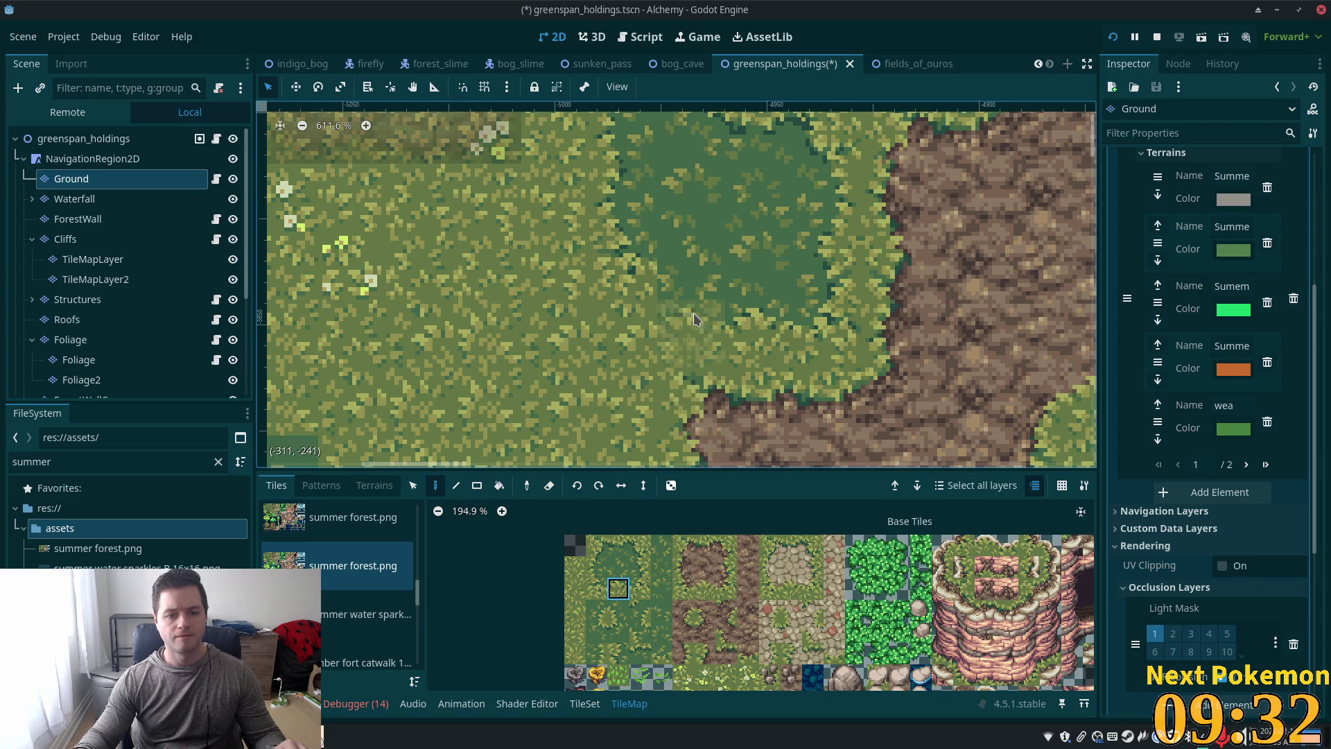
{"action": "left_click", "coordinate": [618, 610]}
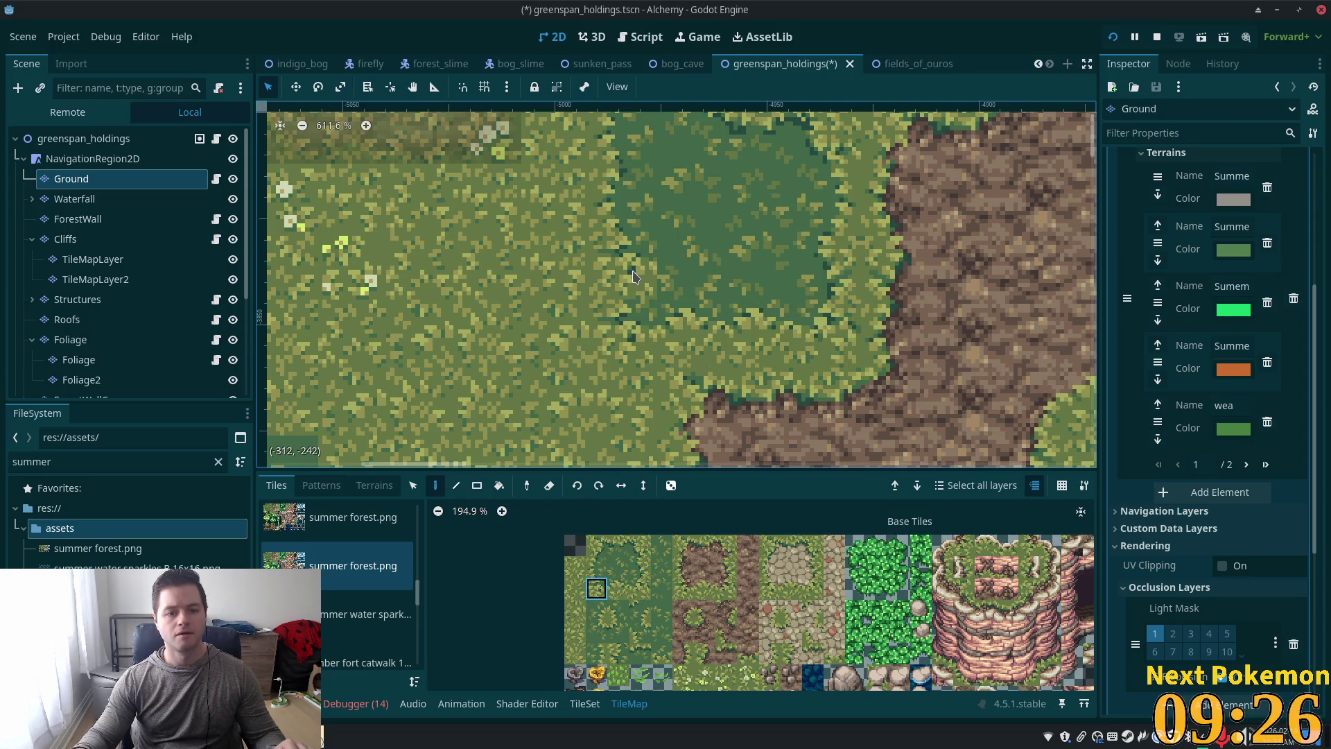
{"action": "scroll", "coordinate": [859, 329], "scroll_direction": "down", "scroll_amount": 8}
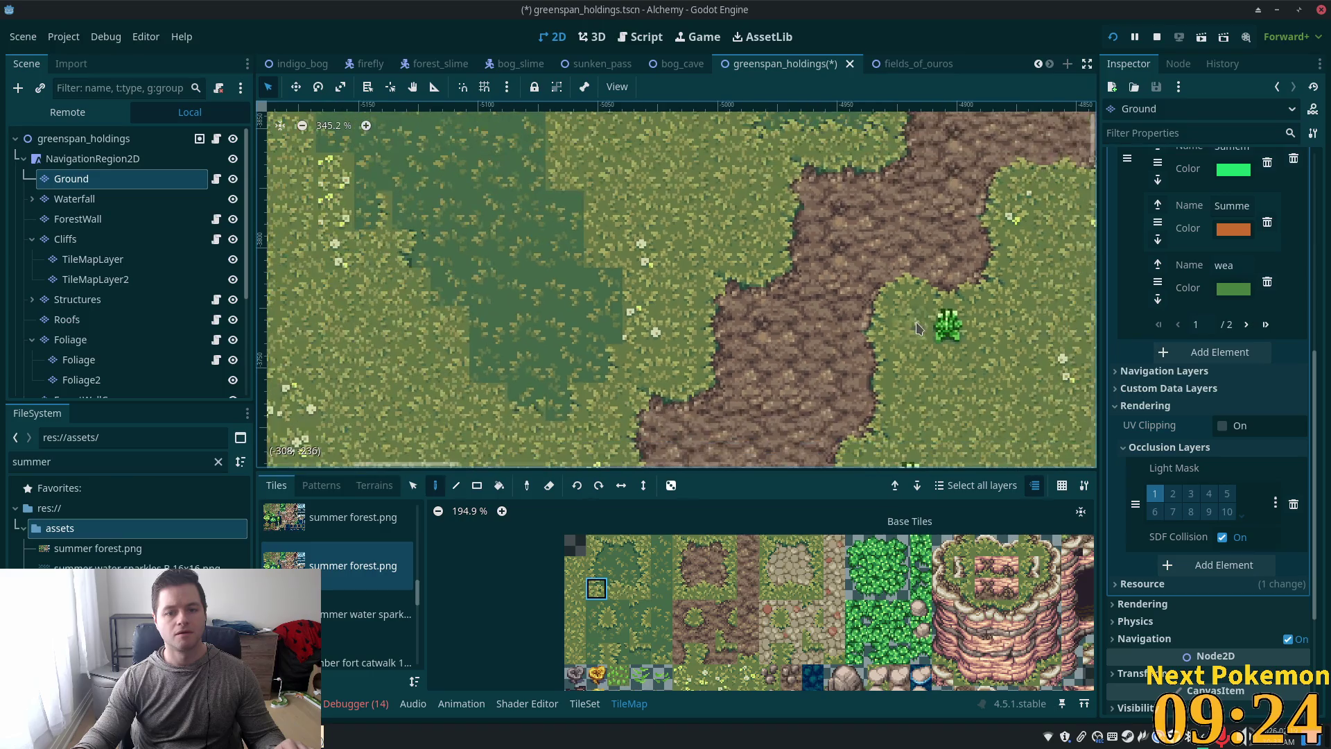
{"action": "scroll", "coordinate": [913, 328], "scroll_direction": "down", "scroll_amount": 8}
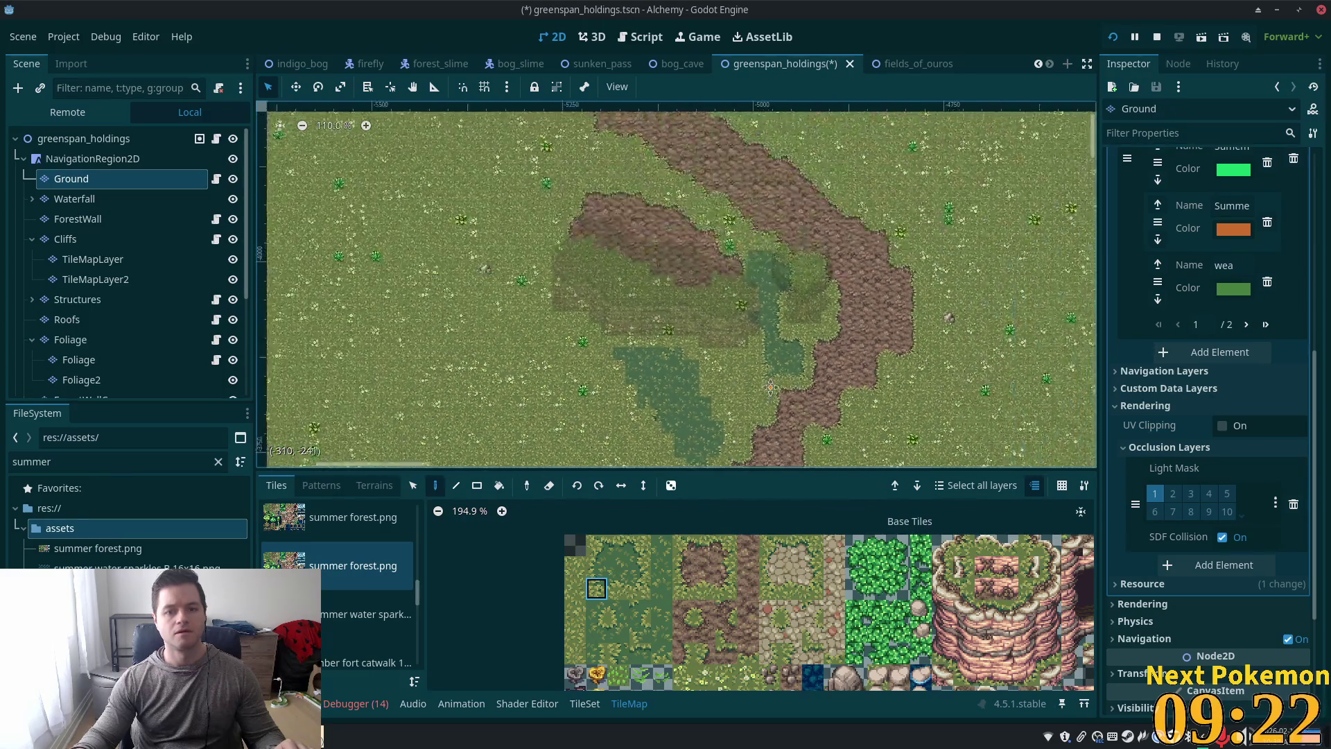
{"action": "scroll", "coordinate": [728, 300], "scroll_direction": "up", "scroll_amount": 12}
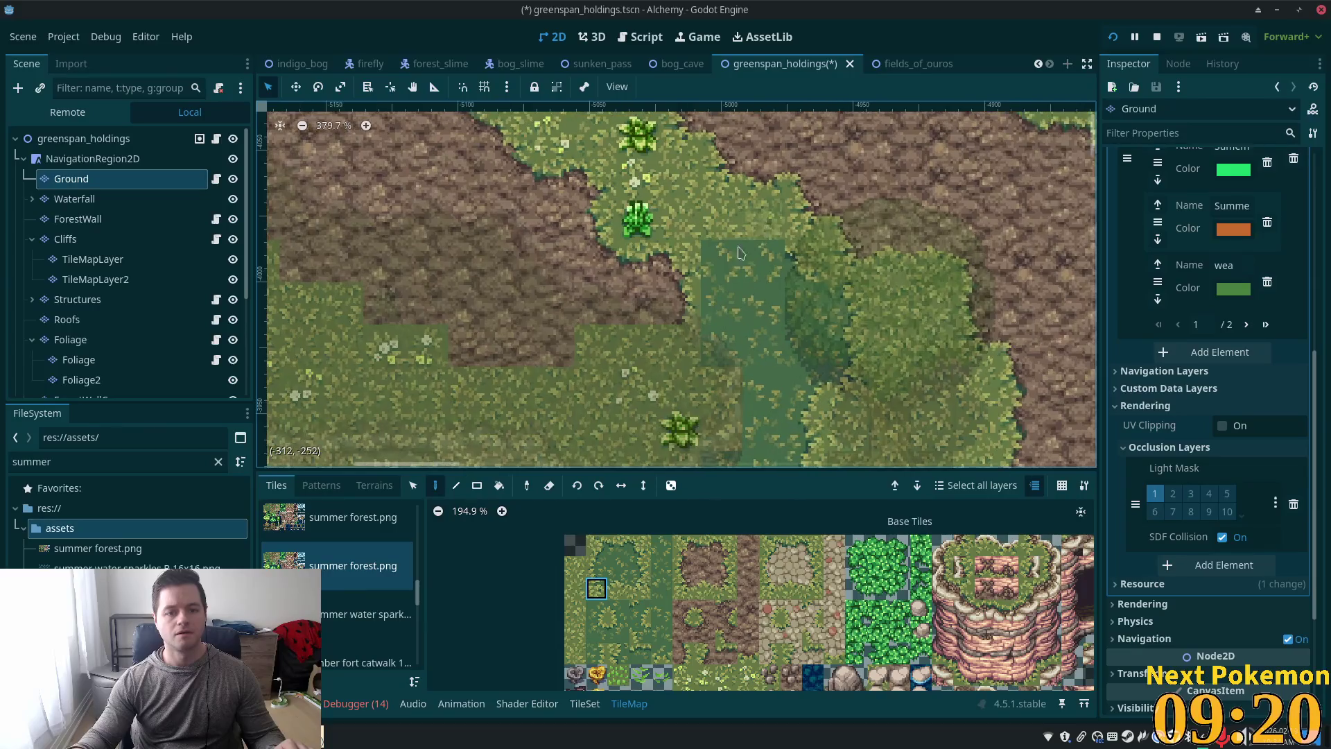
{"action": "left_click", "coordinate": [638, 544]}
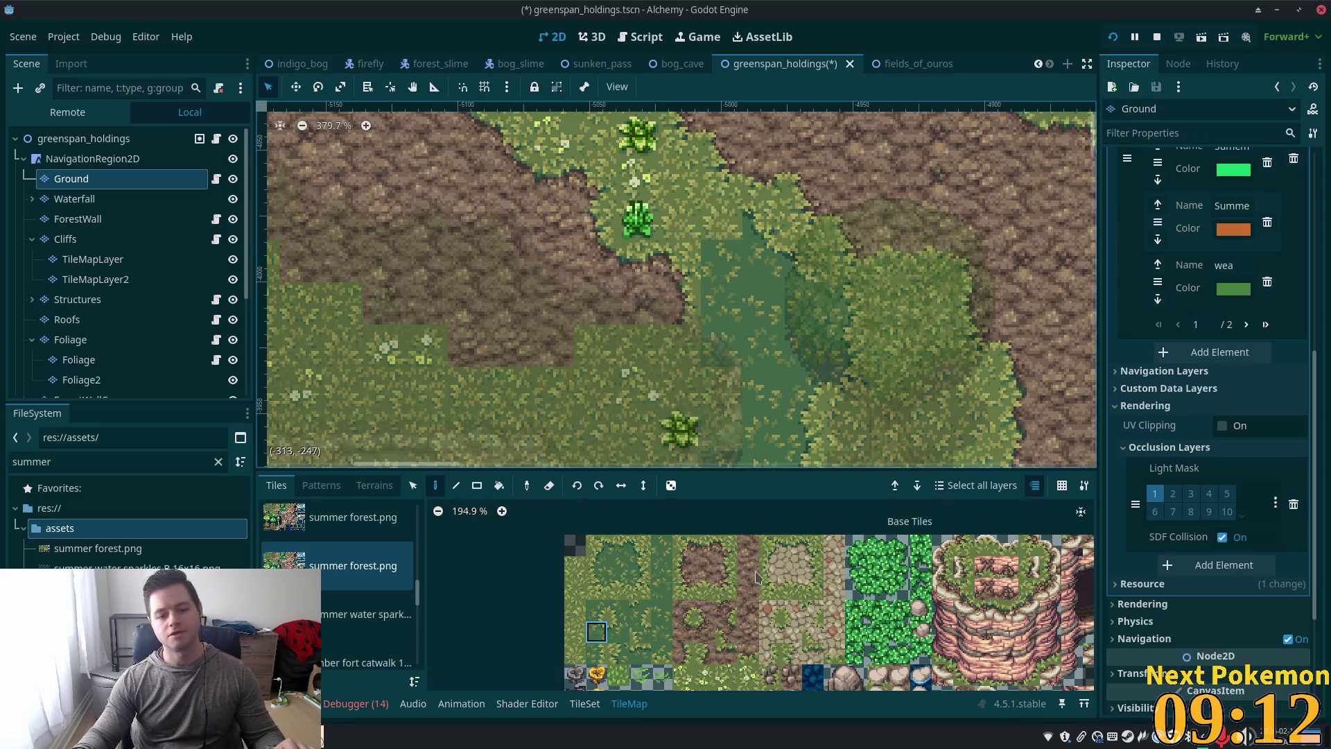
{"action": "scroll", "coordinate": [639, 638], "scroll_direction": "down", "scroll_amount": 2}
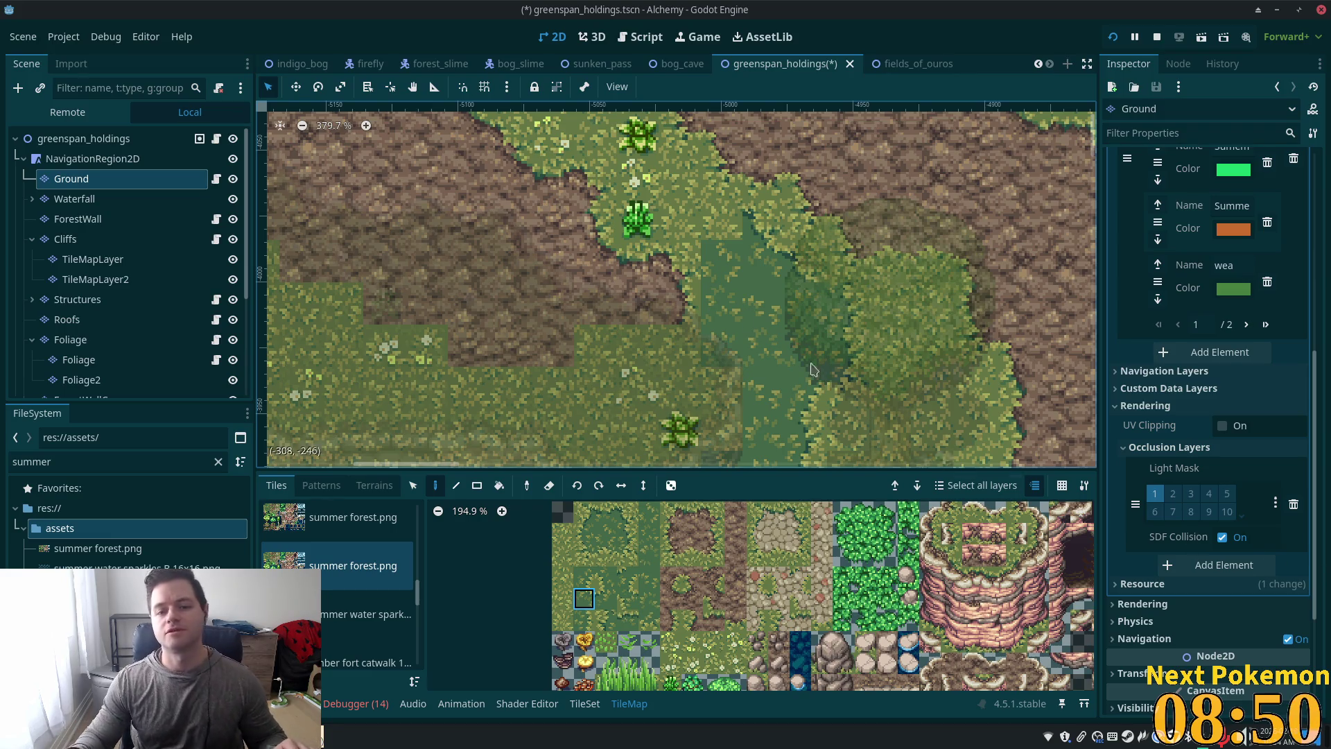
{"action": "scroll", "coordinate": [339, 400], "scroll_direction": "down", "scroll_amount": 2}
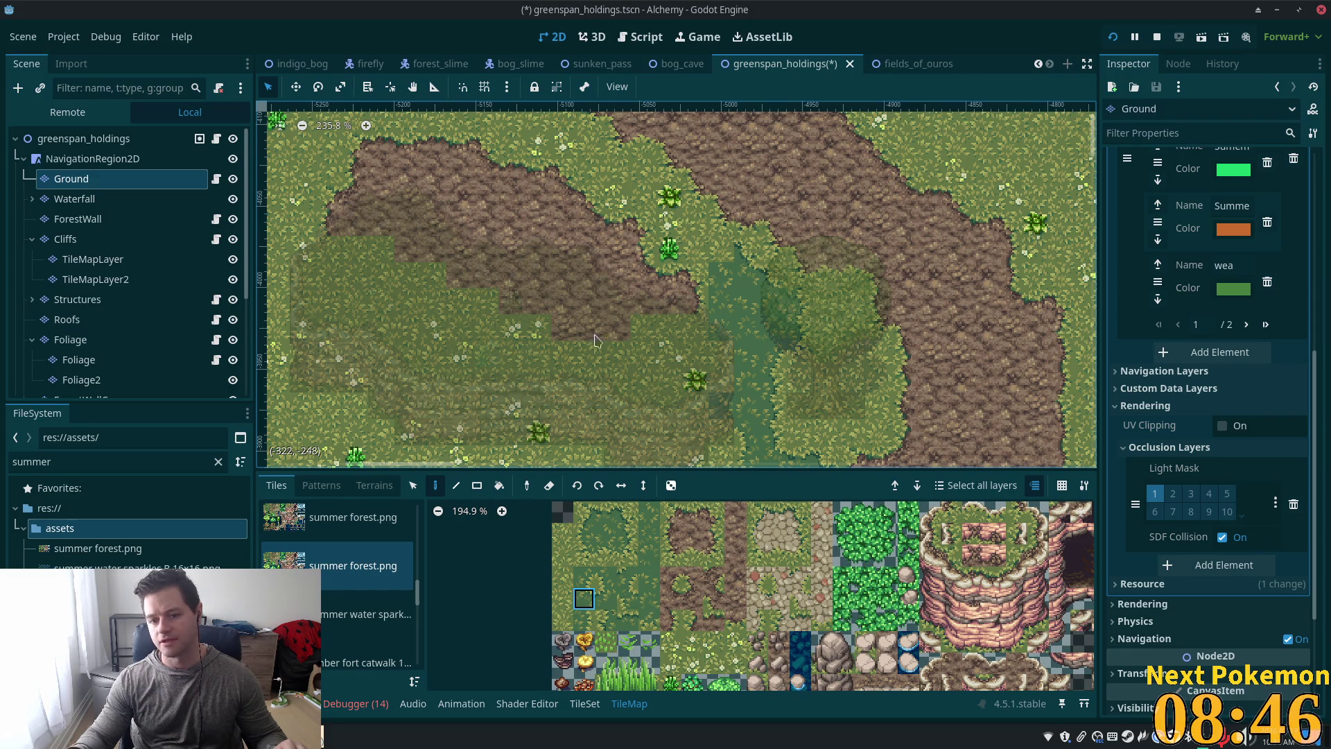
{"action": "left_click_drag", "start_coordinate": [867, 310], "coordinate": [760, 345]}
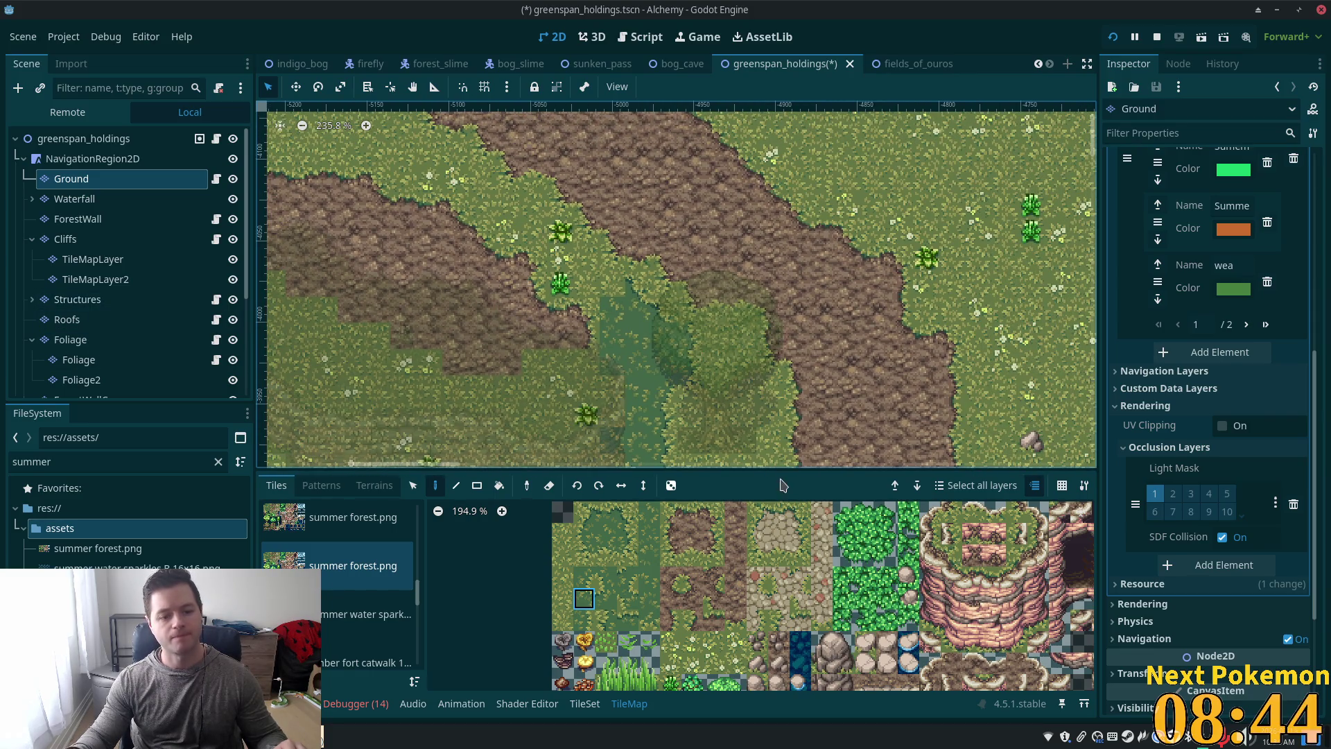
{"action": "scroll", "coordinate": [773, 615], "scroll_direction": "down", "scroll_amount": 4}
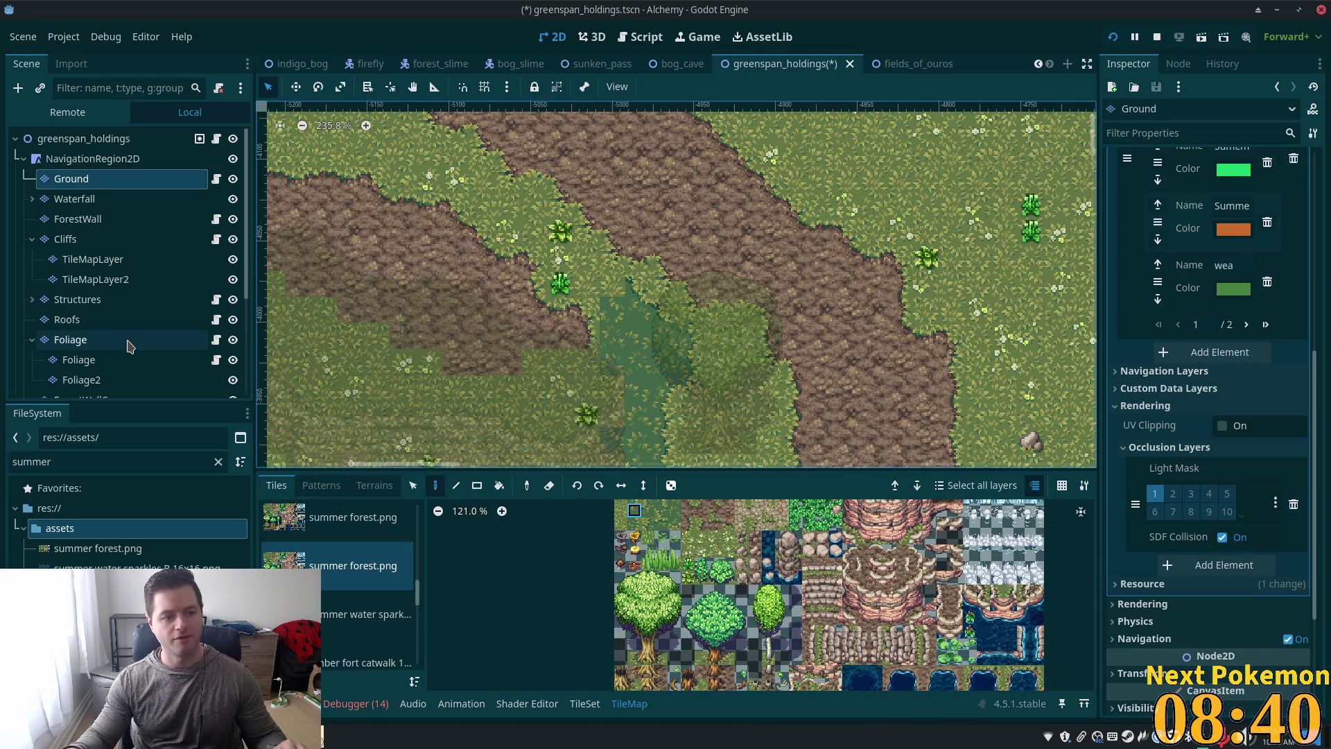
Step: Select the Foliage layer and zoom around the leafy tree by the dirt path
{"action": "scroll", "coordinate": [229, 271], "scroll_direction": "down", "scroll_amount": 3}
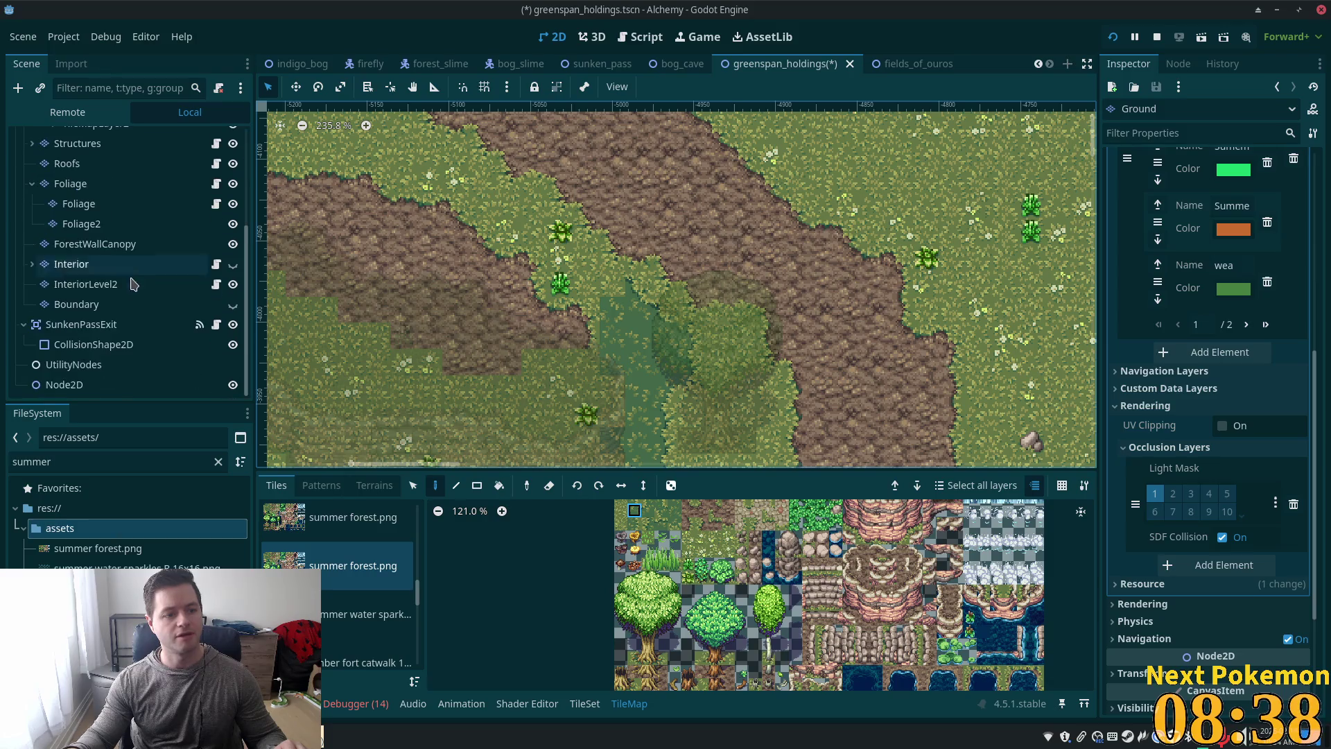
{"action": "scroll", "coordinate": [76, 360], "scroll_direction": "up", "scroll_amount": 3}
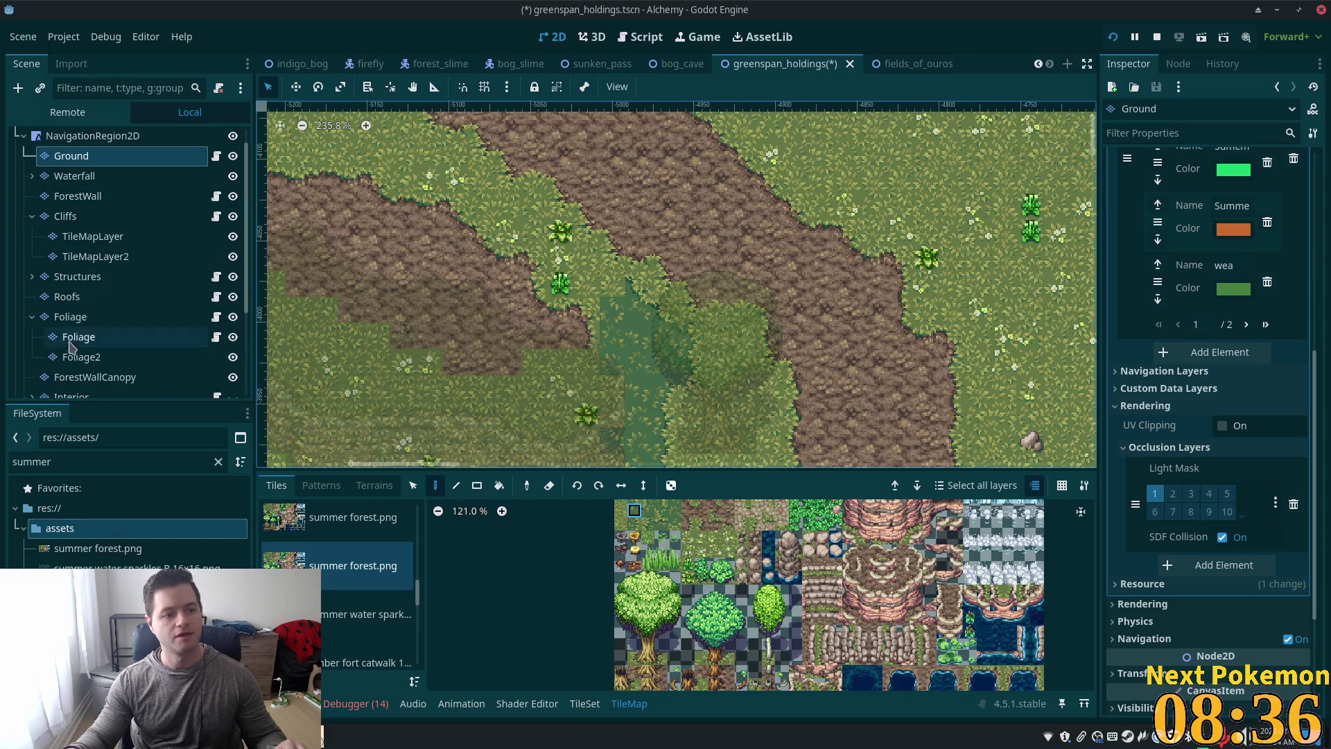
{"action": "left_click", "coordinate": [72, 319]}
{"action": "scroll", "coordinate": [742, 367], "scroll_direction": "down", "scroll_amount": 2}
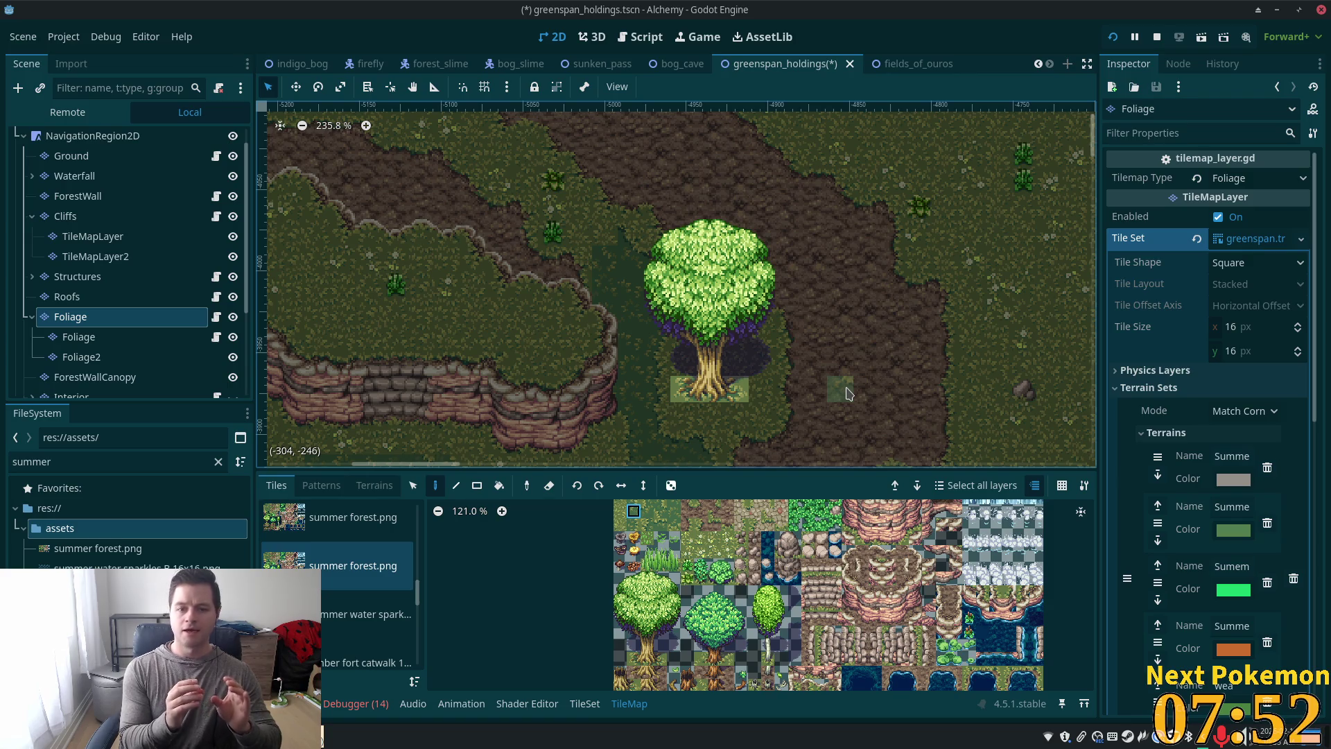
{"action": "scroll", "coordinate": [726, 297], "scroll_direction": "up", "scroll_amount": 5}
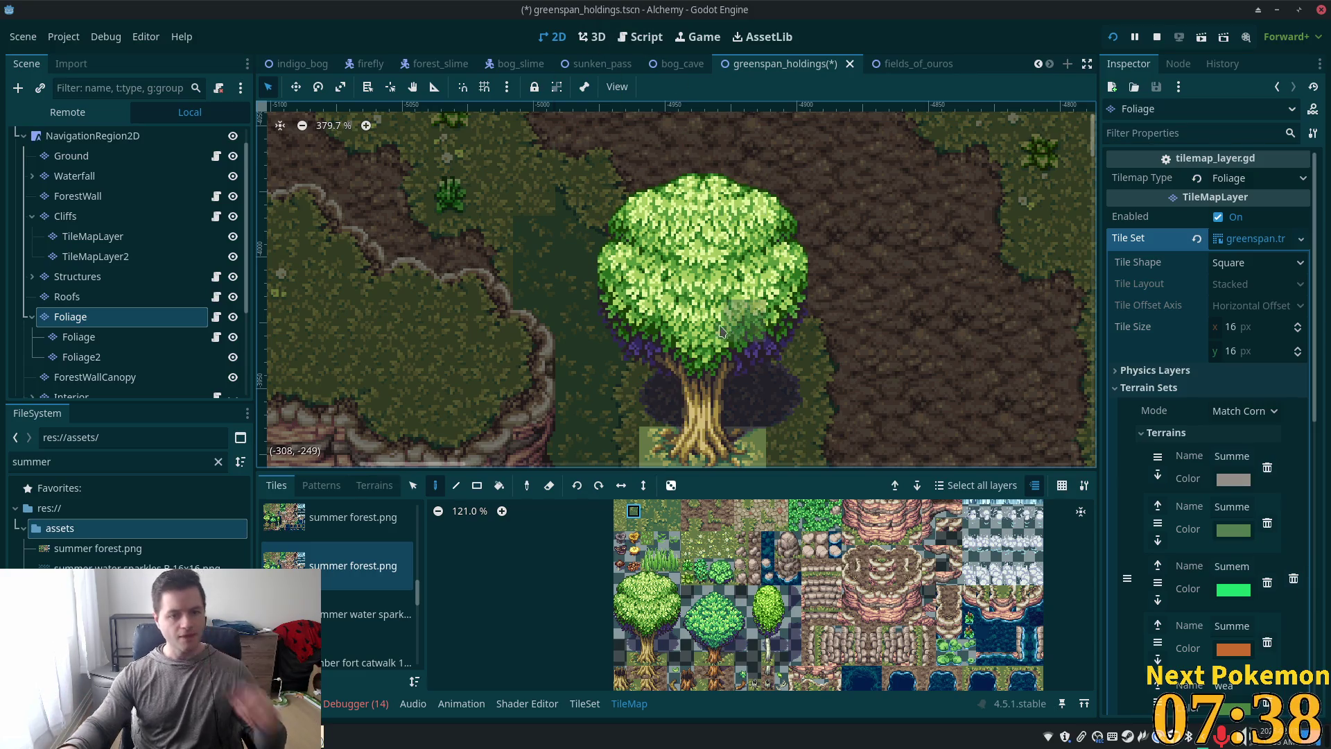
Step: In Alchemy (DEBUG), walk the player into Indigo Bog, then return to the editor
{"action": "left_click", "coordinate": [322, 732]}
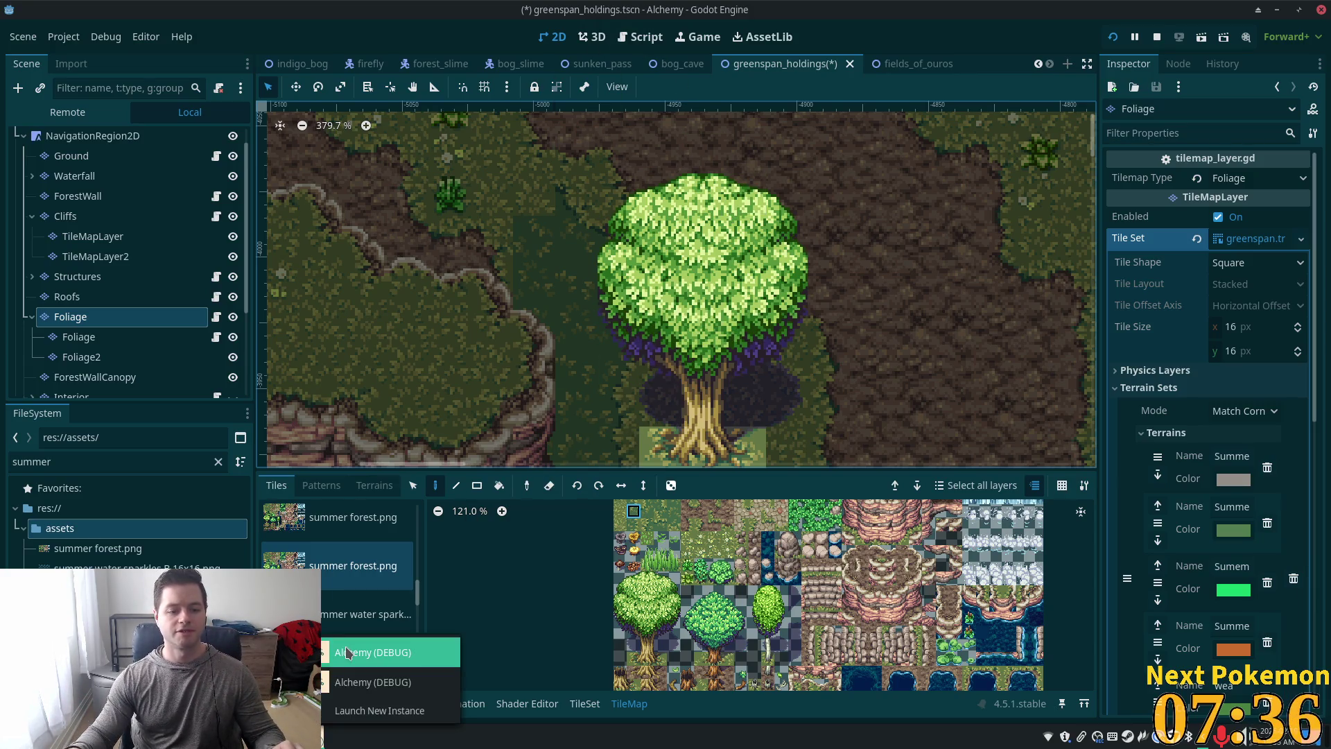
{"action": "left_click", "coordinate": [350, 652]}
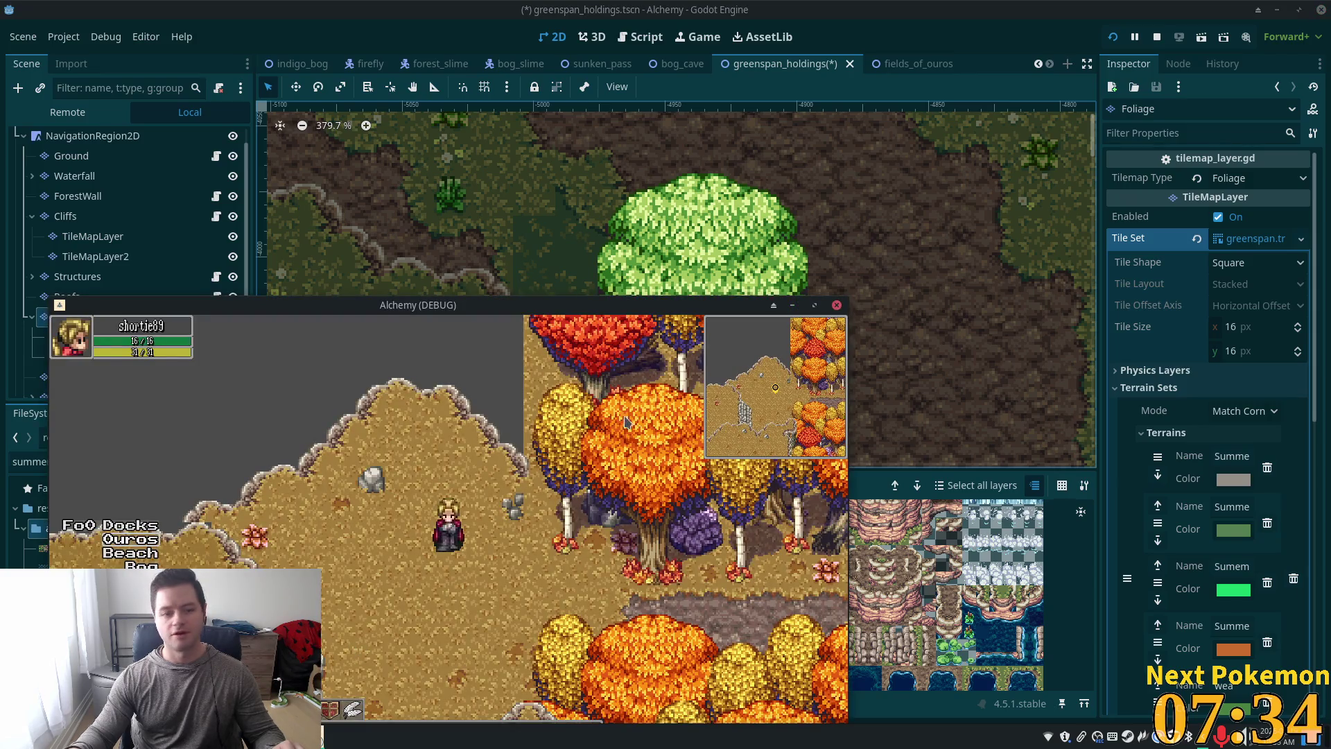
{"action": "key", "text": "Down"}
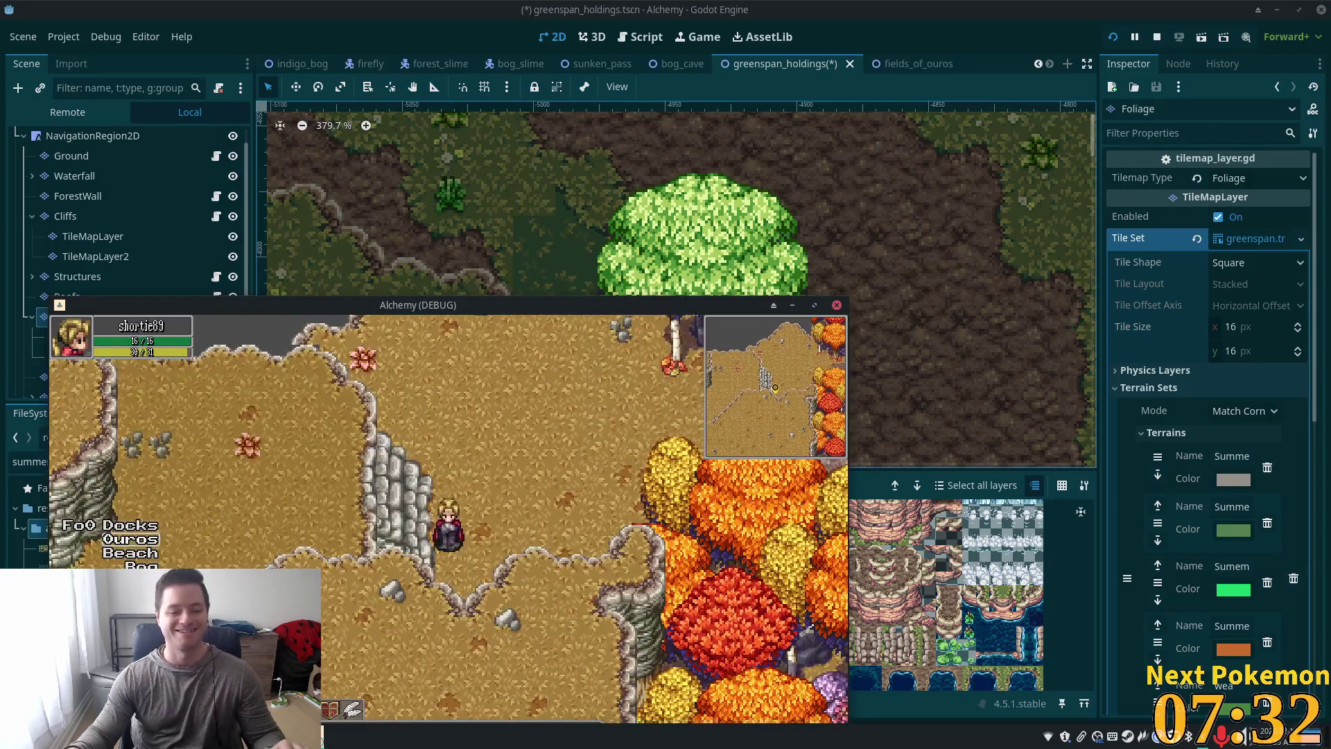
{"action": "key", "text": "Left"}
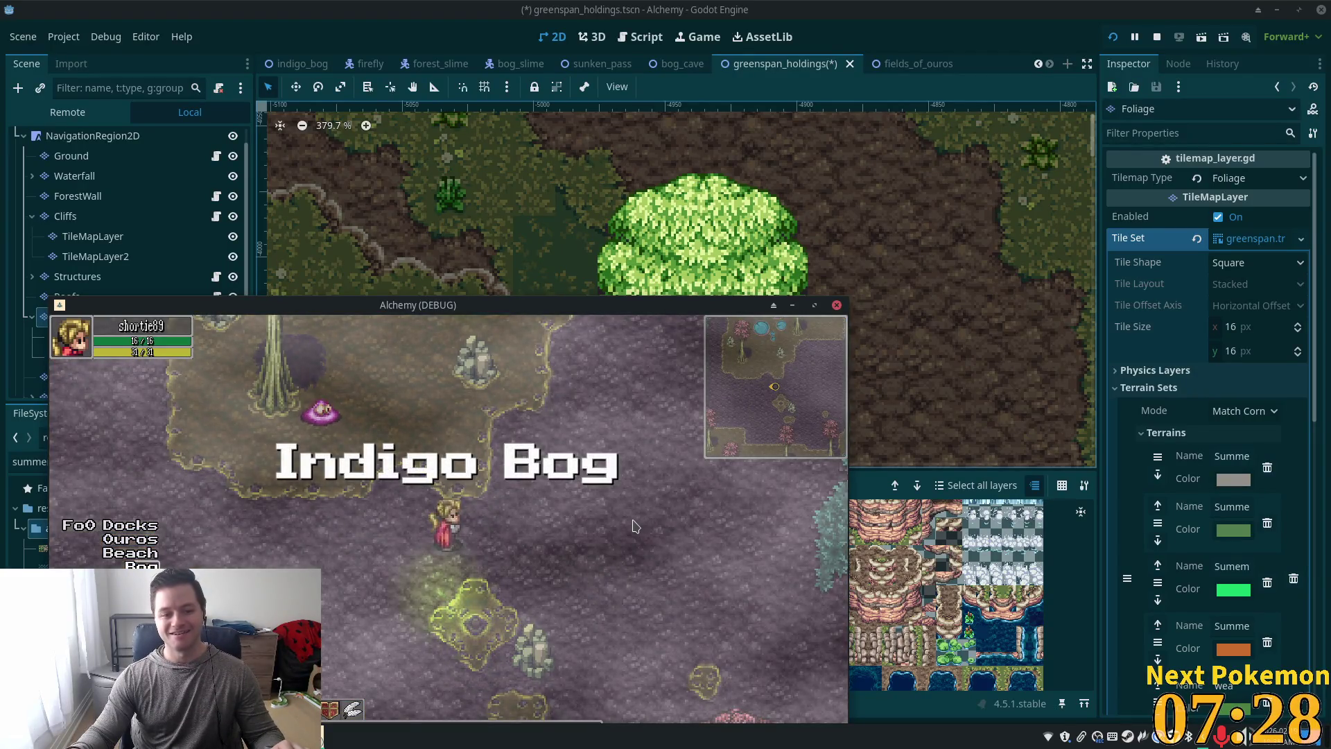
{"action": "key", "text": "Up"}
{"action": "key", "text": "Down"}
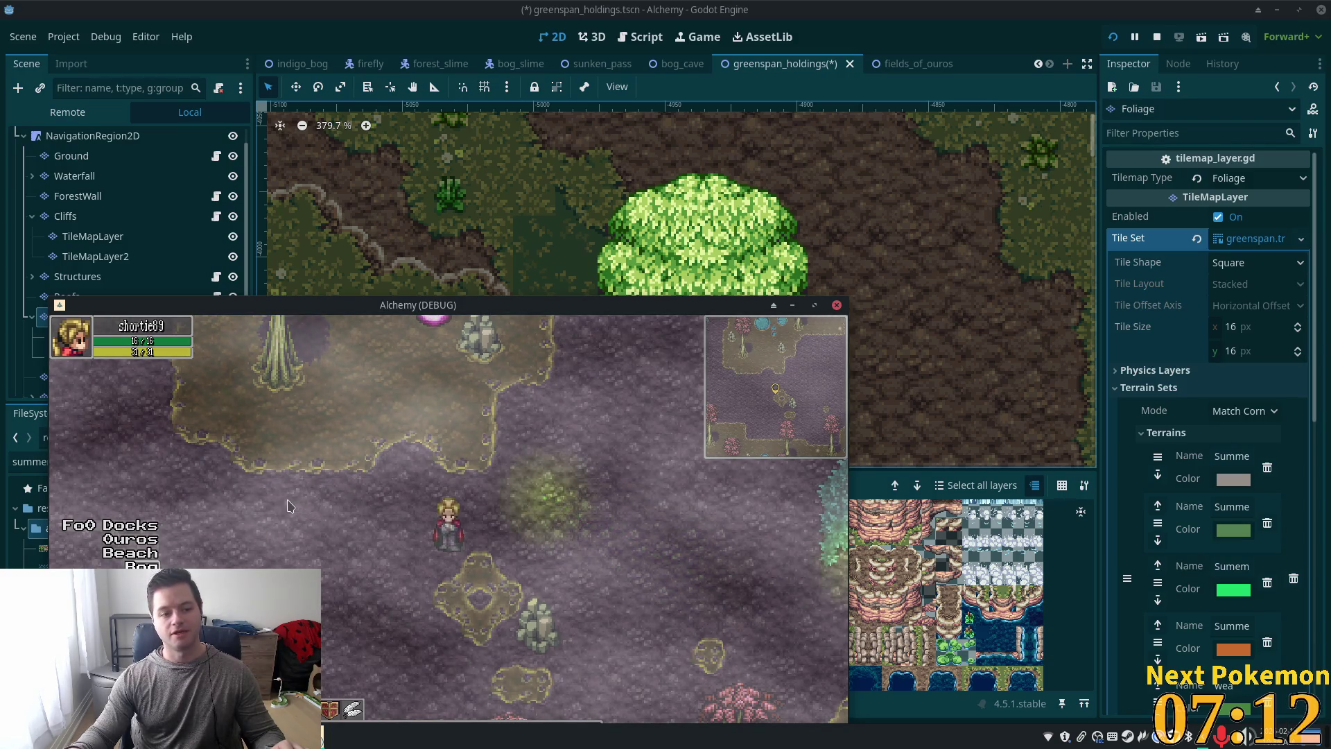
{"action": "left_click", "coordinate": [450, 166]}
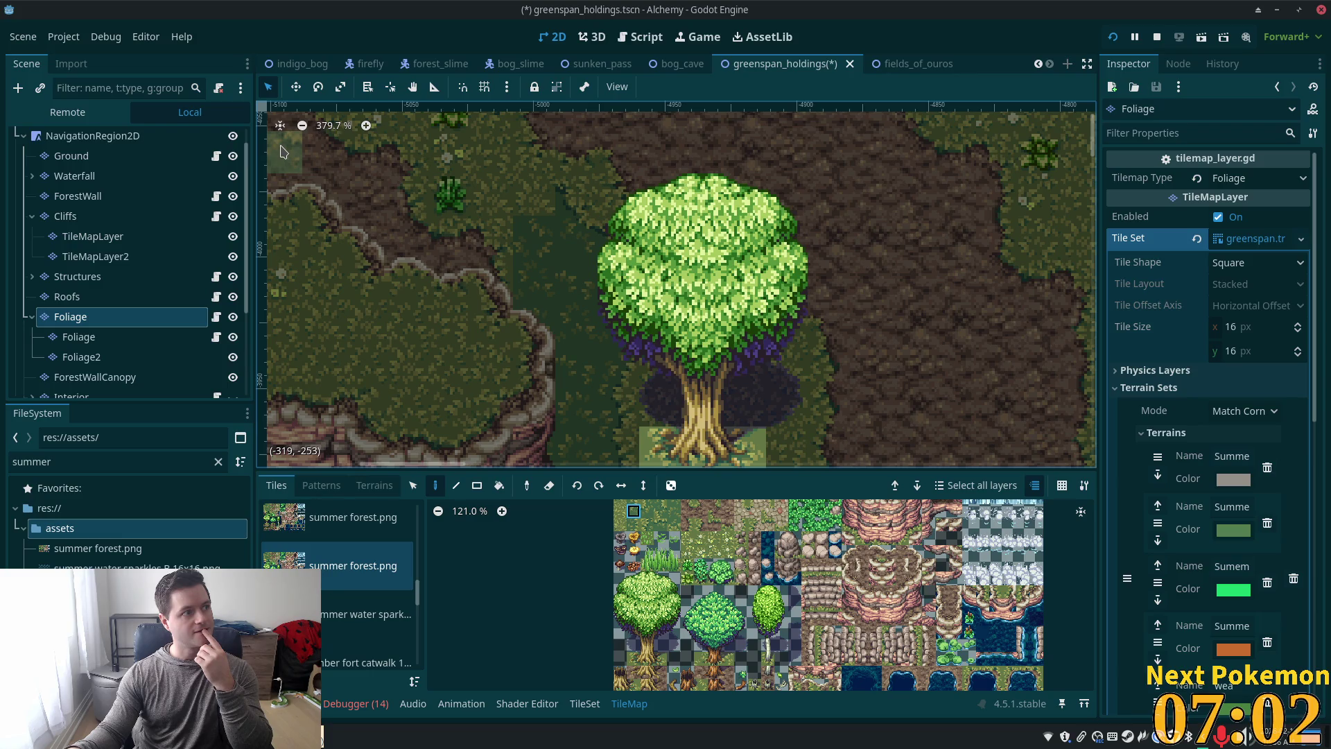
Step: Quick Open fog.jpeg to inspect its fog texture
{"action": "key", "text": "shift+alt+o"}
{"action": "type", "text": "f"}
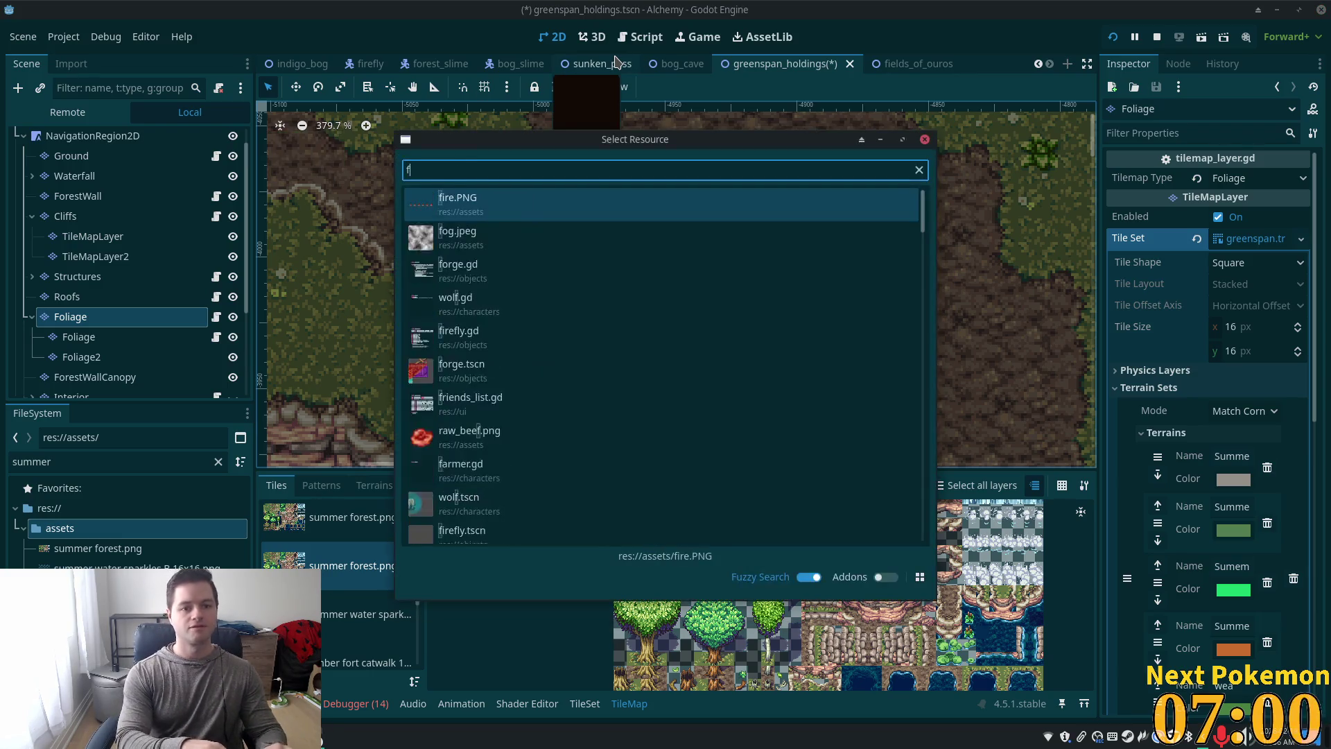
{"action": "type", "text": "og"}
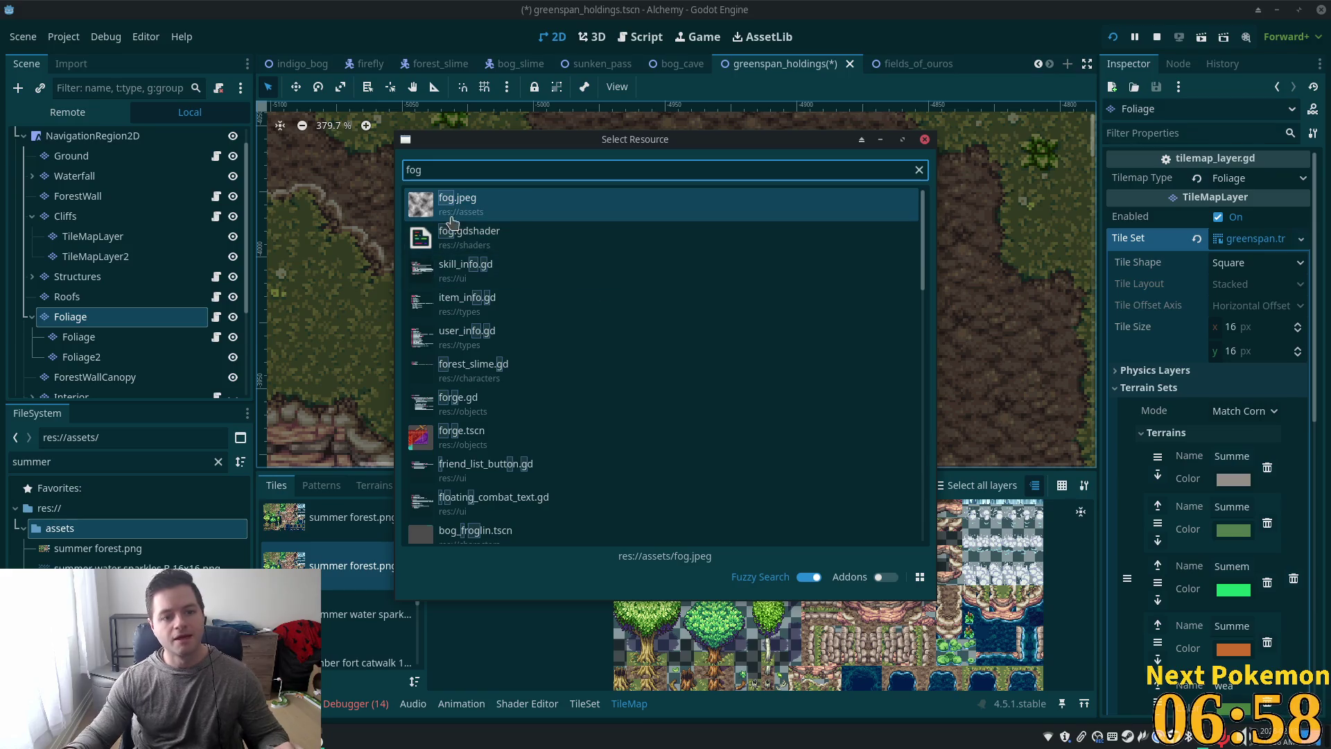
{"action": "double_click", "coordinate": [451, 221]}
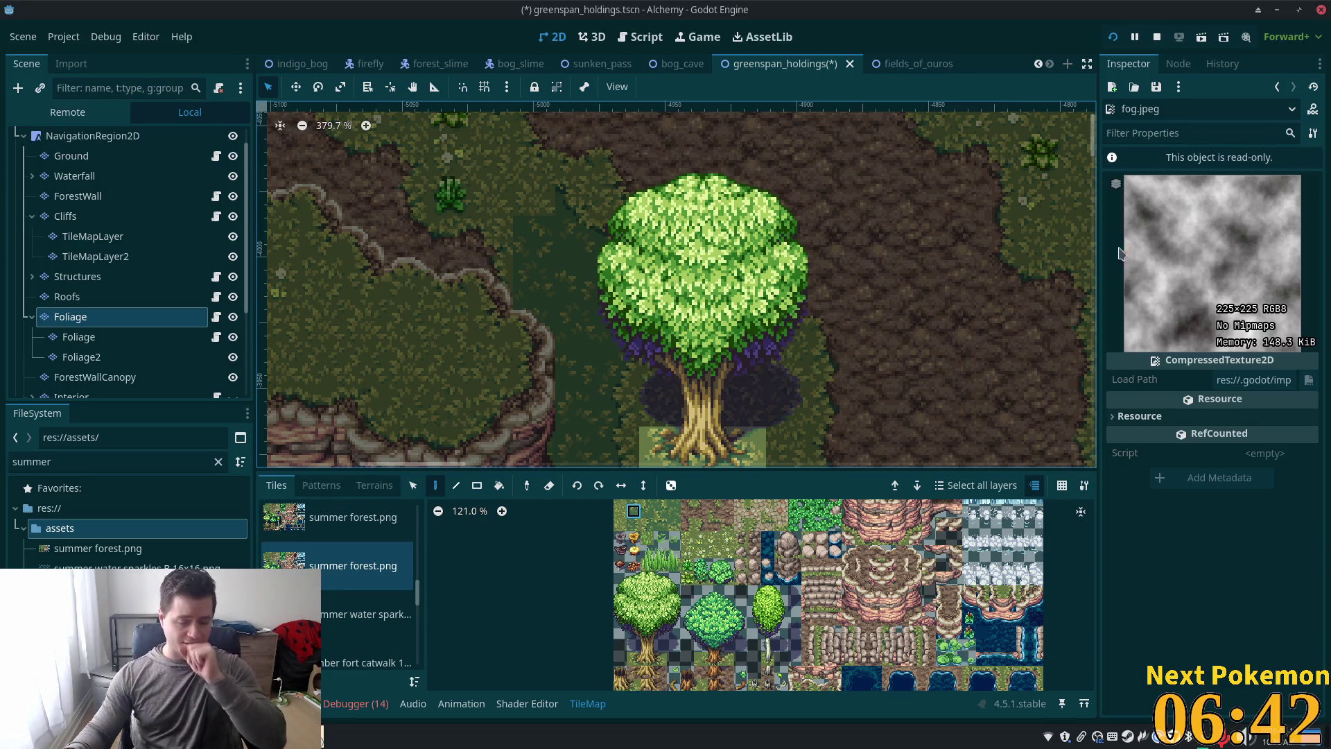
Step: Quick Open the weather_overlay.tscn scene in a new tab
{"action": "key", "text": "alt+shift+o"}
{"action": "type", "text": "we"}
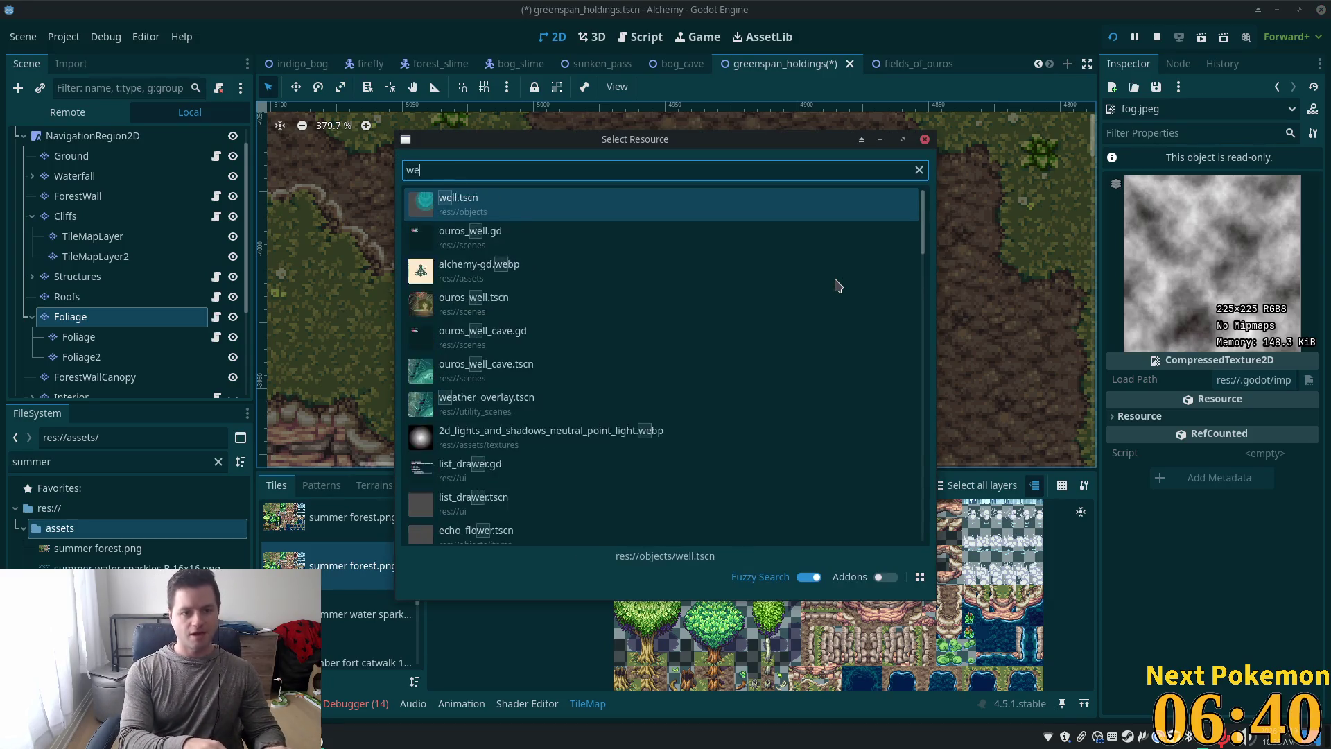
{"action": "type", "text": "ather"}
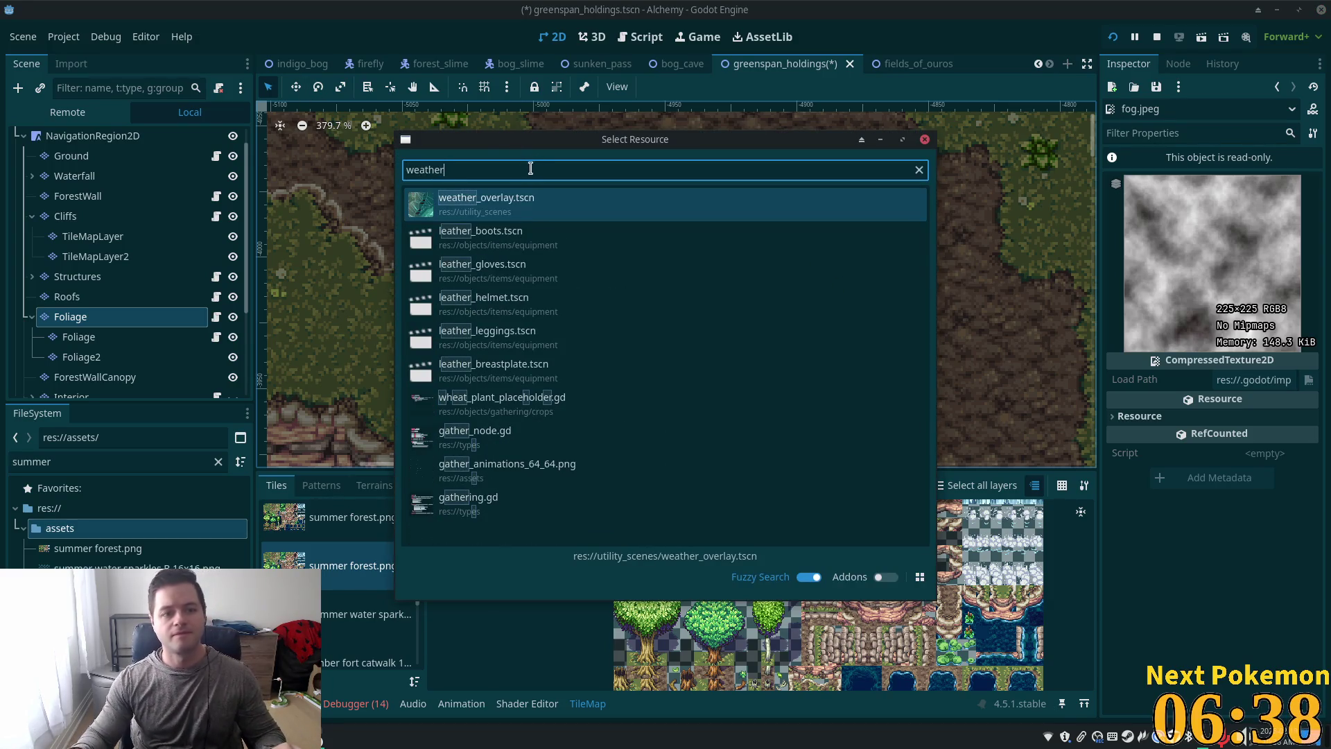
{"action": "double_click", "coordinate": [532, 221]}
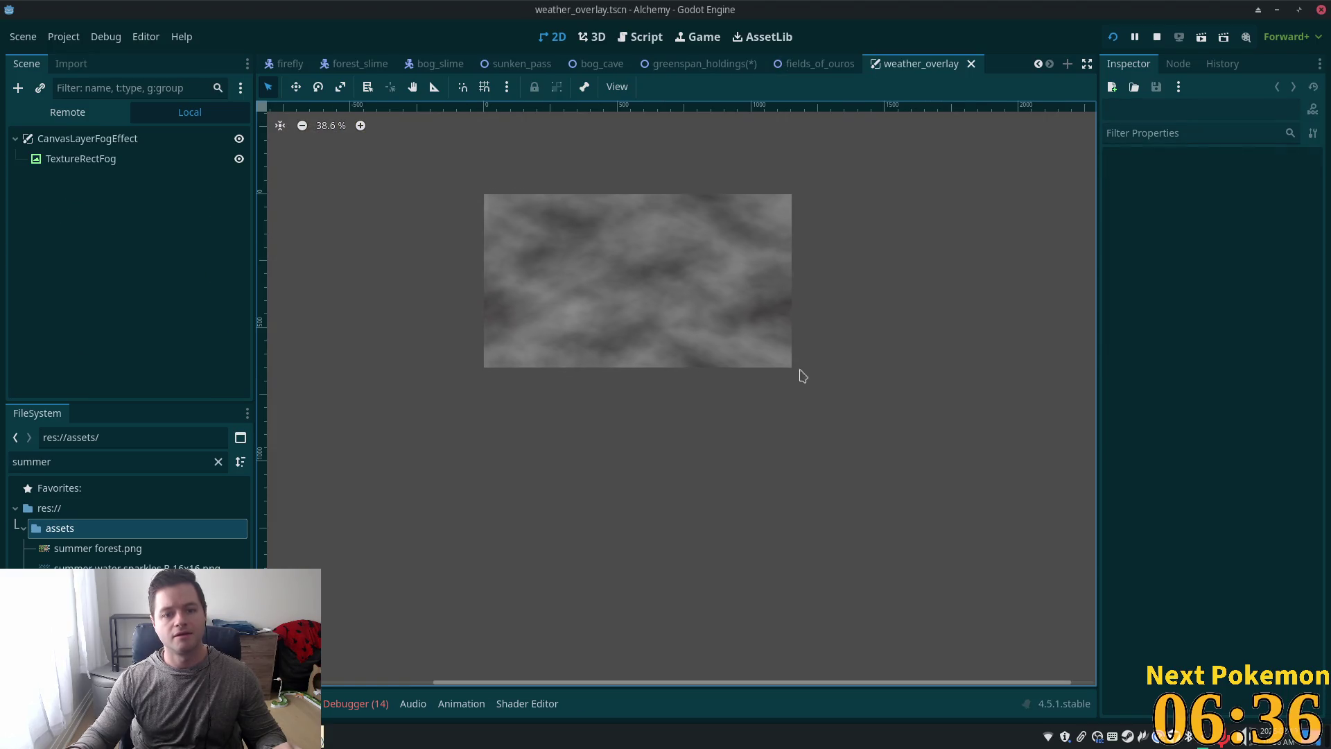
Step: Select TextureRectFog and expand its Material to reveal the fog.gdshader ShaderMaterial
{"action": "scroll", "coordinate": [388, 187], "scroll_direction": "up", "scroll_amount": 5}
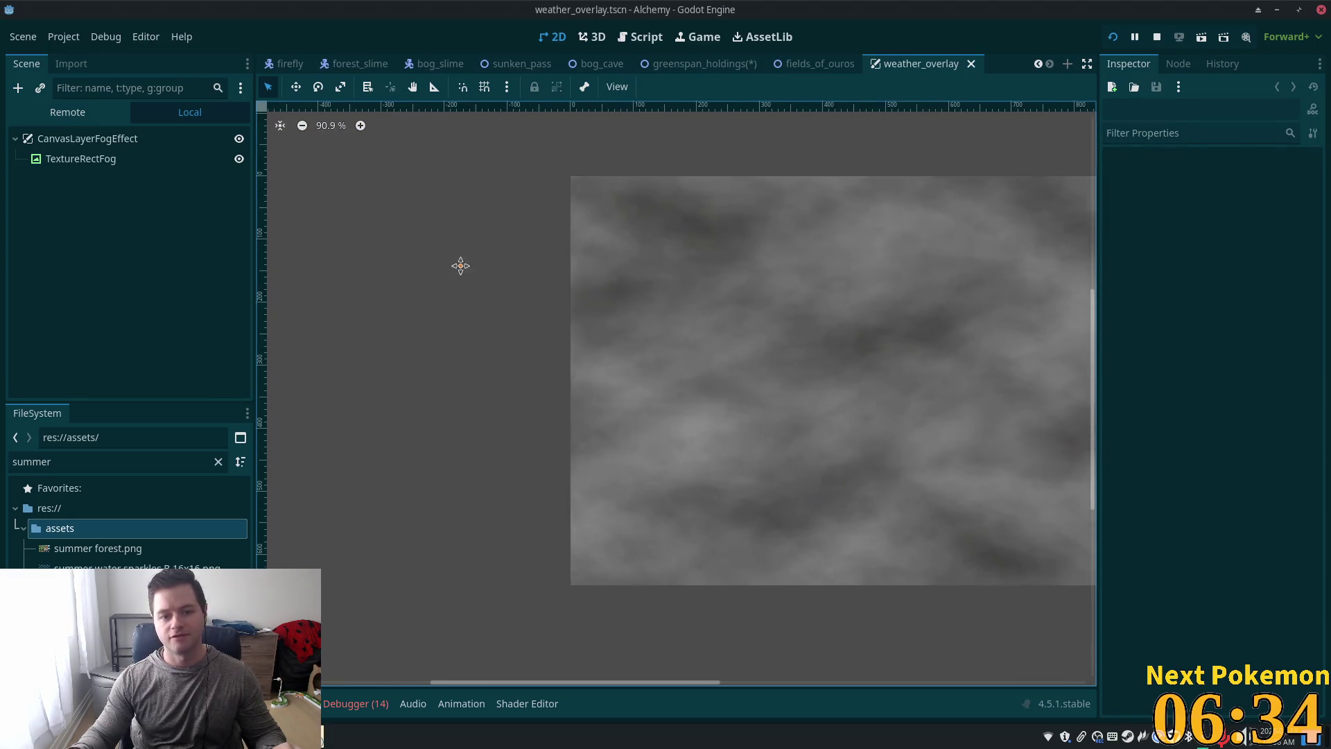
{"action": "left_click", "coordinate": [132, 167]}
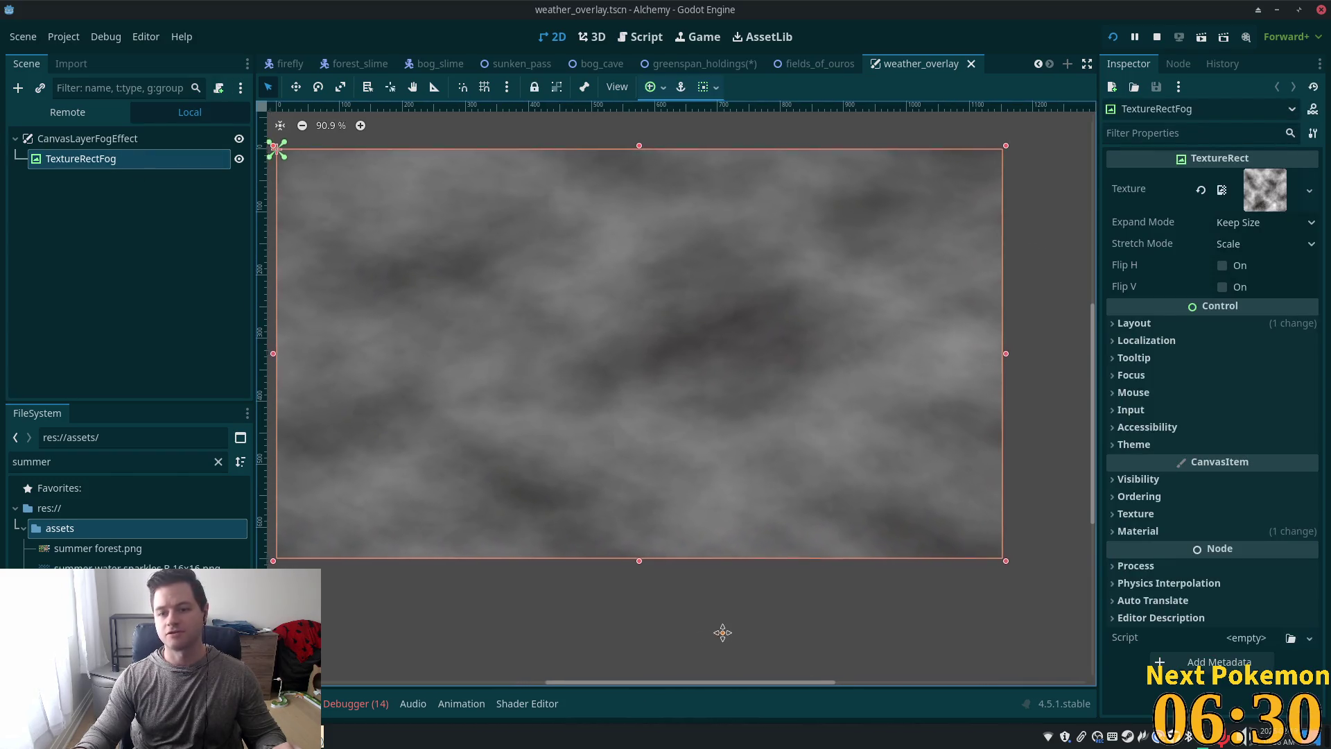
{"action": "left_click_drag", "start_coordinate": [722, 630], "coordinate": [846, 563]}
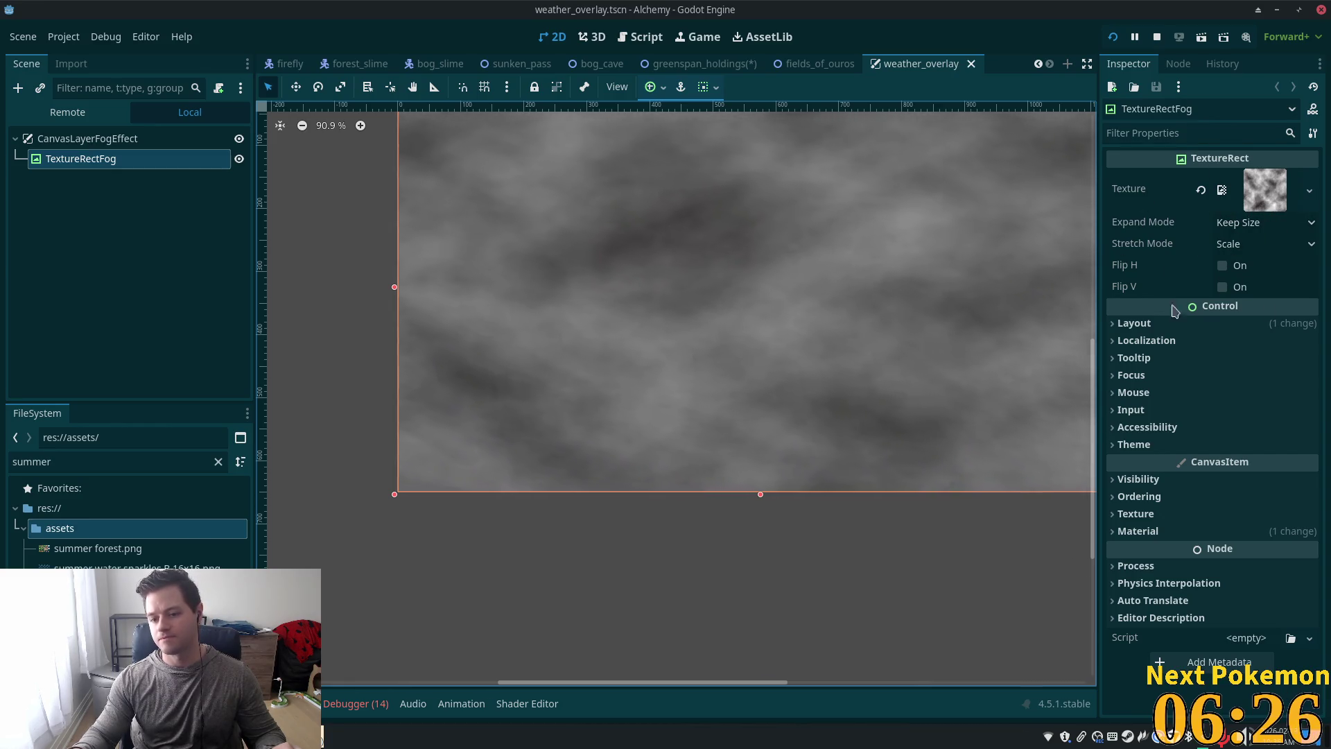
{"action": "left_click_drag", "start_coordinate": [881, 567], "coordinate": [776, 576]}
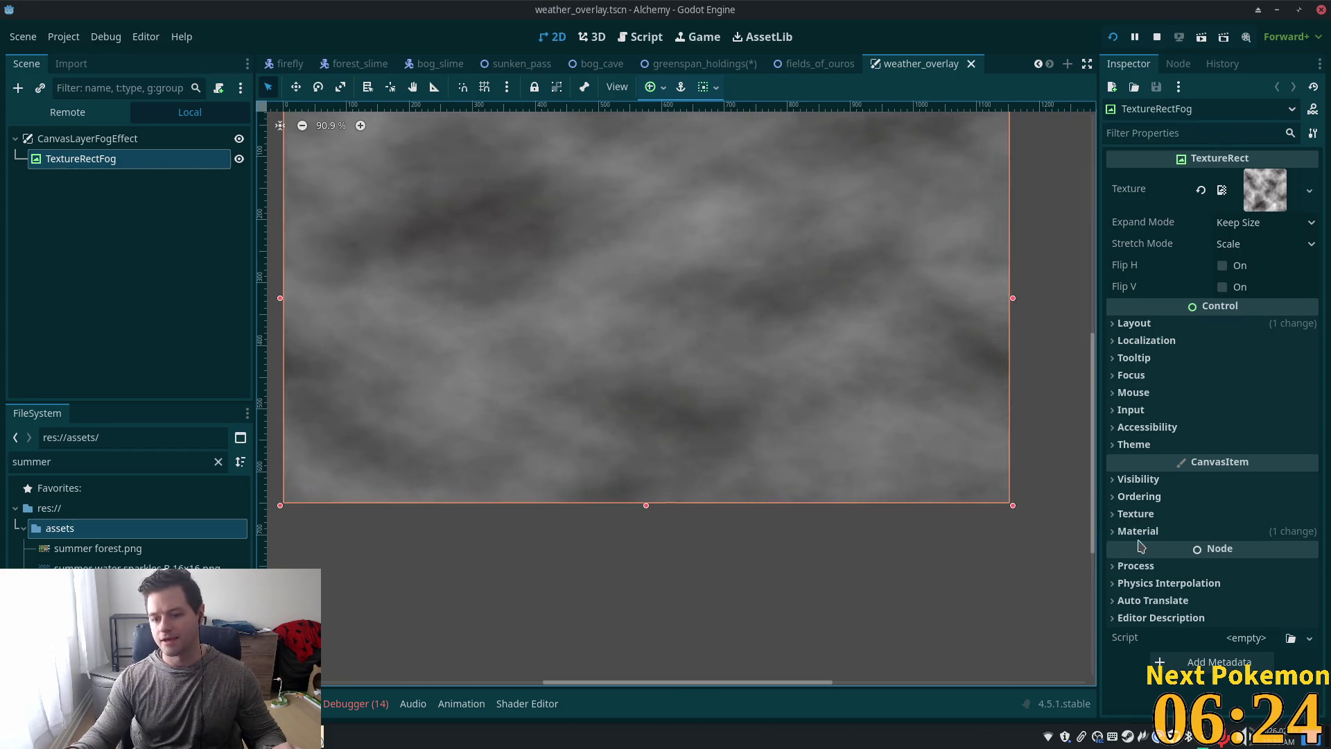
{"action": "left_click", "coordinate": [1118, 533]}
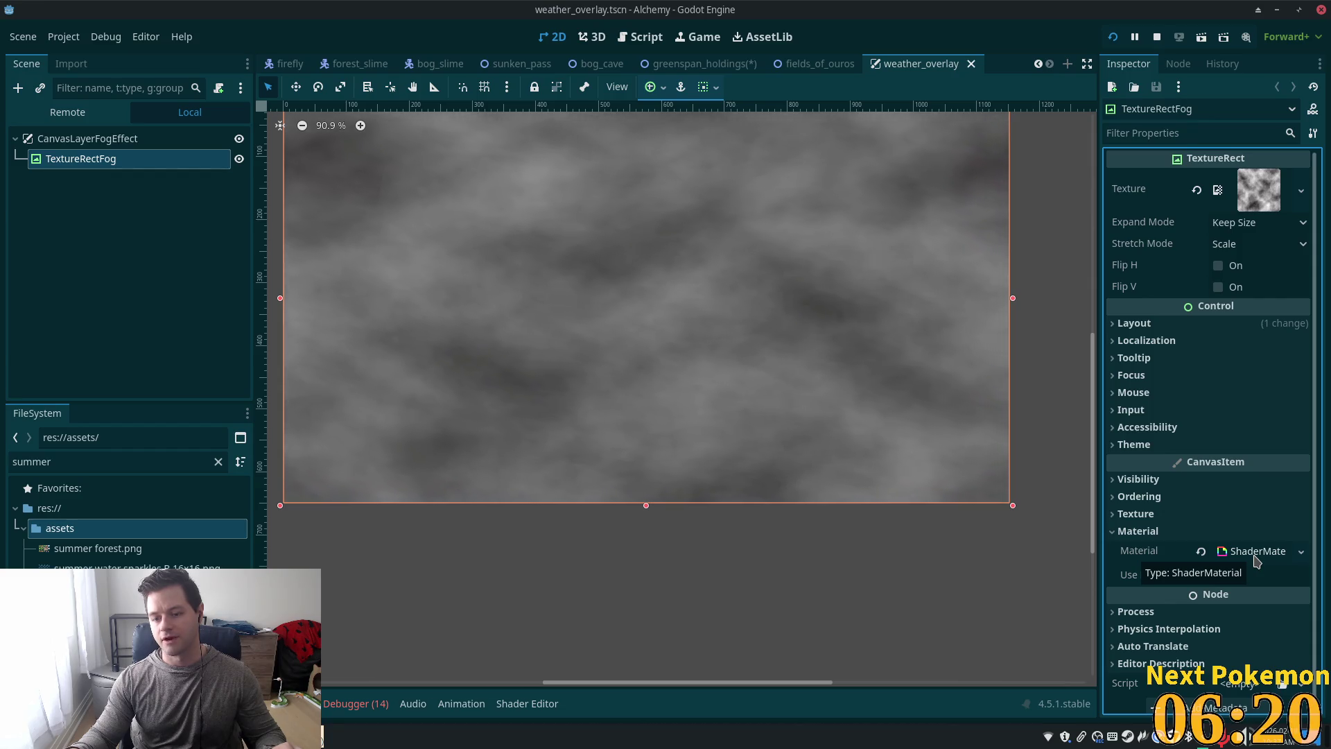
{"action": "left_click", "coordinate": [1252, 555]}
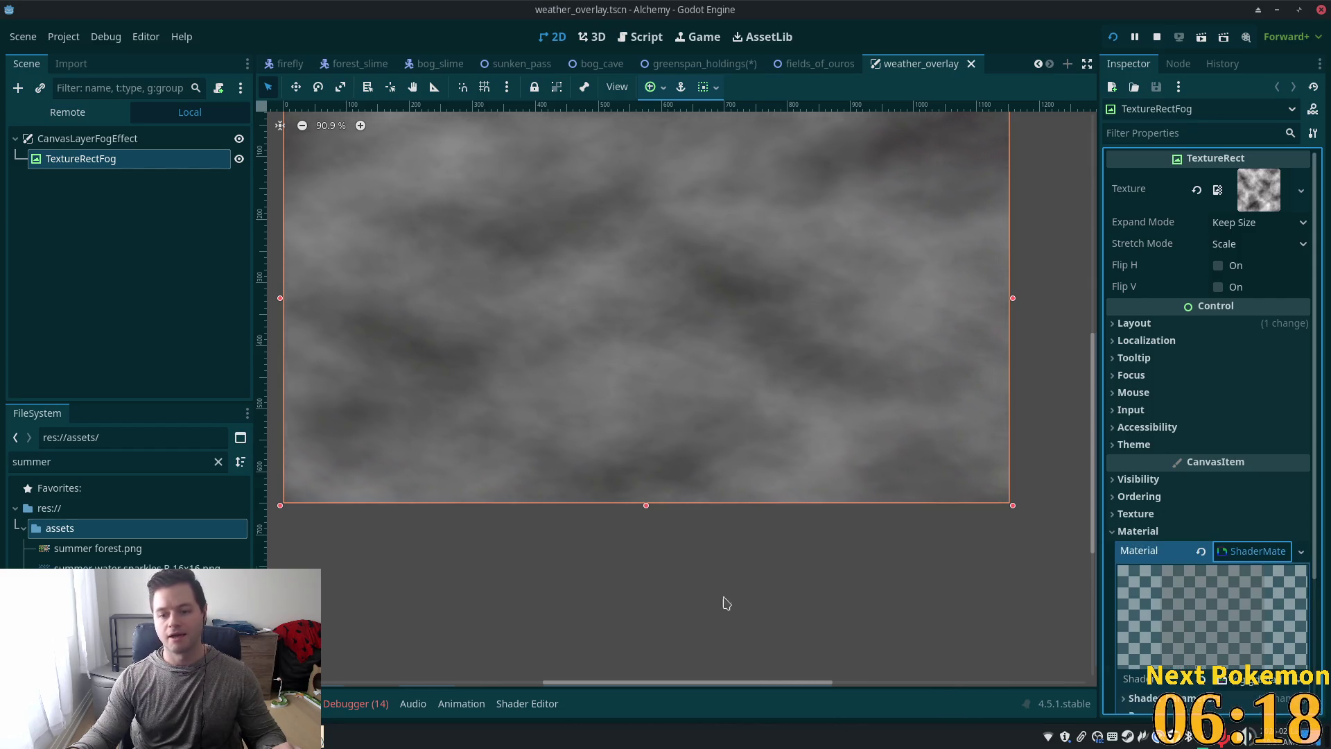
{"action": "scroll", "coordinate": [701, 618], "scroll_direction": "down", "scroll_amount": 2}
Step: Open fog.gdshader in an enlarged code area and examine lines 11 through 15
{"action": "left_click", "coordinate": [527, 703]}
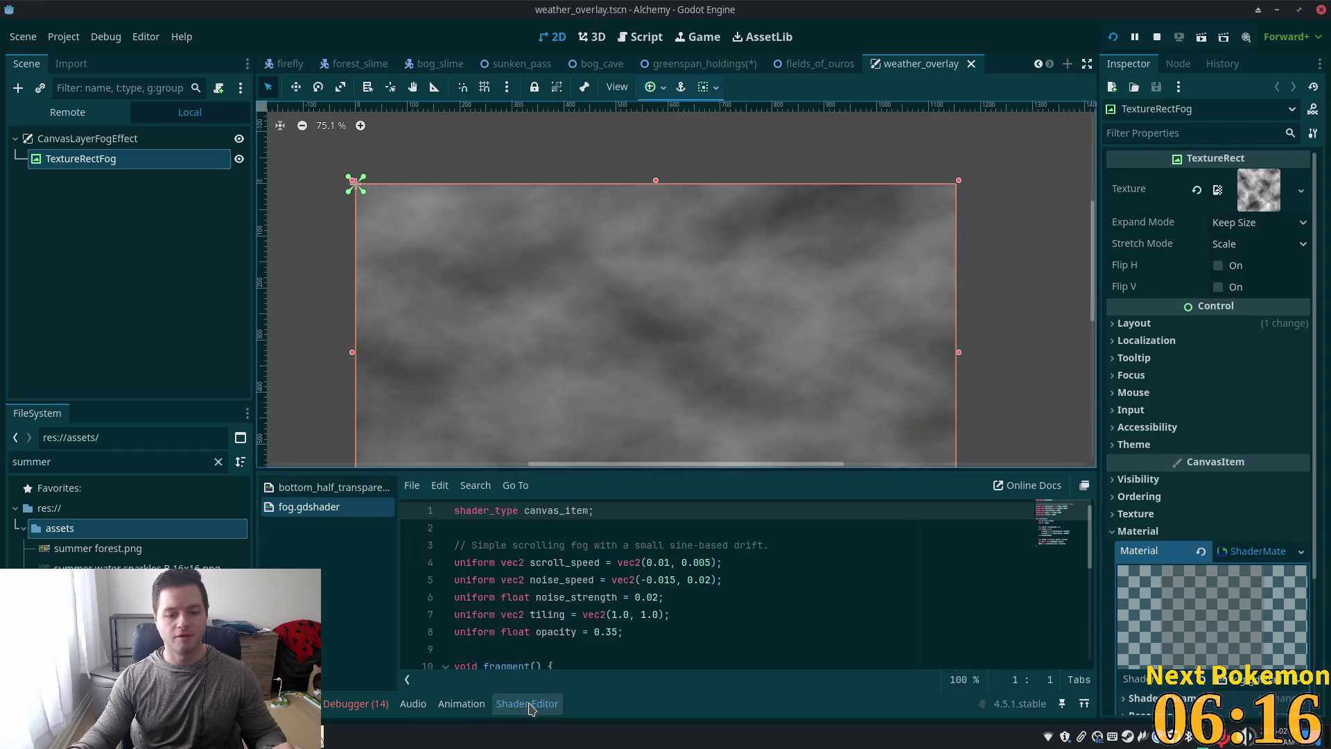
{"action": "left_click_drag", "start_coordinate": [609, 474], "coordinate": [613, 388]}
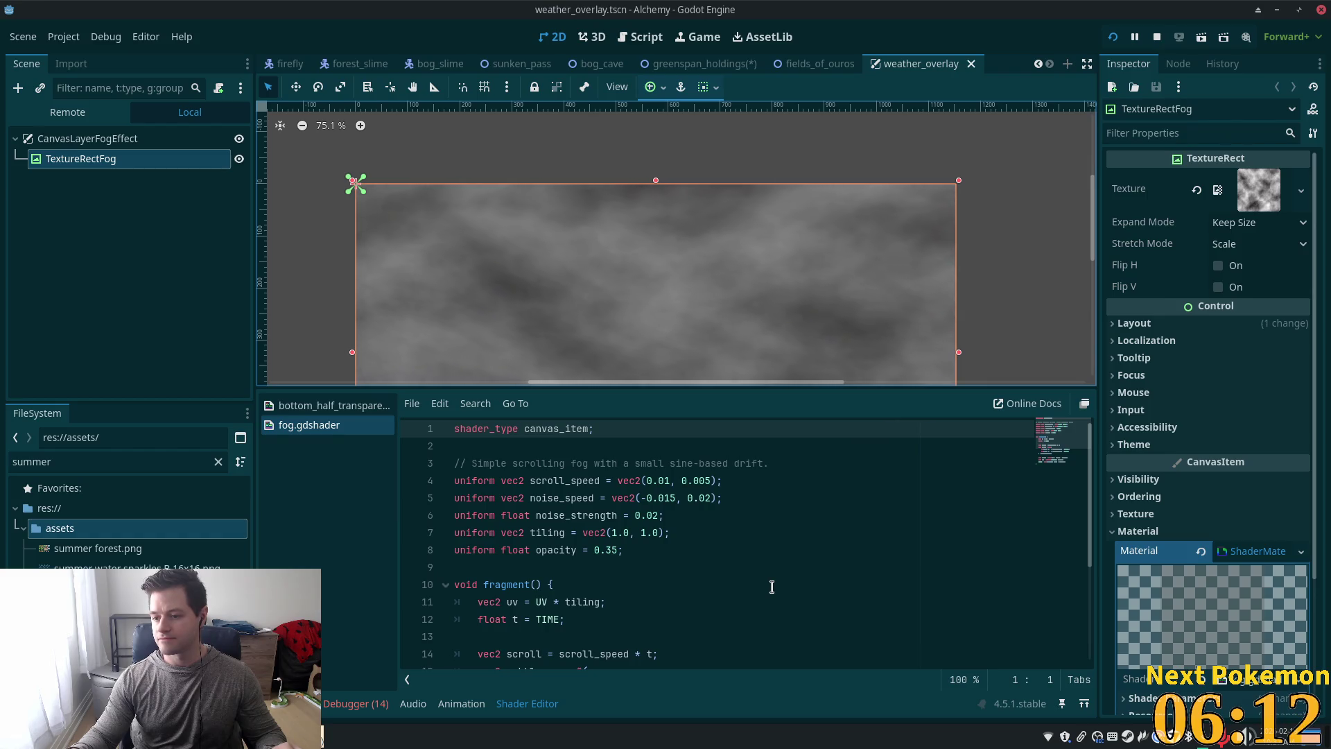
{"action": "scroll", "coordinate": [742, 595], "scroll_direction": "down", "scroll_amount": 2}
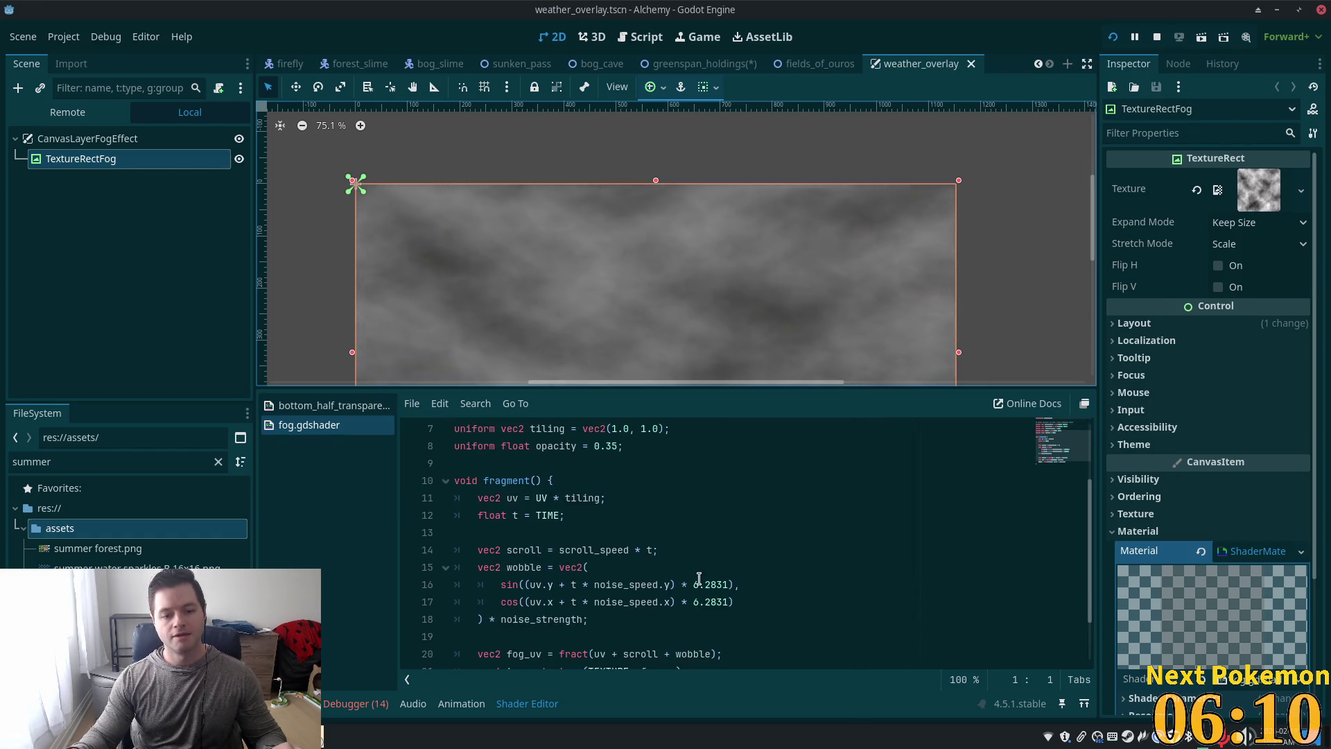
{"action": "scroll", "coordinate": [698, 579], "scroll_direction": "up", "scroll_amount": 2}
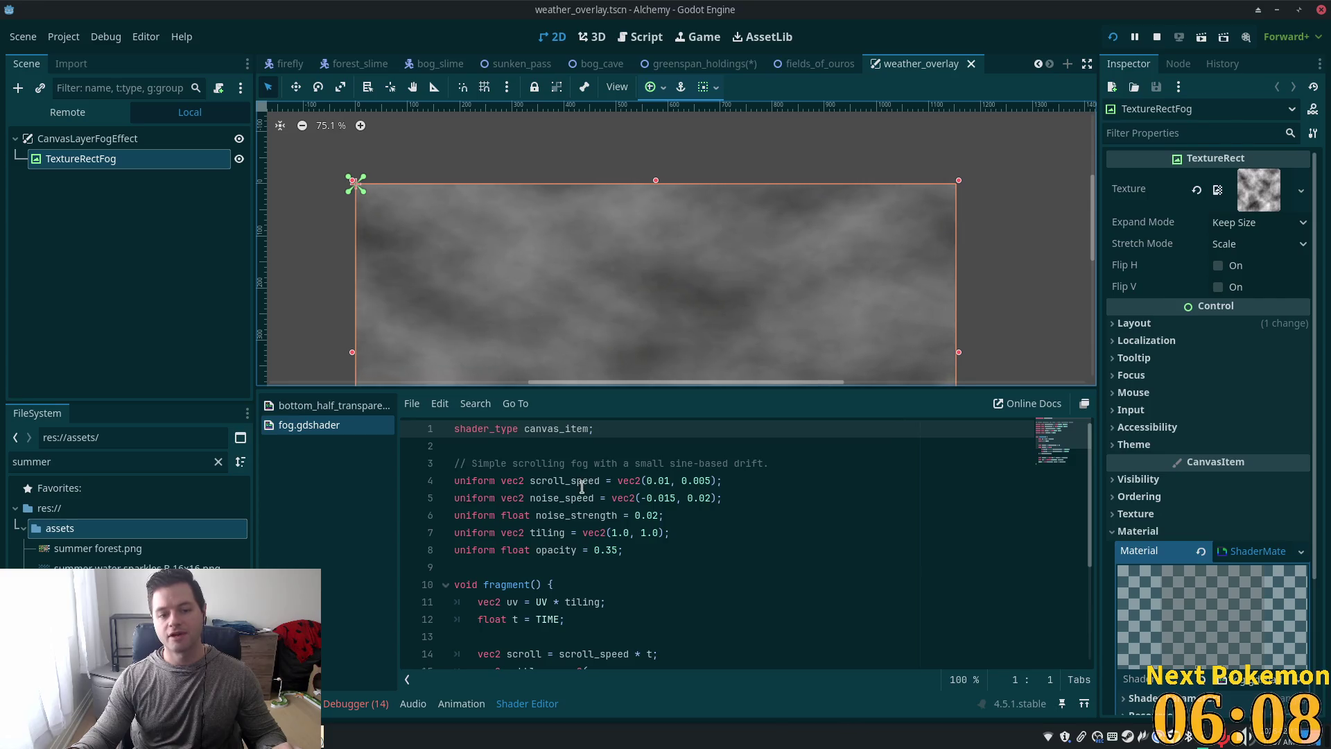
{"action": "scroll", "coordinate": [580, 515], "scroll_direction": "down", "scroll_amount": 3}
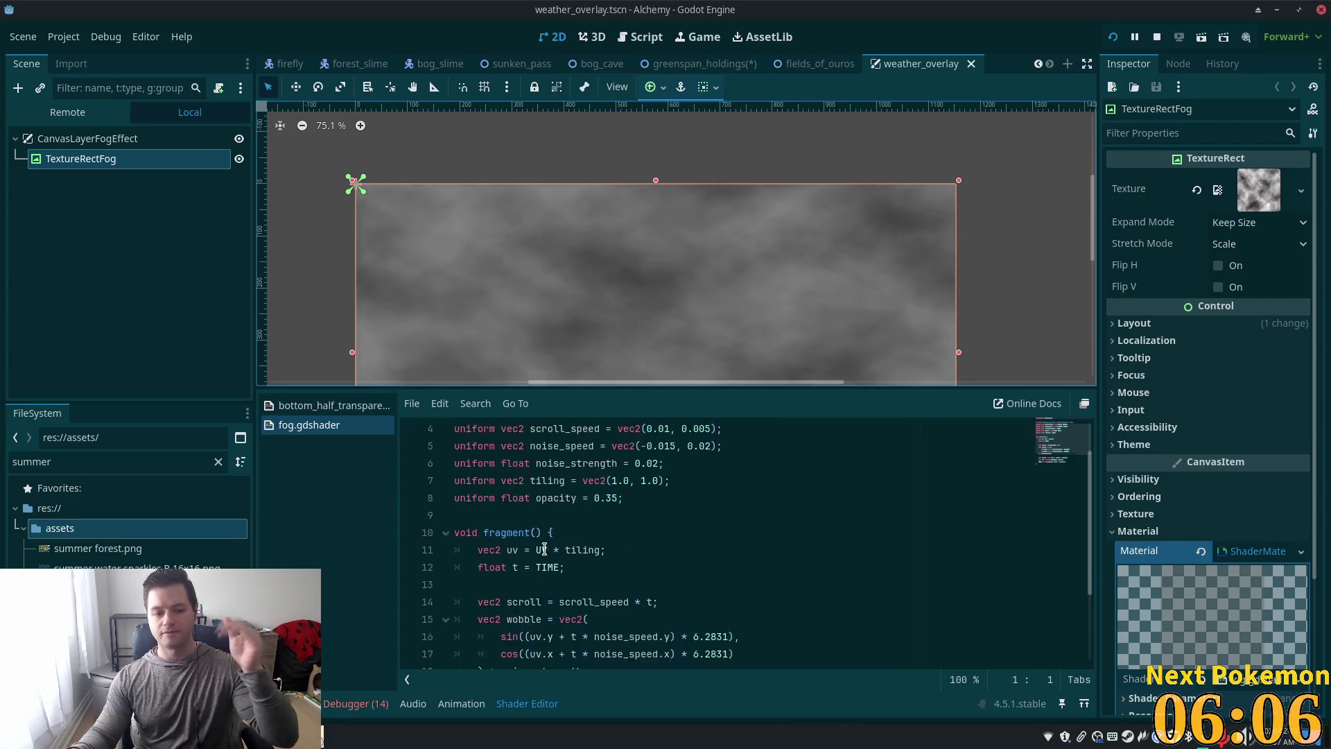
{"action": "scroll", "coordinate": [552, 550], "scroll_direction": "up", "scroll_amount": 3}
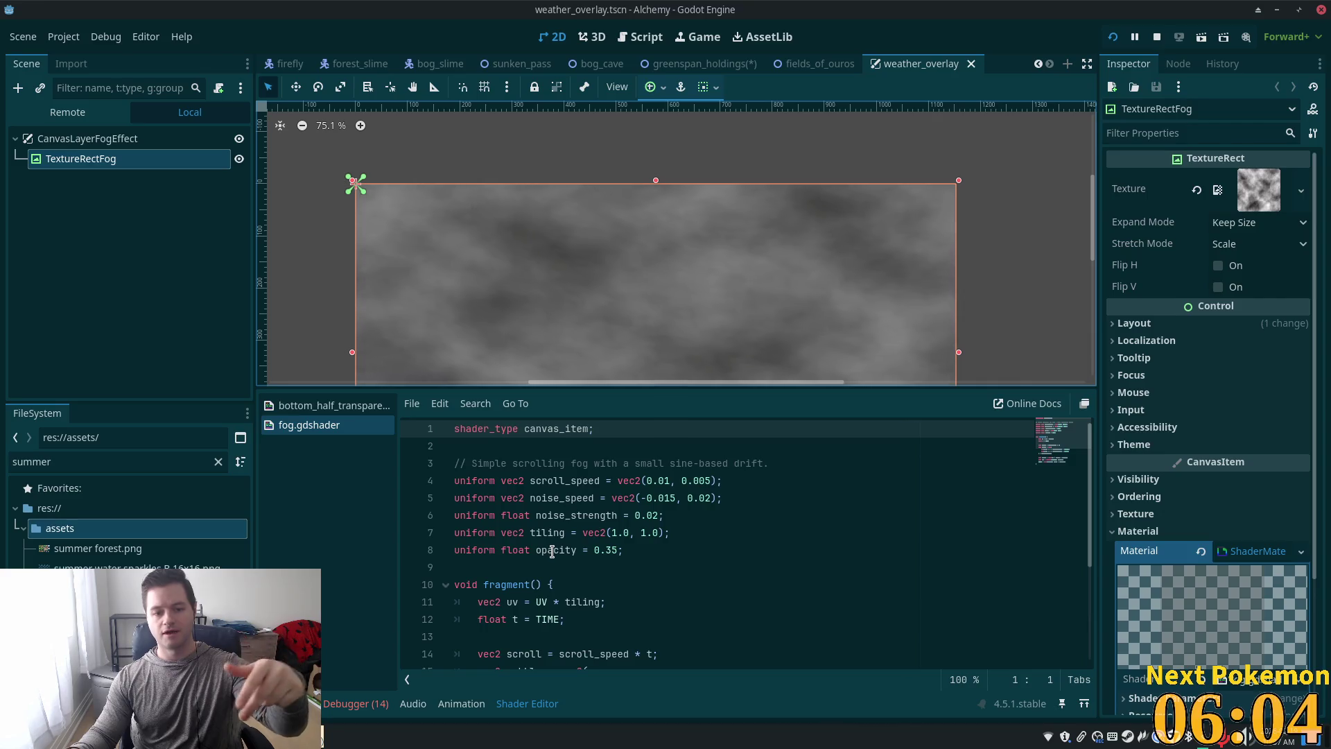
{"action": "scroll", "coordinate": [553, 549], "scroll_direction": "down", "scroll_amount": 2}
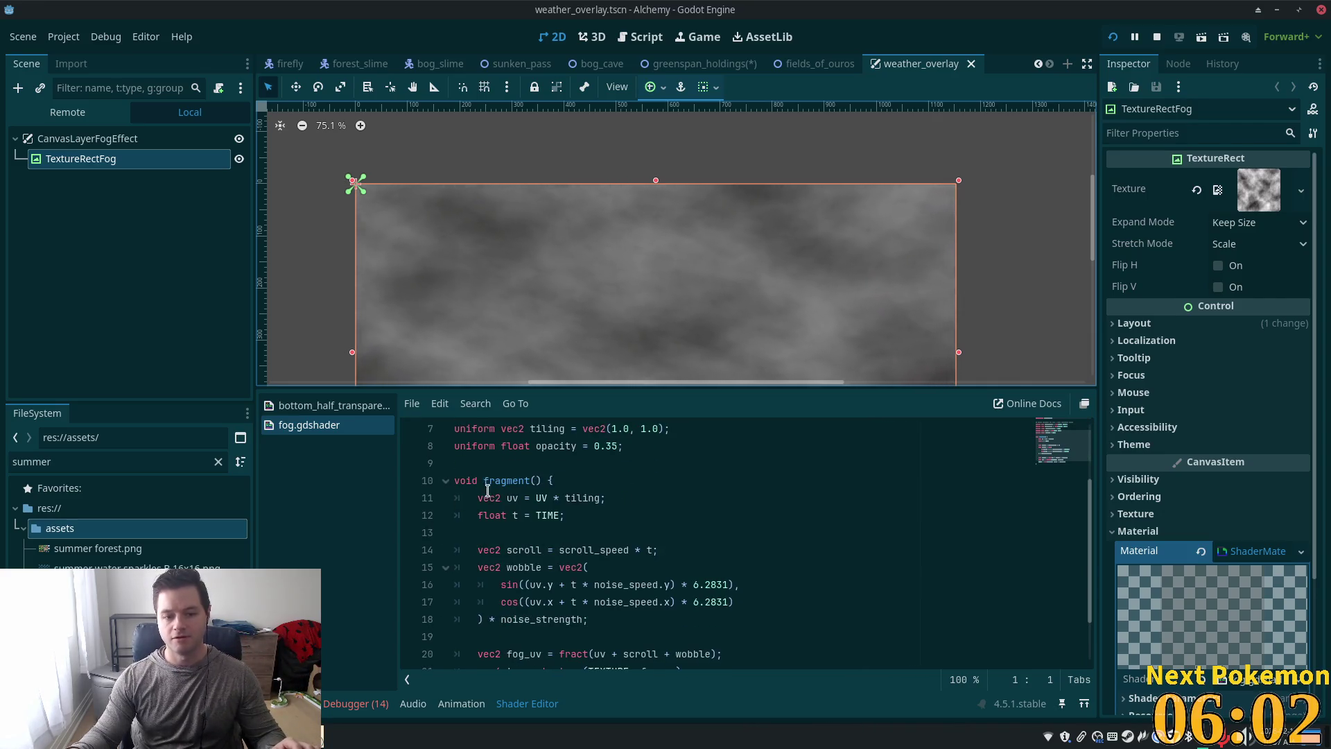
{"action": "mouse_move", "coordinate": [468, 493]}
{"action": "left_mouse_down"}
{"action": "mouse_move", "coordinate": [603, 502]}
{"action": "mouse_move", "coordinate": [678, 551]}
{"action": "left_mouse_up"}
{"action": "scroll", "coordinate": [679, 551], "scroll_direction": "down", "scroll_amount": 1}
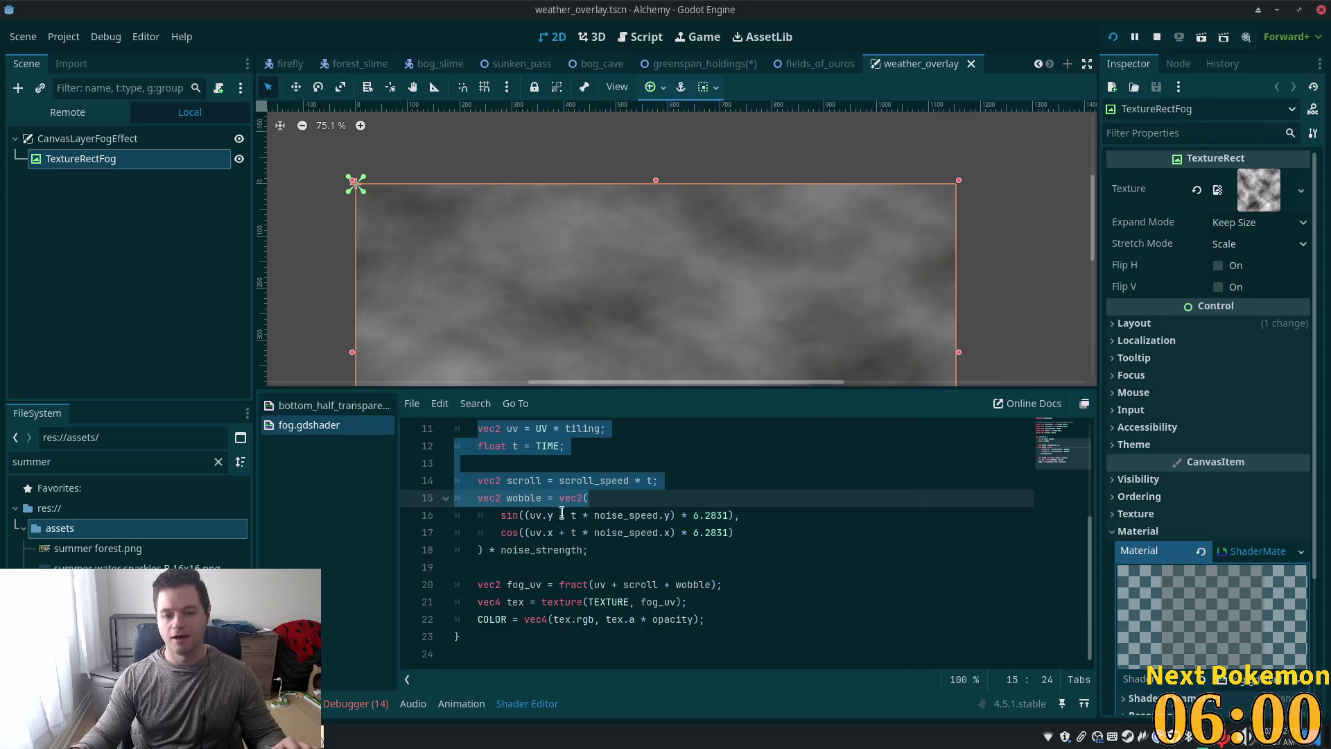
{"action": "left_click_drag", "start_coordinate": [484, 480], "coordinate": [639, 553]}
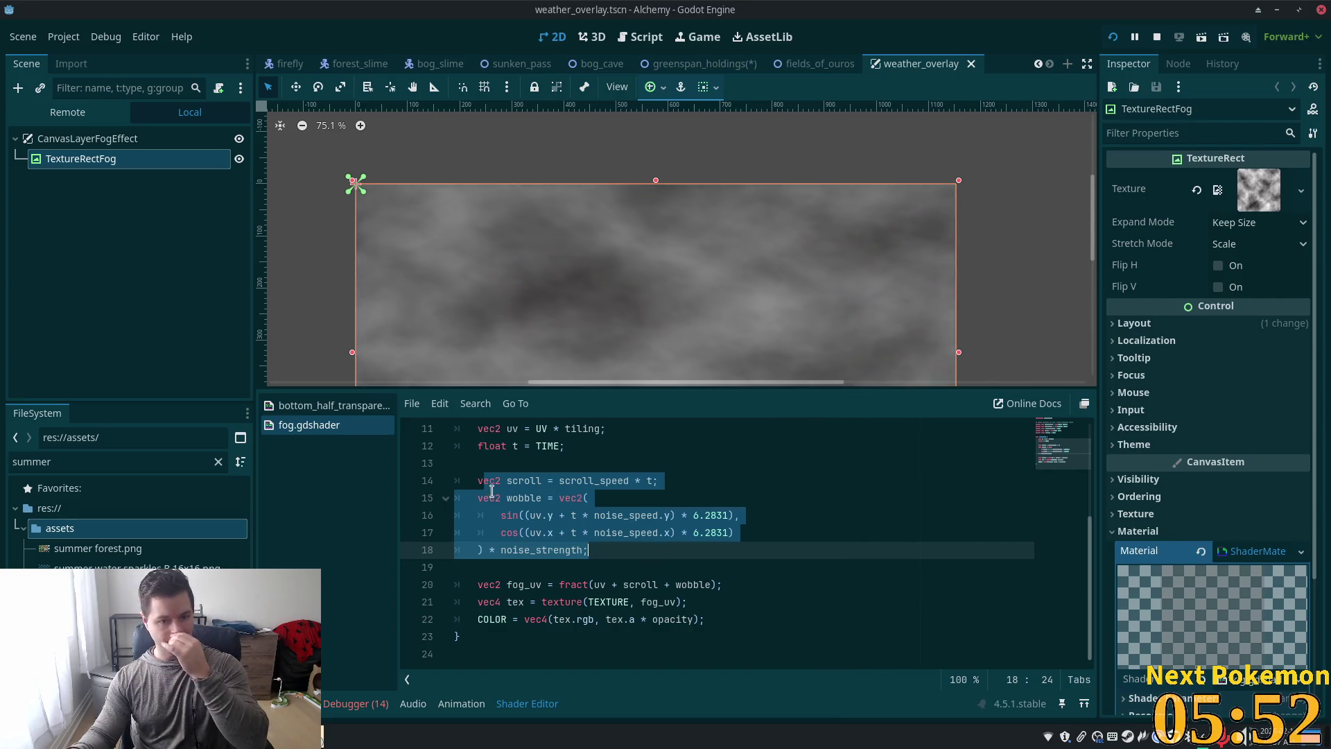
{"action": "left_click", "coordinate": [557, 497]}
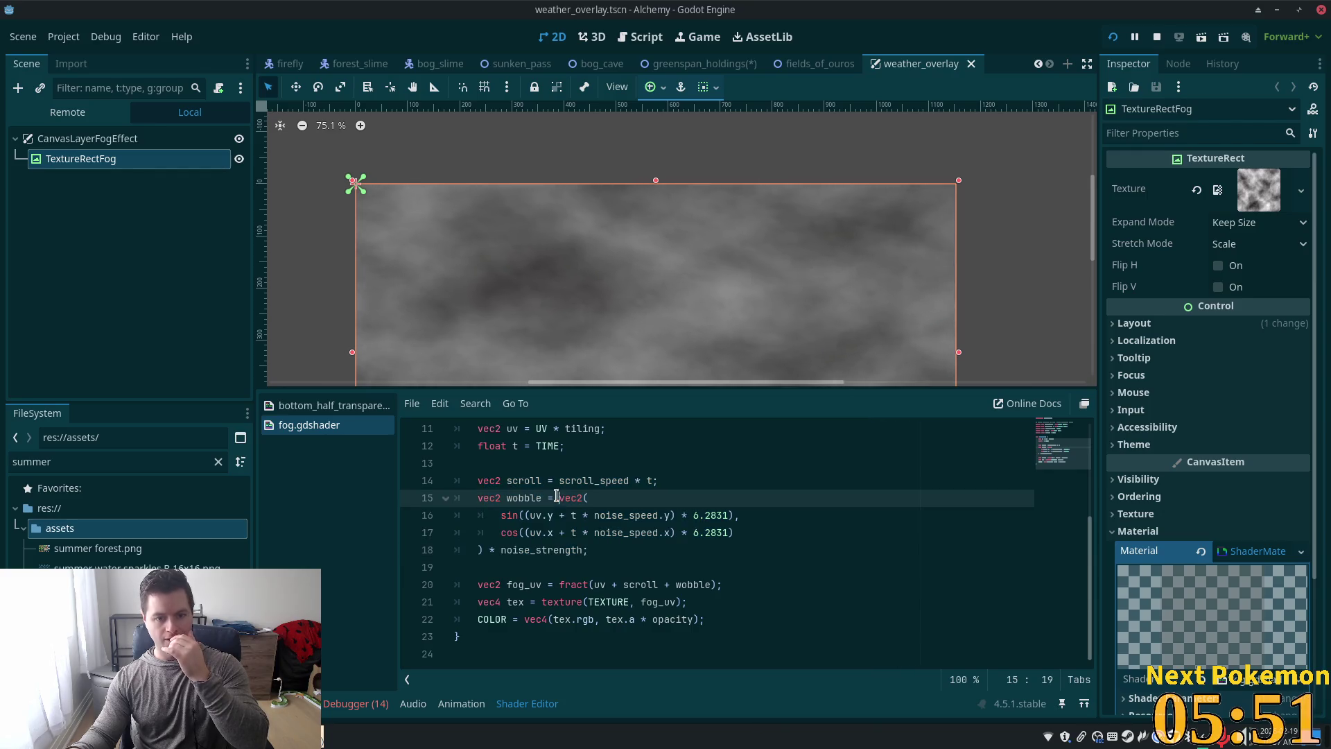
Step: Inspect the sin call on line 16 and the opacity use on line 22
{"action": "double_click", "coordinate": [510, 516]}
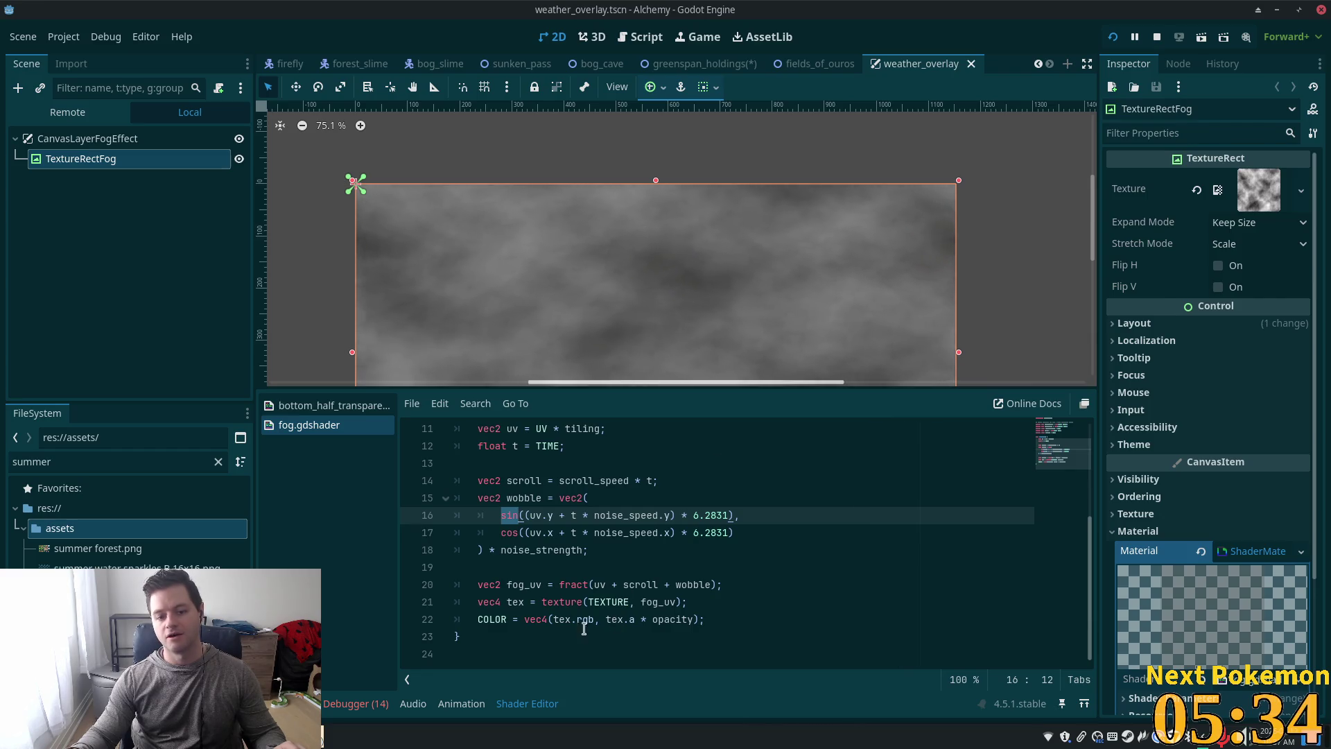
{"action": "left_click", "coordinate": [501, 619]}
{"action": "left_click", "coordinate": [513, 584]}
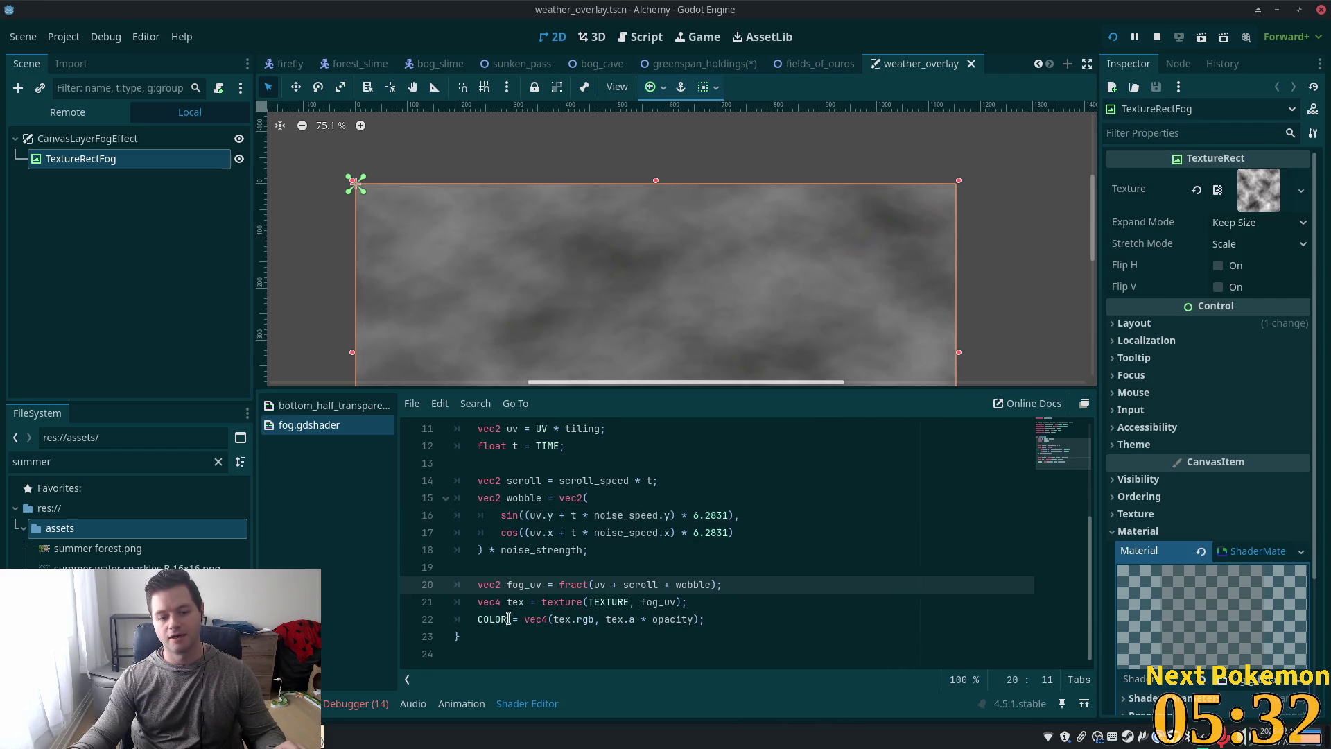
{"action": "left_click", "coordinate": [525, 619]}
{"action": "left_click_drag", "start_coordinate": [525, 619], "coordinate": [630, 620]}
{"action": "double_click", "coordinate": [673, 619]}
{"action": "left_click", "coordinate": [676, 619]}
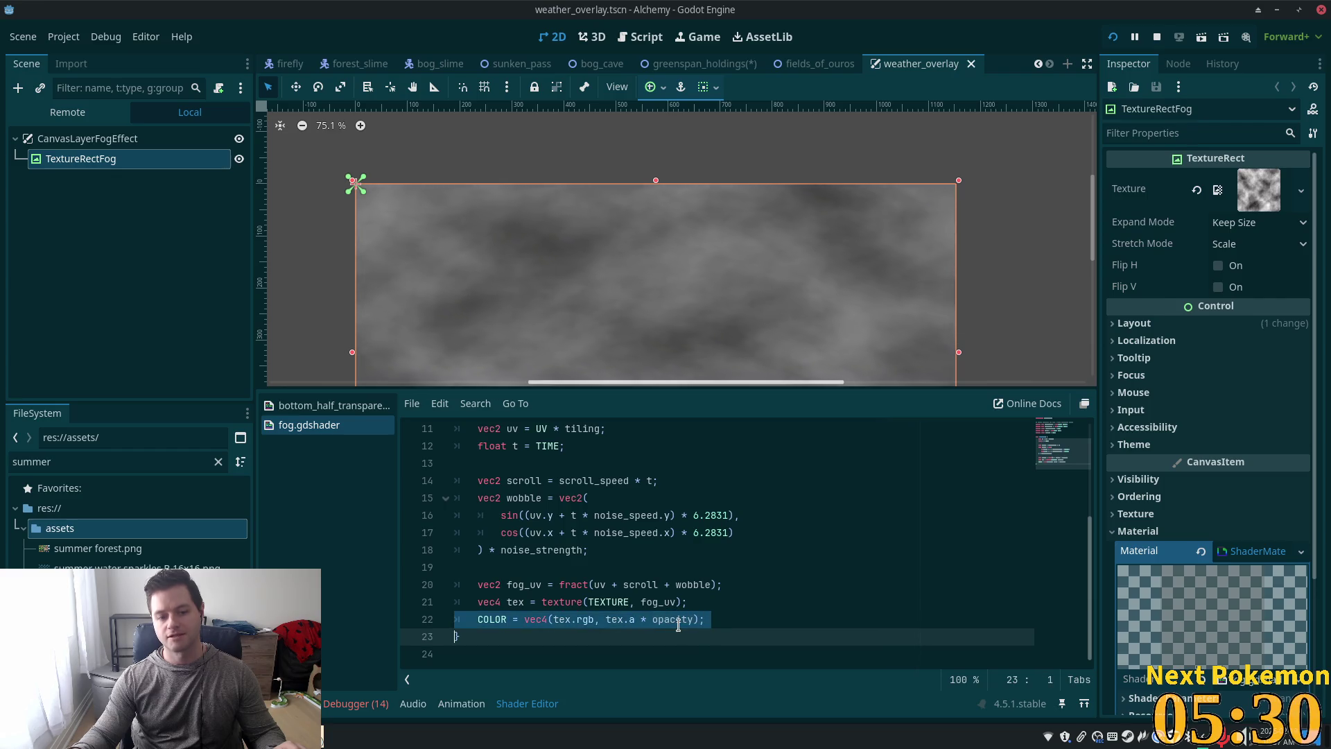
{"action": "double_click", "coordinate": [676, 619]}
{"action": "scroll", "coordinate": [683, 614], "scroll_direction": "up", "scroll_amount": 4}
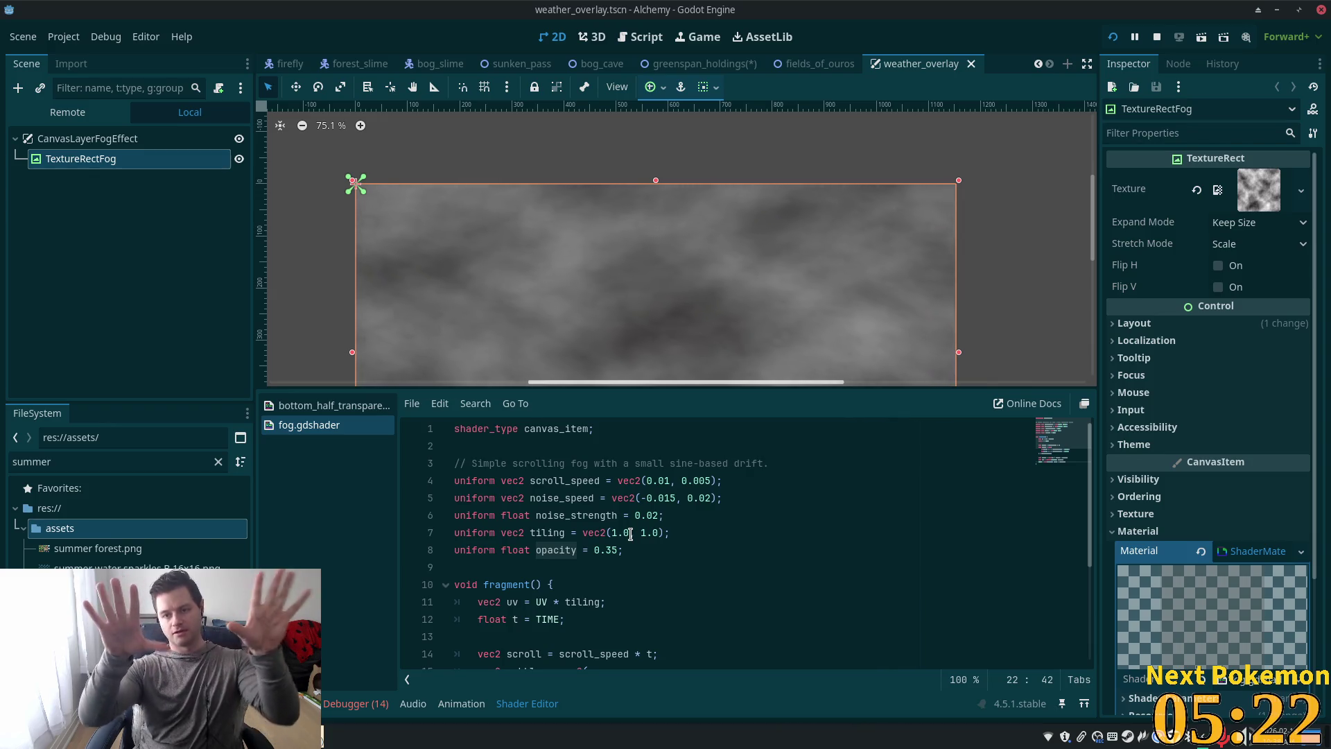
{"action": "scroll", "coordinate": [617, 540], "scroll_direction": "down", "scroll_amount": 4}
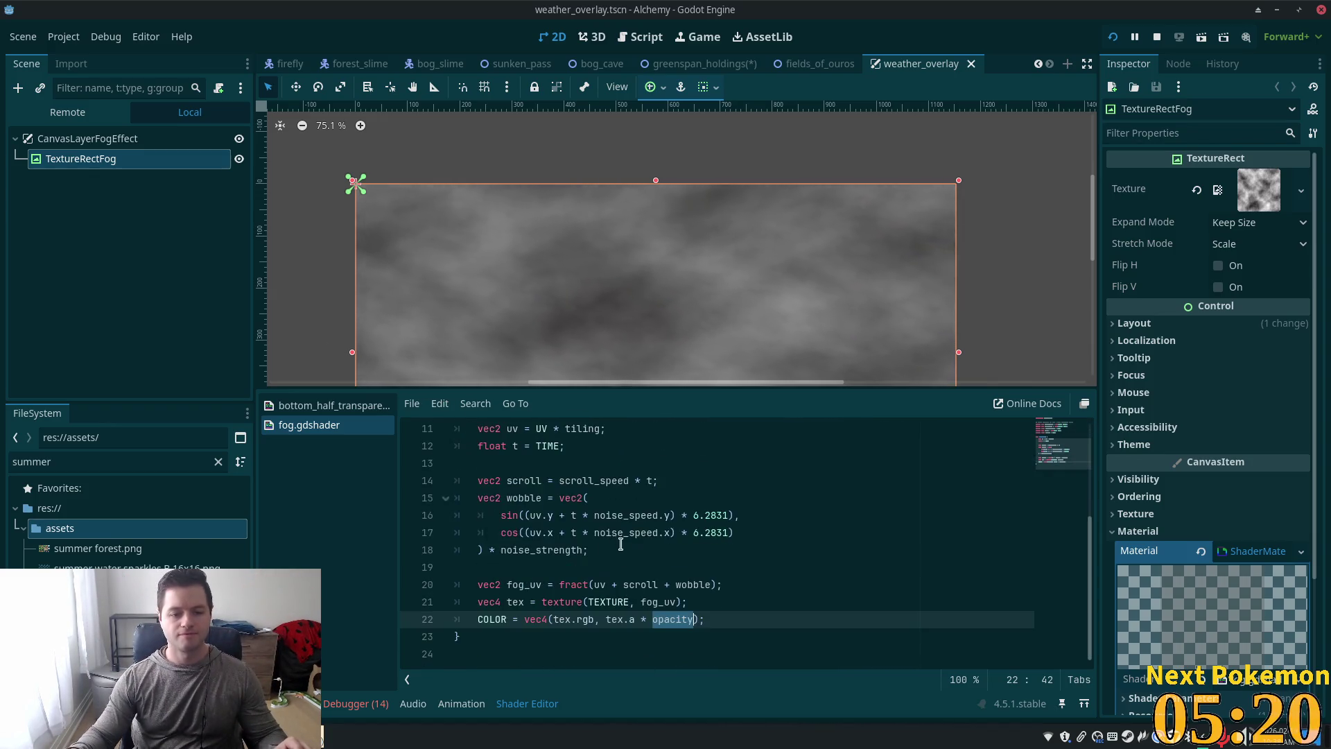
{"action": "scroll", "coordinate": [809, 588], "scroll_direction": "up", "scroll_amount": 4}
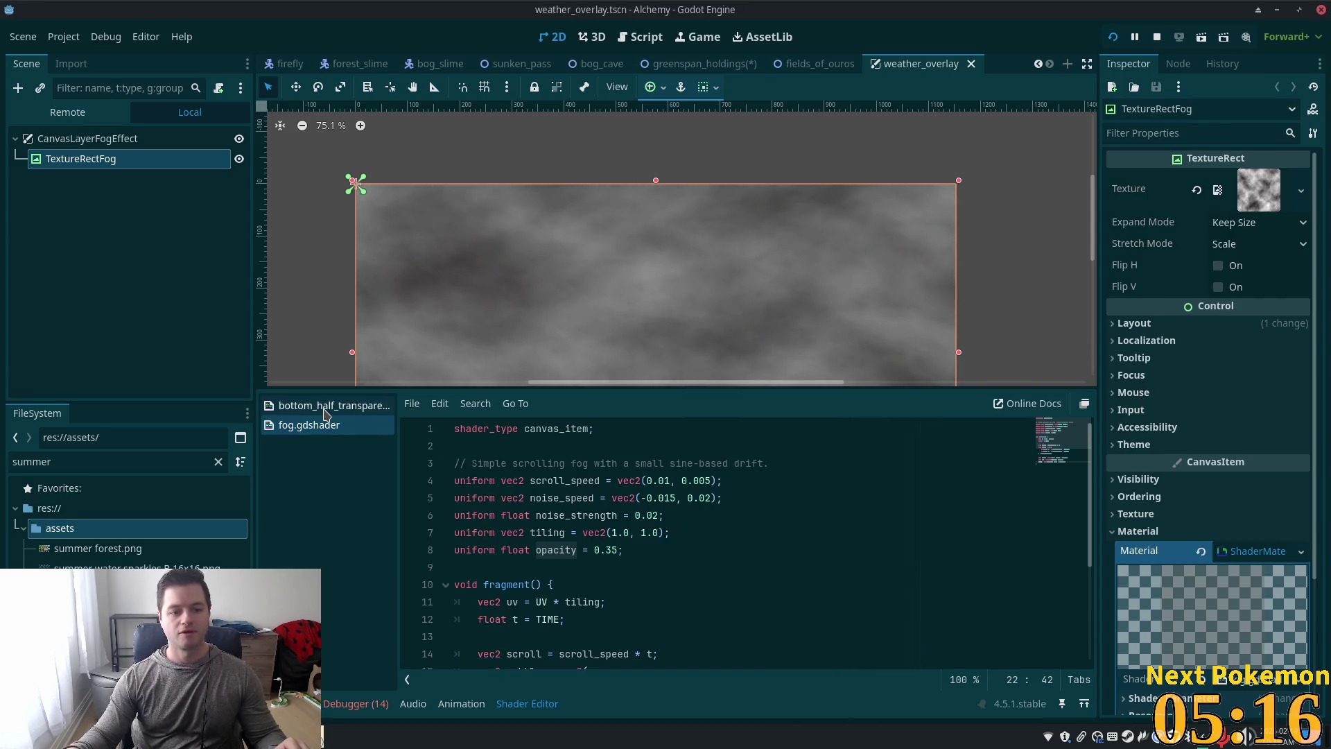
Step: Review the bottom_half_transparent shader, then return to the greenspan_holdings scene
{"action": "left_click", "coordinate": [304, 412]}
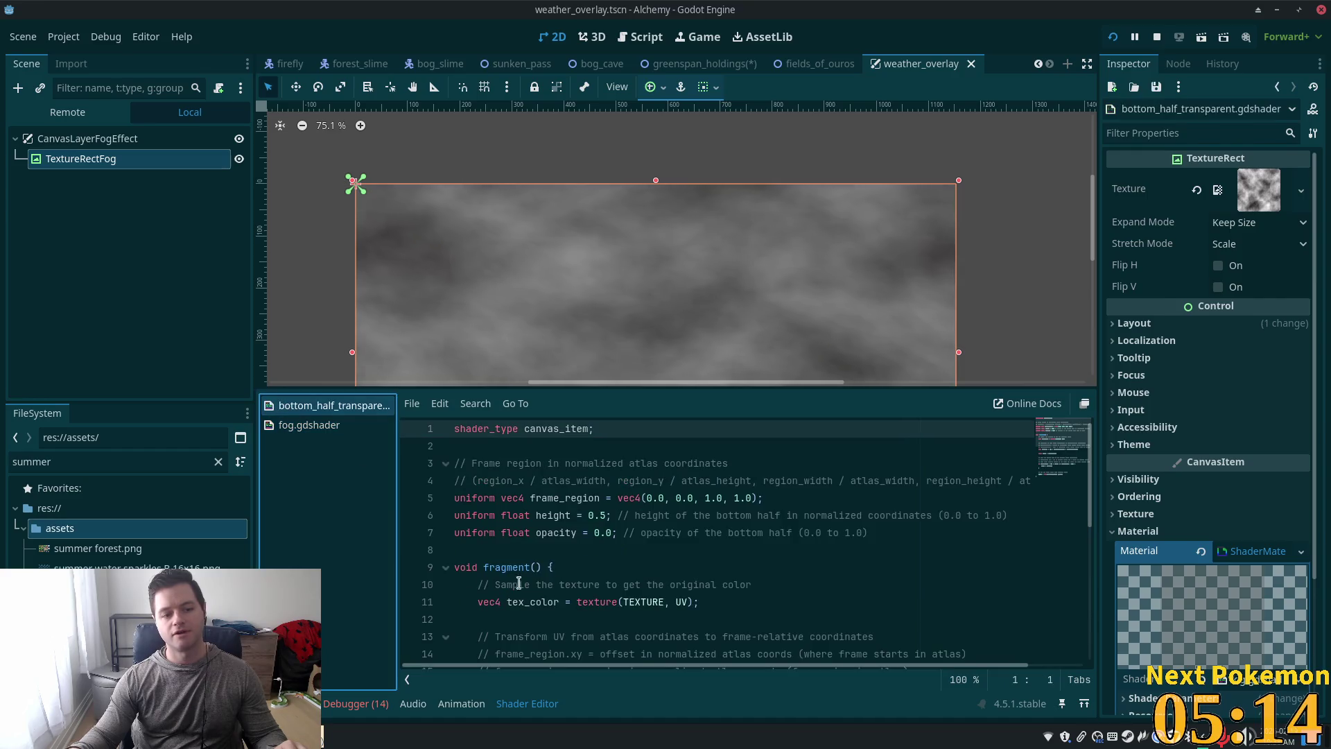
{"action": "scroll", "coordinate": [626, 534], "scroll_direction": "down", "scroll_amount": 5}
{"action": "scroll", "coordinate": [626, 486], "scroll_direction": "up", "scroll_amount": 5}
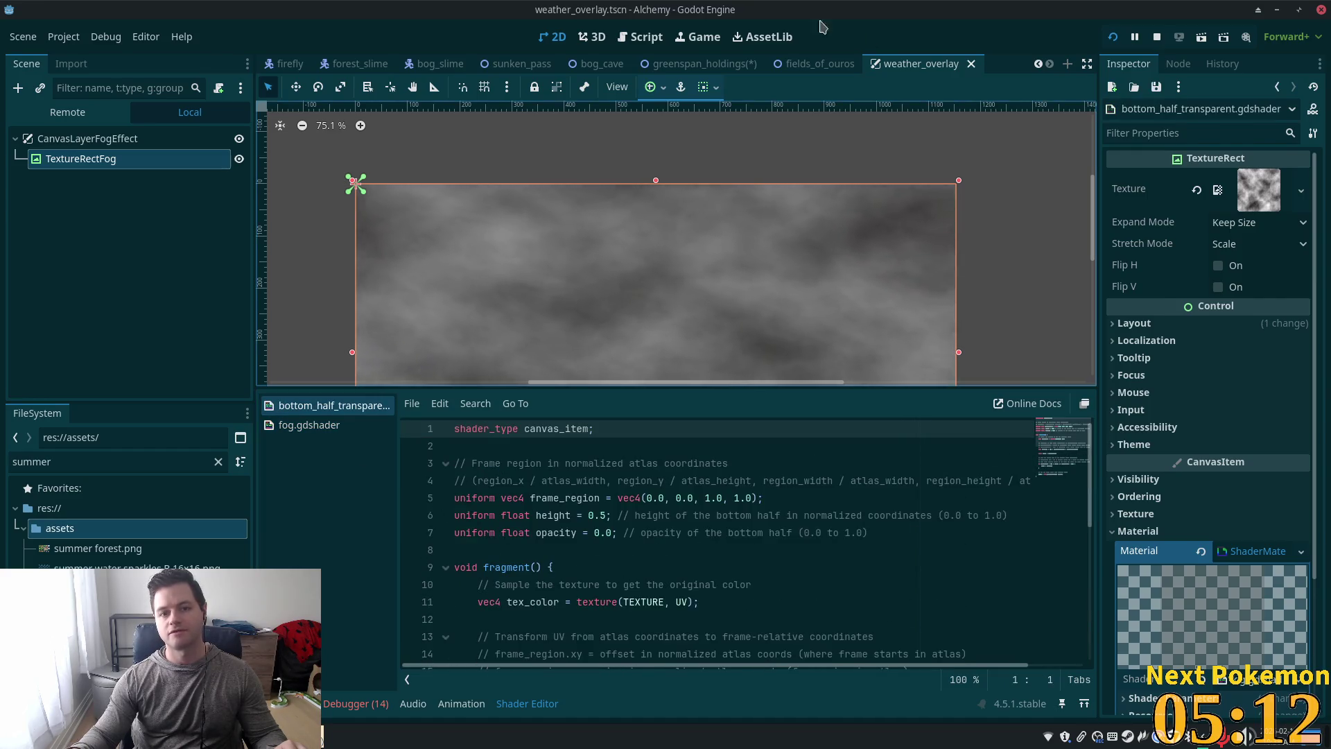
{"action": "left_click", "coordinate": [697, 65]}
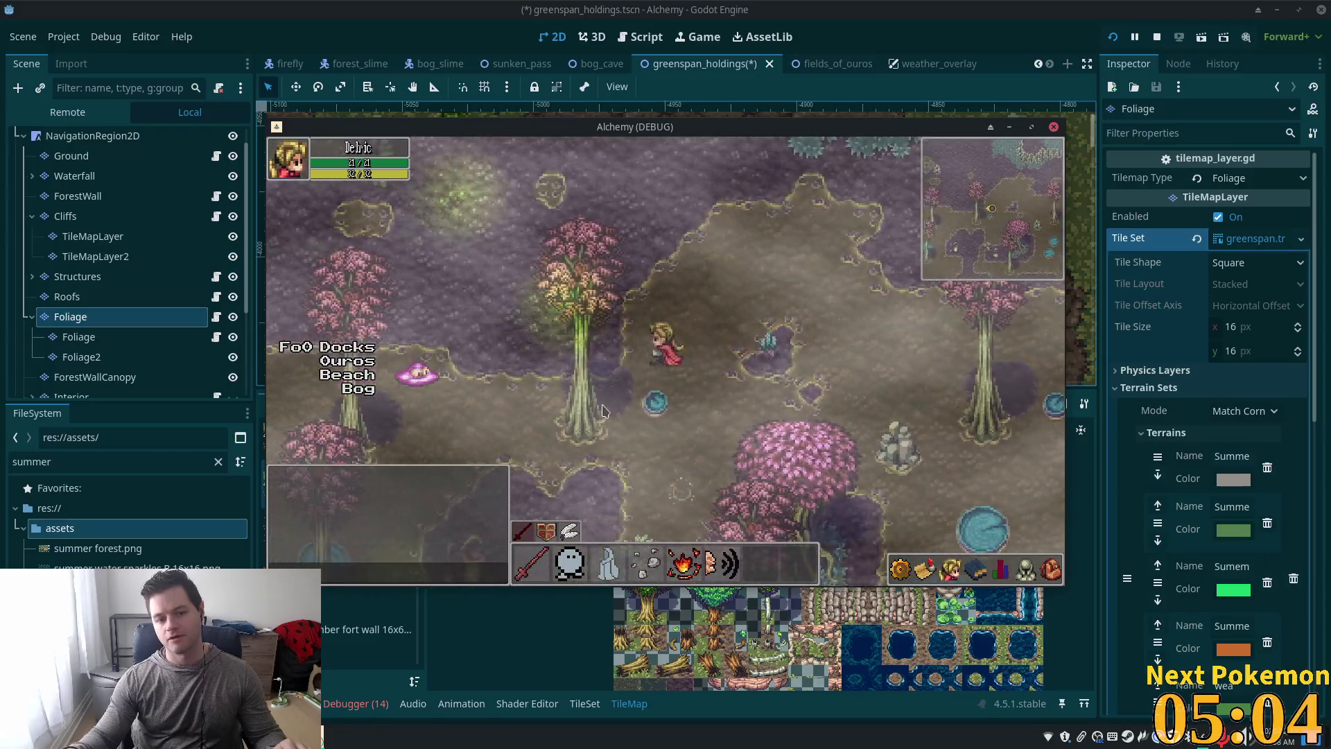
Step: Walk the character down and left past the bog rocks, then close the game with F8
{"action": "key", "text": "Down"}
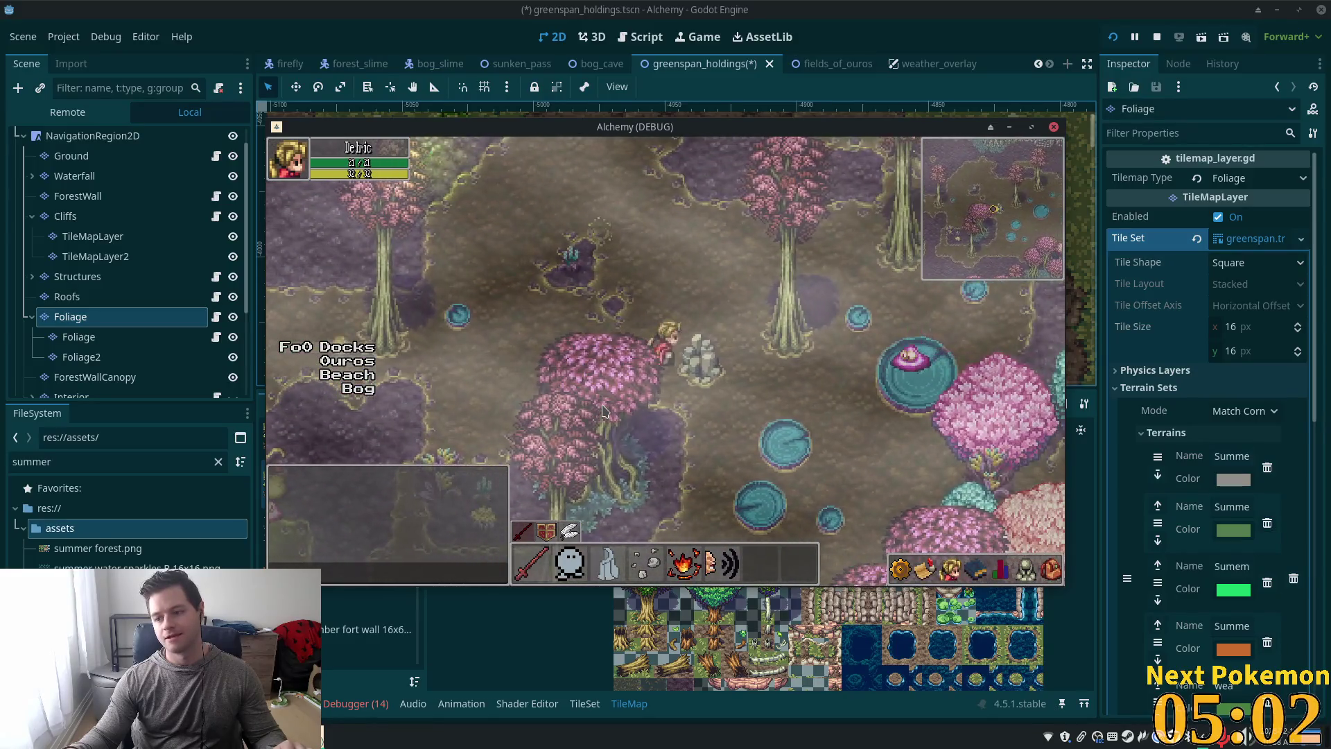
{"action": "key", "text": "Down"}
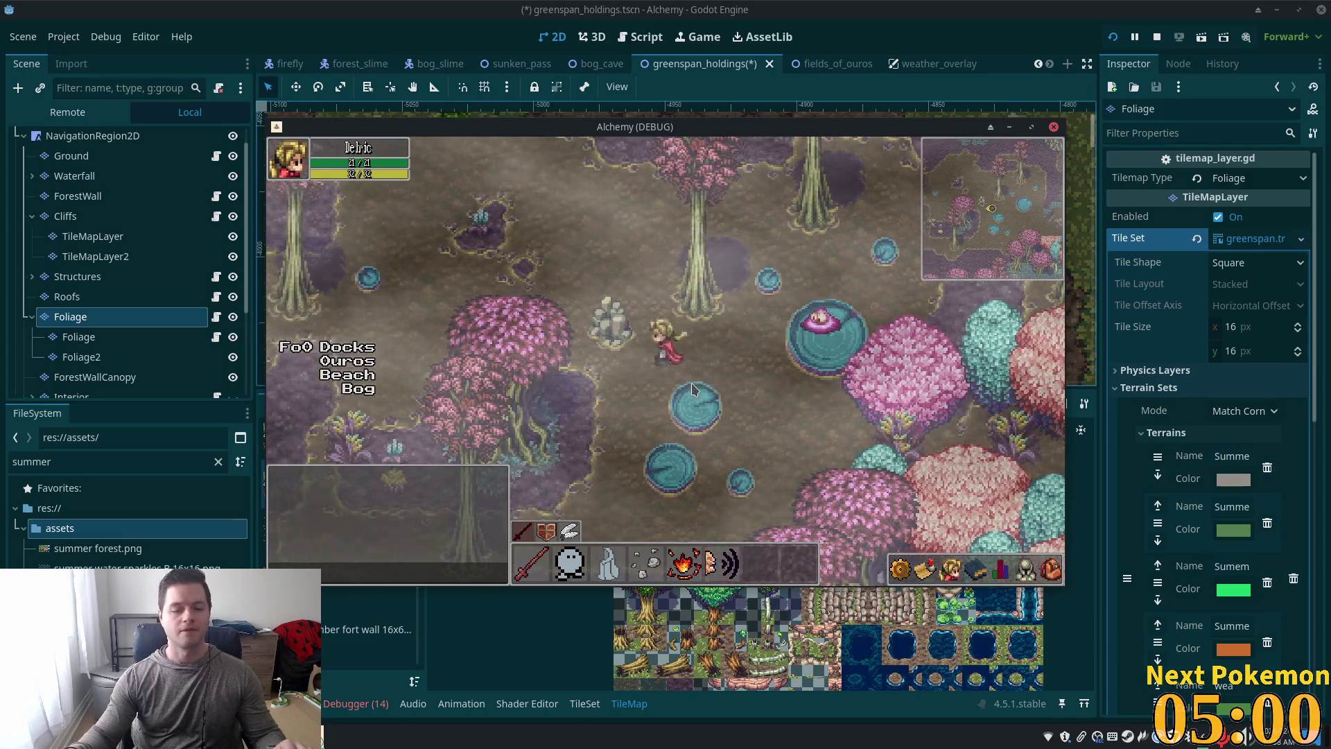
{"action": "key", "text": "Left"}
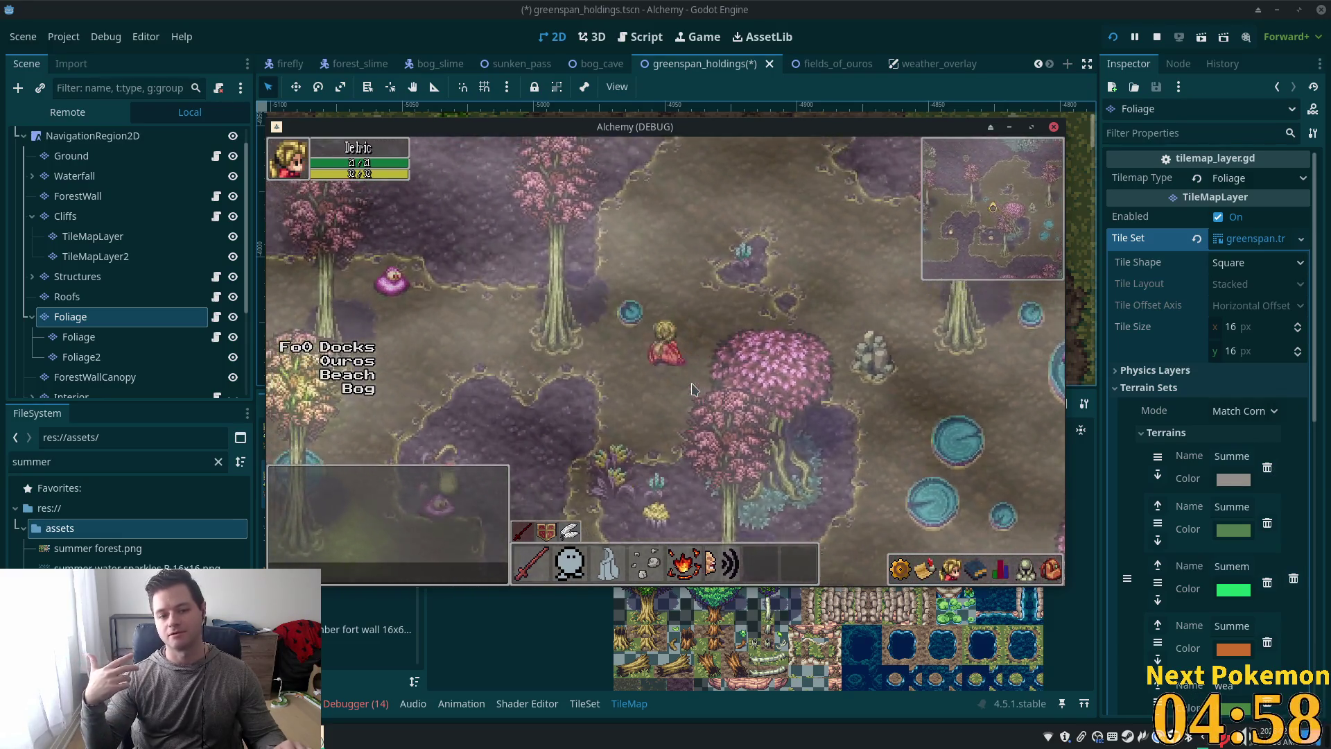
{"action": "key", "text": "Left"}
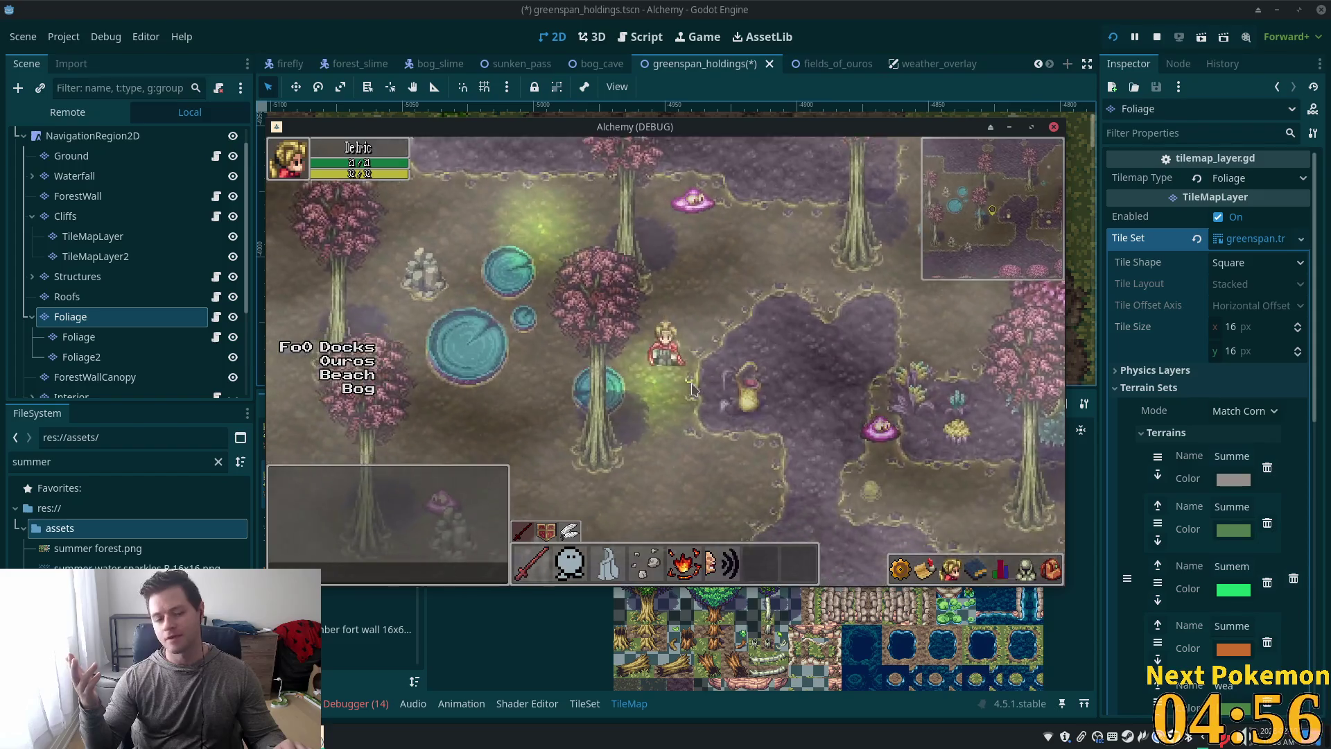
{"action": "key", "text": "Left"}
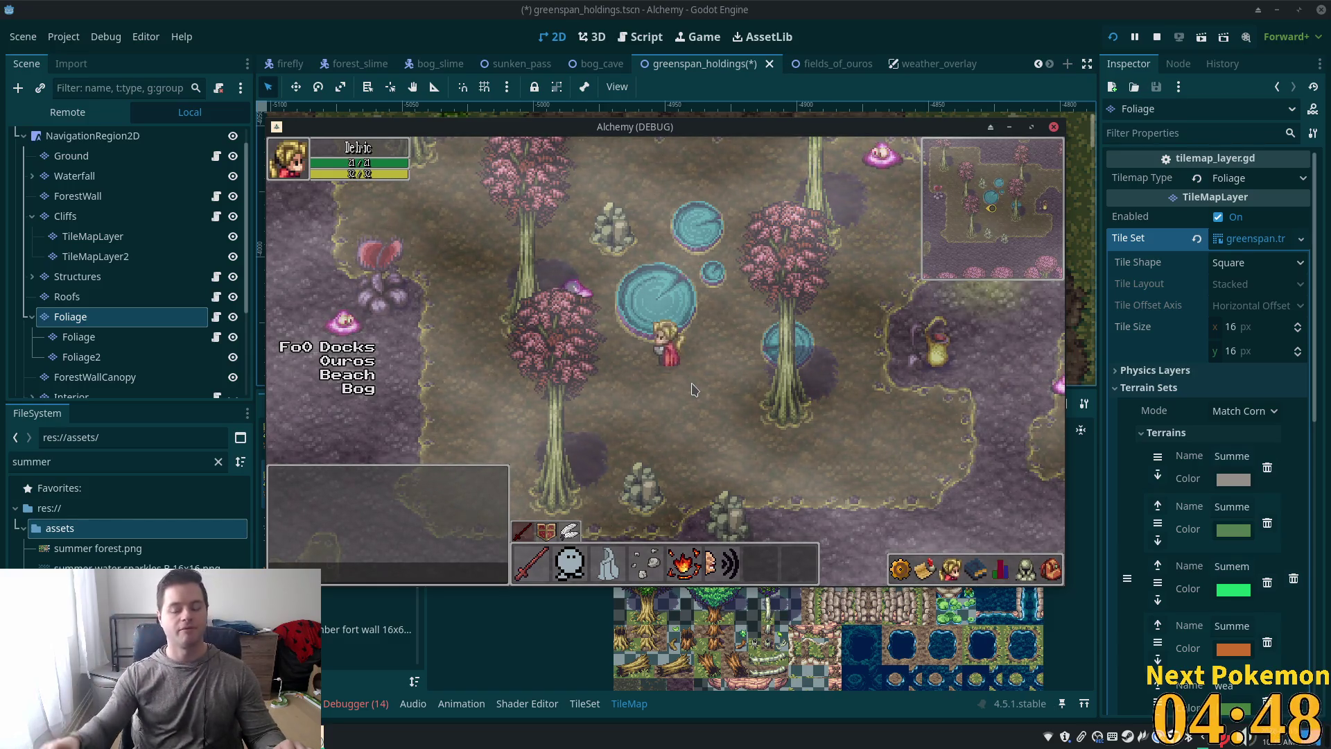
{"action": "key", "text": "Down"}
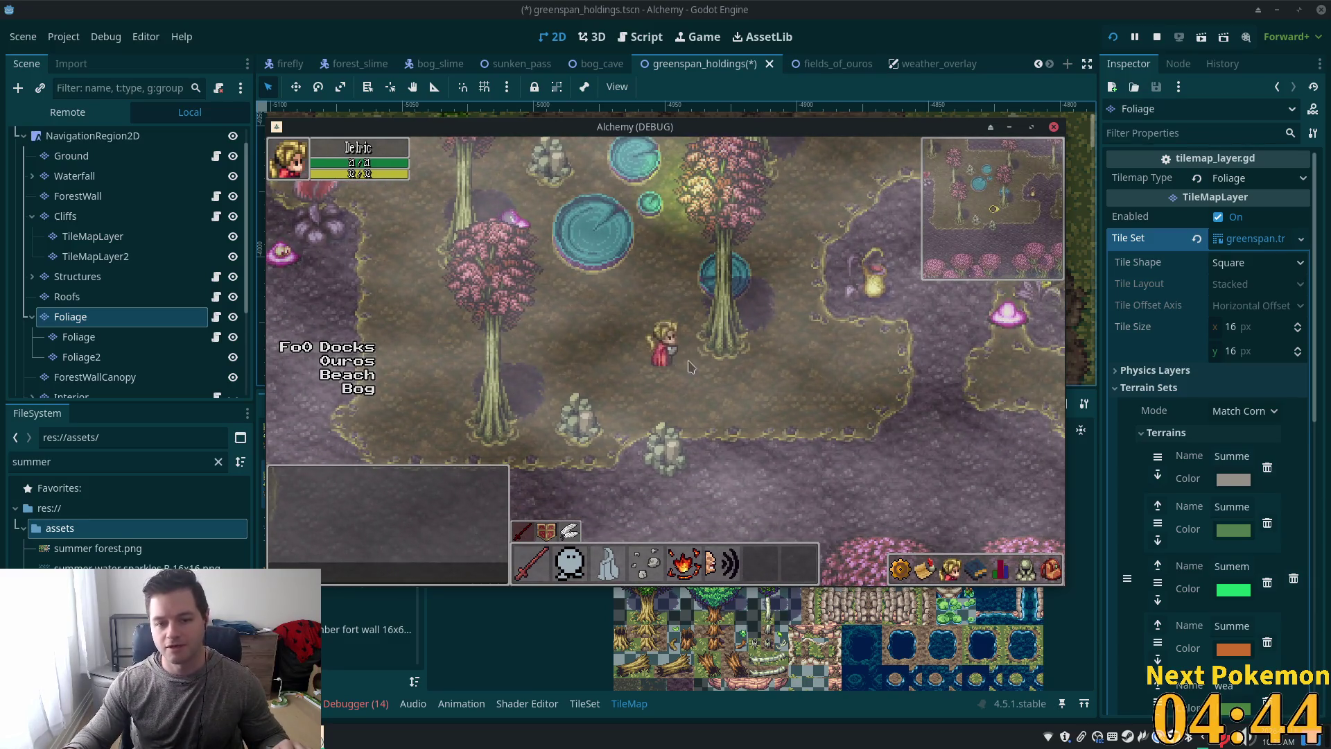
{"action": "key", "text": "Left"}
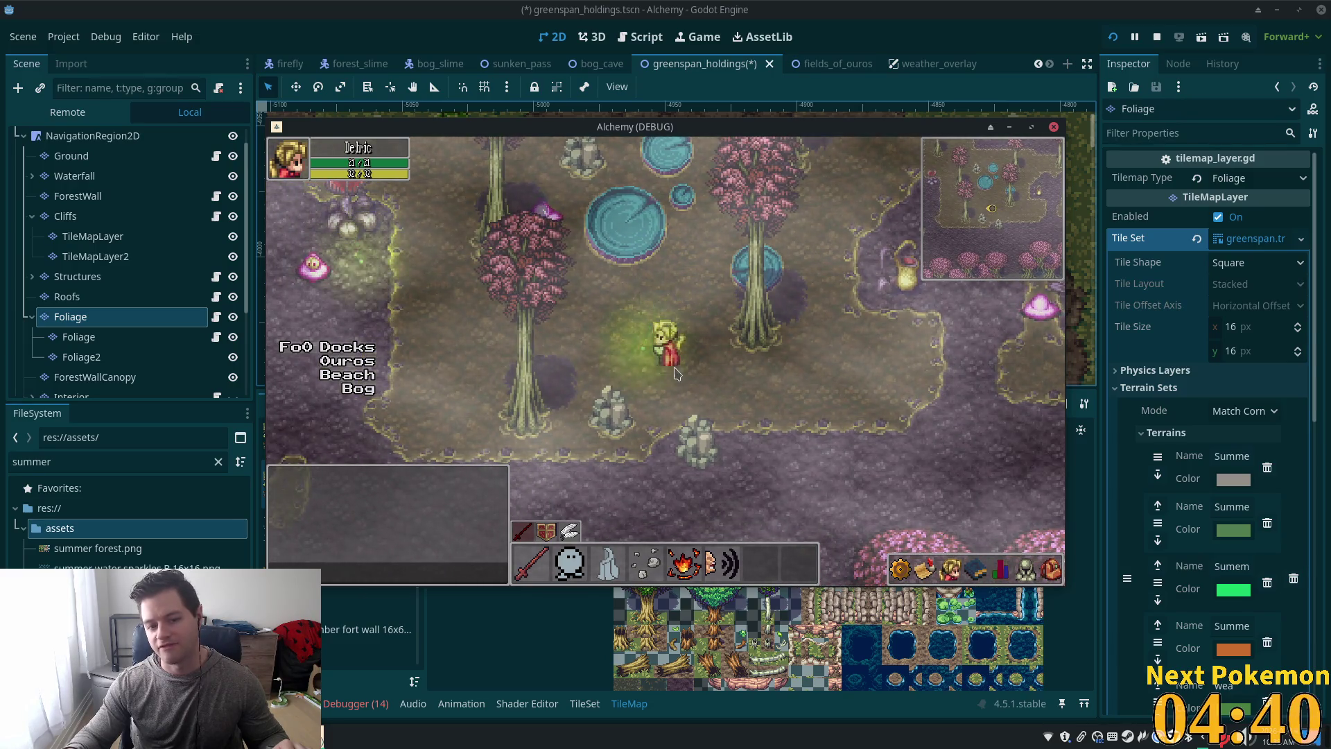
{"action": "key", "text": "Right"}
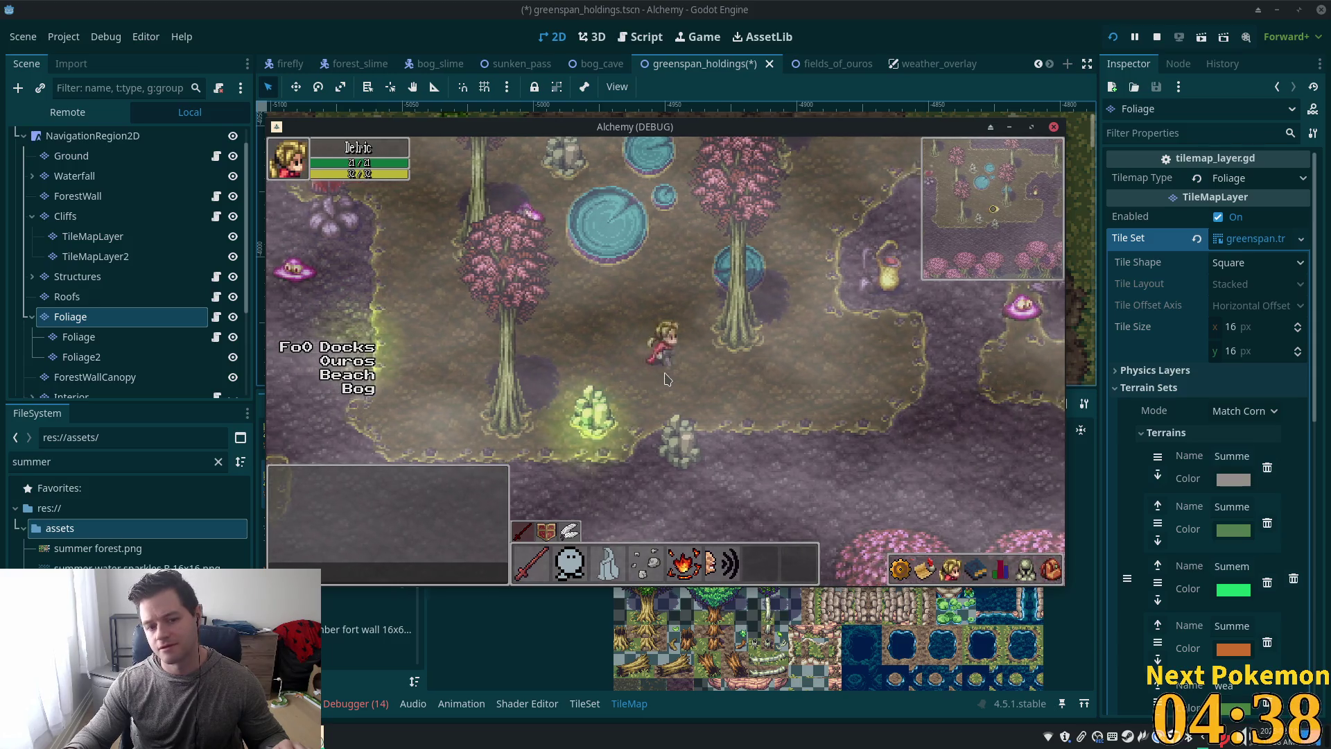
{"action": "key", "text": "Left"}
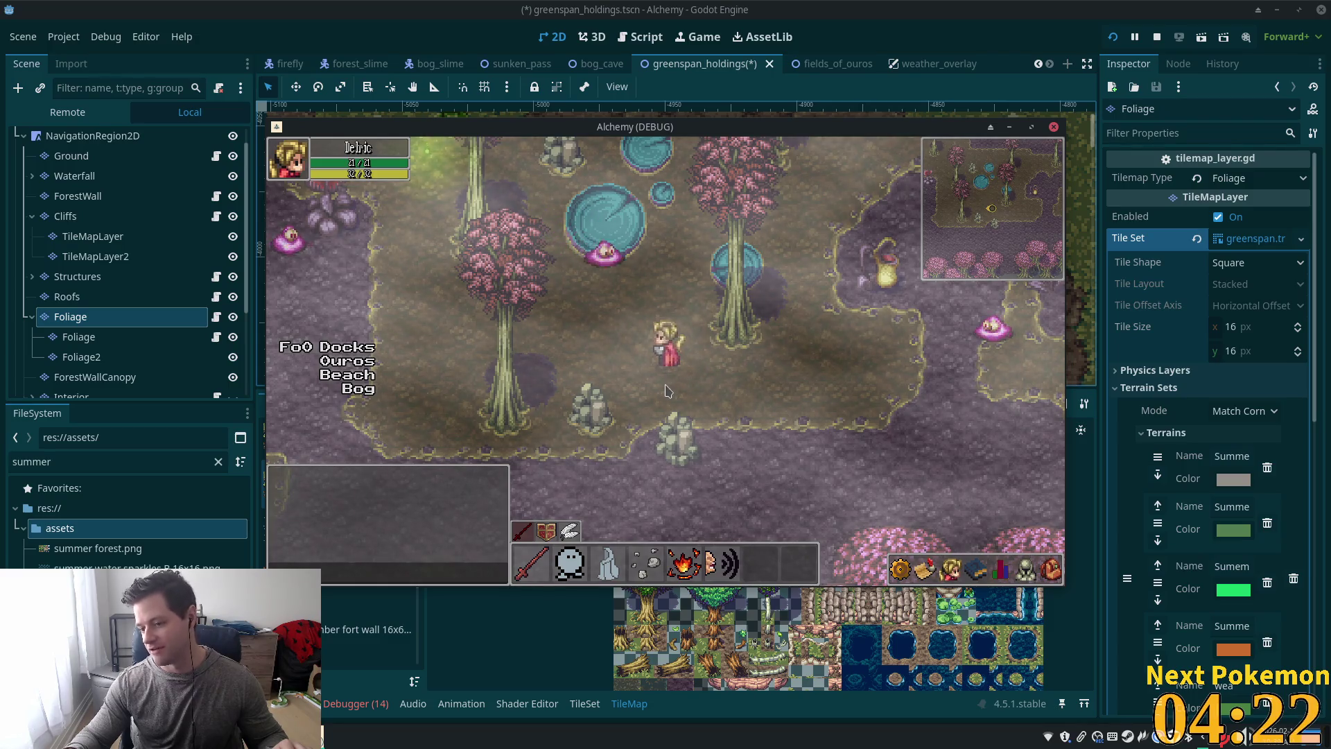
{"action": "key", "text": "Right"}
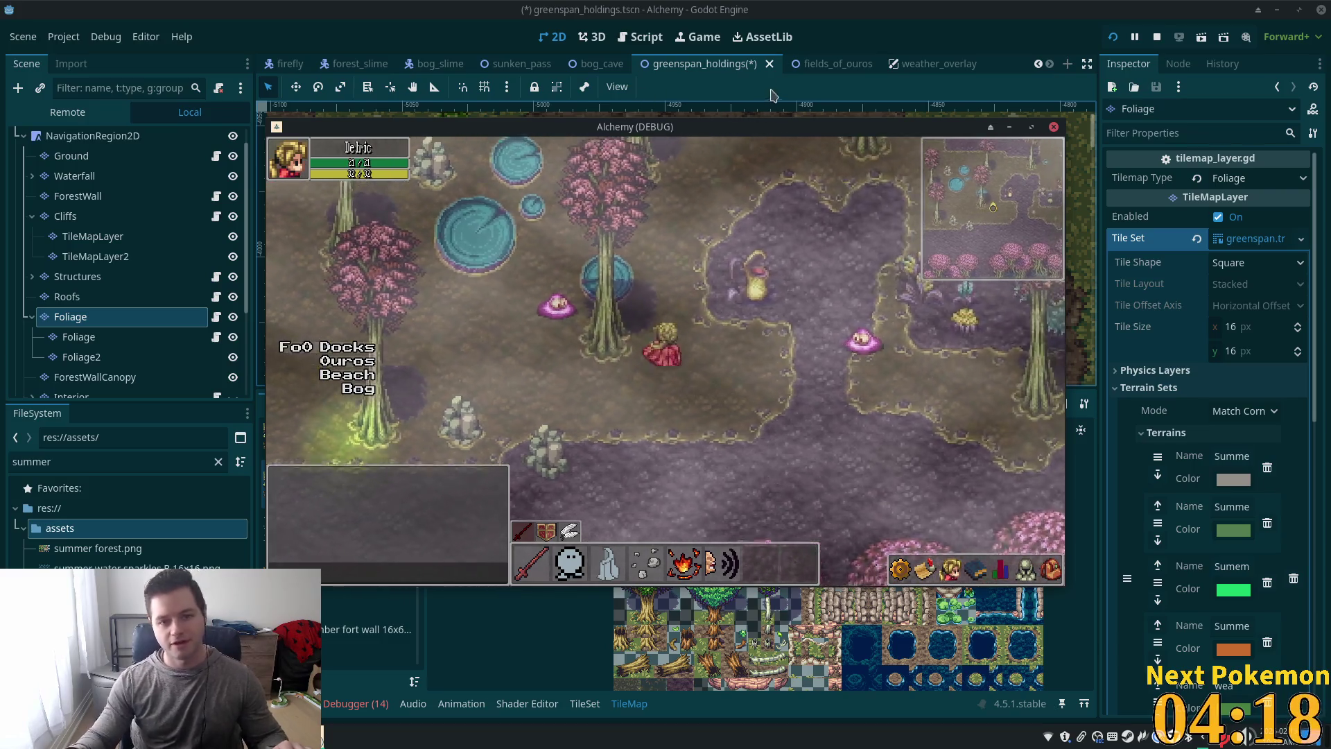
{"action": "key", "text": "F8"}
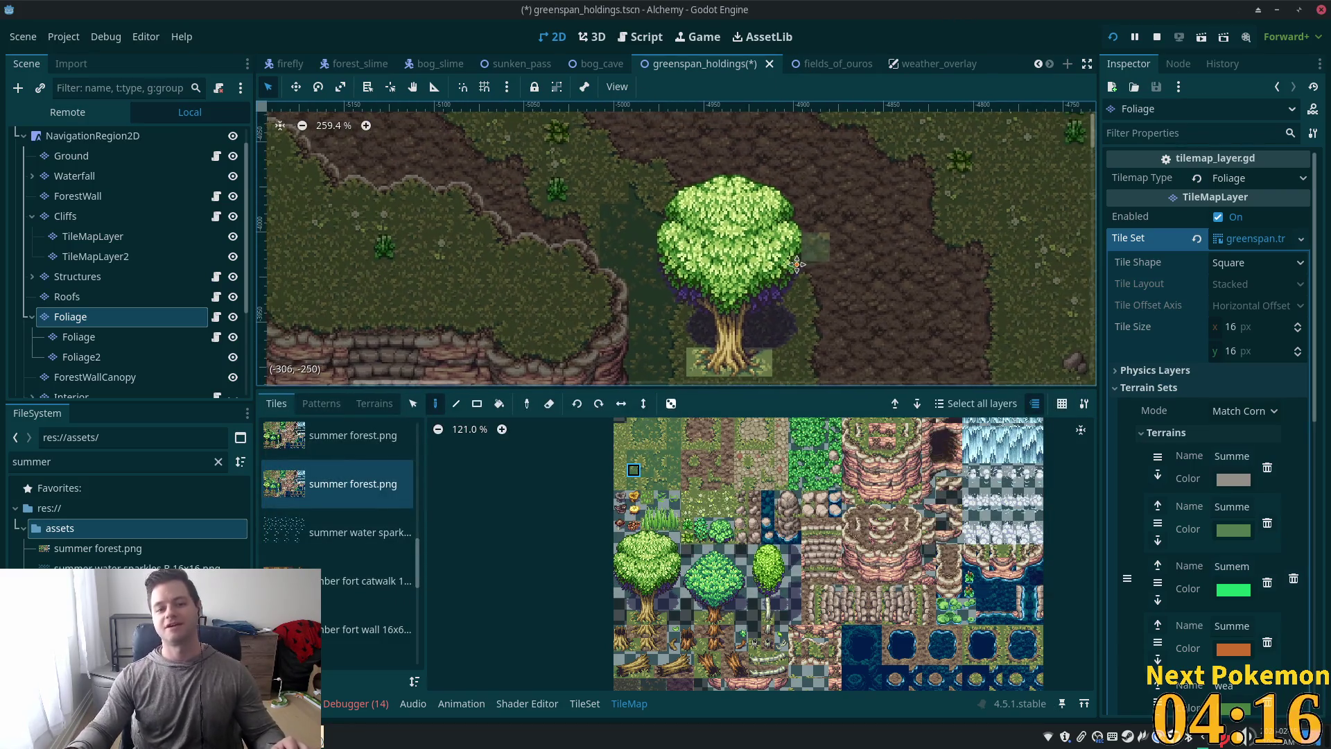
Step: Open the desktop application launcher with the Super key
{"action": "scroll", "coordinate": [773, 275], "scroll_direction": "right", "scroll_amount": 1}
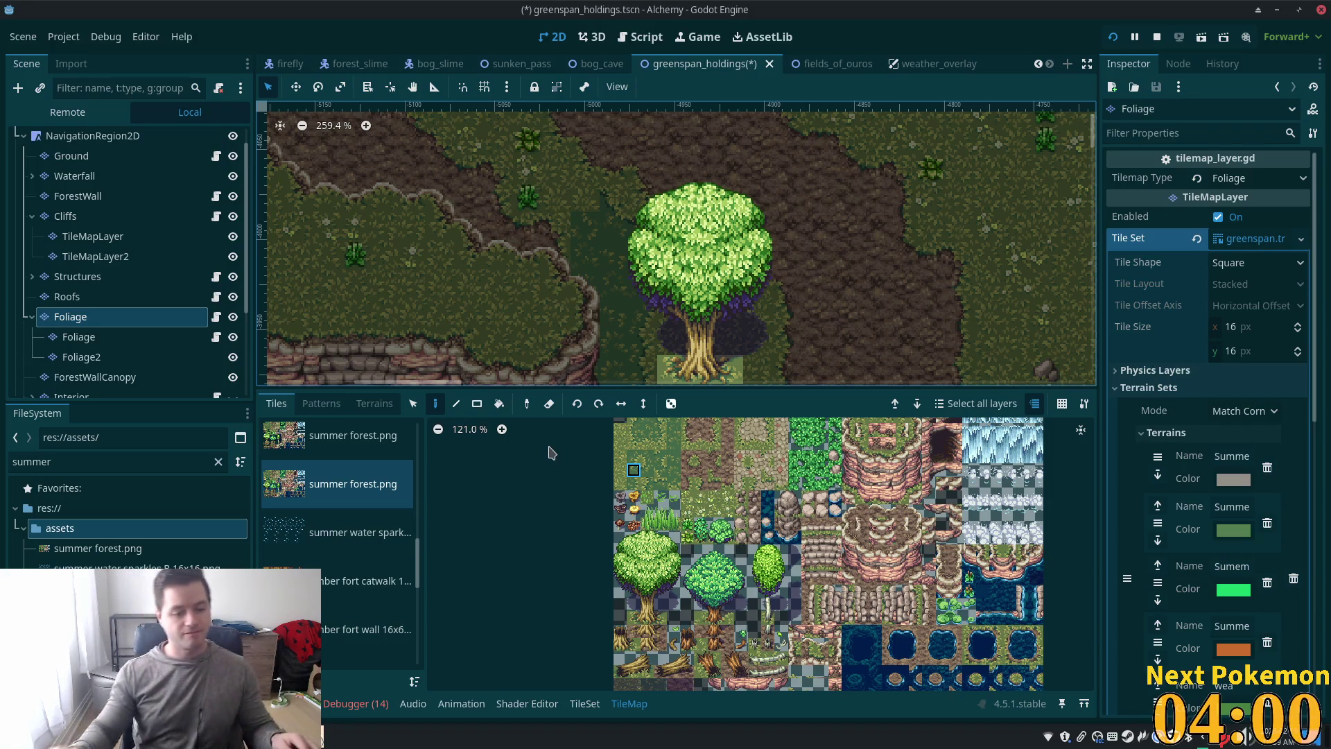
{"action": "key", "text": "super"}
Step: Launch Steam from the launcher search for 'st'
{"action": "type", "text": "st"}
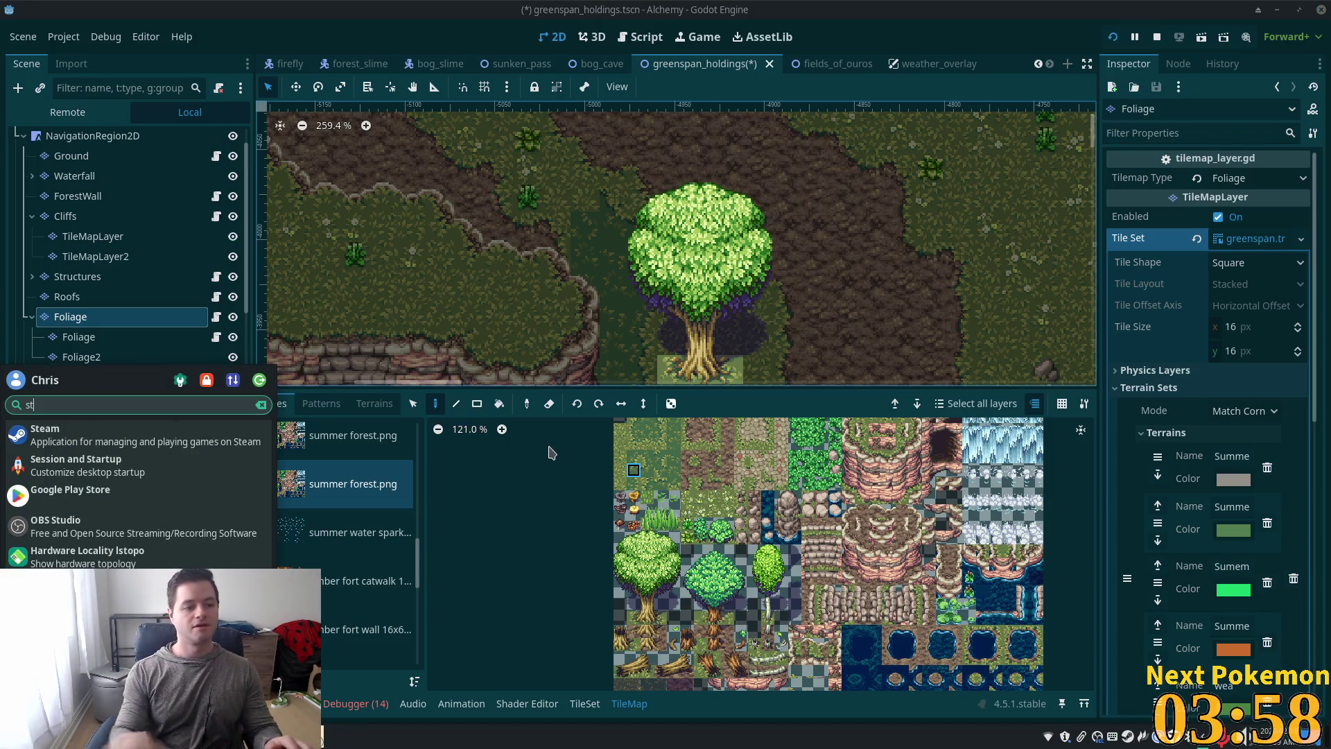
{"action": "left_click", "coordinate": [76, 435]}
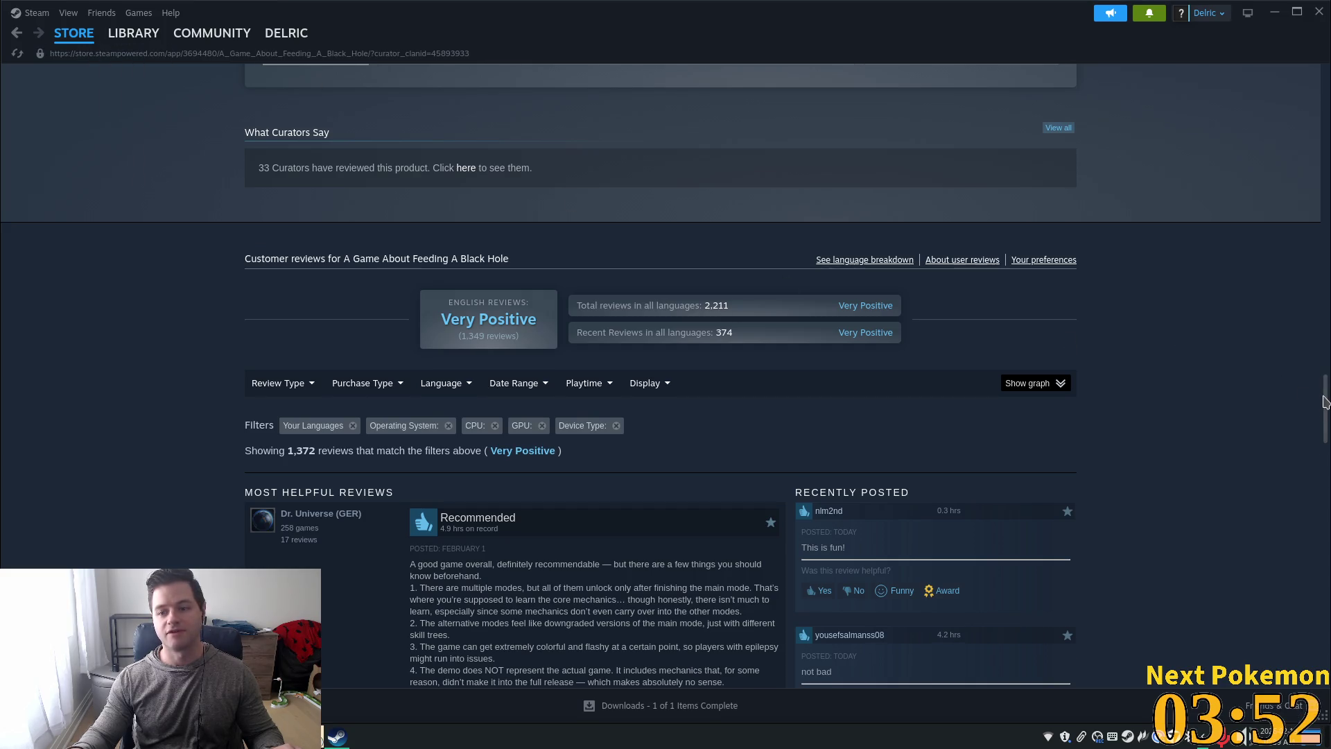
{"action": "left_click_drag", "start_coordinate": [1325, 402], "coordinate": [1316, 89]}
Step: Search the Steam store for Shelldiver, open its page, then minimize Steam
{"action": "left_click", "coordinate": [859, 75]}
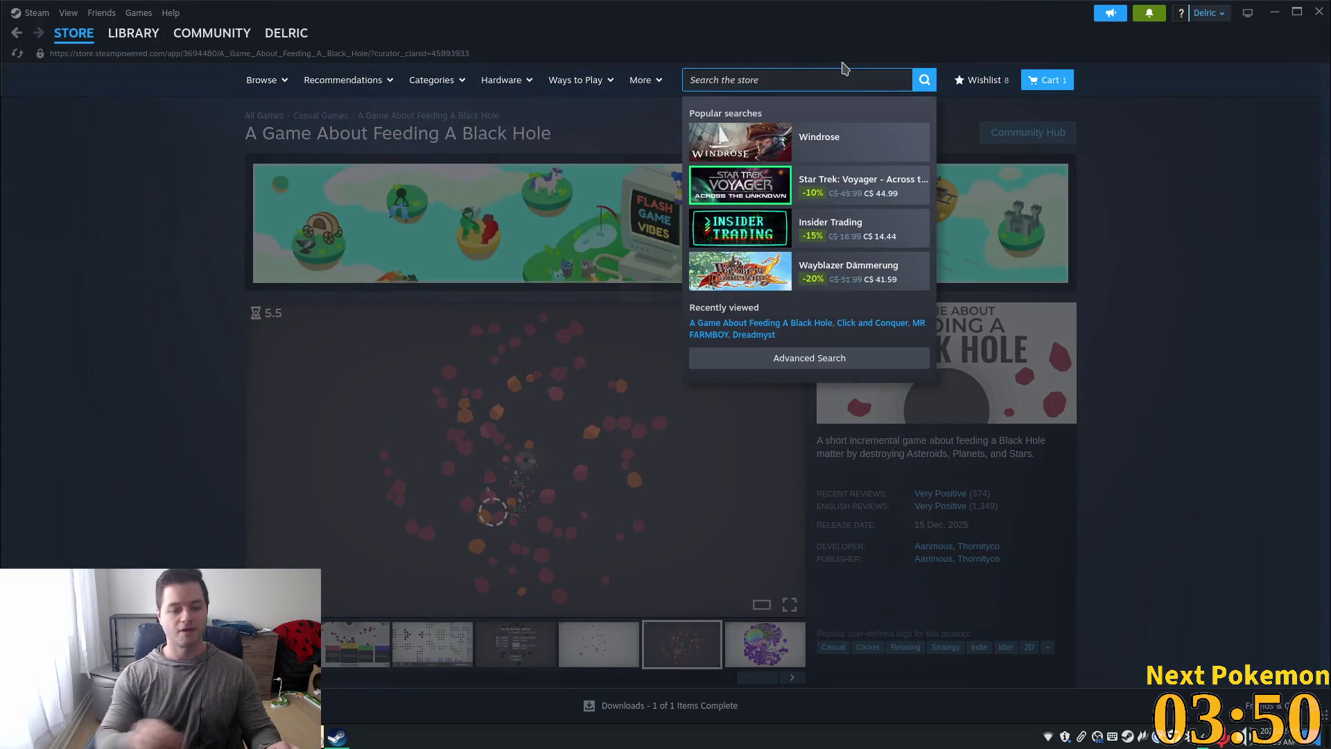
{"action": "type", "text": "shell"}
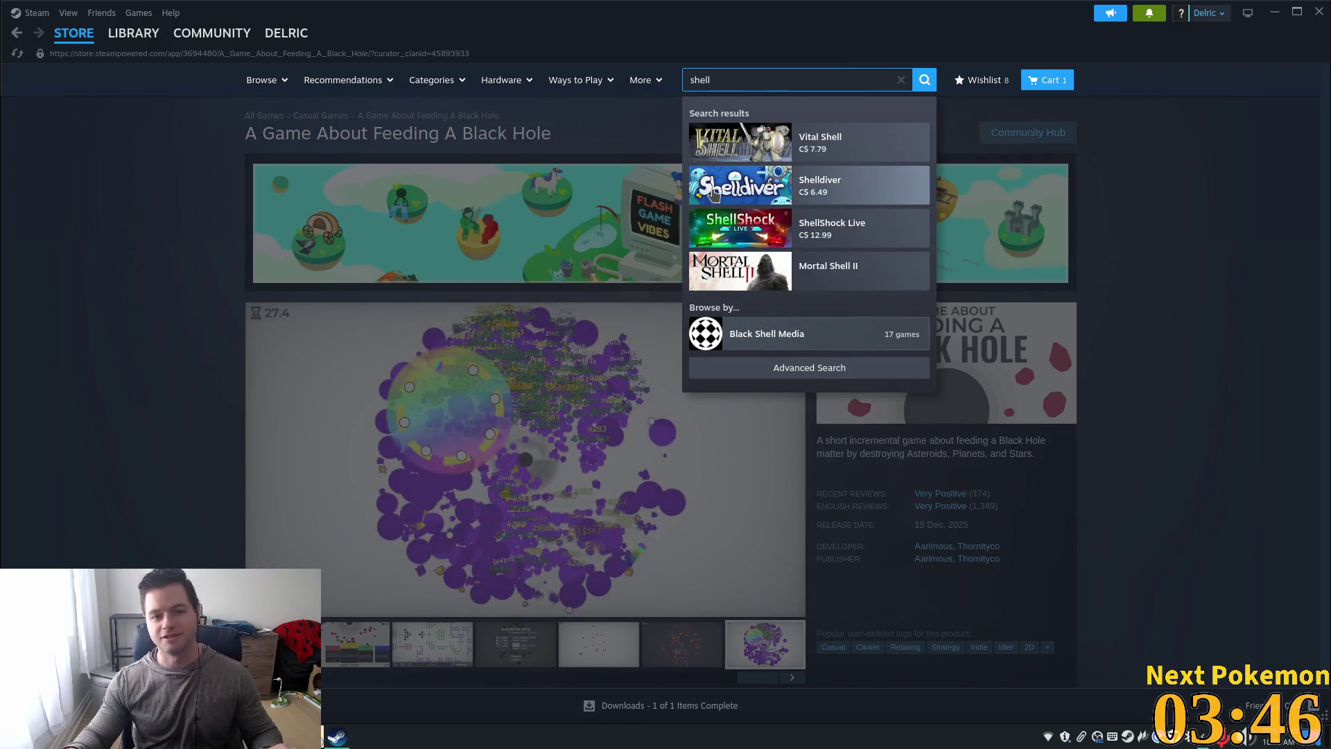
{"action": "left_click", "coordinate": [716, 193]}
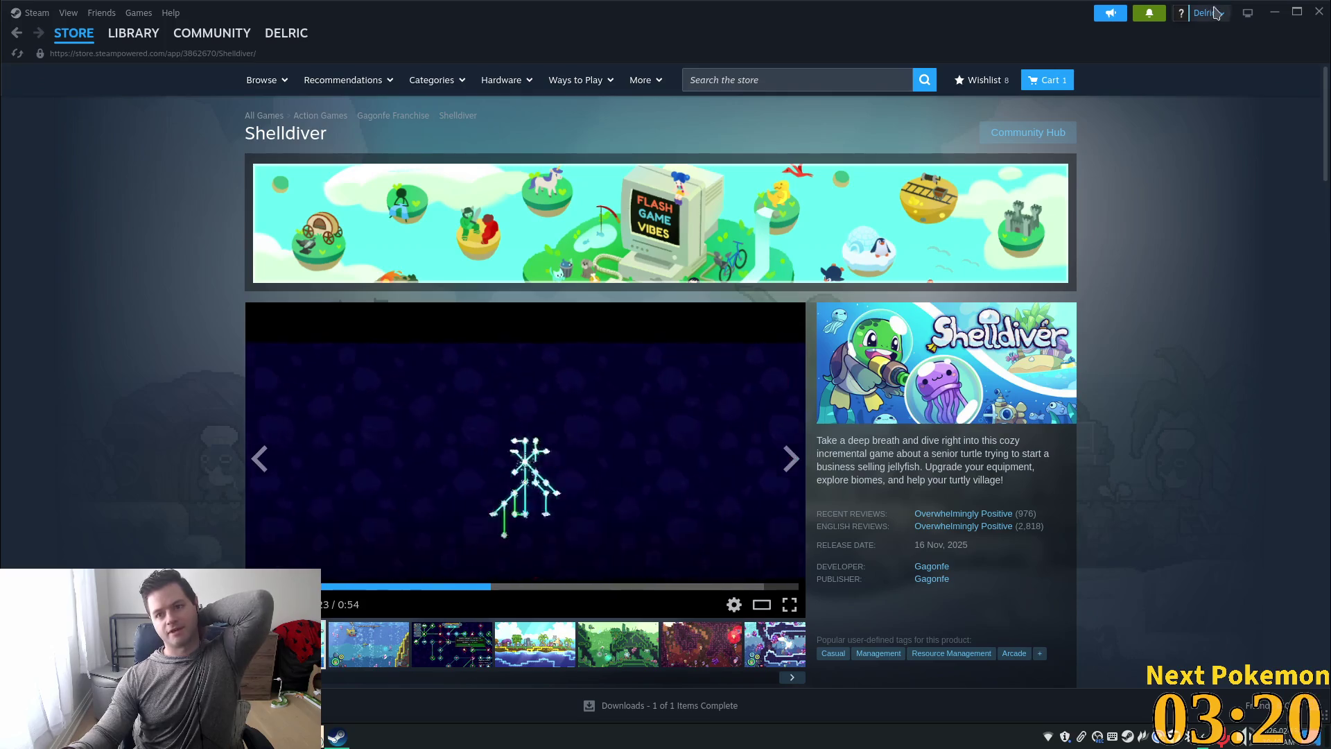
{"action": "left_click", "coordinate": [1275, 13]}
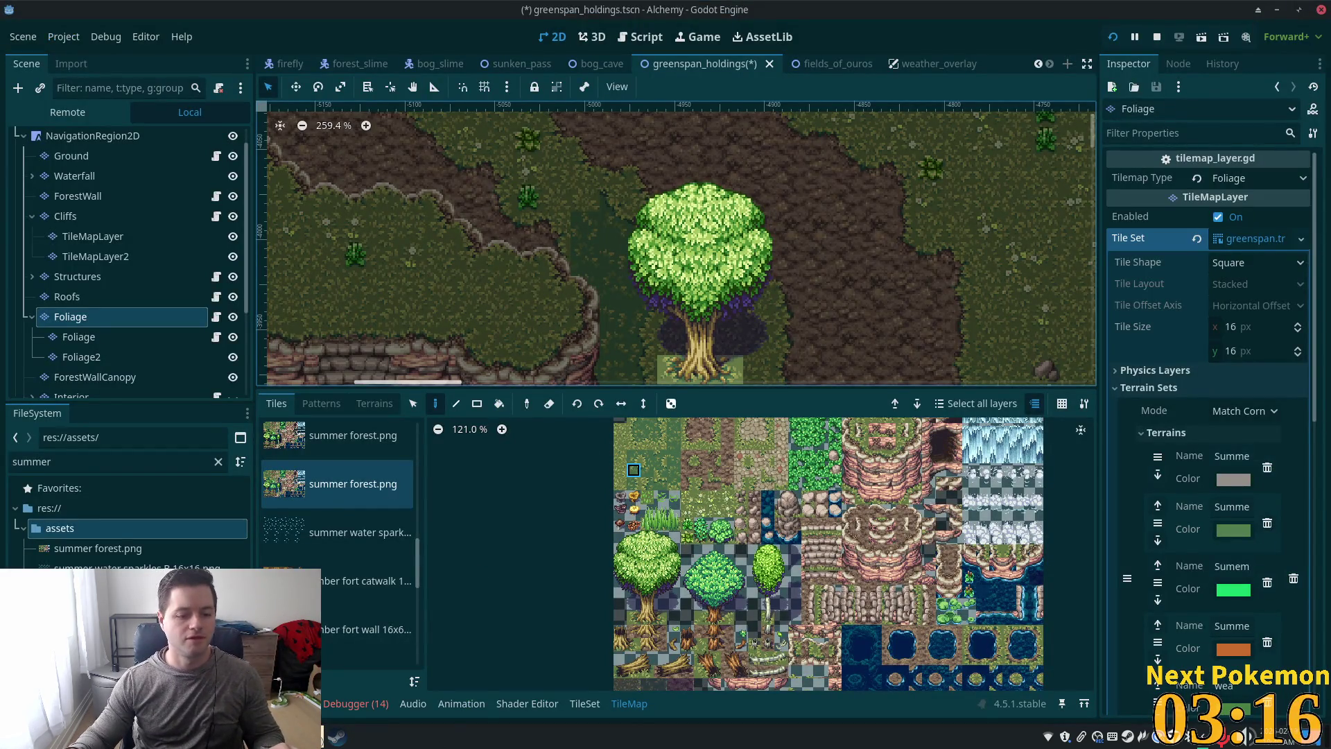
Step: Walk the character through the lily-pad clearing and along the dirt path below the cliffs
{"action": "mouse_move", "coordinate": [337, 737]}
{"action": "left_click", "coordinate": [378, 652]}
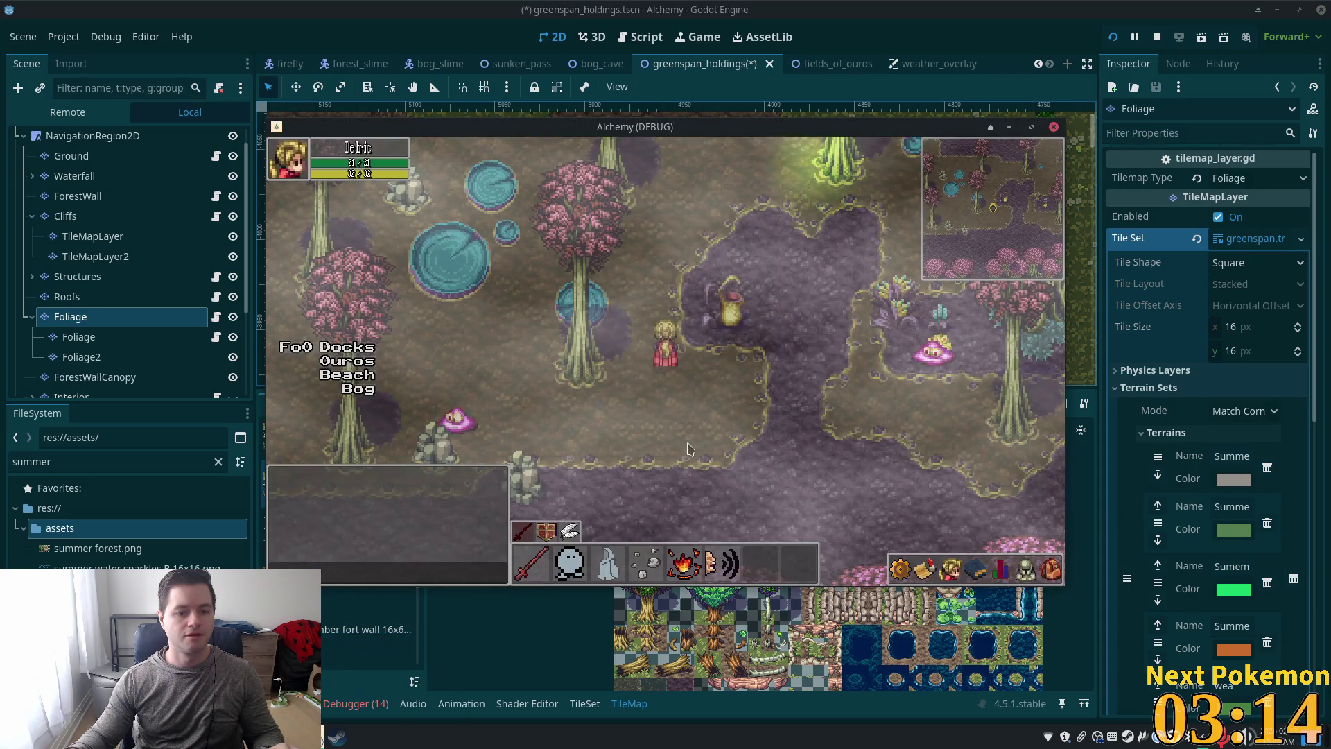
{"action": "key", "text": "s"}
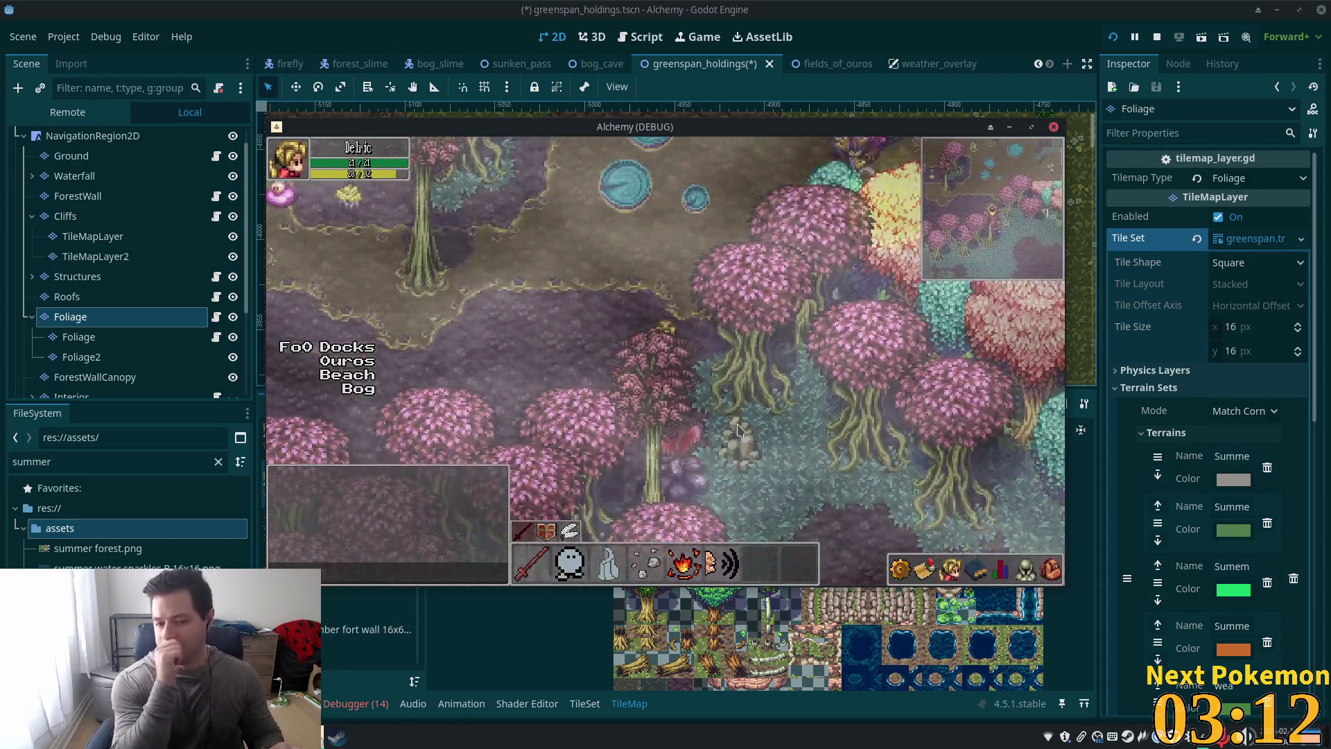
{"action": "key", "text": "w"}
{"action": "key", "text": "a"}
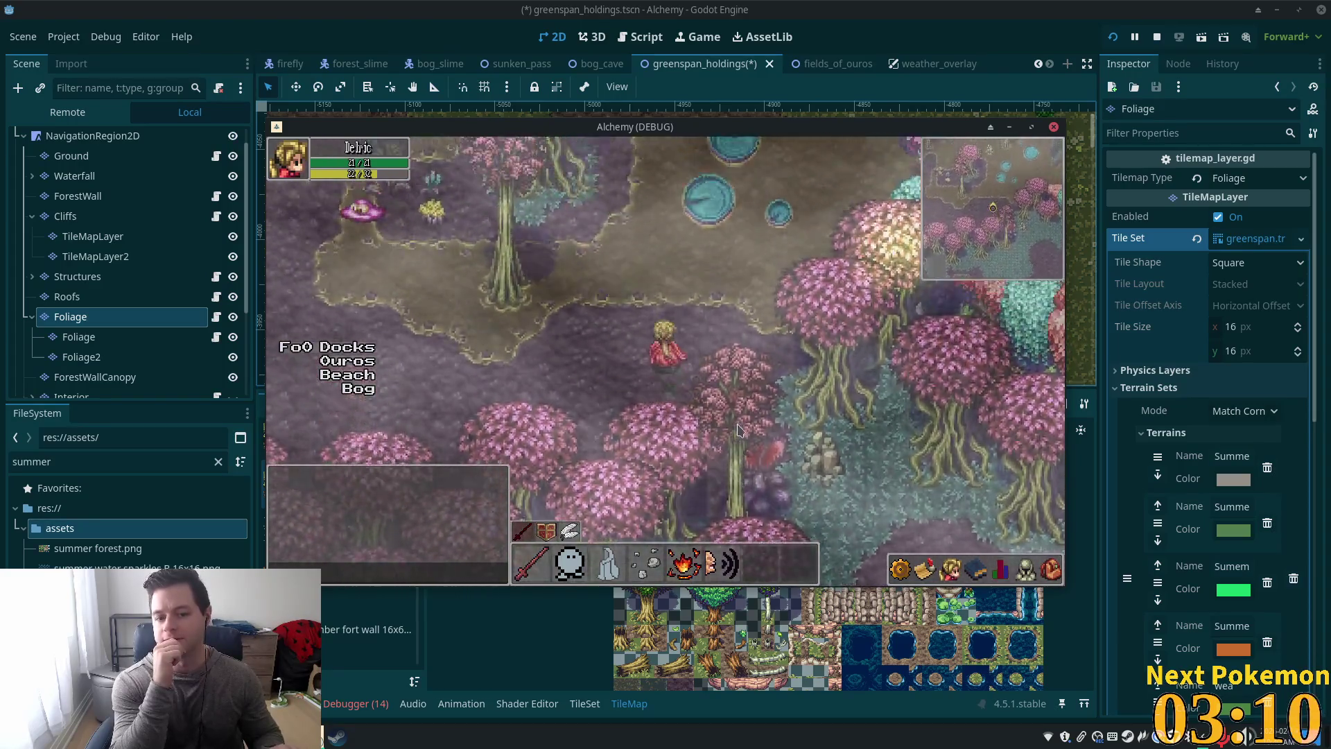
{"action": "key", "text": "w"}
{"action": "key", "text": "d"}
{"action": "key", "text": "w"}
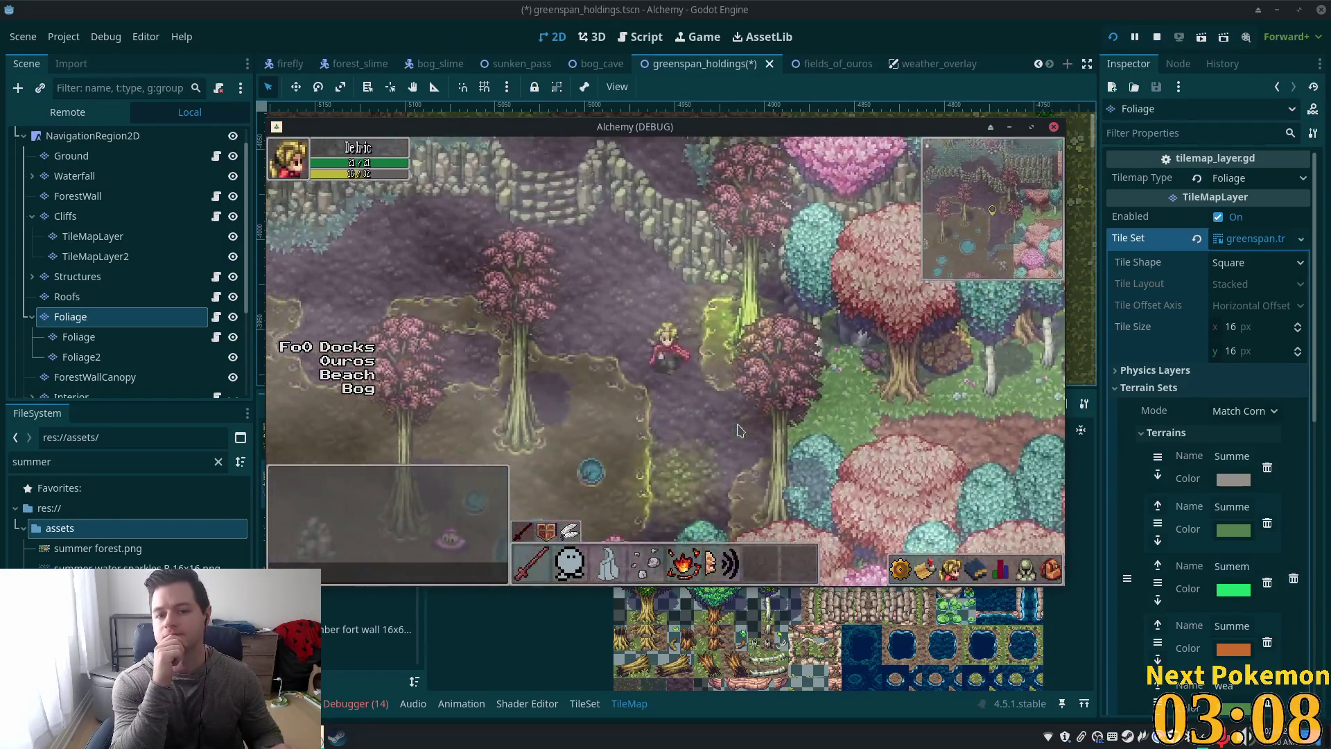
{"action": "key", "text": "d"}
{"action": "key", "text": "a"}
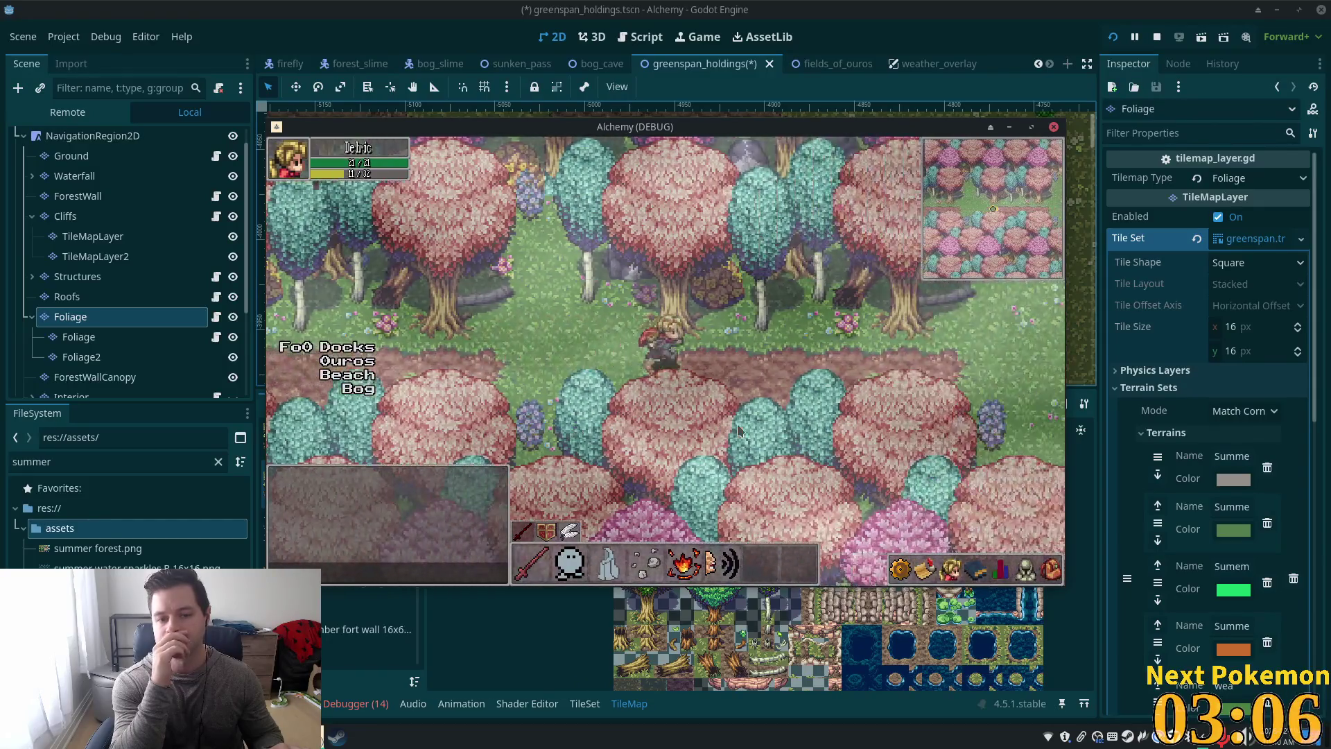
{"action": "key", "text": "d"}
Step: Walk down-right across Verdigris Meadows toward the cliff edge
{"action": "key", "text": "s"}
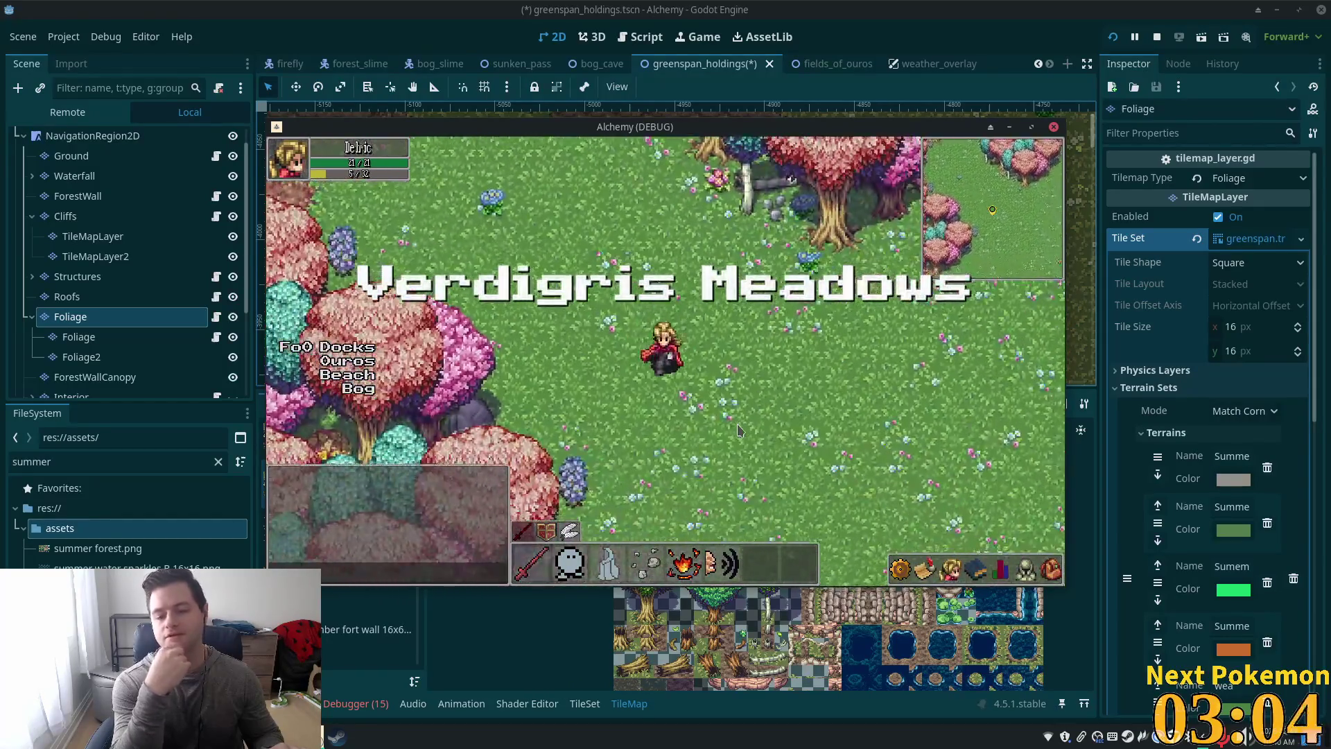
{"action": "key", "text": "s"}
{"action": "key", "text": "d"}
{"action": "key", "text": "s"}
{"action": "key", "text": "d"}
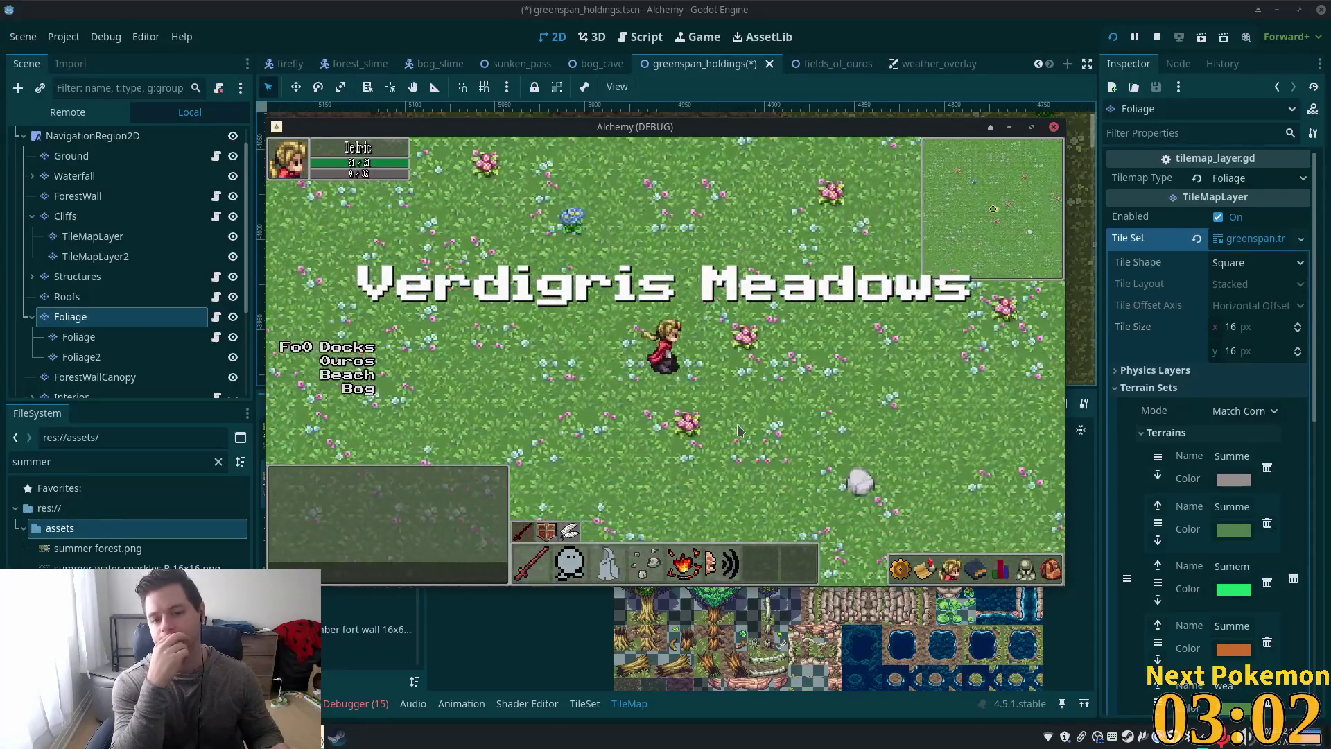
{"action": "key", "text": "s"}
{"action": "key", "text": "d"}
{"action": "key", "text": "s"}
{"action": "key", "text": "d"}
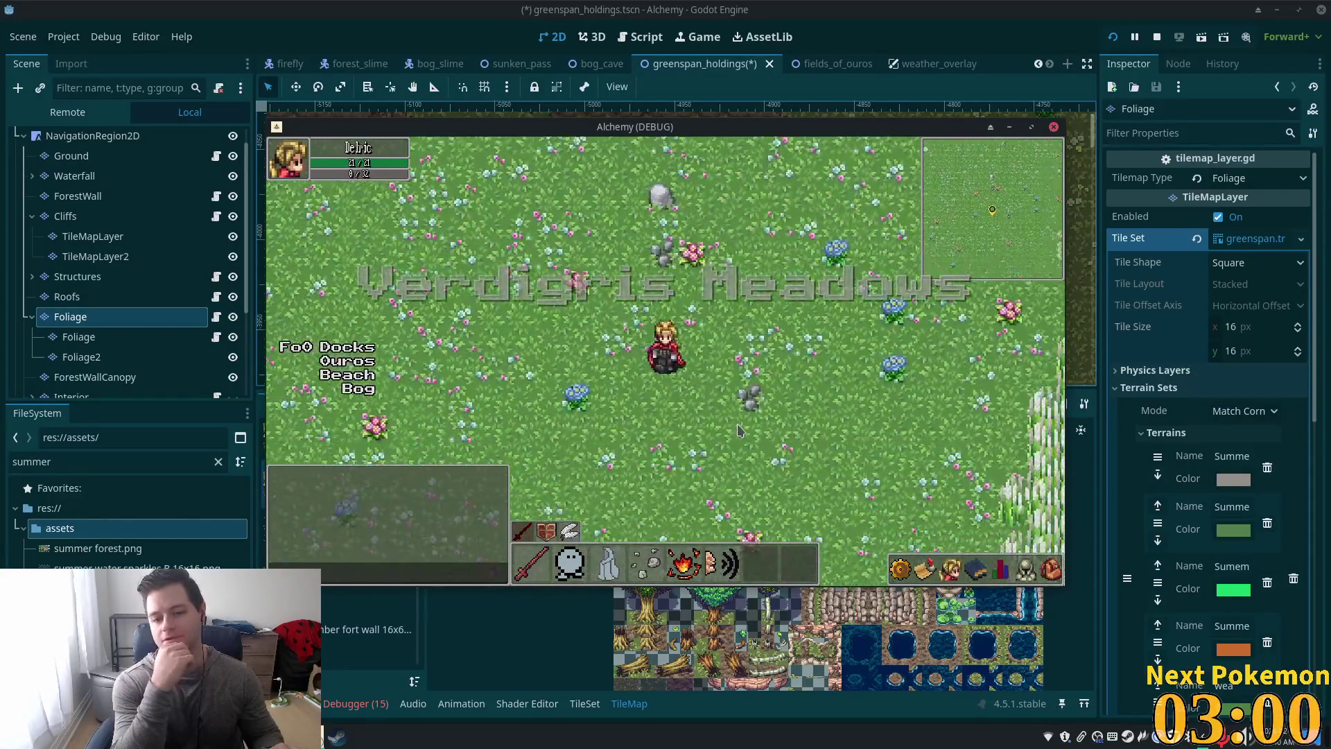
{"action": "key", "text": "d"}
{"action": "key", "text": "s"}
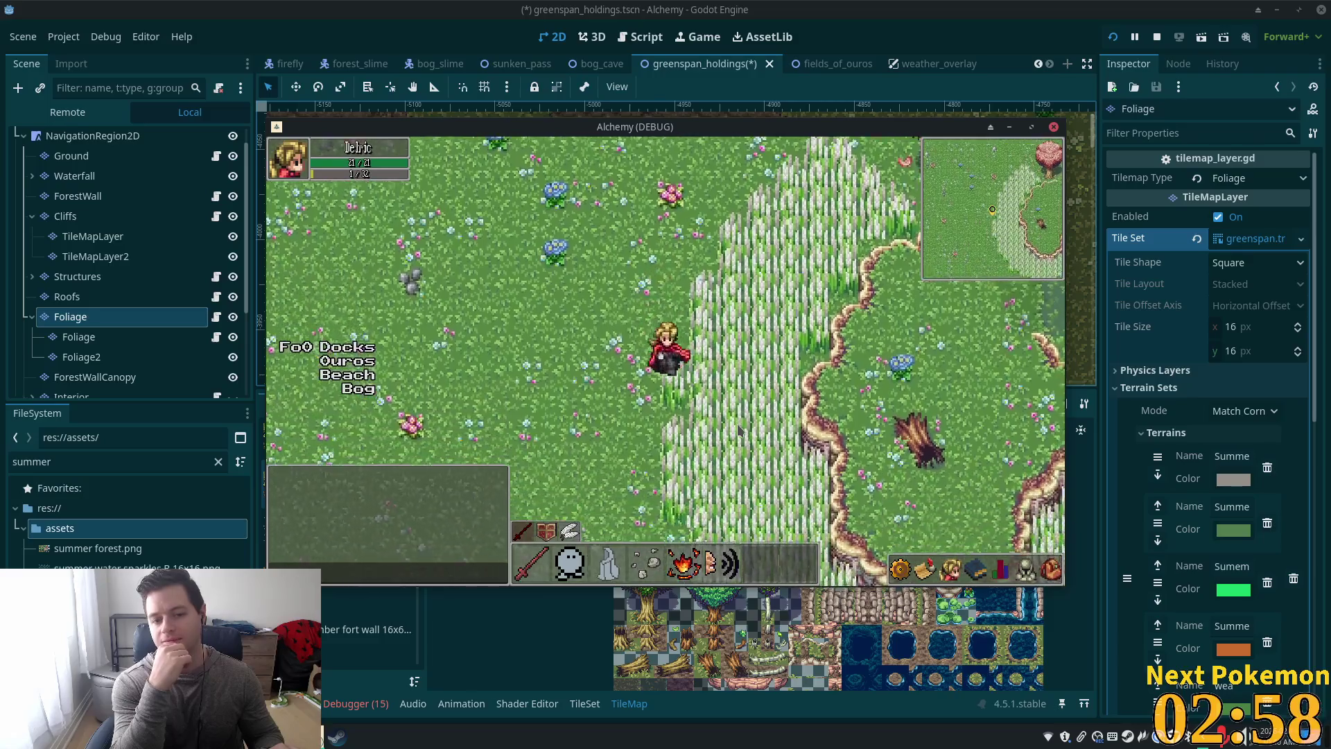
{"action": "key", "text": "d"}
{"action": "key", "text": "s"}
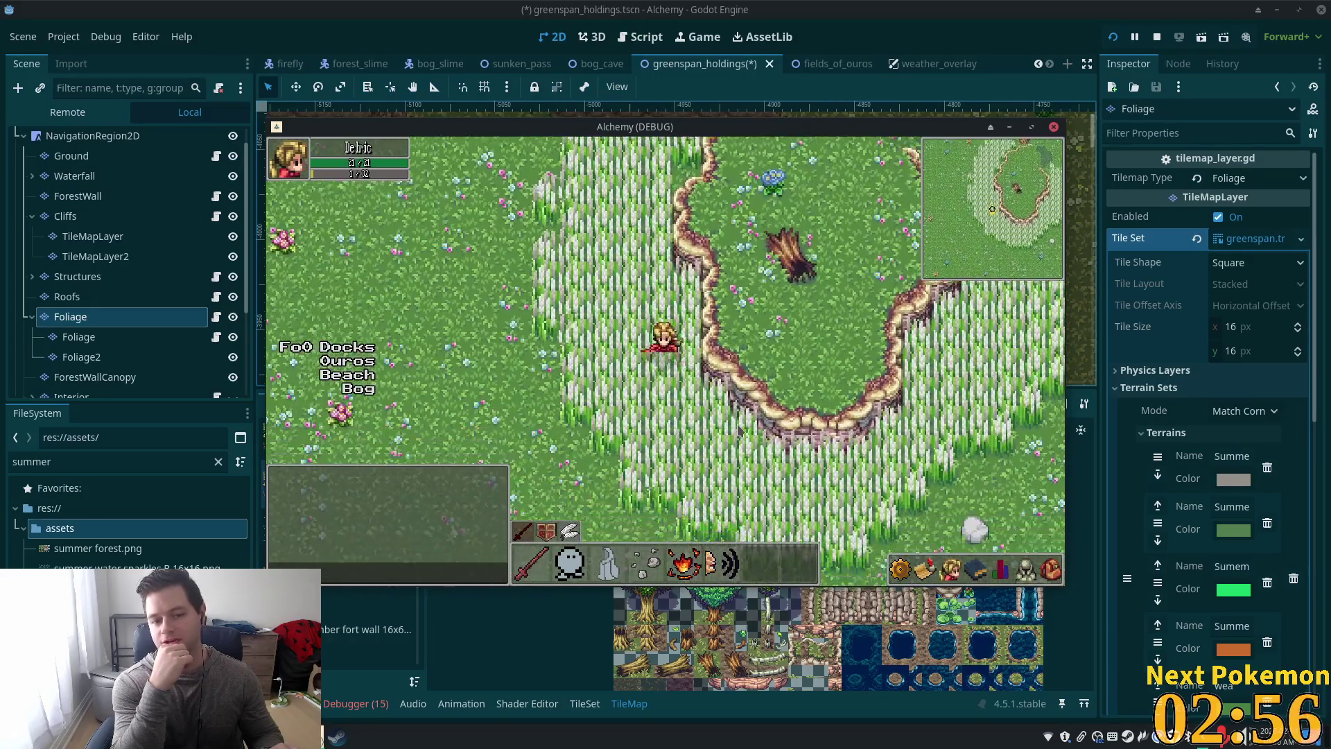
{"action": "key", "text": "d"}
{"action": "key", "text": "a"}
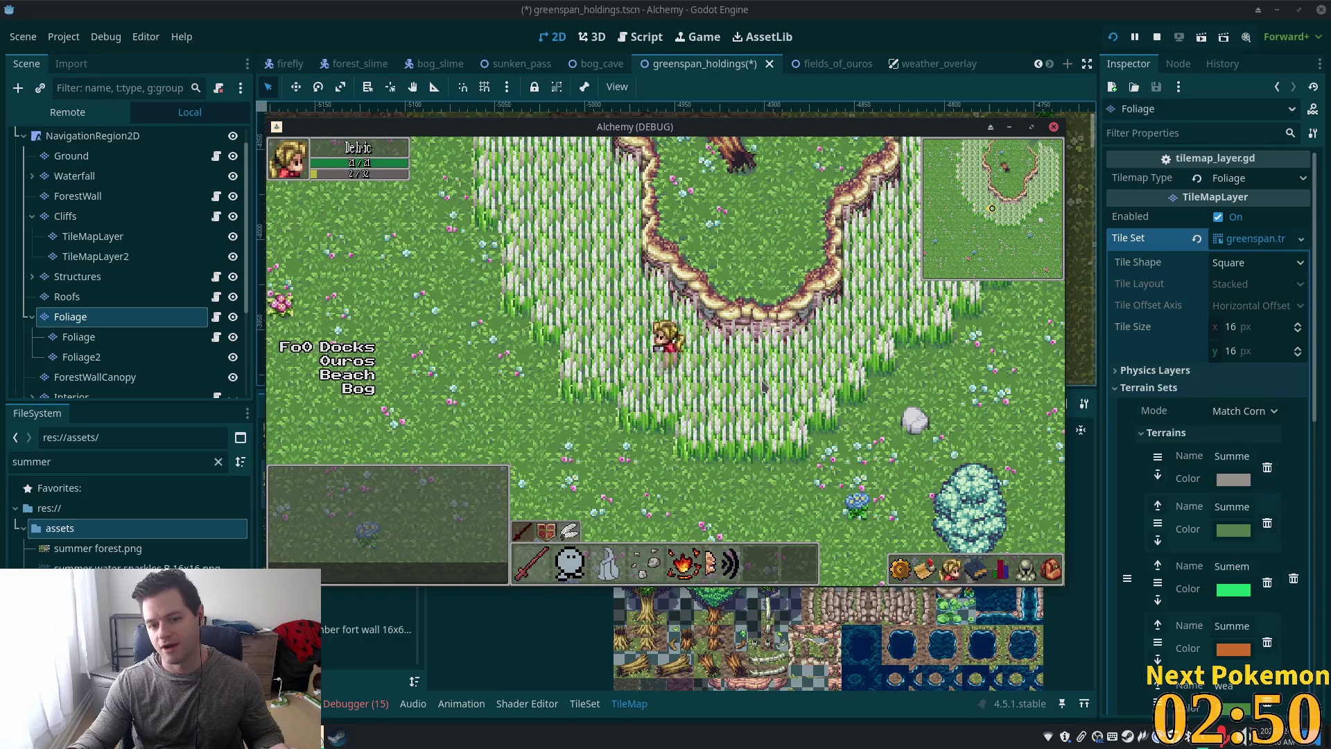
Step: Walk right along the tall-grass edge, up past the pink tree, then back down-left
{"action": "key", "text": "Right"}
{"action": "key", "text": "Right"}
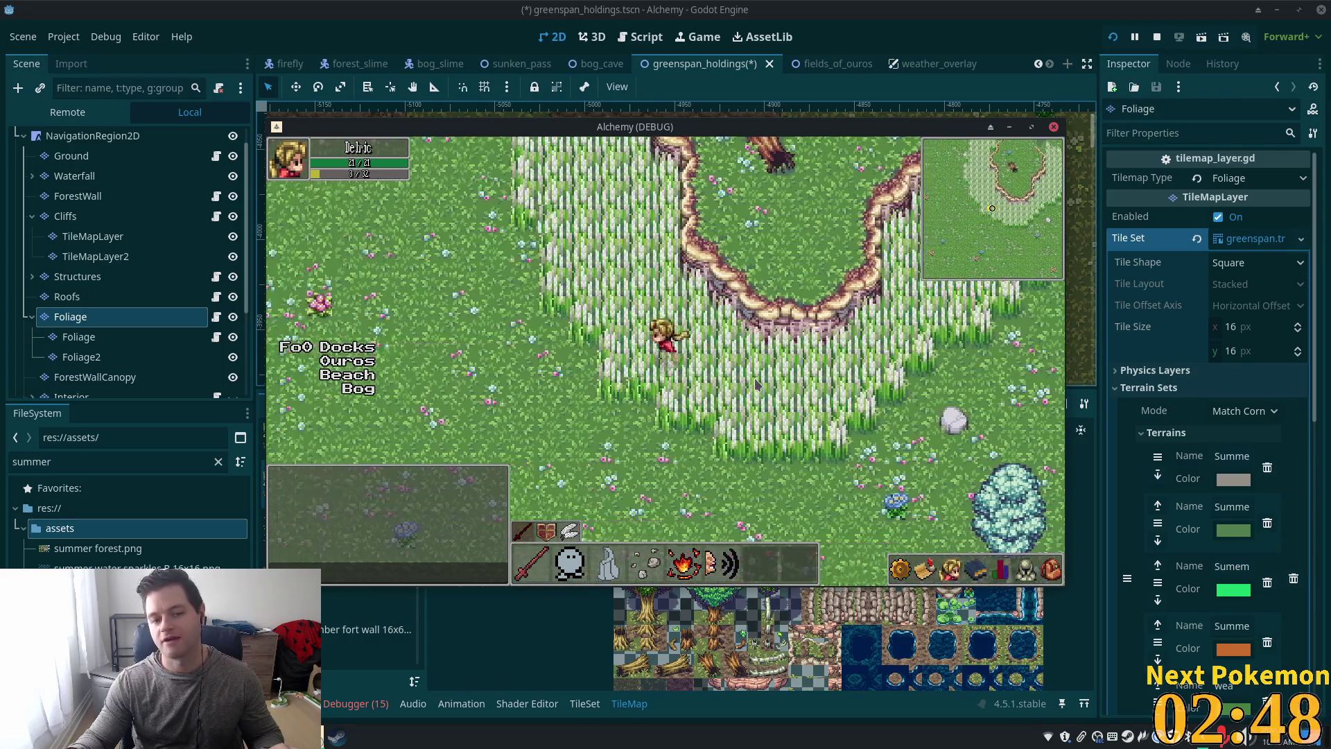
{"action": "key", "text": "Right"}
{"action": "key", "text": "Up"}
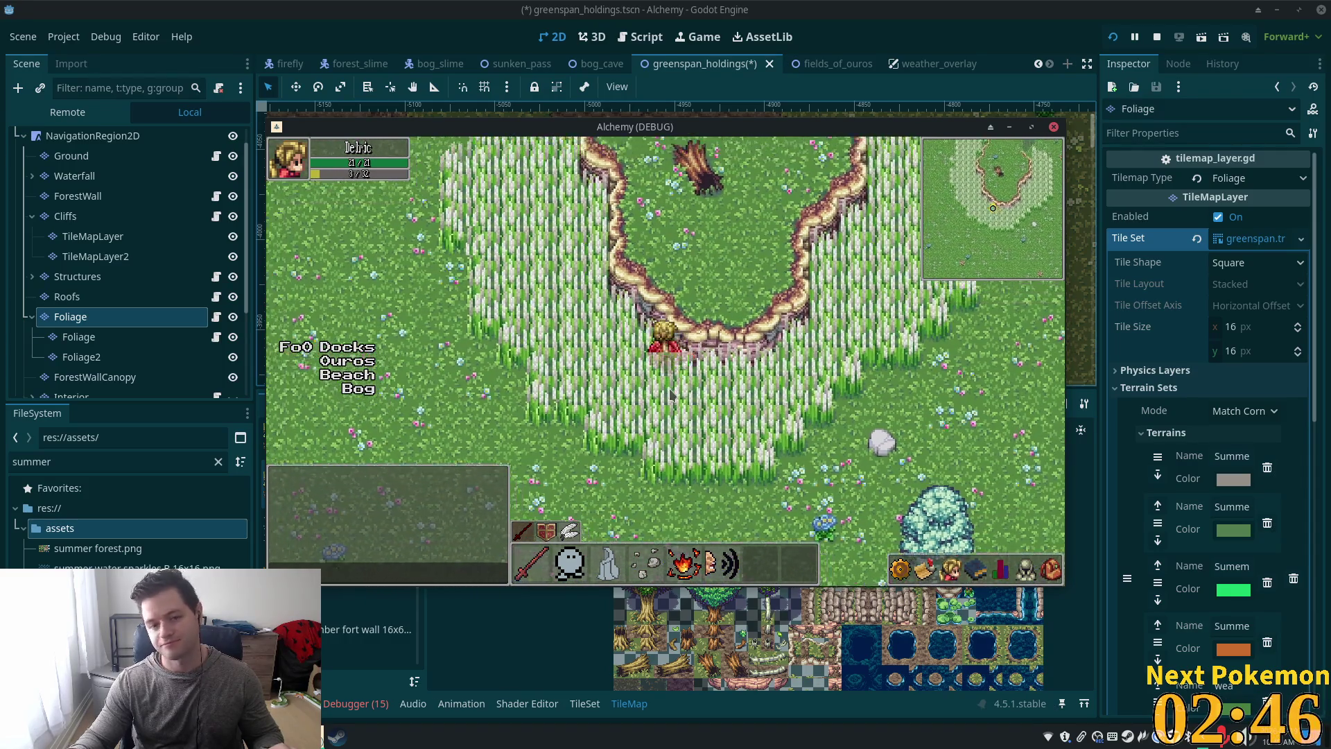
{"action": "key", "text": "Up"}
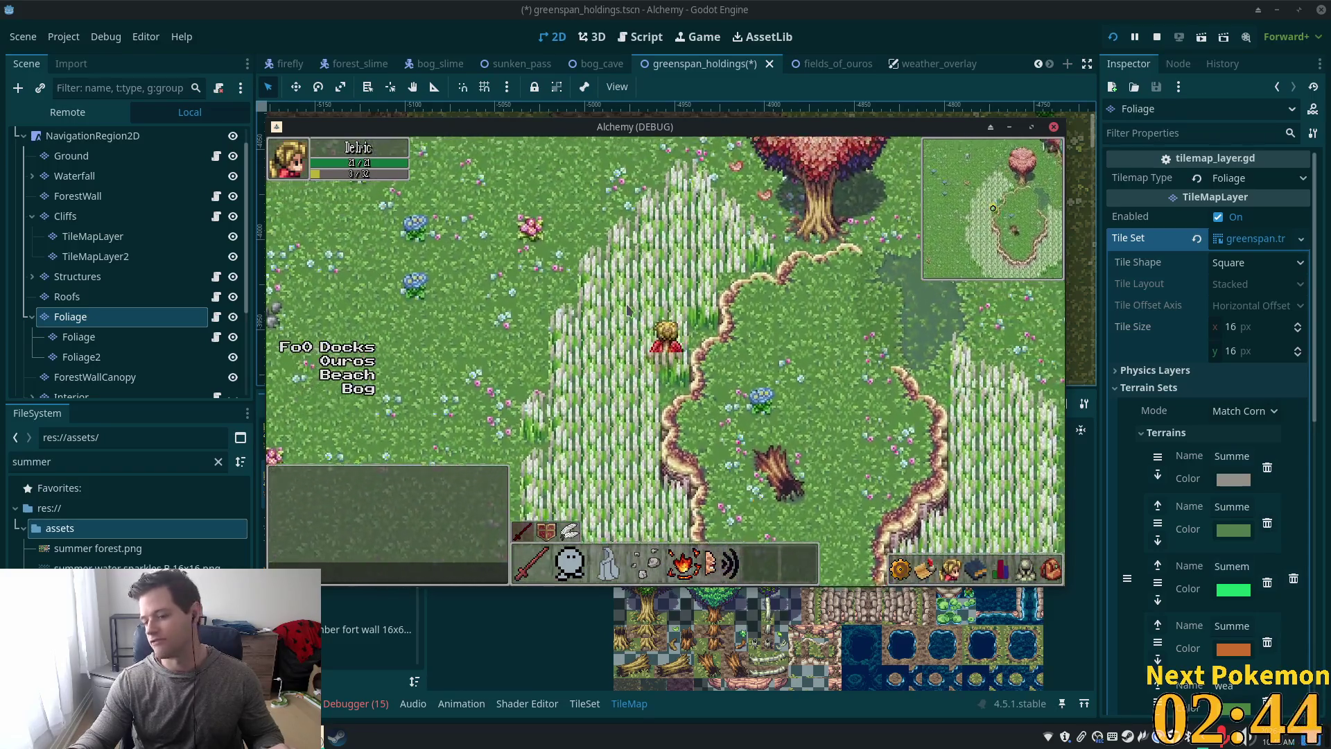
{"action": "key", "text": "Down"}
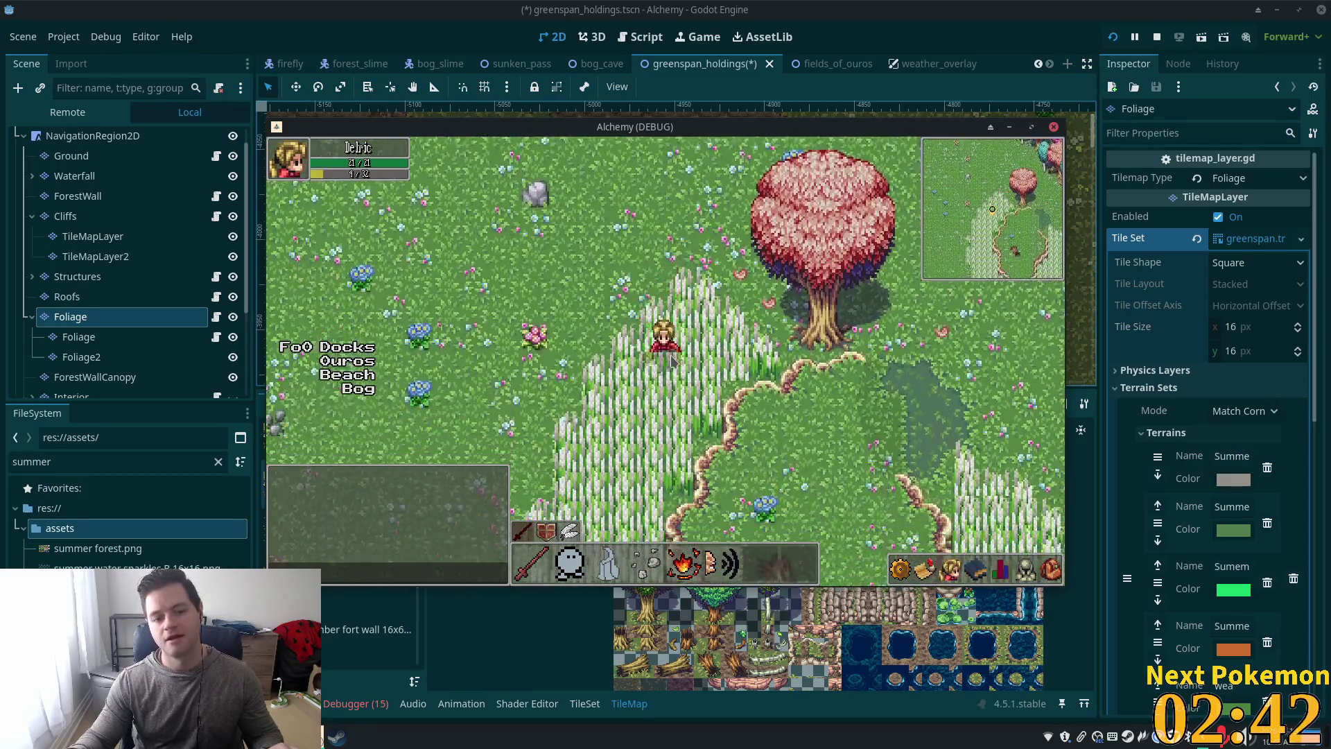
{"action": "key", "text": "Down"}
{"action": "key", "text": "Left"}
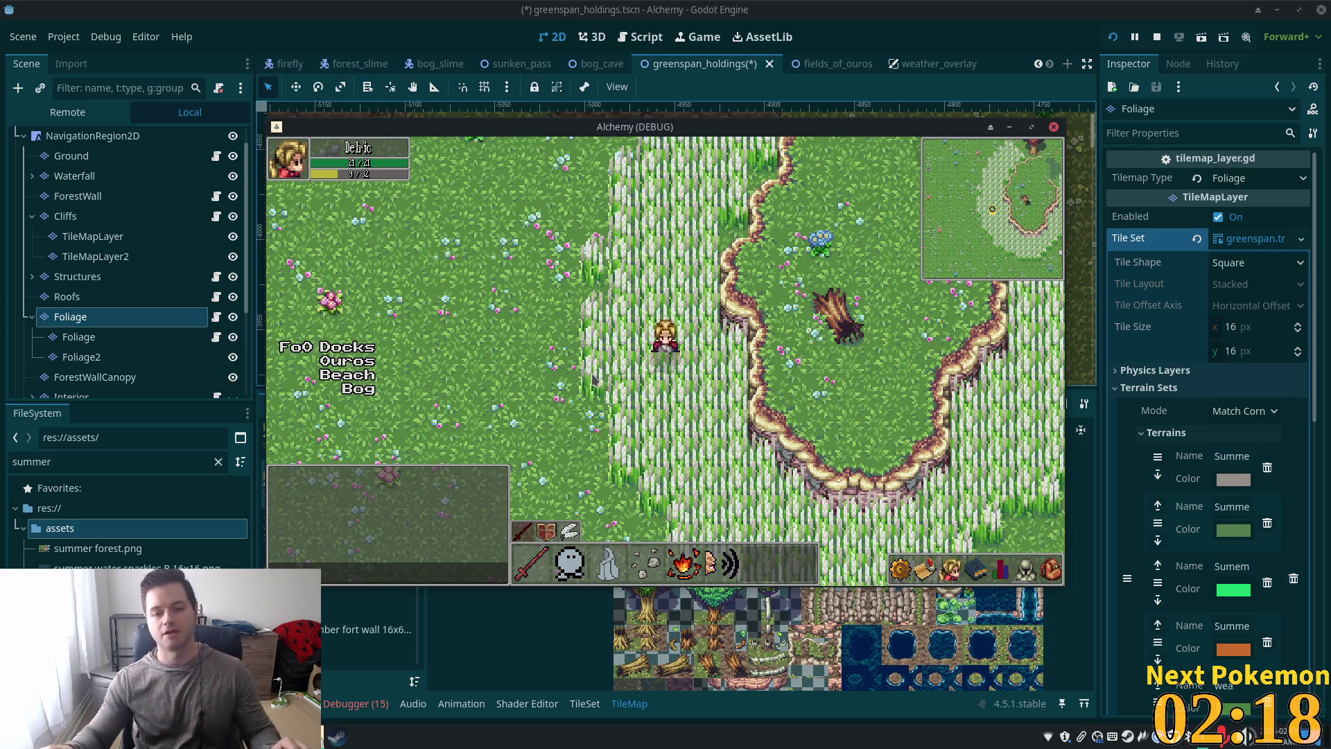
Step: Swing an attack, walk down-left toward the tall grass, then return to the editor
{"action": "left_click", "coordinate": [833, 445]}
{"action": "key", "text": "s"}
{"action": "key", "text": "a"}
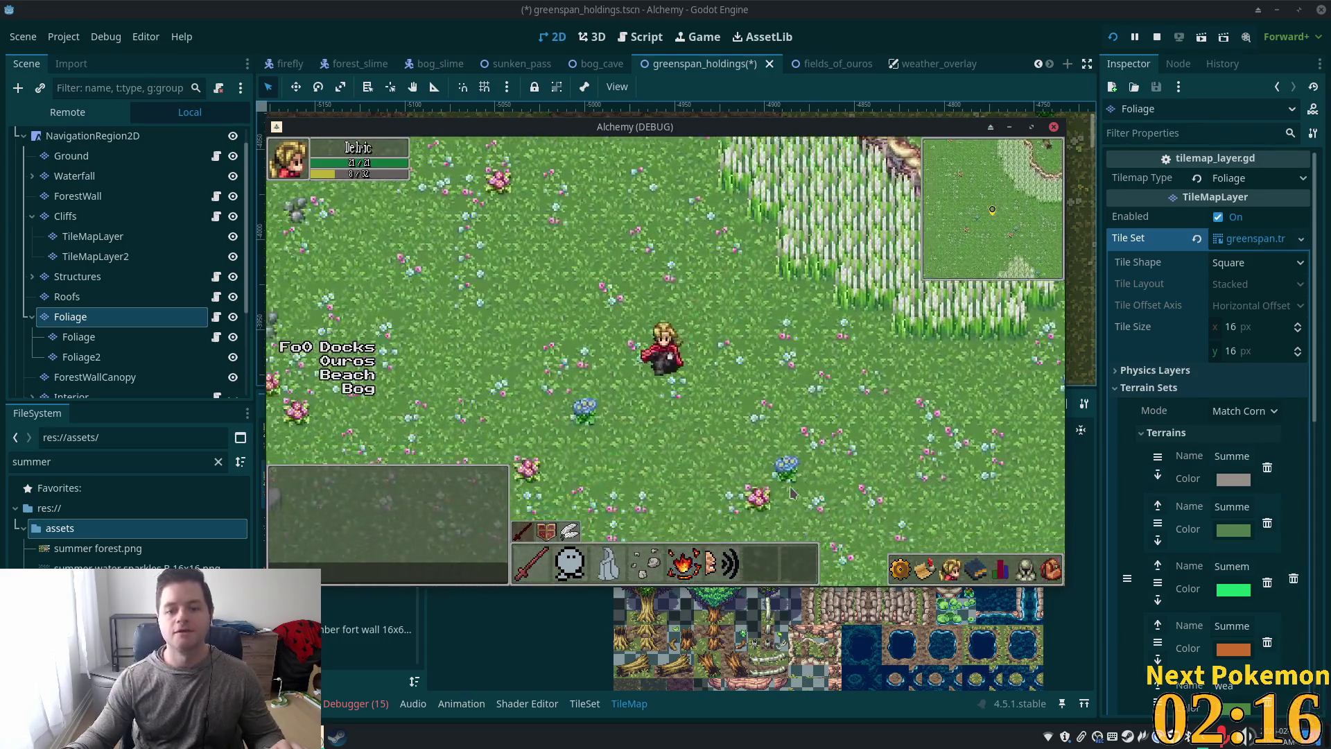
{"action": "key", "text": "s"}
{"action": "left_click", "coordinate": [885, 7]}
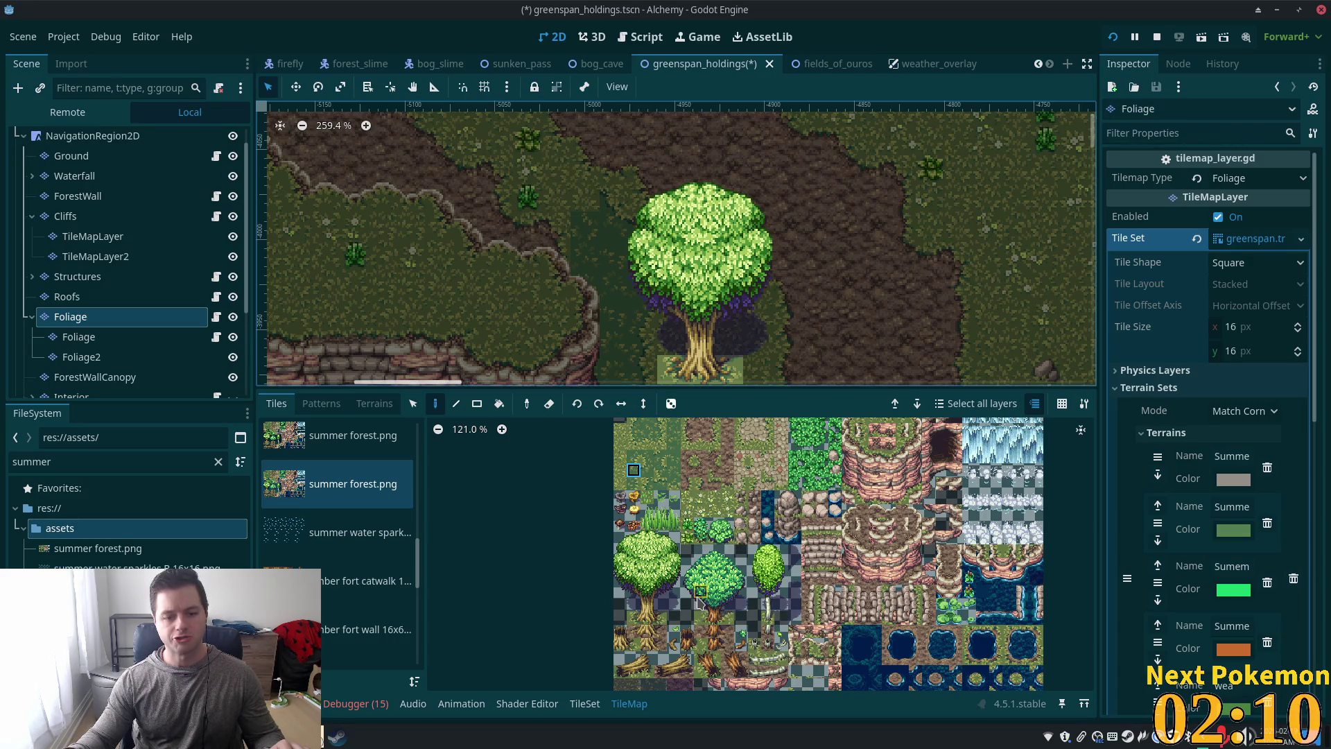
Step: In the TileSet panel's Select mode, pick summer forest.png tile (2, 7) and expand its Rendering section
{"action": "left_click", "coordinate": [570, 710]}
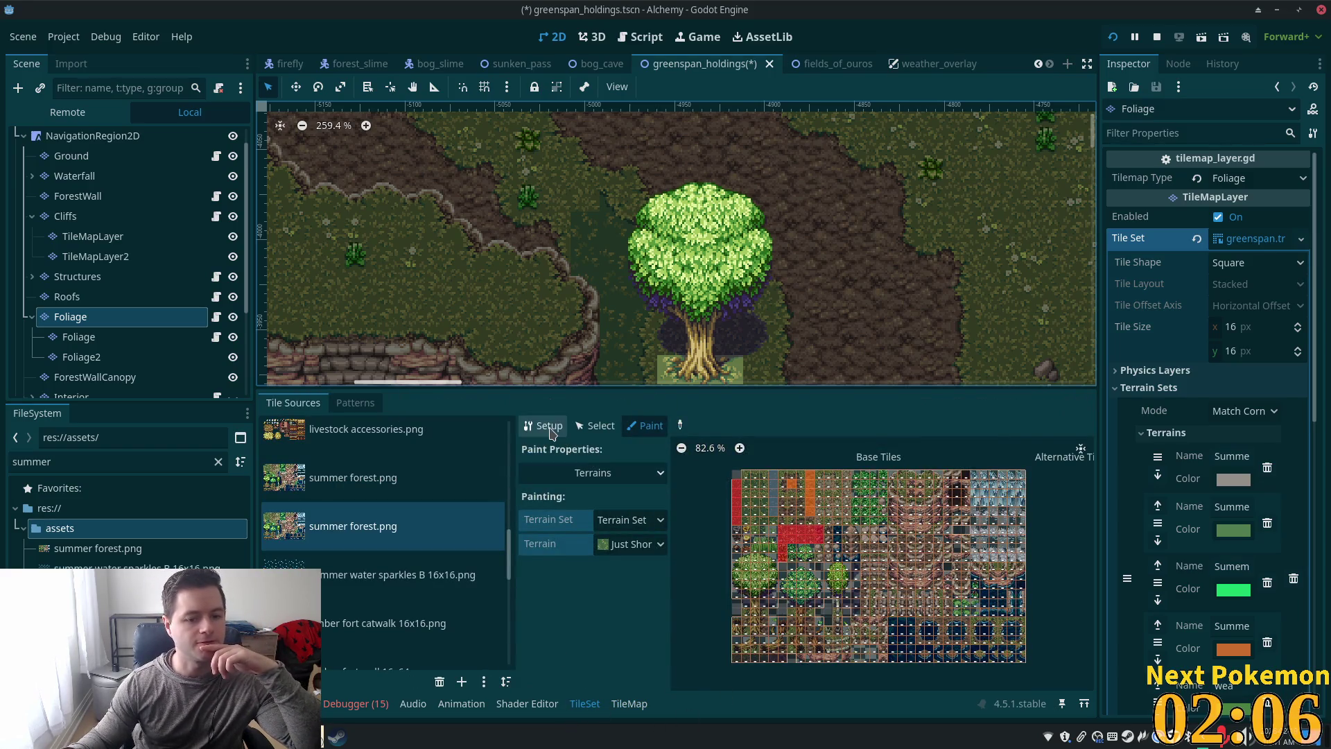
{"action": "left_click", "coordinate": [545, 426]}
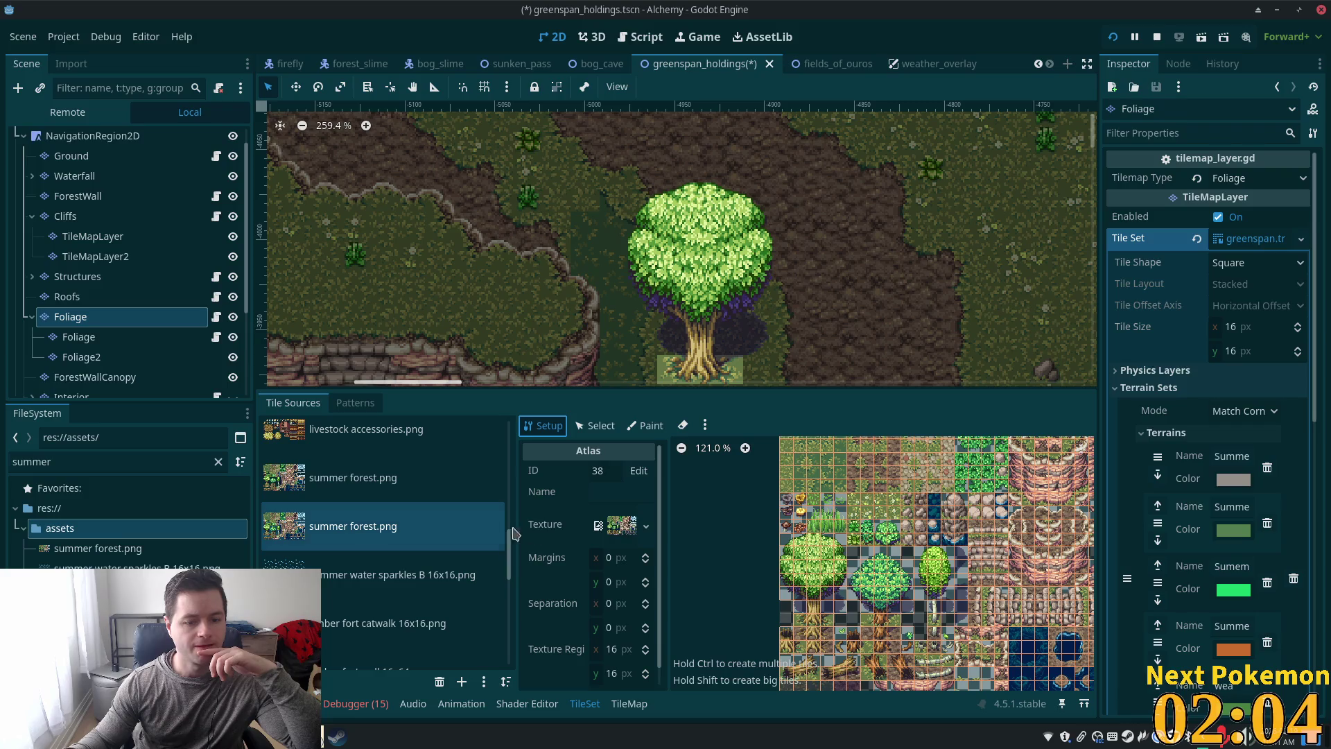
{"action": "scroll", "coordinate": [618, 532], "scroll_direction": "down", "scroll_amount": 1}
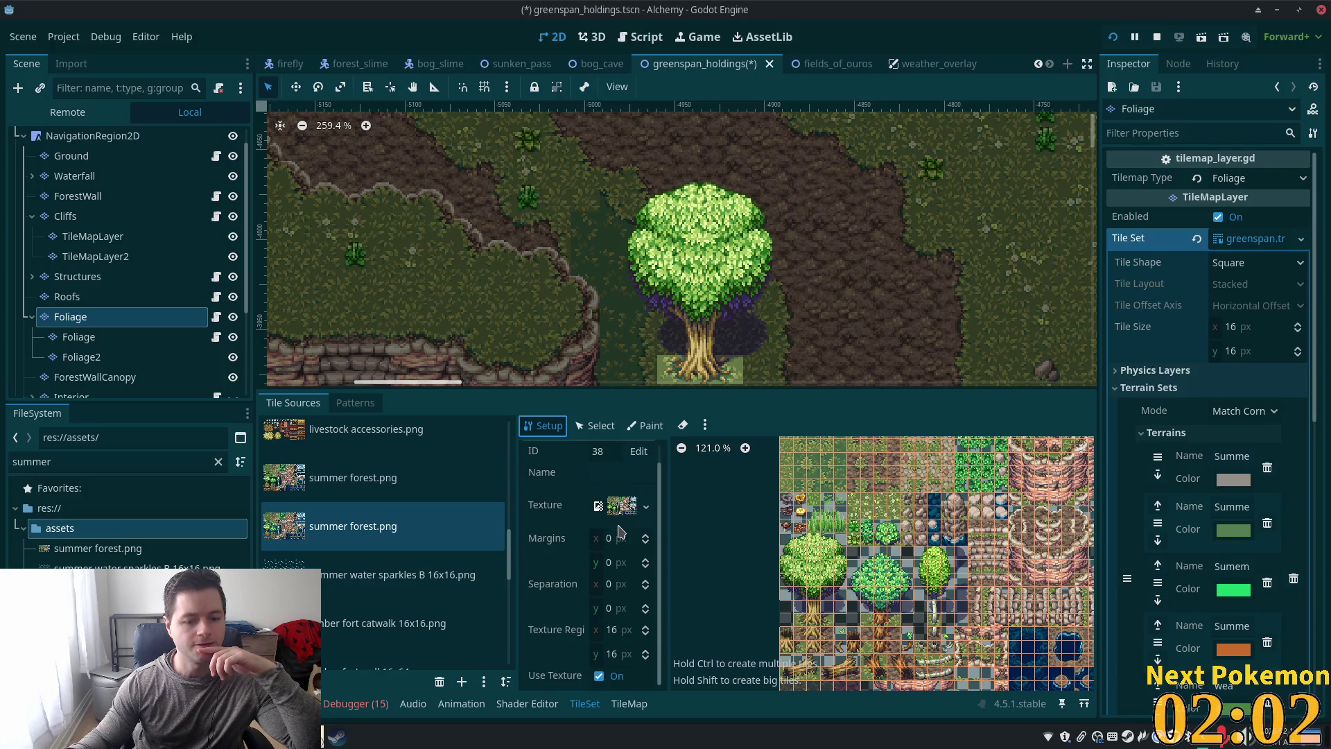
{"action": "left_click", "coordinate": [595, 427]}
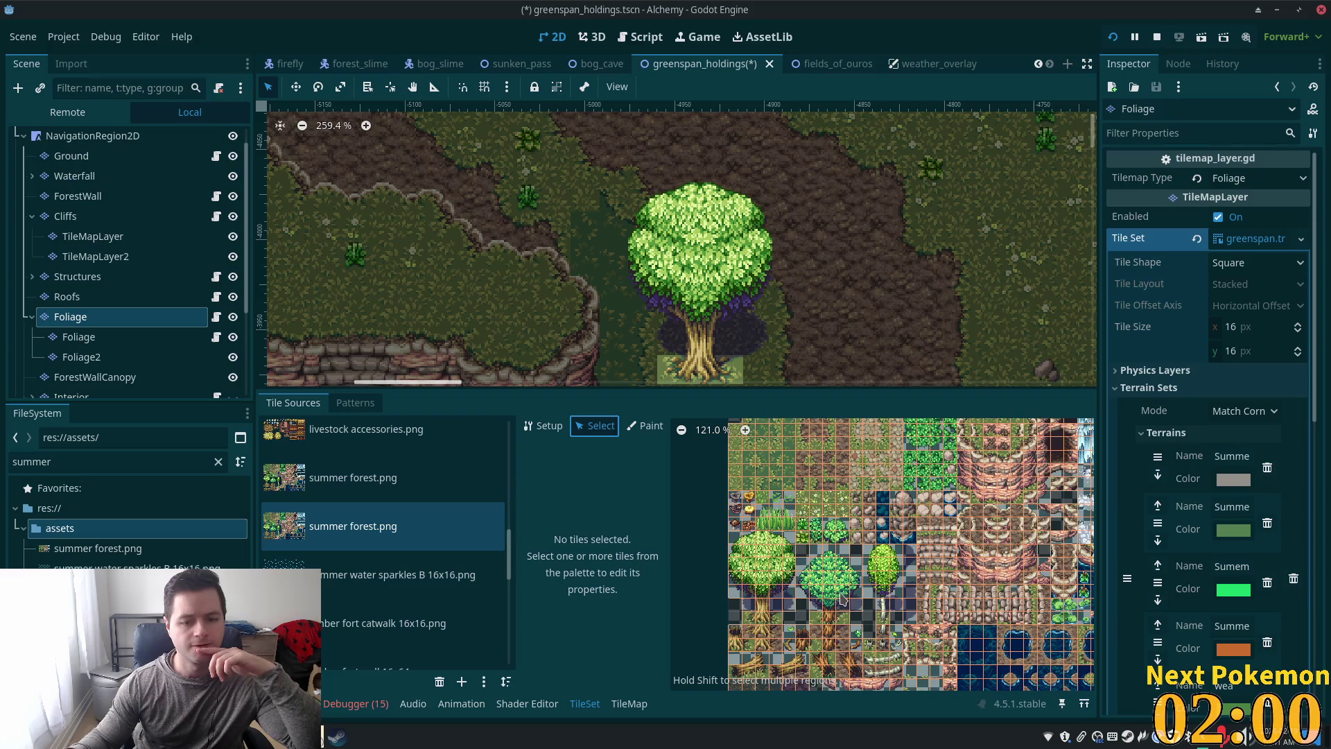
{"action": "scroll", "coordinate": [899, 615], "scroll_direction": "up", "scroll_amount": 3}
{"action": "scroll", "coordinate": [808, 567], "scroll_direction": "up", "scroll_amount": 8}
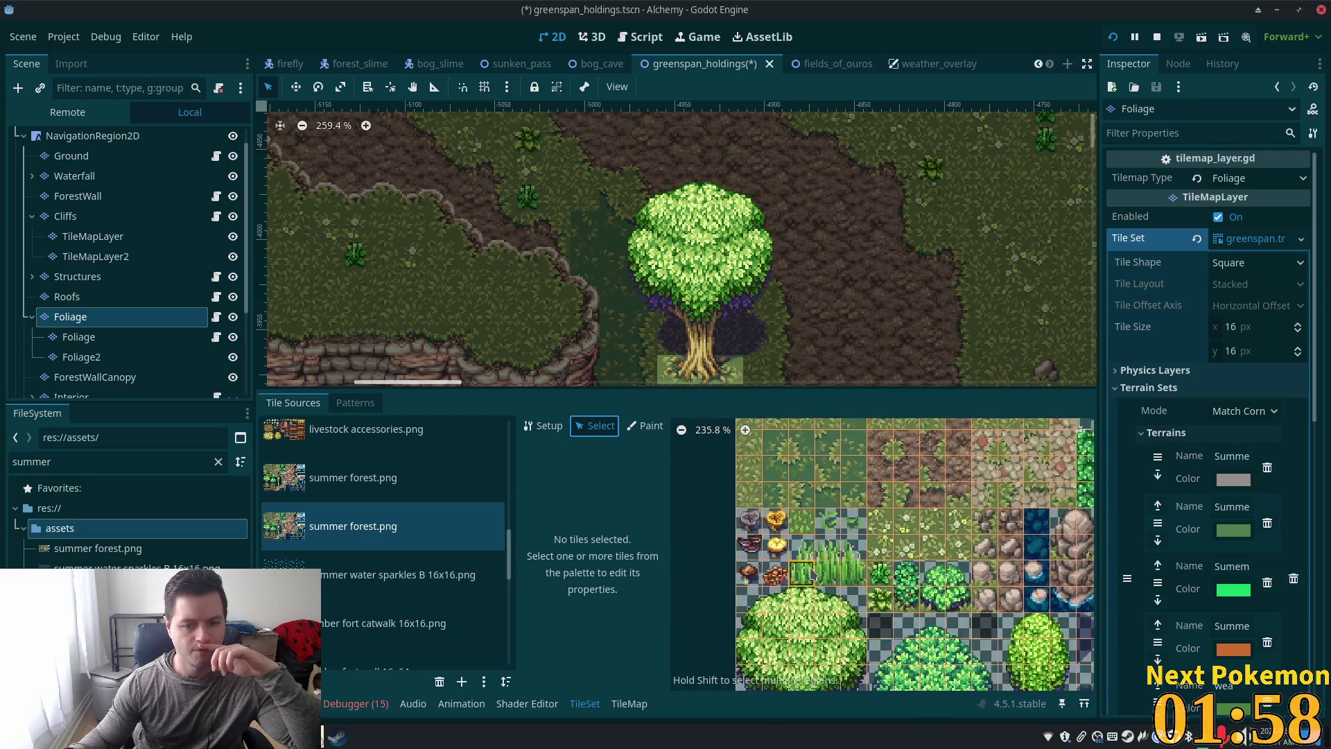
{"action": "scroll", "coordinate": [808, 568], "scroll_direction": "up", "scroll_amount": 1}
{"action": "left_click", "coordinate": [829, 526]}
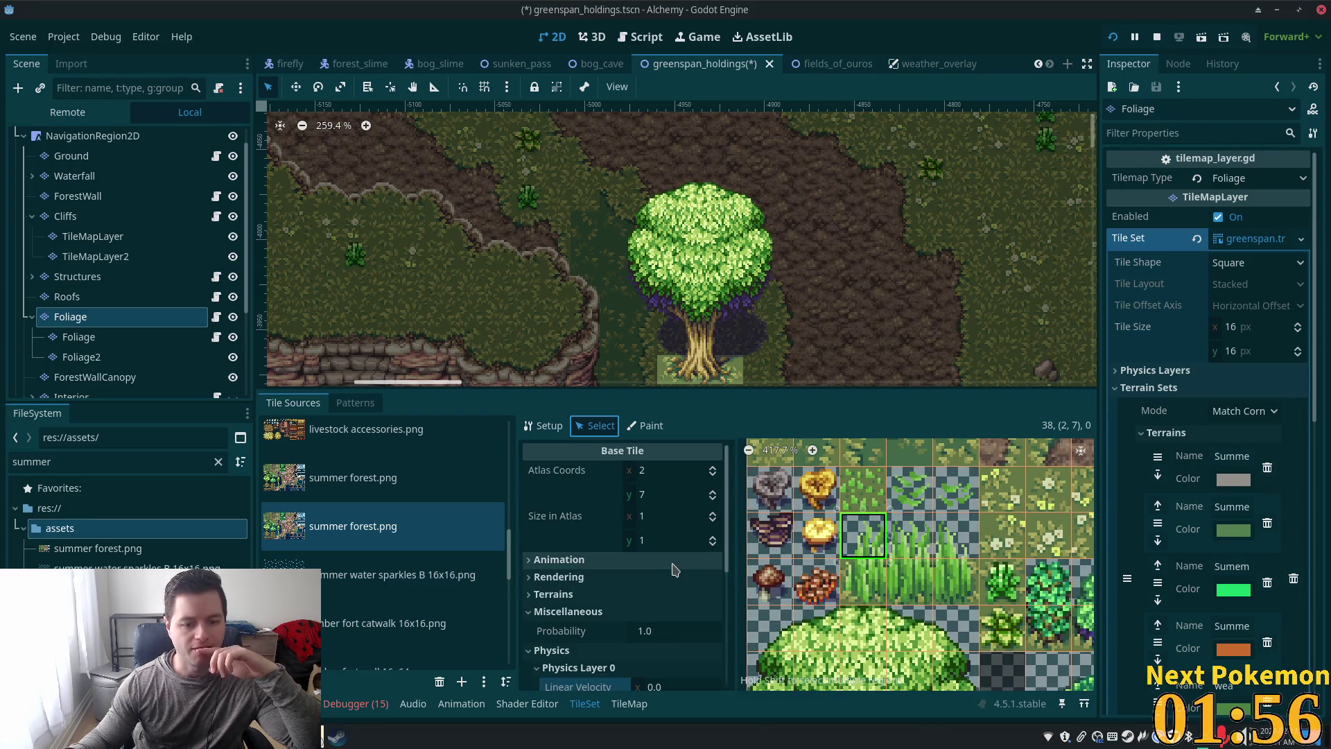
{"action": "left_click", "coordinate": [645, 580]}
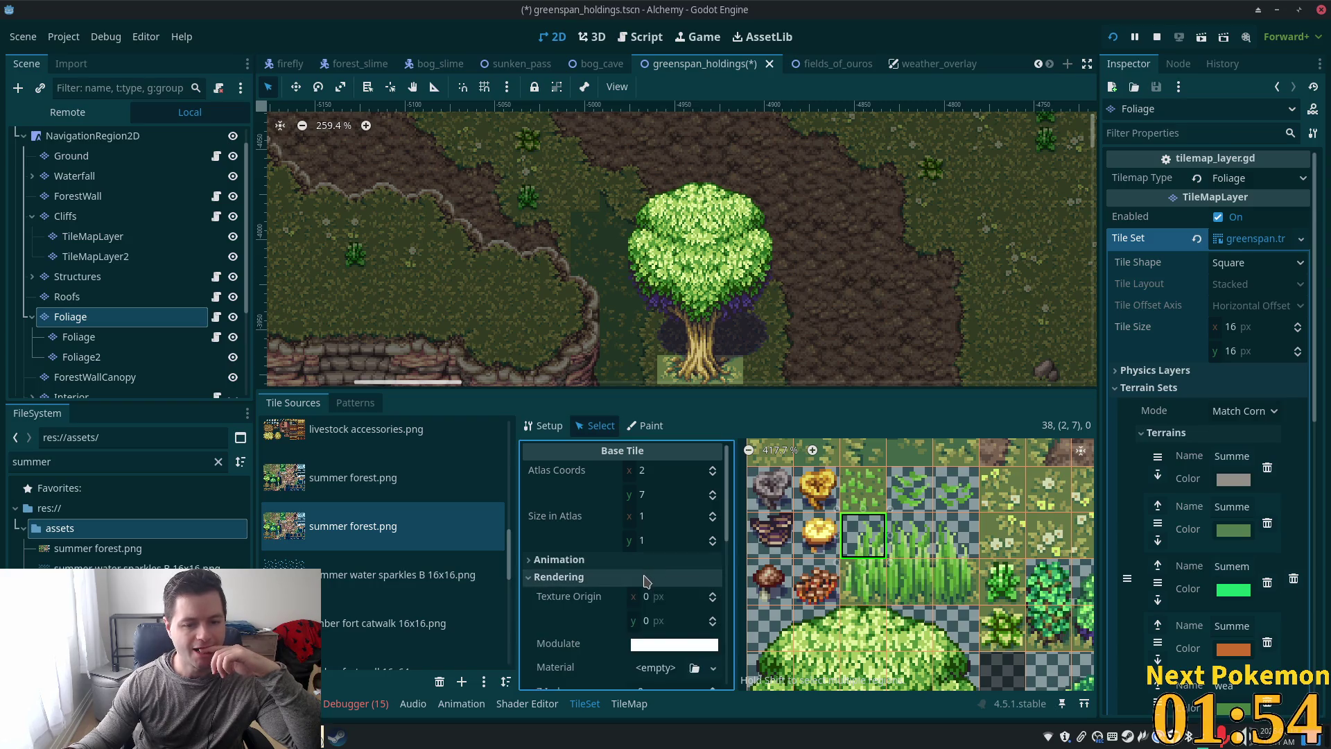
Step: Zoom into the tree area and select the Ground TileMapLayer
{"action": "scroll", "coordinate": [663, 586], "scroll_direction": "down", "scroll_amount": 2}
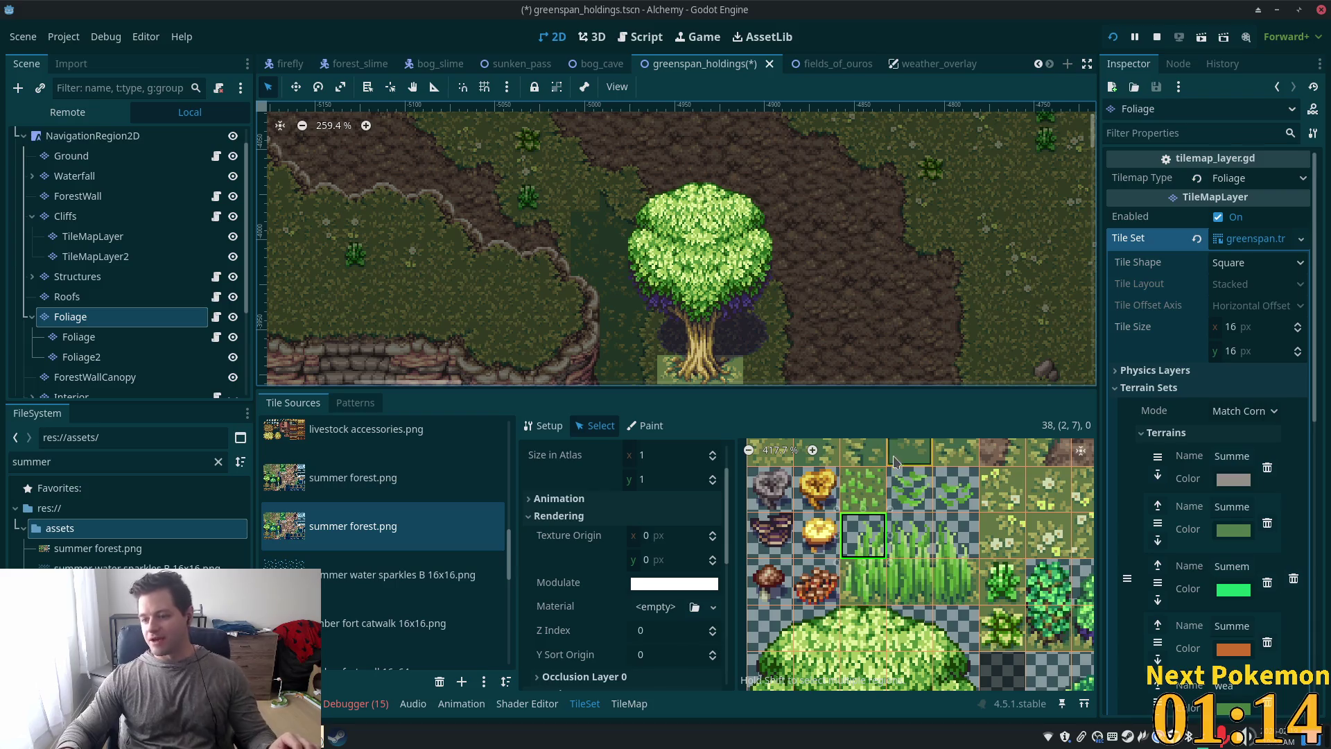
{"action": "scroll", "coordinate": [806, 305], "scroll_direction": "down", "scroll_amount": 4}
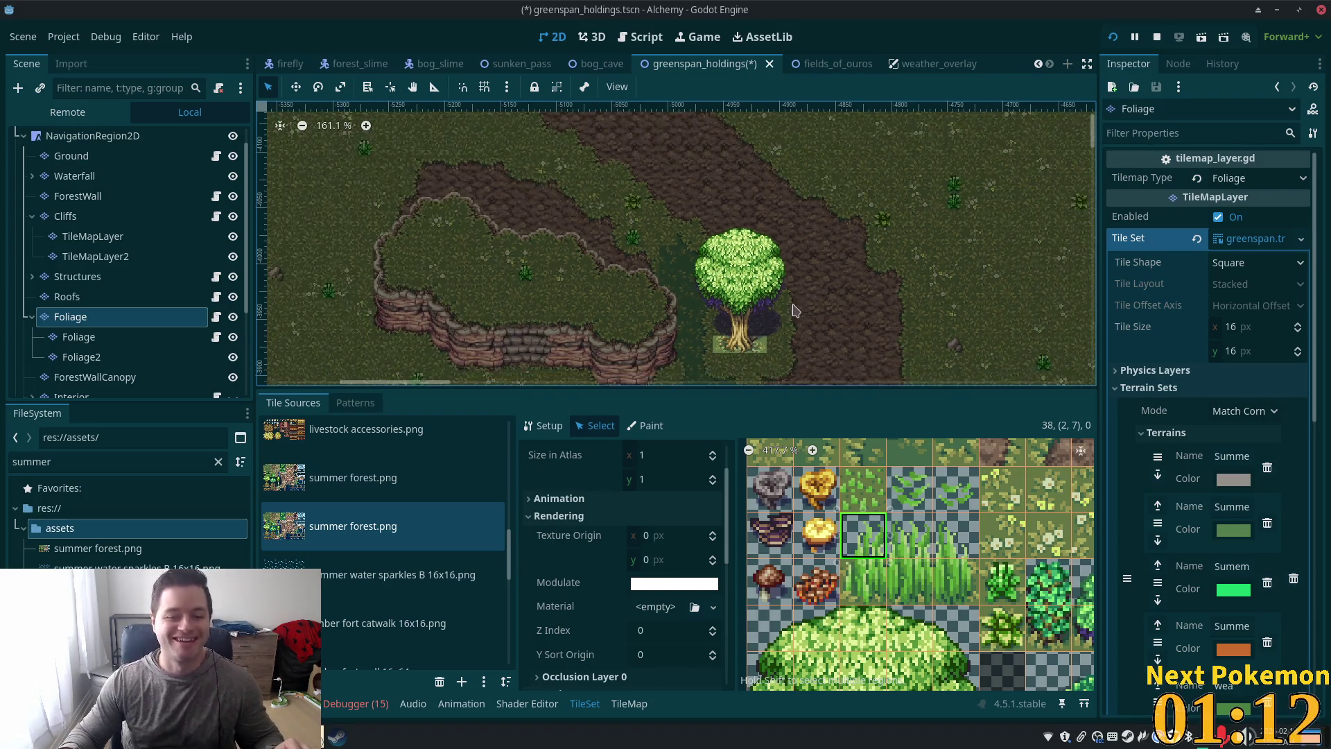
{"action": "scroll", "coordinate": [697, 254], "scroll_direction": "up", "scroll_amount": 4}
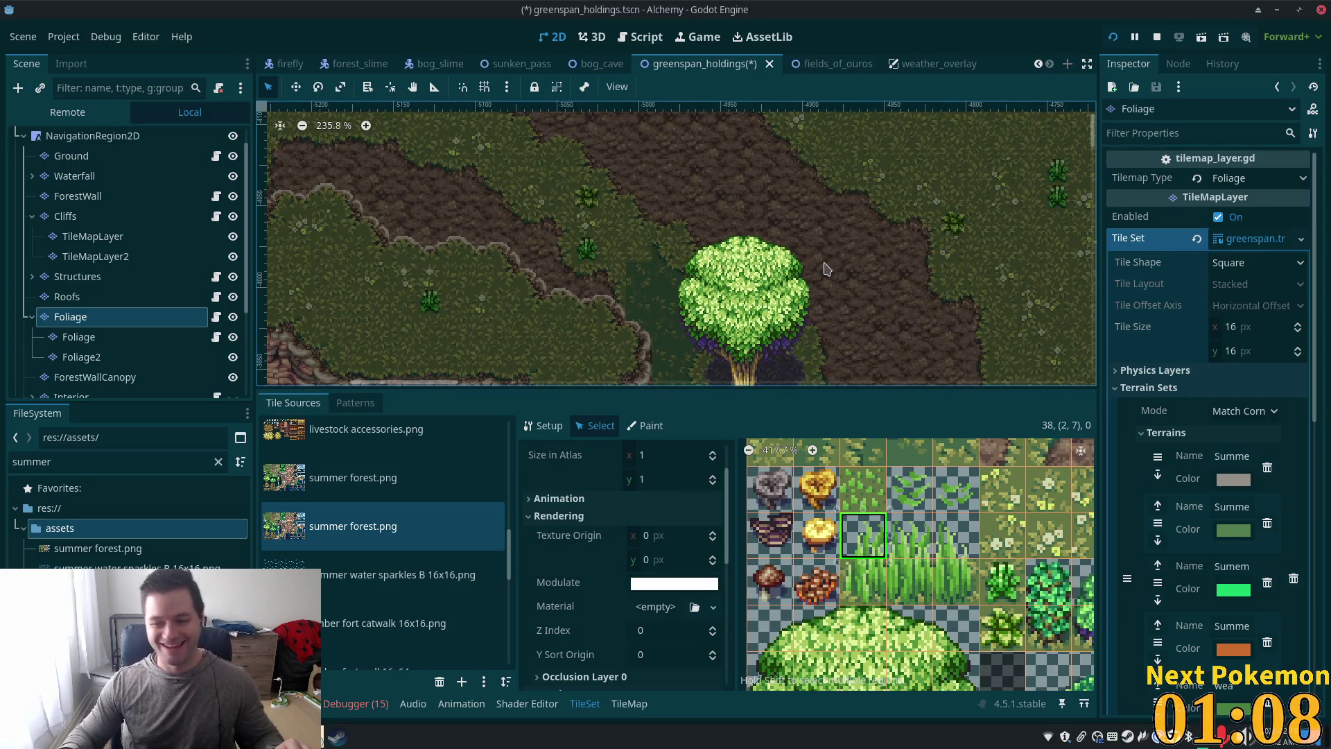
{"action": "scroll", "coordinate": [700, 274], "scroll_direction": "up", "scroll_amount": 2}
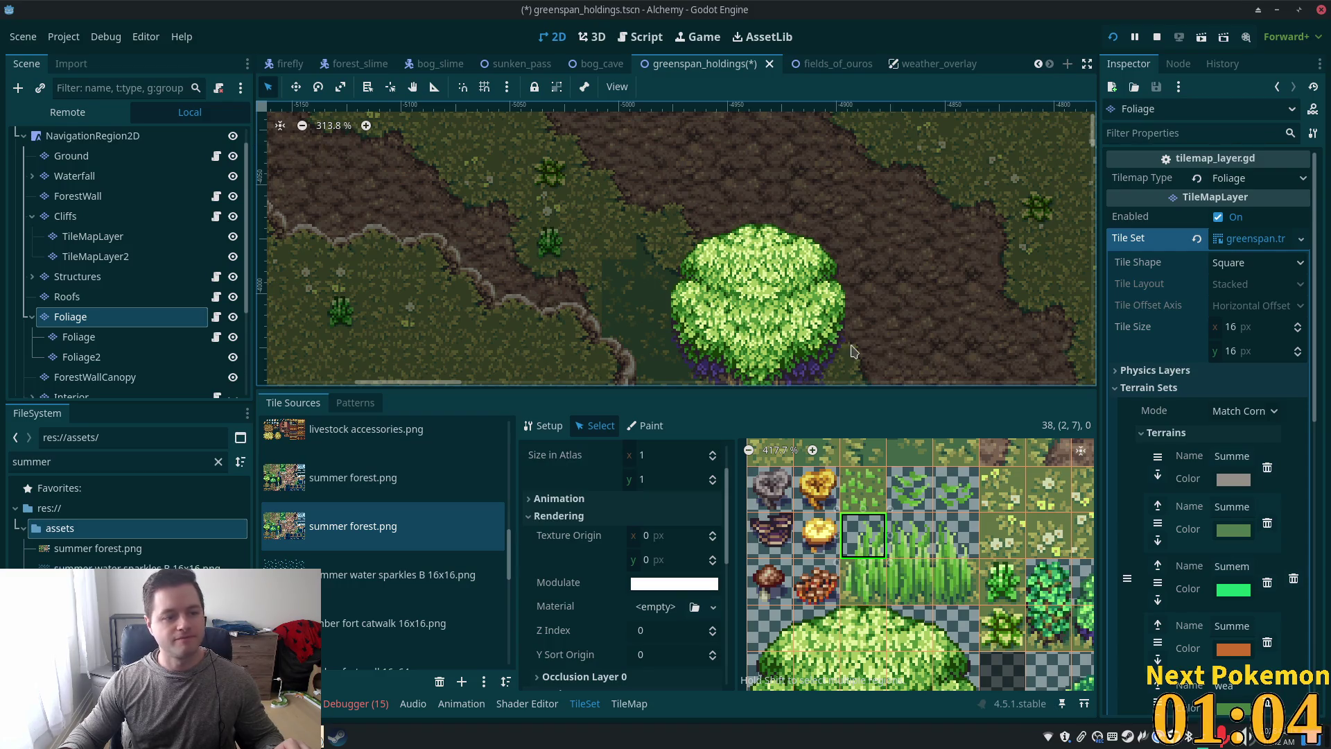
{"action": "scroll", "coordinate": [672, 285], "scroll_direction": "up", "scroll_amount": 3}
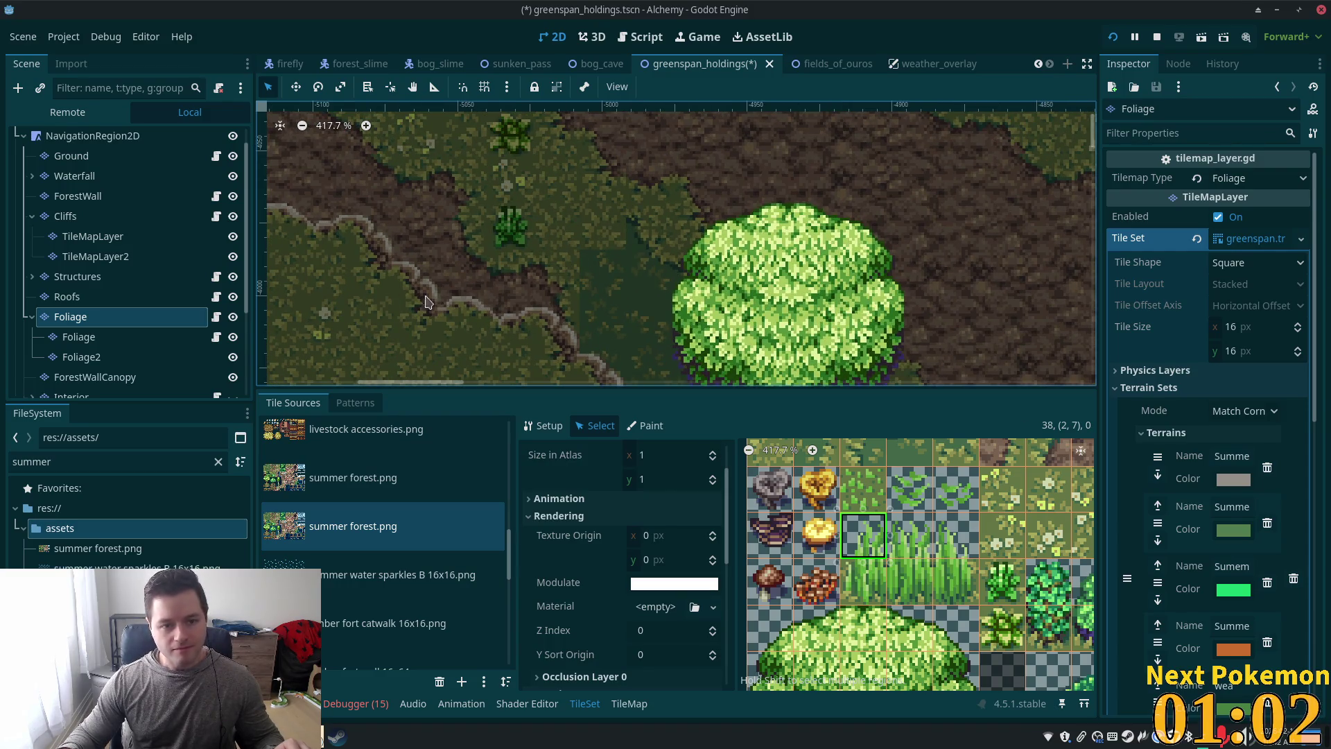
{"action": "scroll", "coordinate": [671, 308], "scroll_direction": "up", "scroll_amount": 3}
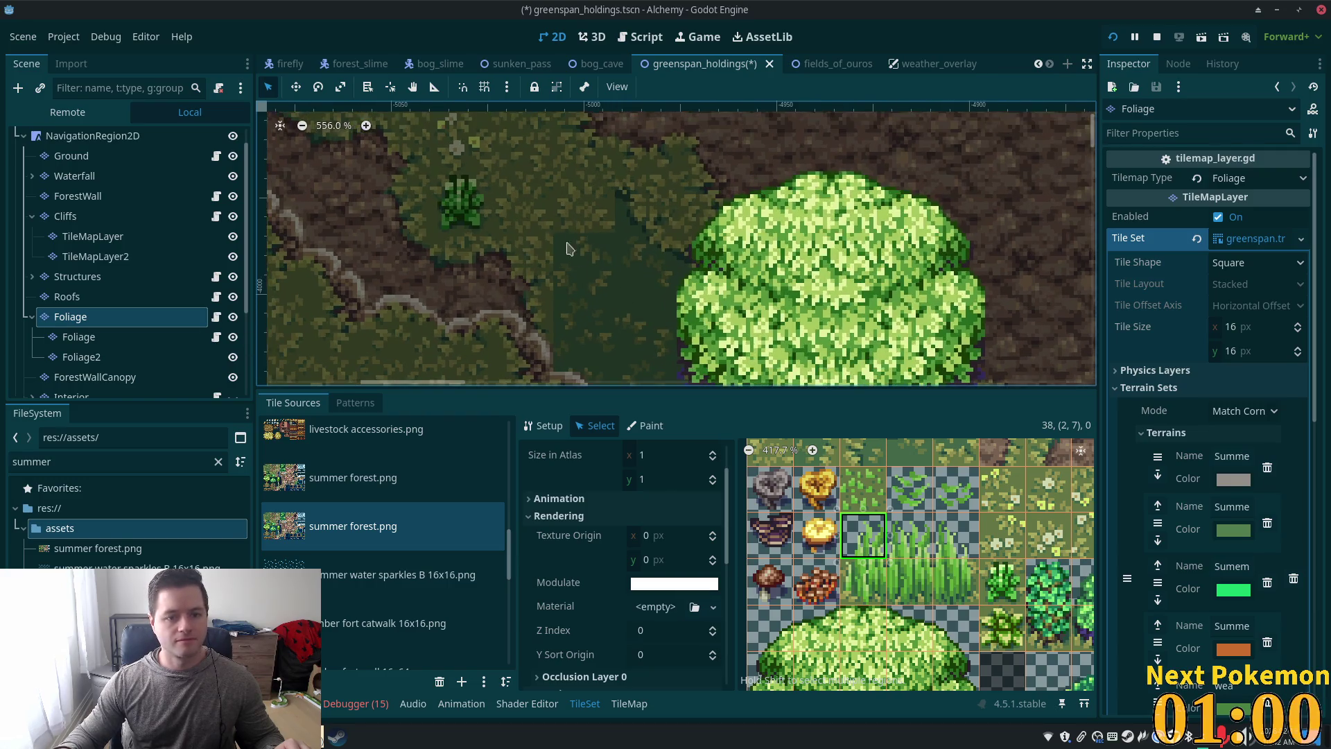
{"action": "left_click", "coordinate": [57, 158]}
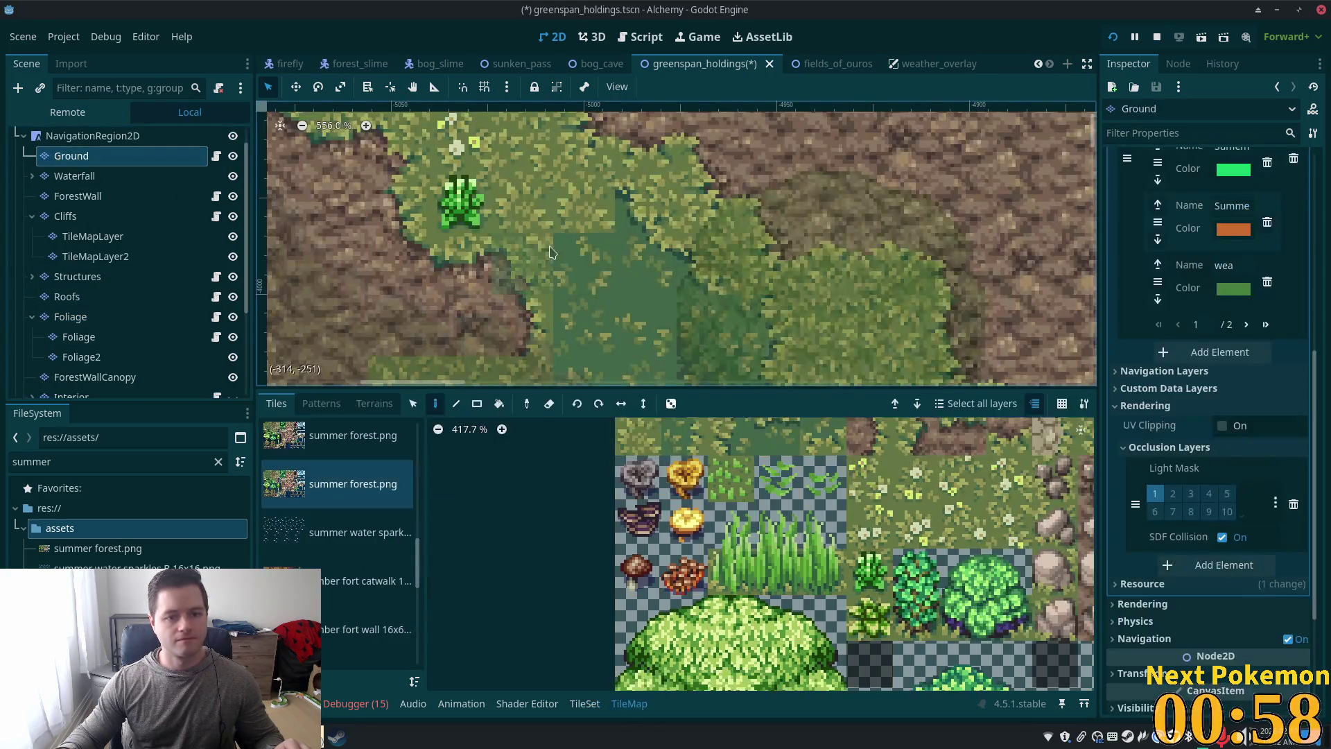
Step: Paint the dark-green grass tile beside the tree, then pick the tile below and select NavigationRegion2D
{"action": "scroll", "coordinate": [777, 486], "scroll_direction": "down", "scroll_amount": 2}
{"action": "scroll", "coordinate": [775, 487], "scroll_direction": "down", "scroll_amount": 3}
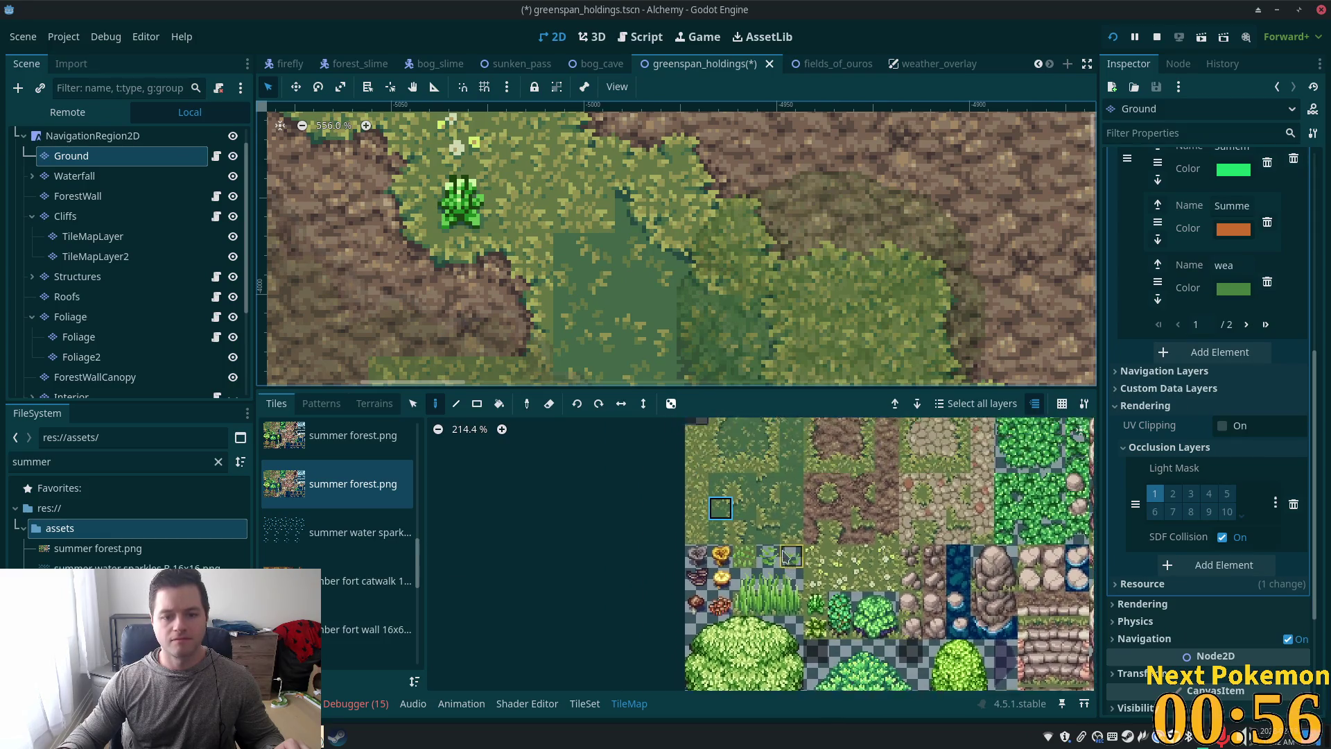
{"action": "left_click", "coordinate": [728, 489]}
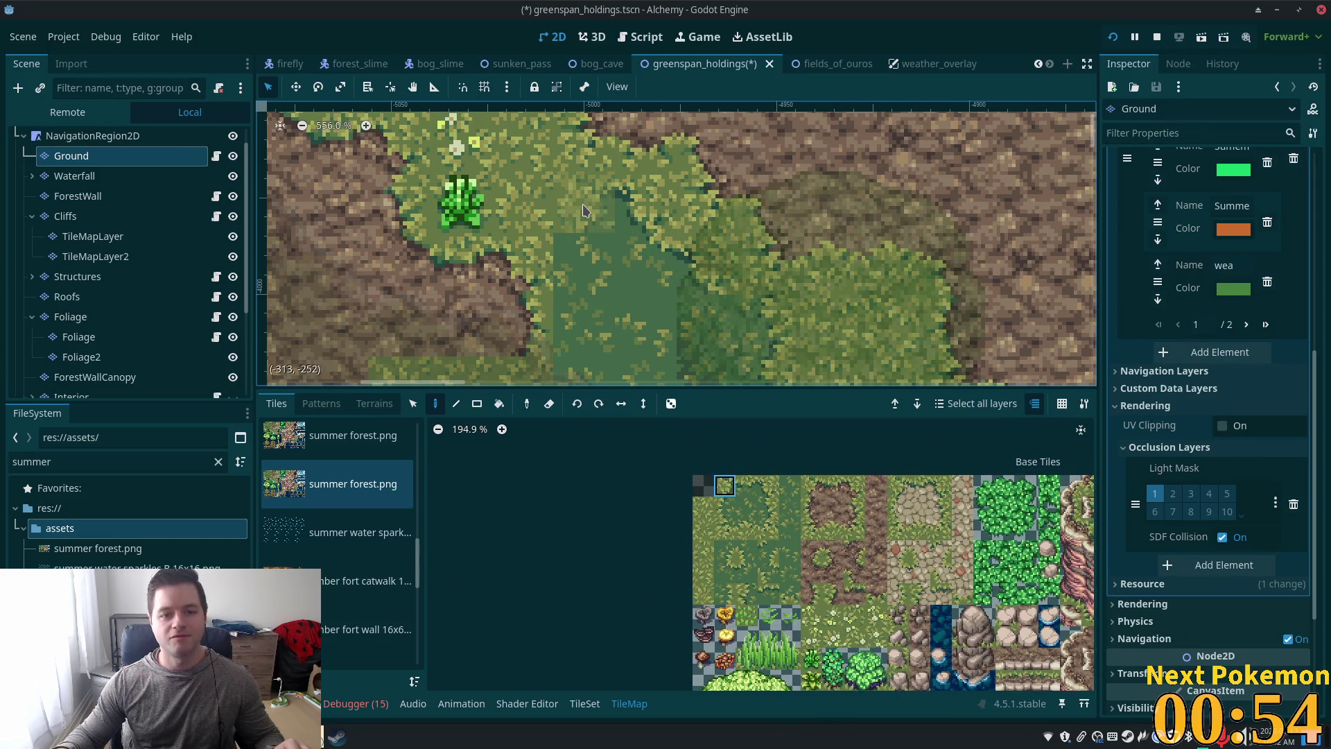
{"action": "left_click", "coordinate": [583, 209]}
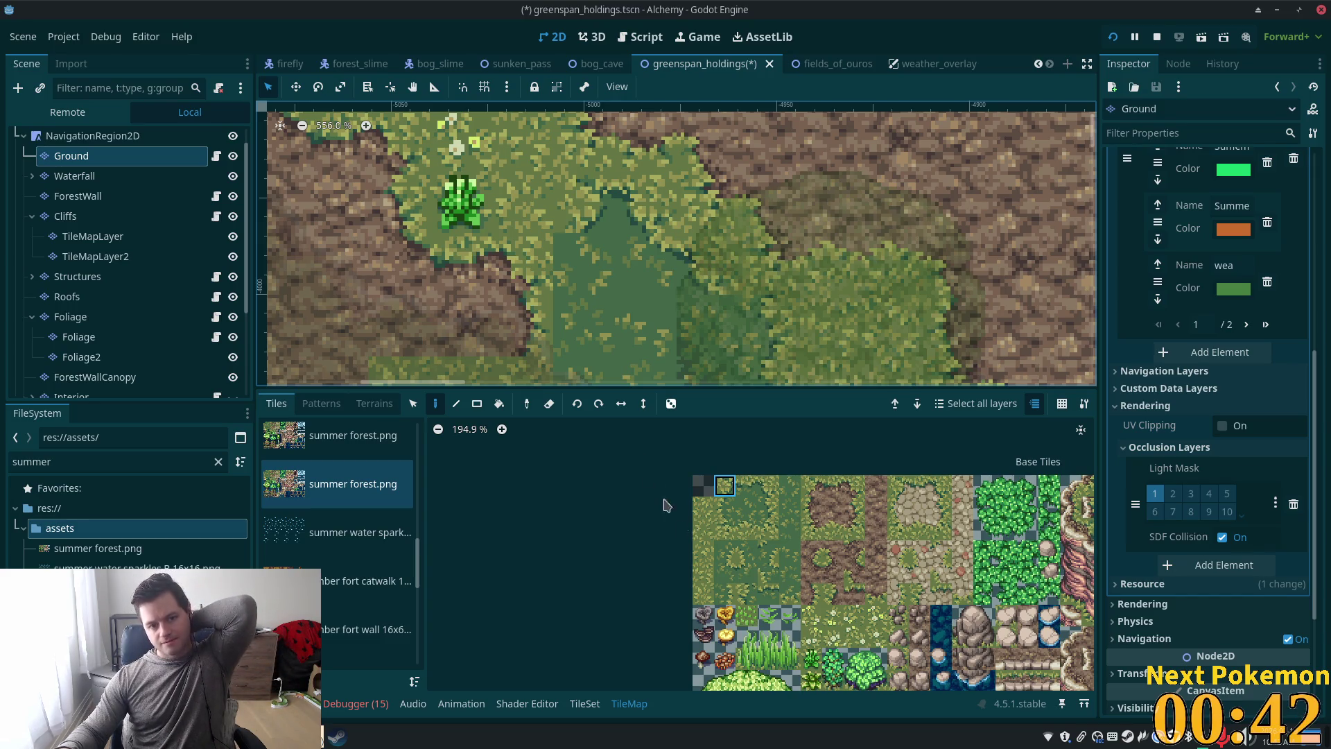
{"action": "left_click", "coordinate": [725, 507]}
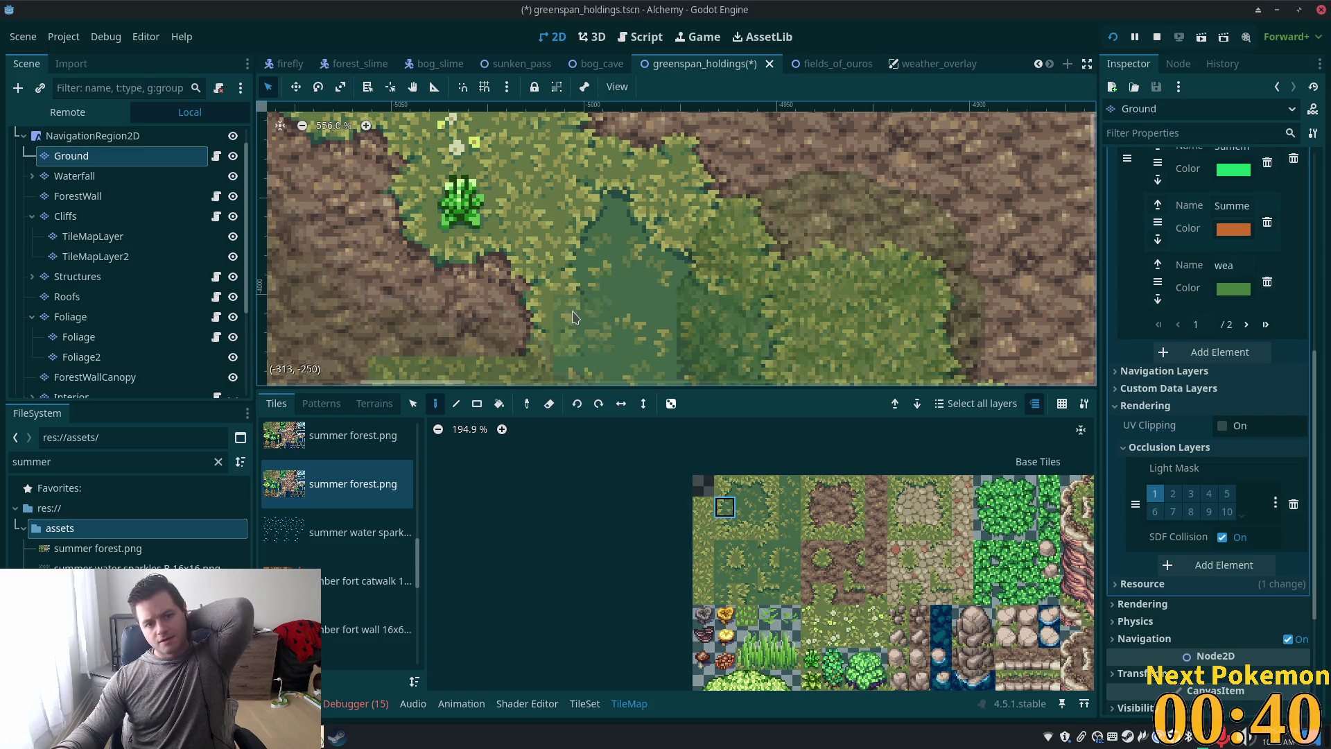
{"action": "scroll", "coordinate": [572, 324], "scroll_direction": "down", "scroll_amount": 2}
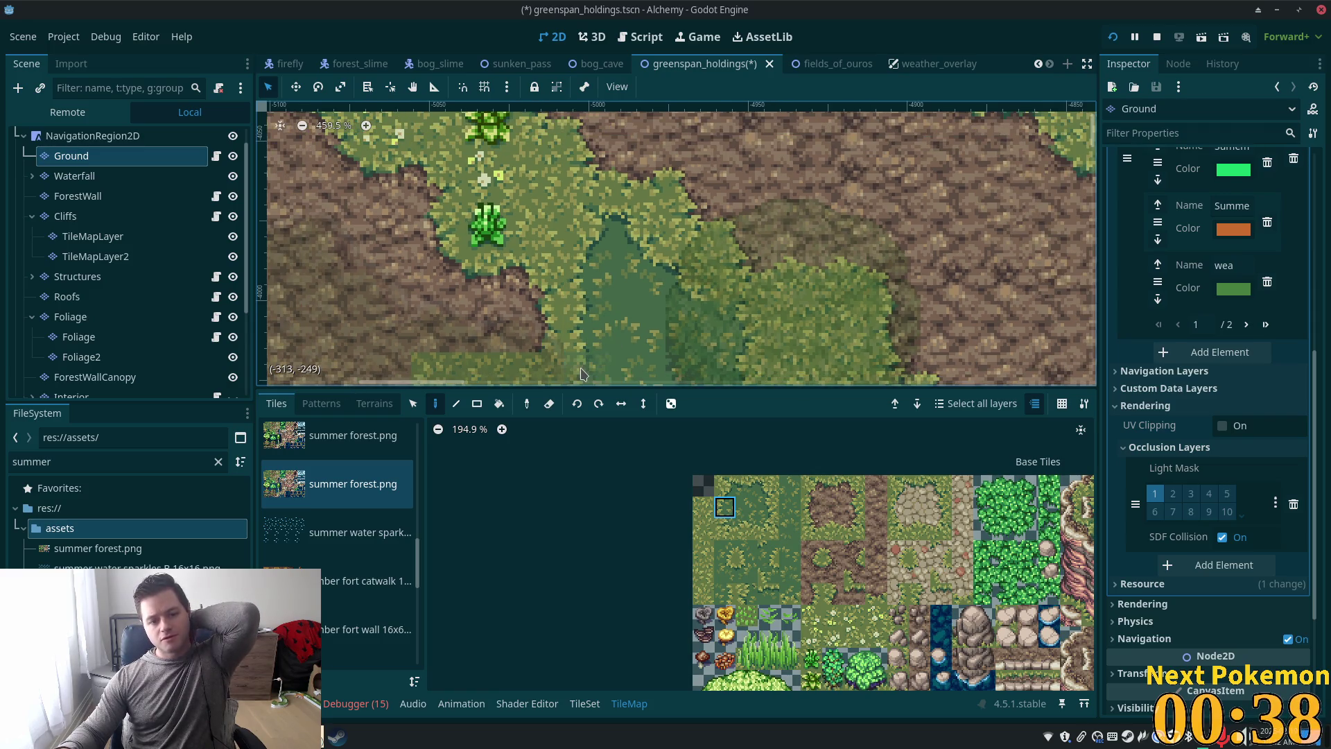
{"action": "scroll", "coordinate": [705, 293], "scroll_direction": "down", "scroll_amount": 3}
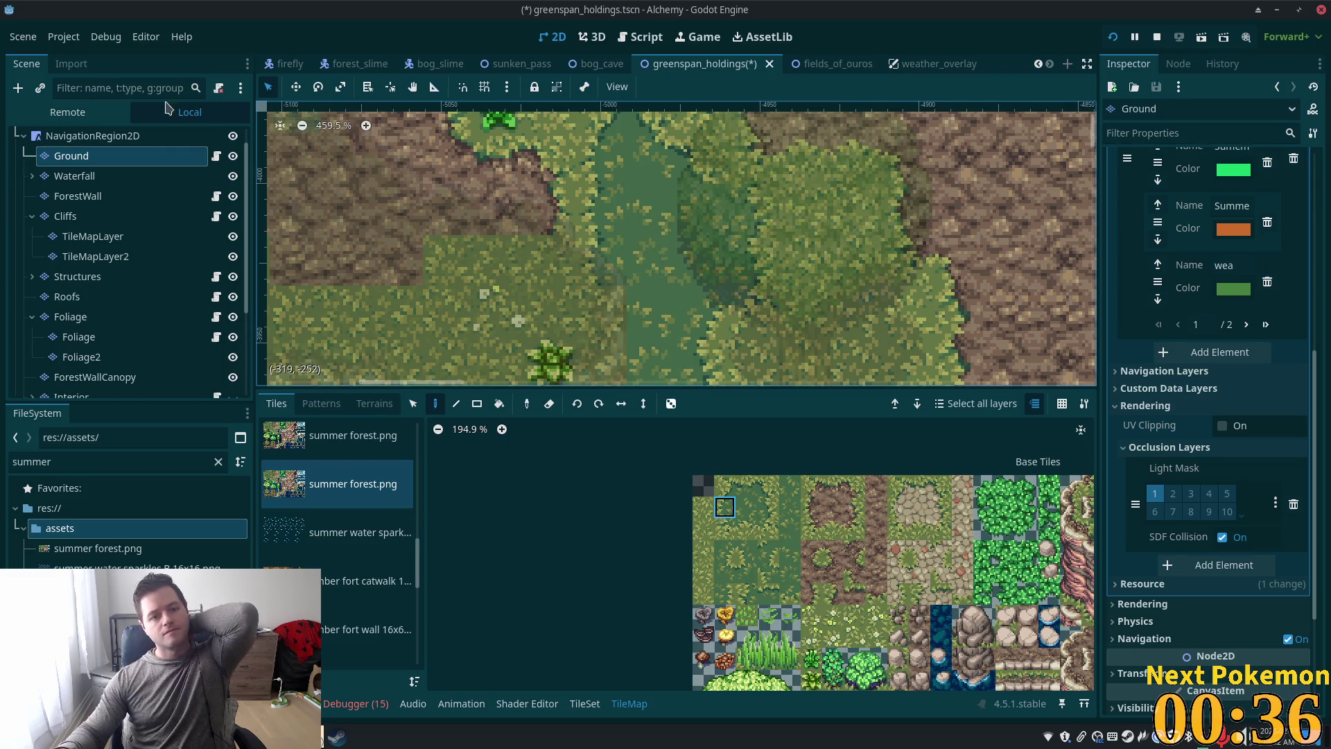
{"action": "left_click", "coordinate": [92, 135]}
{"action": "scroll", "coordinate": [487, 264], "scroll_direction": "down", "scroll_amount": 7}
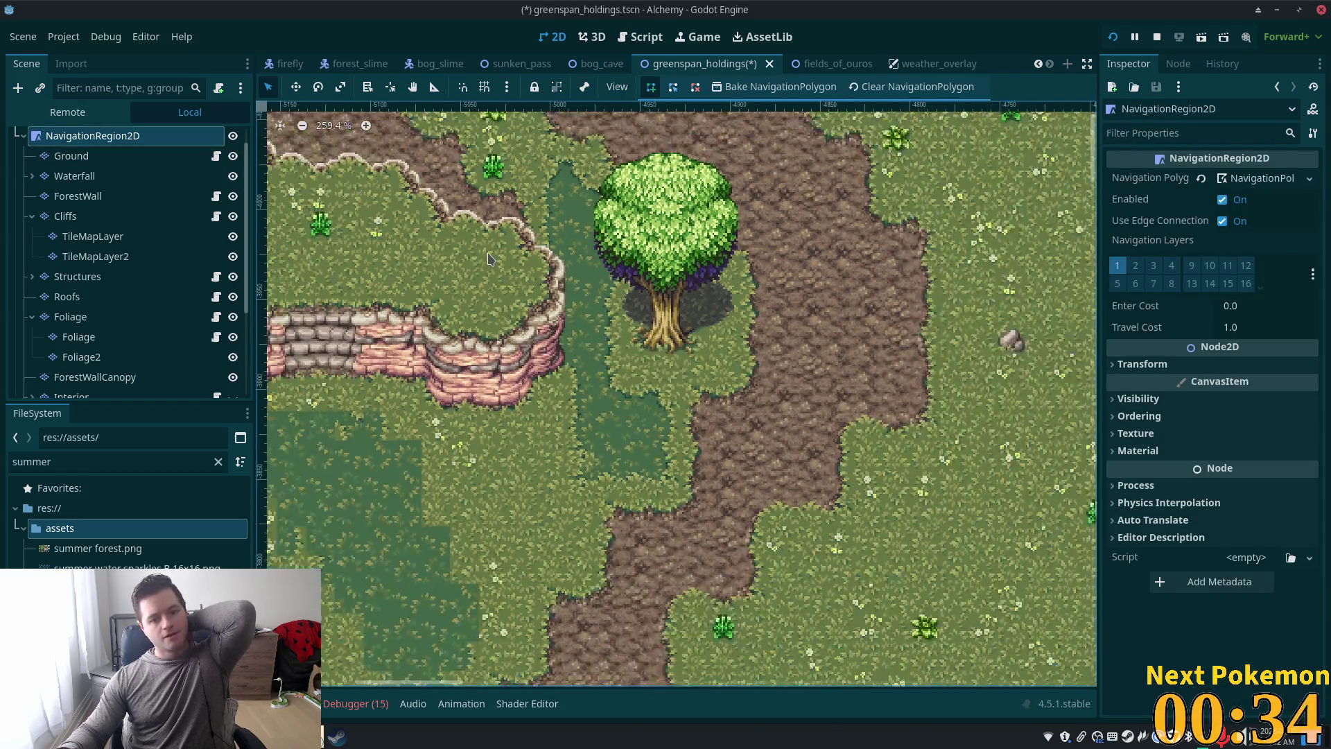
Step: Zoom into the map and select the Ground tilemap node to paint with the summer forest tileset
{"action": "scroll", "coordinate": [483, 266], "scroll_direction": "down", "scroll_amount": 5}
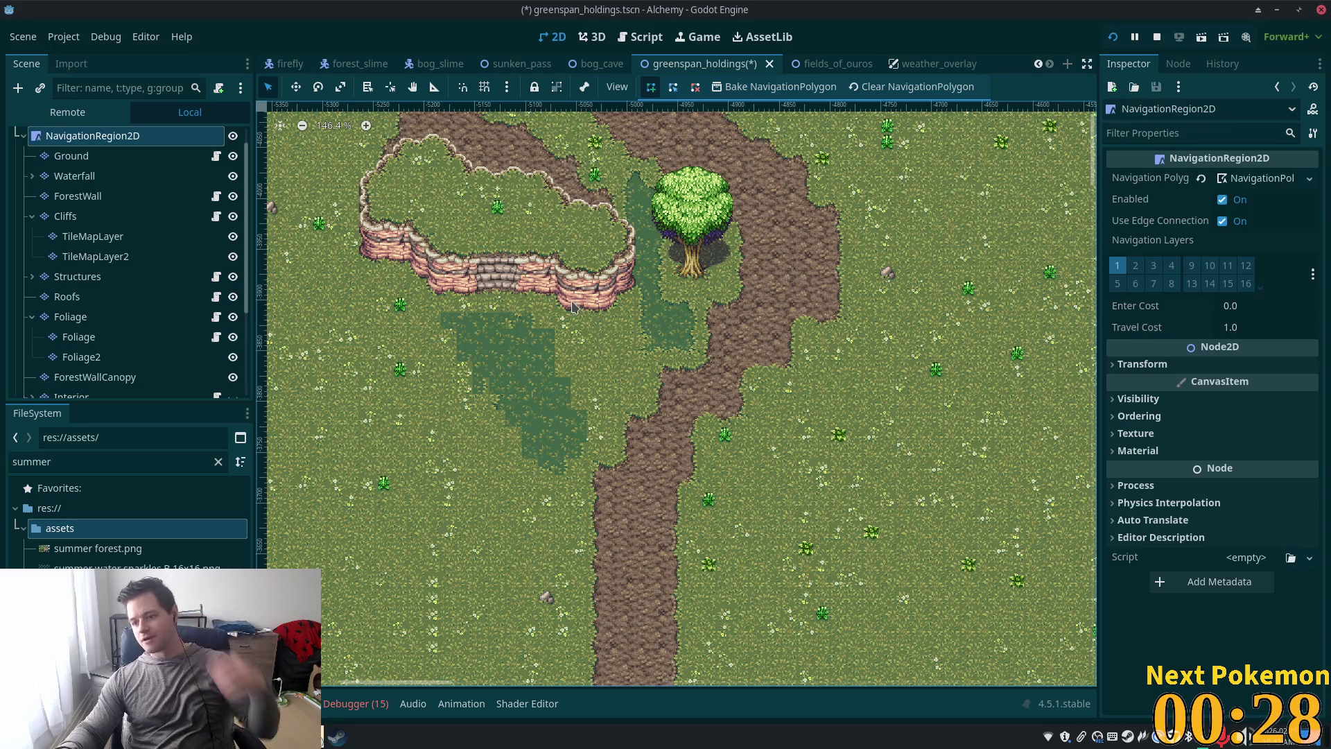
{"action": "scroll", "coordinate": [489, 389], "scroll_direction": "up", "scroll_amount": 3}
{"action": "scroll", "coordinate": [579, 374], "scroll_direction": "up", "scroll_amount": 6}
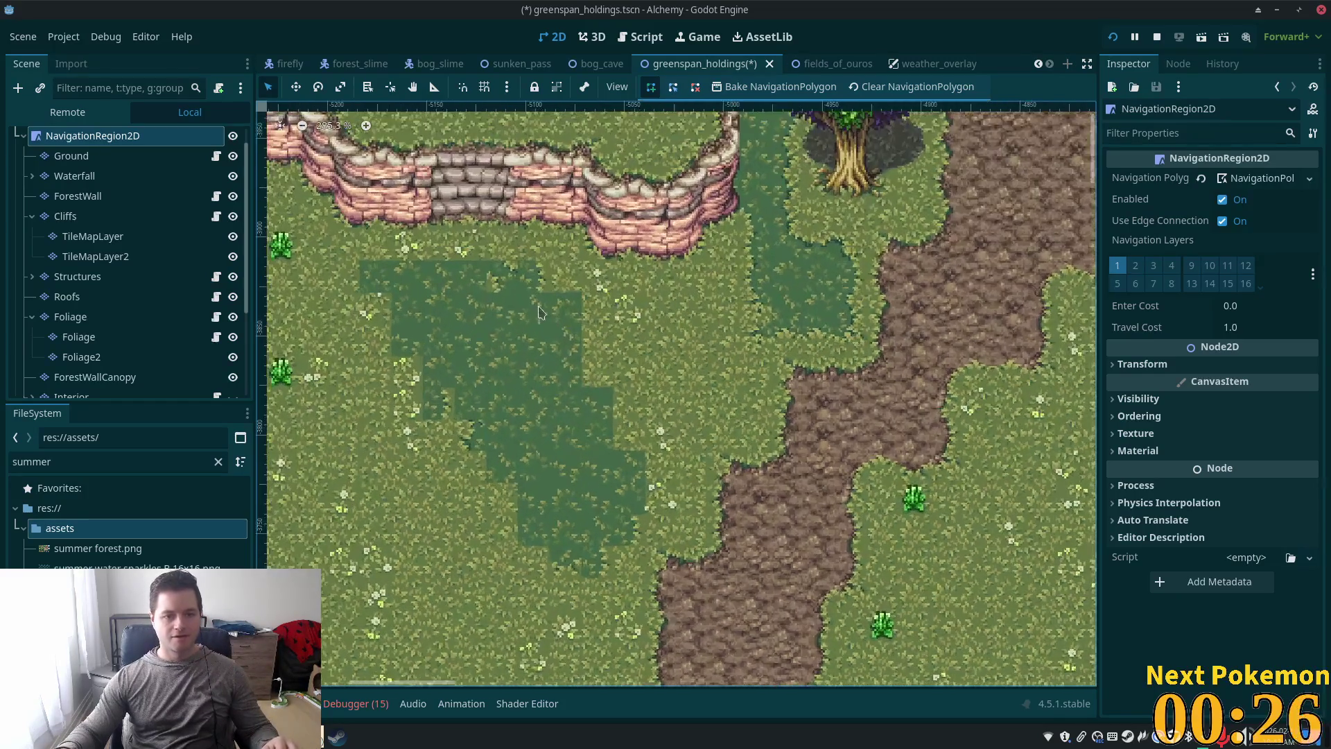
{"action": "left_click", "coordinate": [78, 159]}
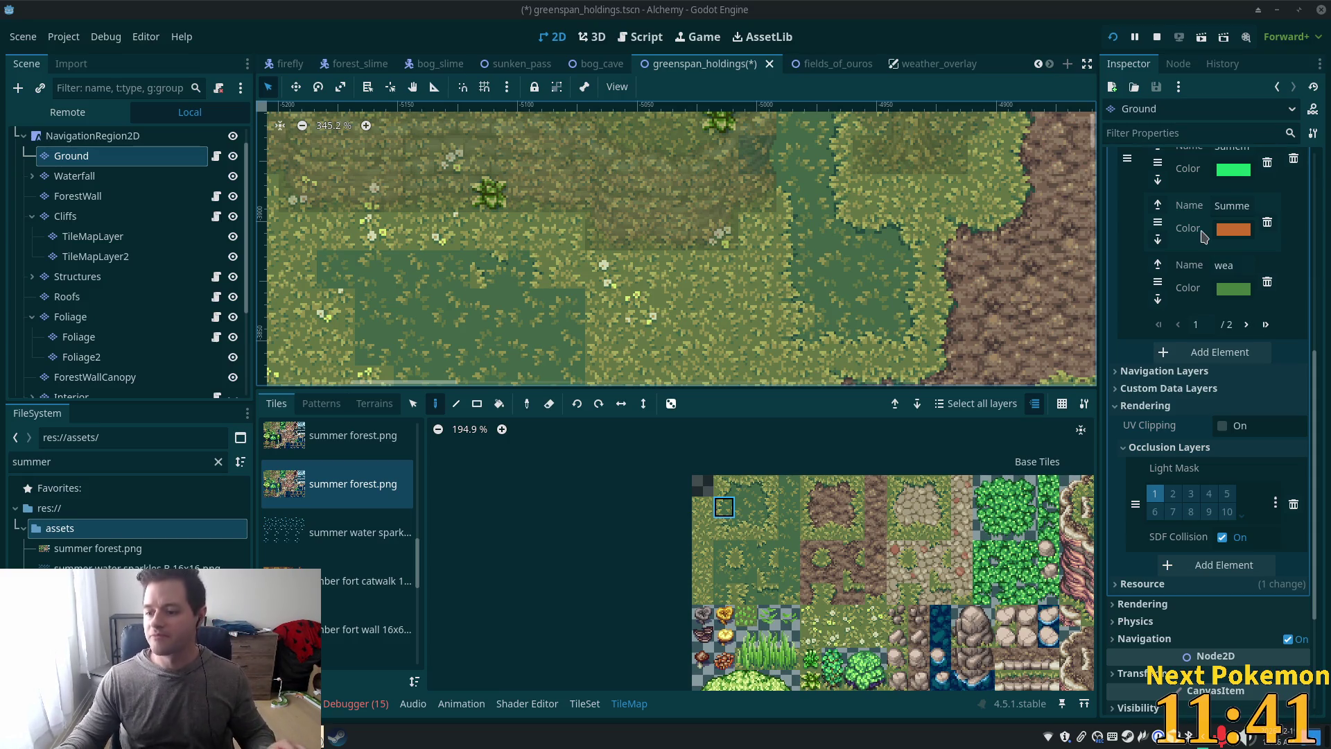
Step: Paint short-grass edge and corner tiles from the summer forest atlas along the first patch border
{"action": "scroll", "coordinate": [613, 282], "scroll_direction": "down", "scroll_amount": 3}
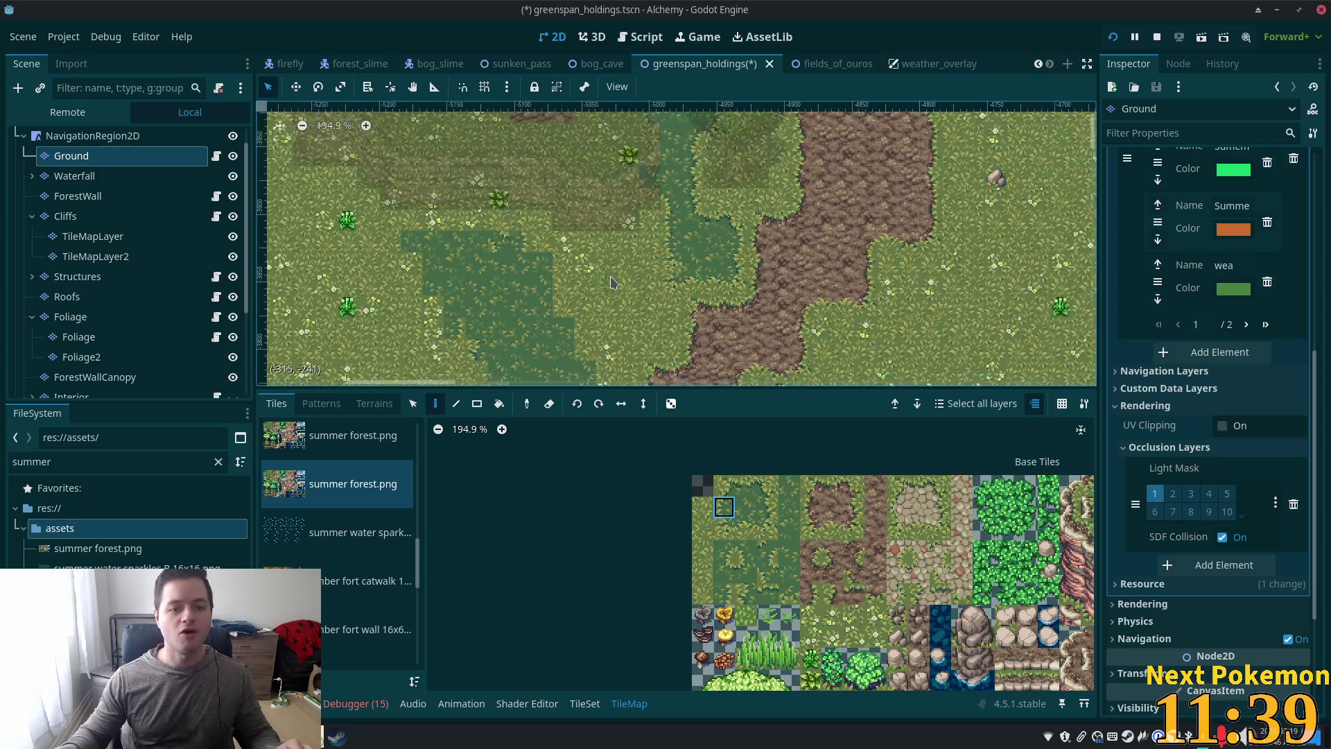
{"action": "scroll", "coordinate": [569, 267], "scroll_direction": "down", "scroll_amount": 2}
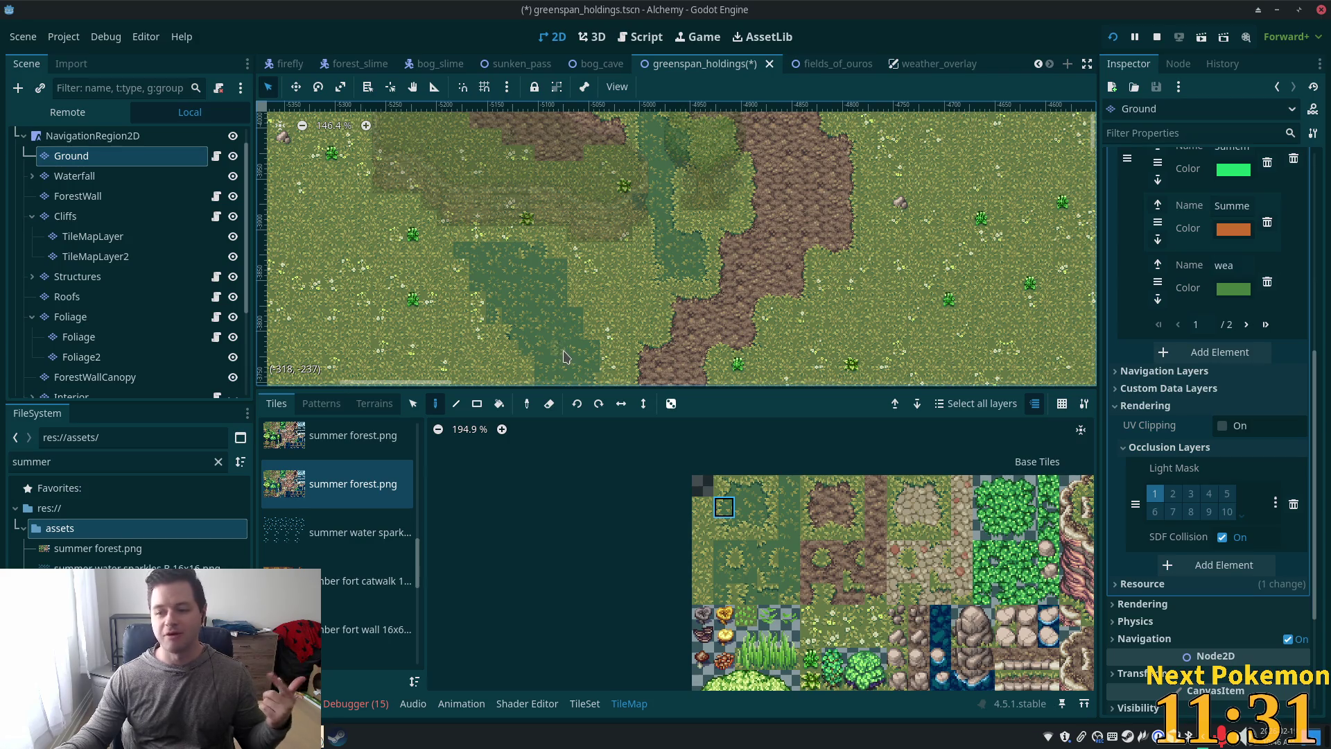
{"action": "scroll", "coordinate": [528, 249], "scroll_direction": "up", "scroll_amount": 4}
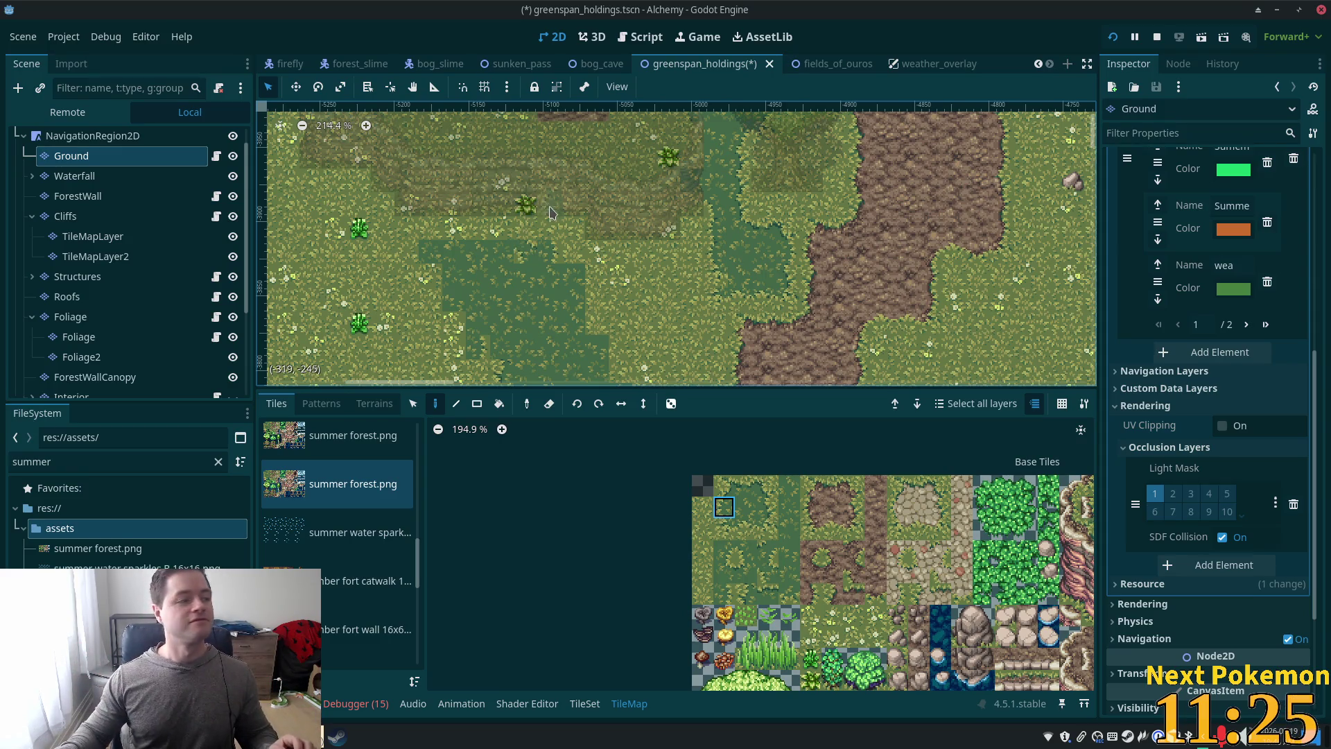
{"action": "scroll", "coordinate": [681, 316], "scroll_direction": "up", "scroll_amount": 2}
{"action": "scroll", "coordinate": [682, 315], "scroll_direction": "up", "scroll_amount": 3}
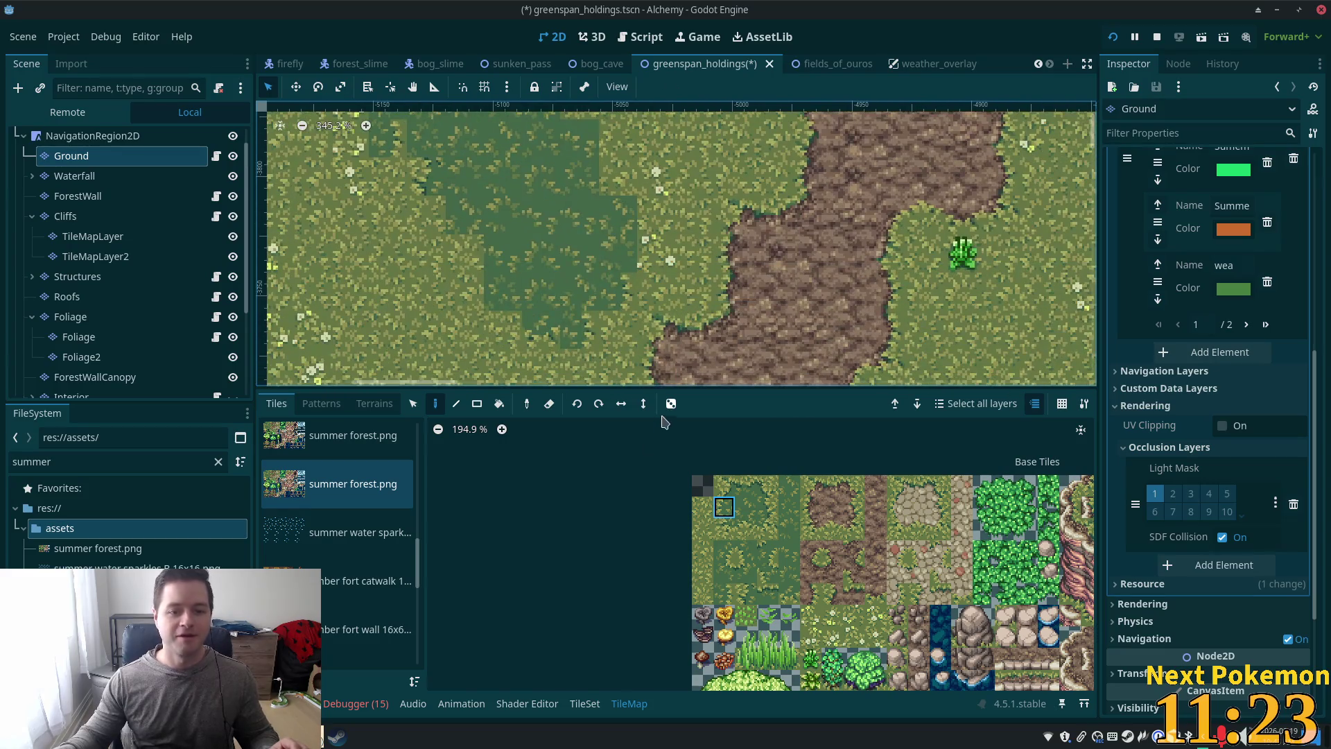
{"action": "left_click", "coordinate": [723, 551]}
{"action": "scroll", "coordinate": [624, 277], "scroll_direction": "up", "scroll_amount": 3}
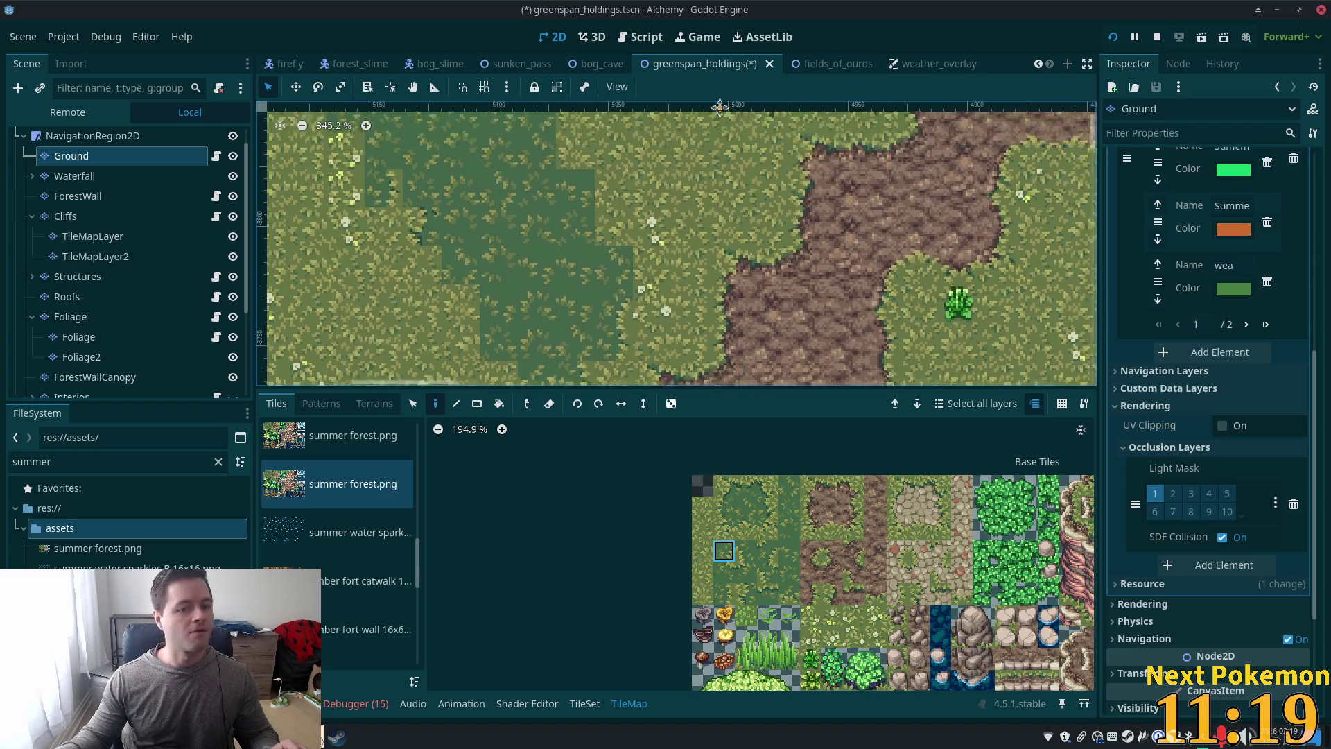
{"action": "left_click", "coordinate": [768, 529]}
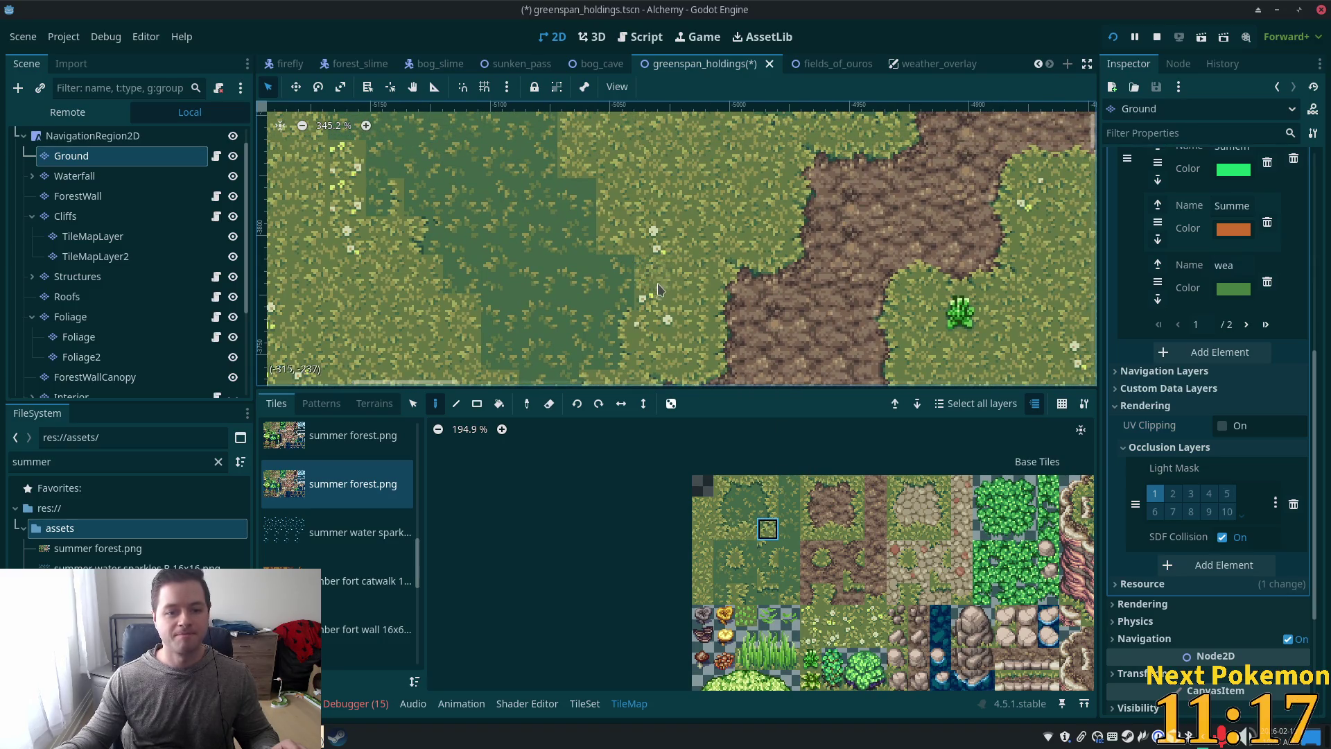
{"action": "left_click", "coordinate": [768, 507]}
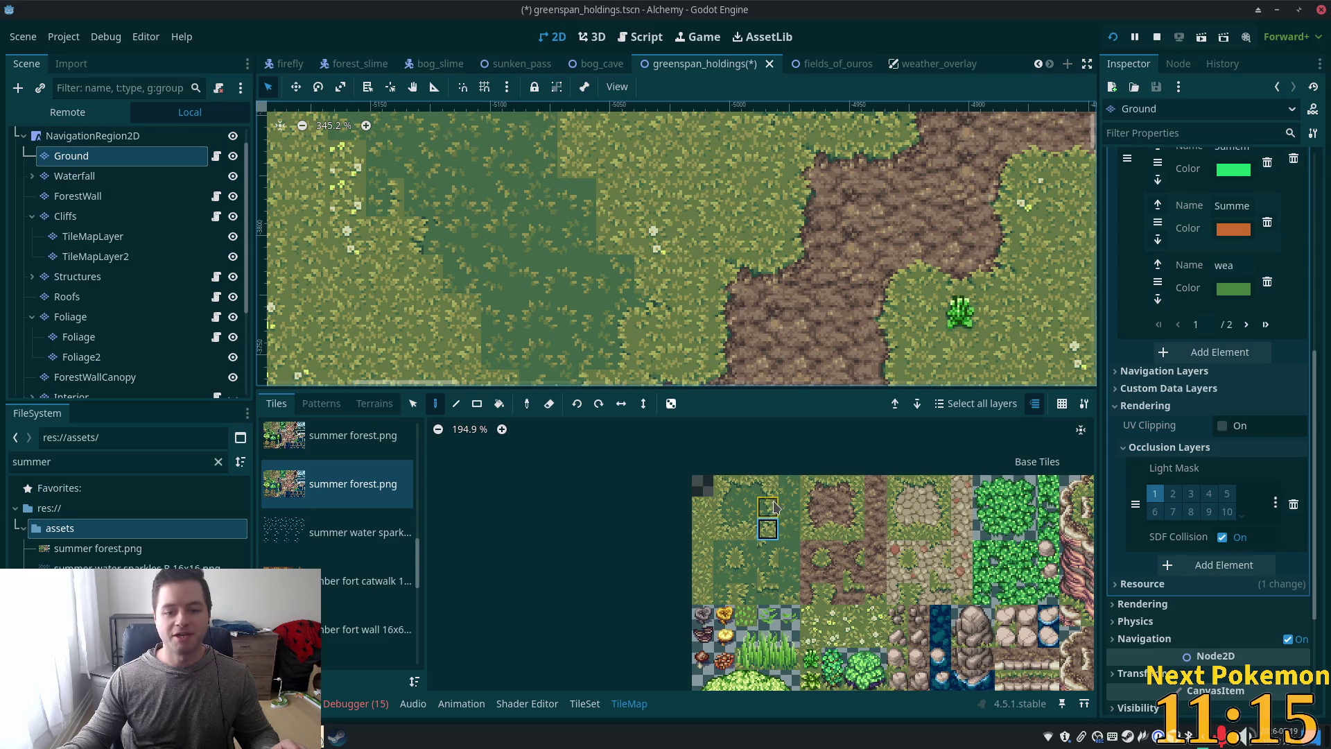
{"action": "left_click", "coordinate": [767, 486]}
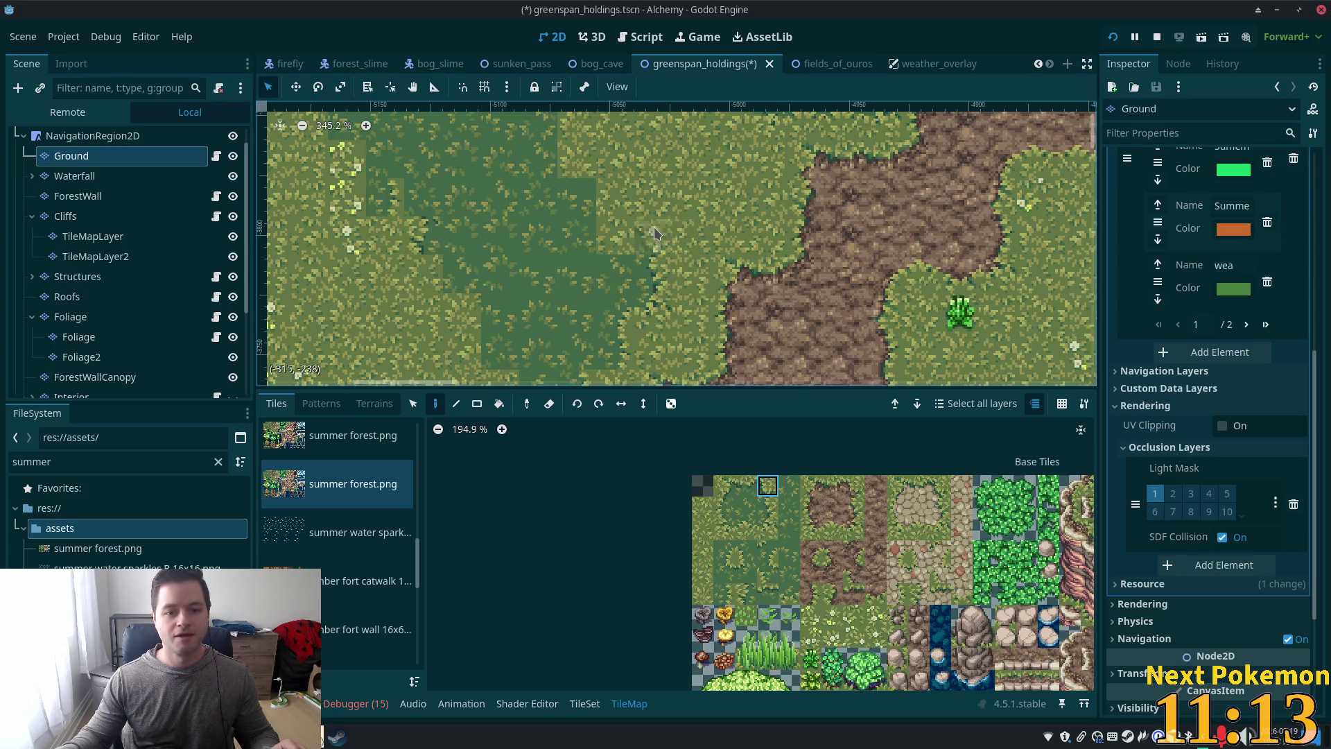
{"action": "scroll", "coordinate": [730, 374], "scroll_direction": "up", "scroll_amount": 5}
{"action": "left_click", "coordinate": [747, 485]}
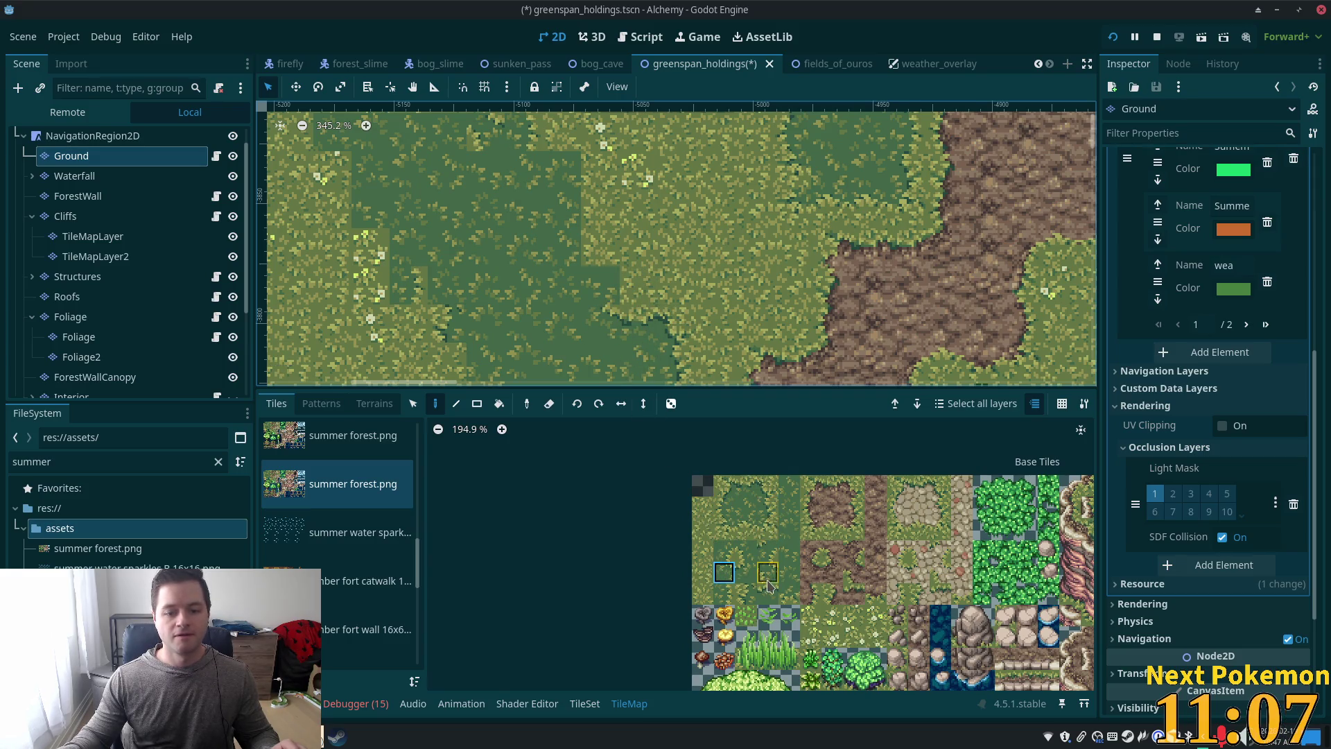
{"action": "left_click", "coordinate": [724, 595]}
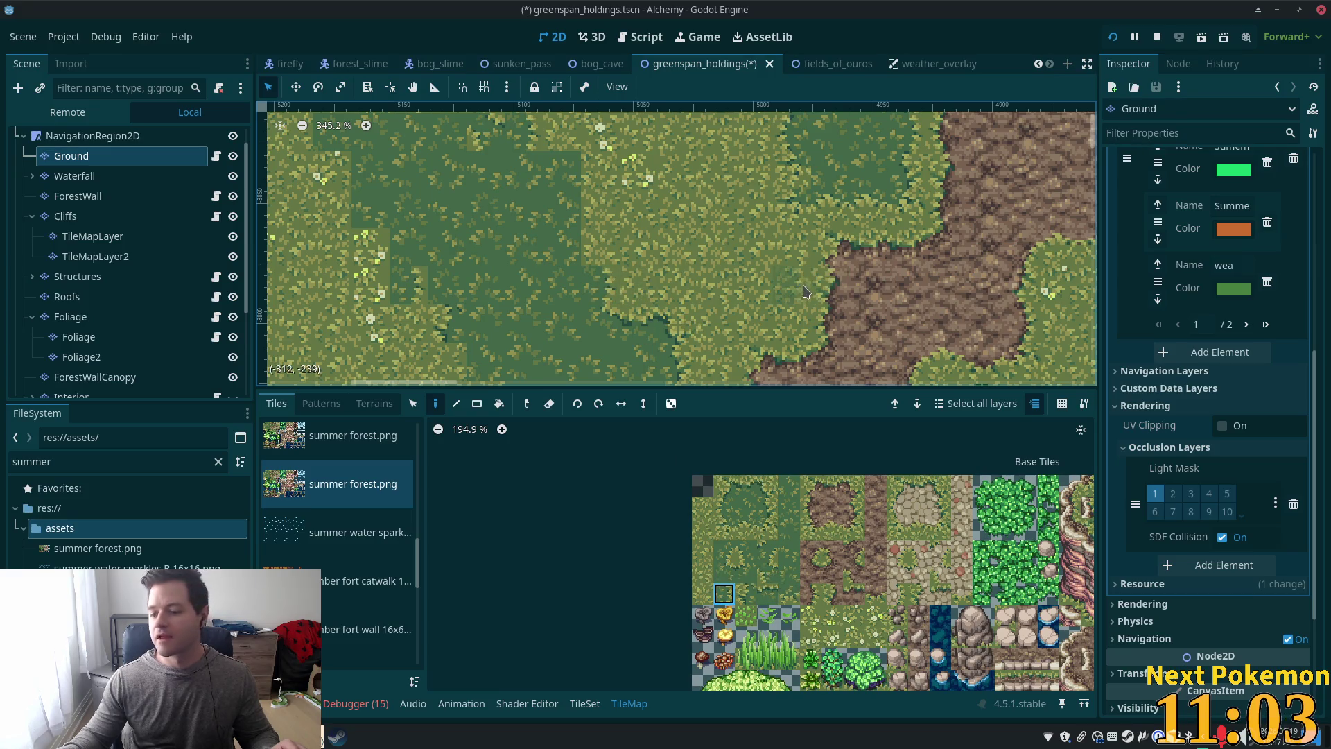
Step: Move to another short-grass patch and paint matching edge tiles along its border
{"action": "left_click_drag", "start_coordinate": [804, 291], "coordinate": [985, 322]}
{"action": "scroll", "coordinate": [818, 347], "scroll_direction": "down", "scroll_amount": 1}
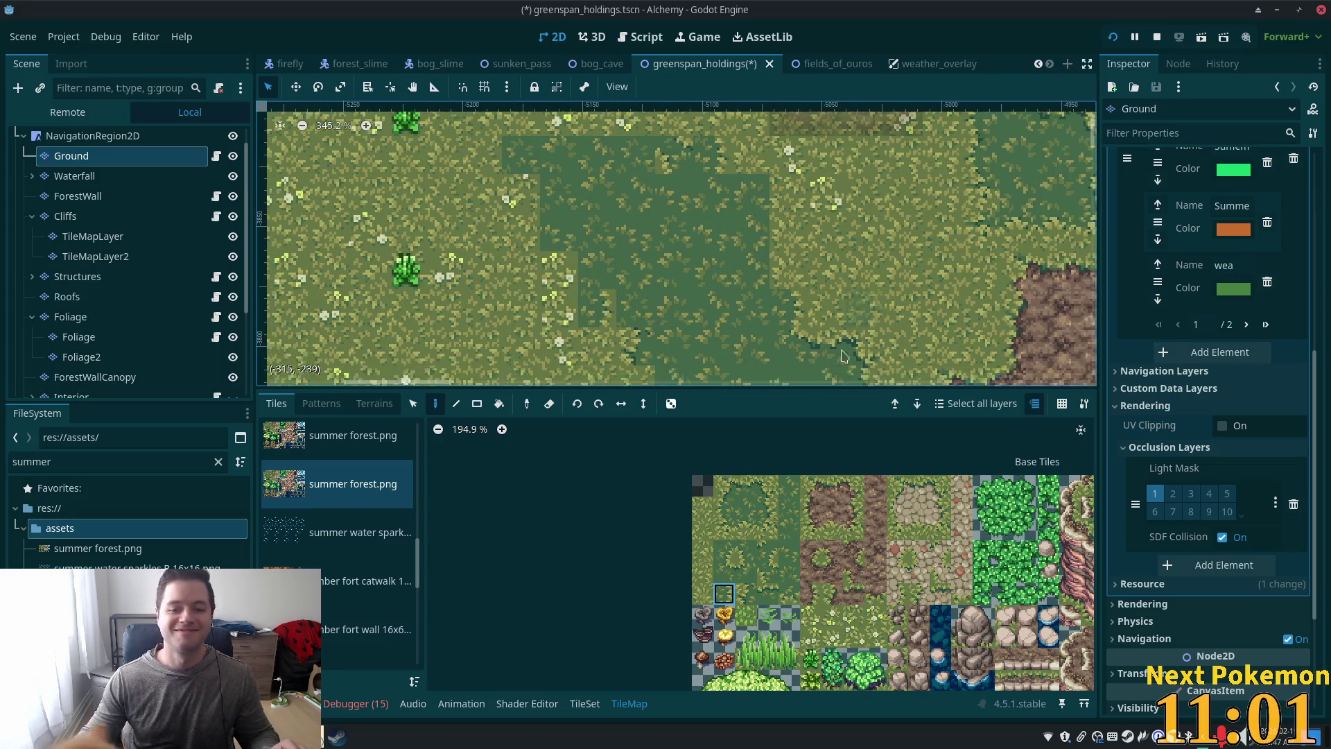
{"action": "left_click", "coordinate": [732, 574]}
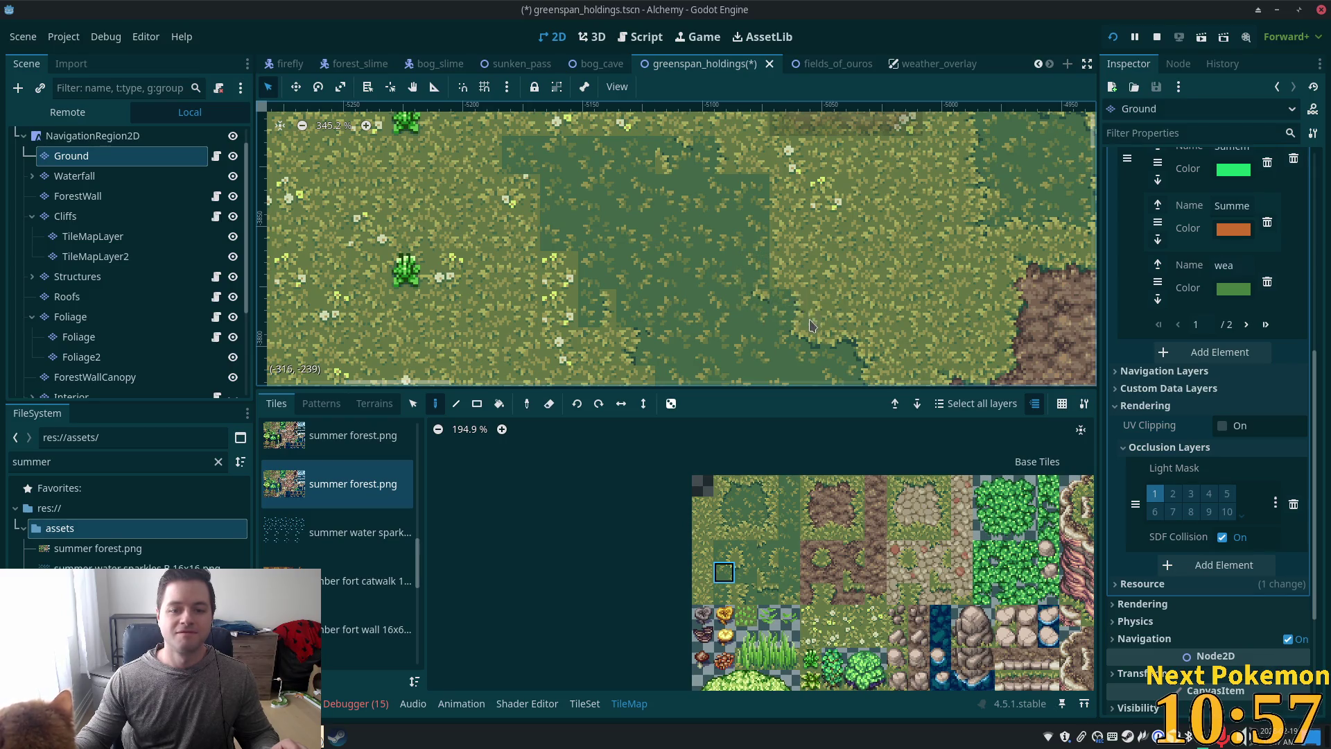
{"action": "left_click", "coordinate": [768, 485]}
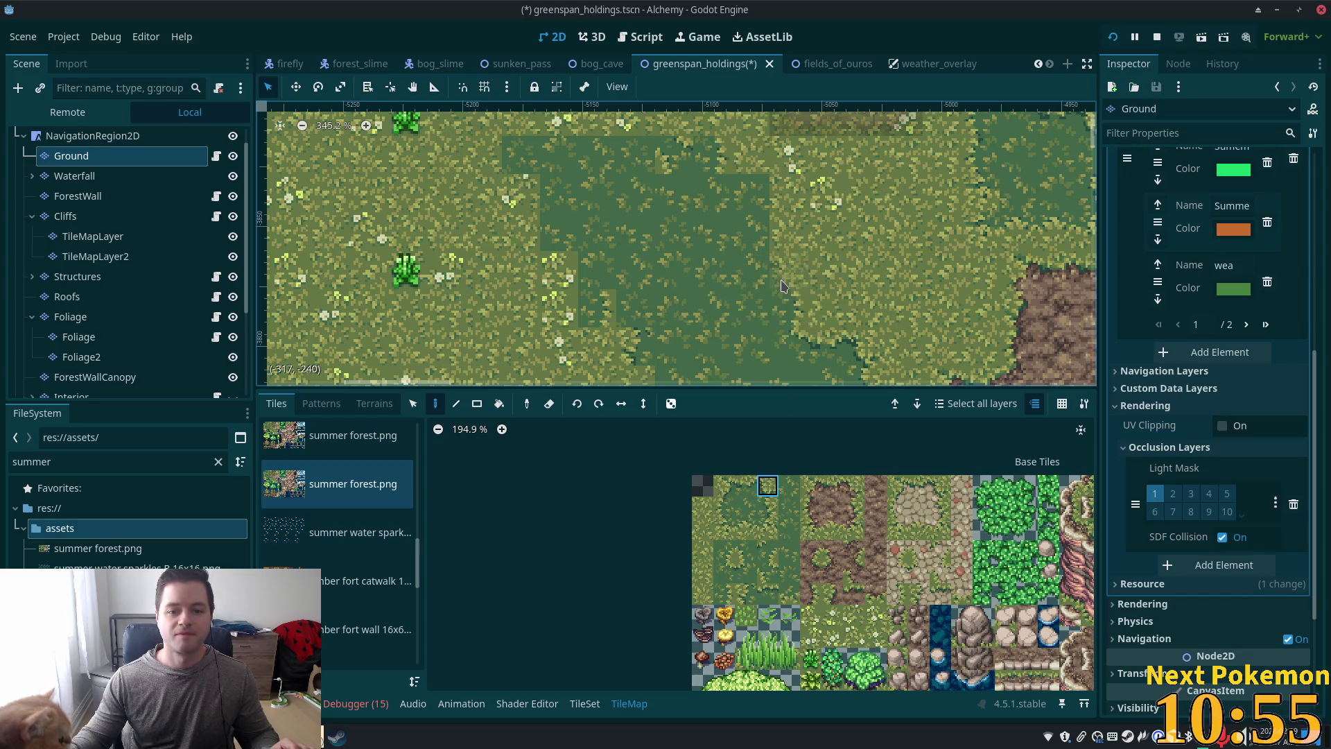
{"action": "left_click", "coordinate": [724, 572]}
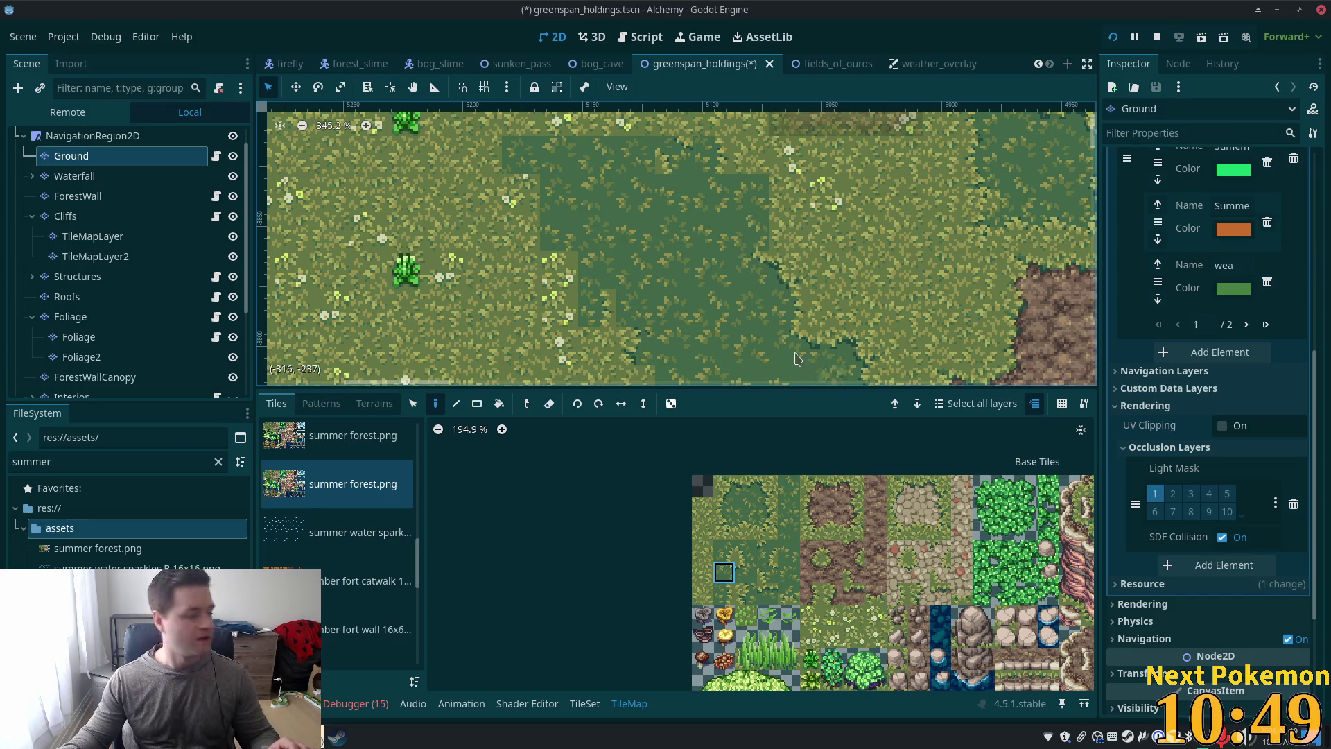
{"action": "left_click", "coordinate": [767, 507]}
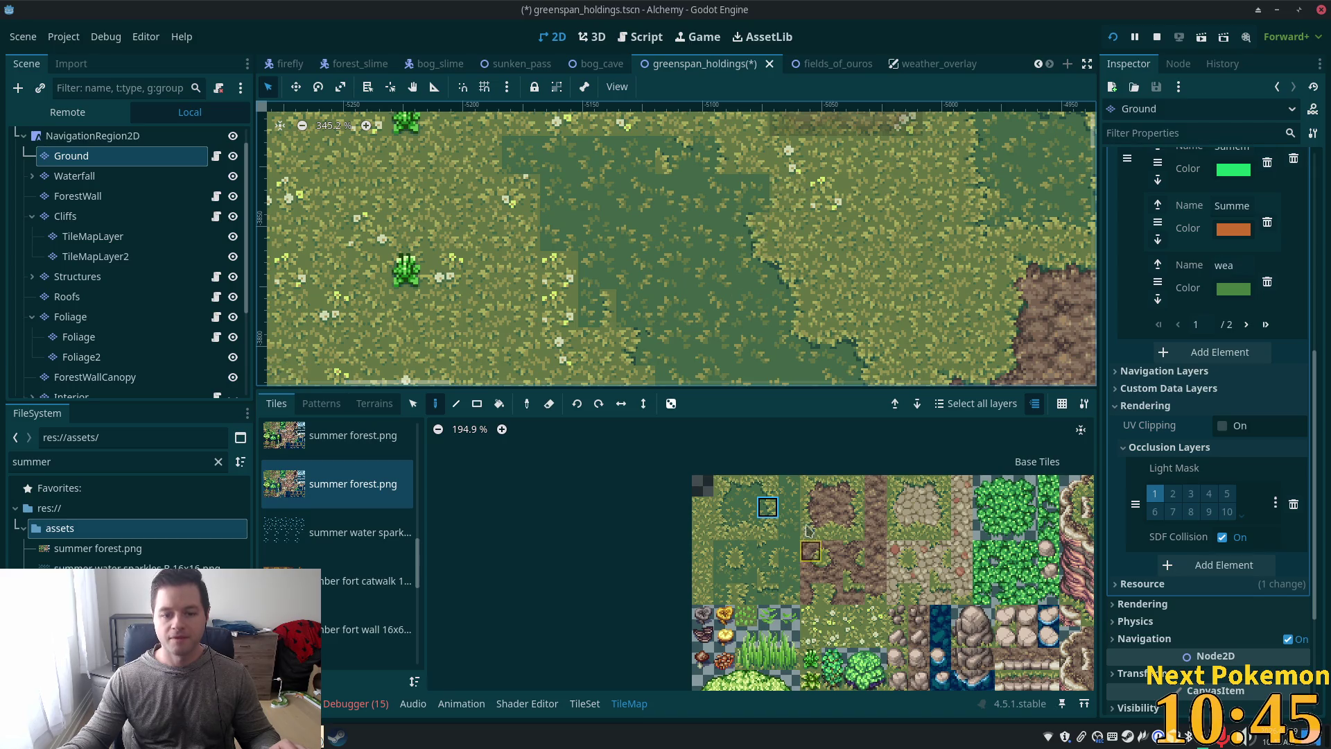
{"action": "scroll", "coordinate": [807, 530], "scroll_direction": "up", "scroll_amount": 2}
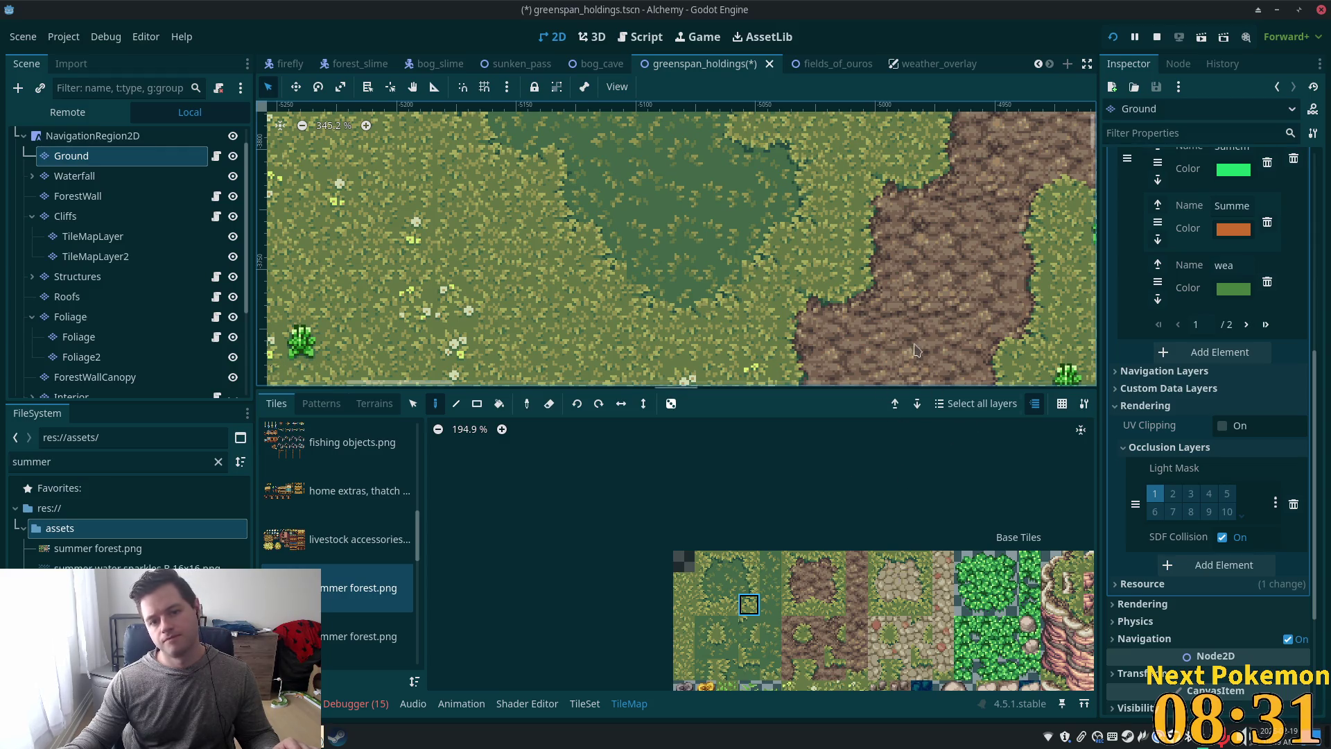
Step: Save the greenspan_holdings scene with Ctrl+S
{"action": "key", "text": "ctrl+s"}
{"action": "scroll", "coordinate": [797, 245], "scroll_direction": "down", "scroll_amount": 5}
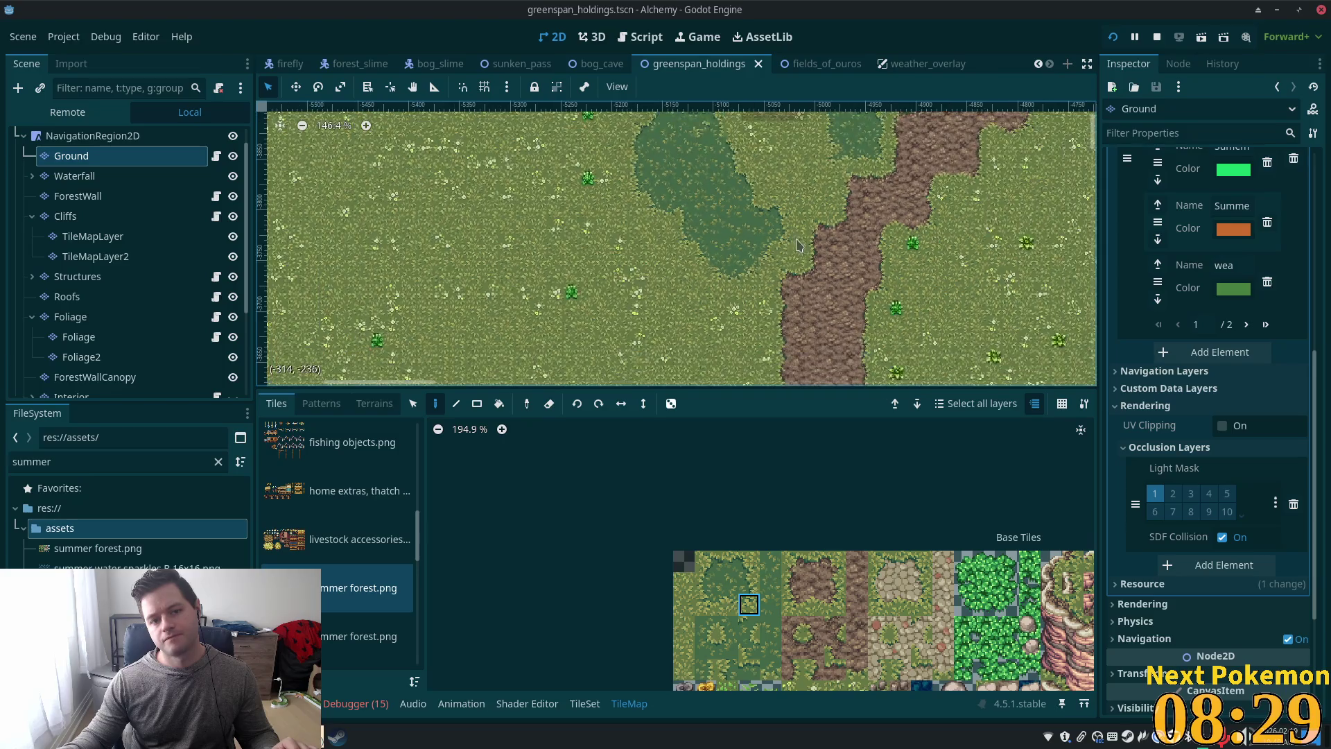
{"action": "scroll", "coordinate": [769, 181], "scroll_direction": "up", "scroll_amount": 3}
Step: Select NavigationRegion2D, then zoom out and pan to survey the map's lower path
{"action": "left_click", "coordinate": [93, 135]}
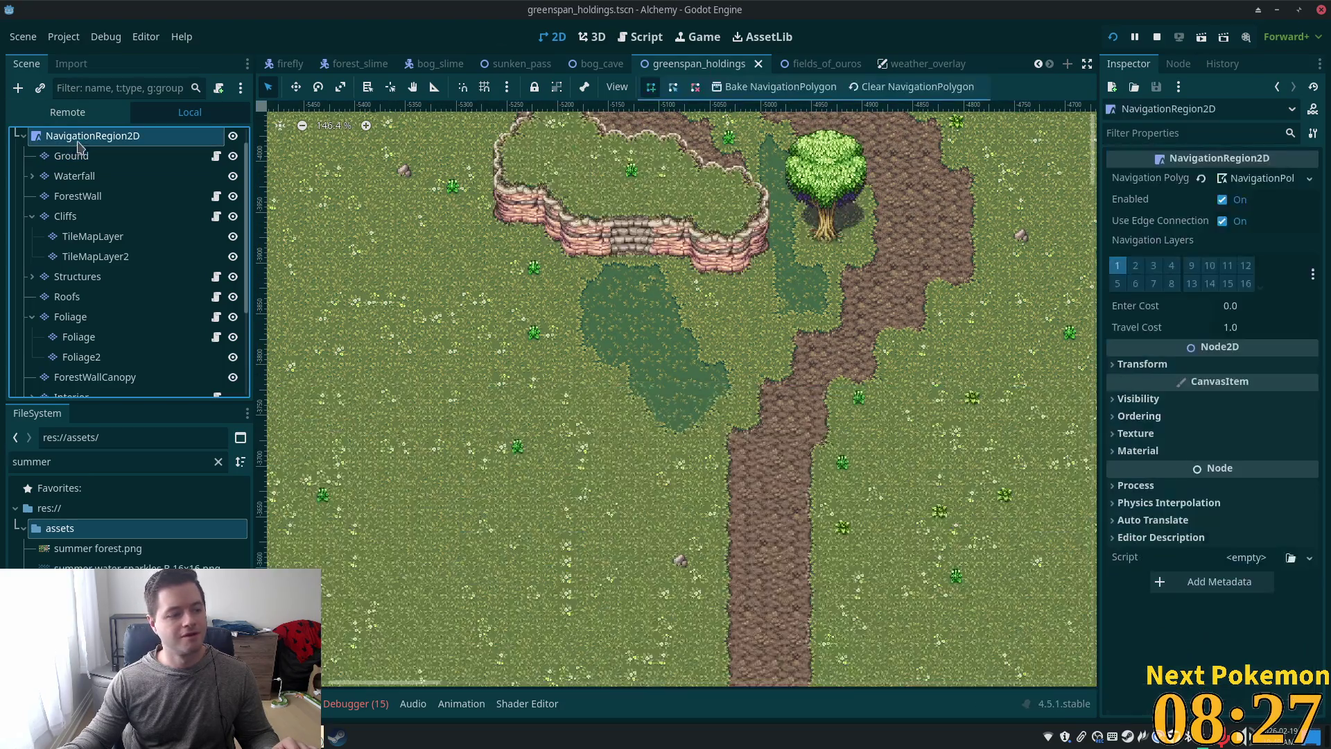
{"action": "scroll", "coordinate": [658, 269], "scroll_direction": "up", "scroll_amount": 2}
{"action": "scroll", "coordinate": [658, 269], "scroll_direction": "up", "scroll_amount": 2}
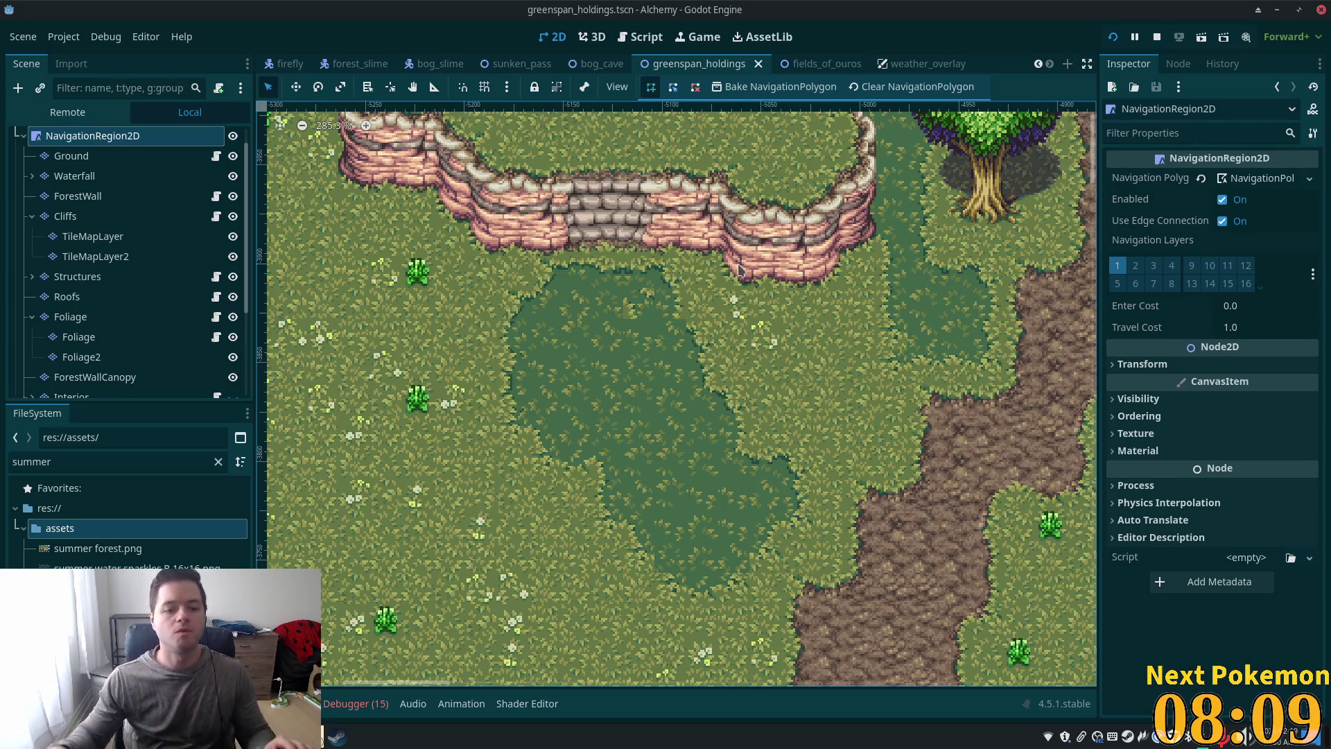
{"action": "scroll", "coordinate": [910, 355], "scroll_direction": "down", "scroll_amount": 5}
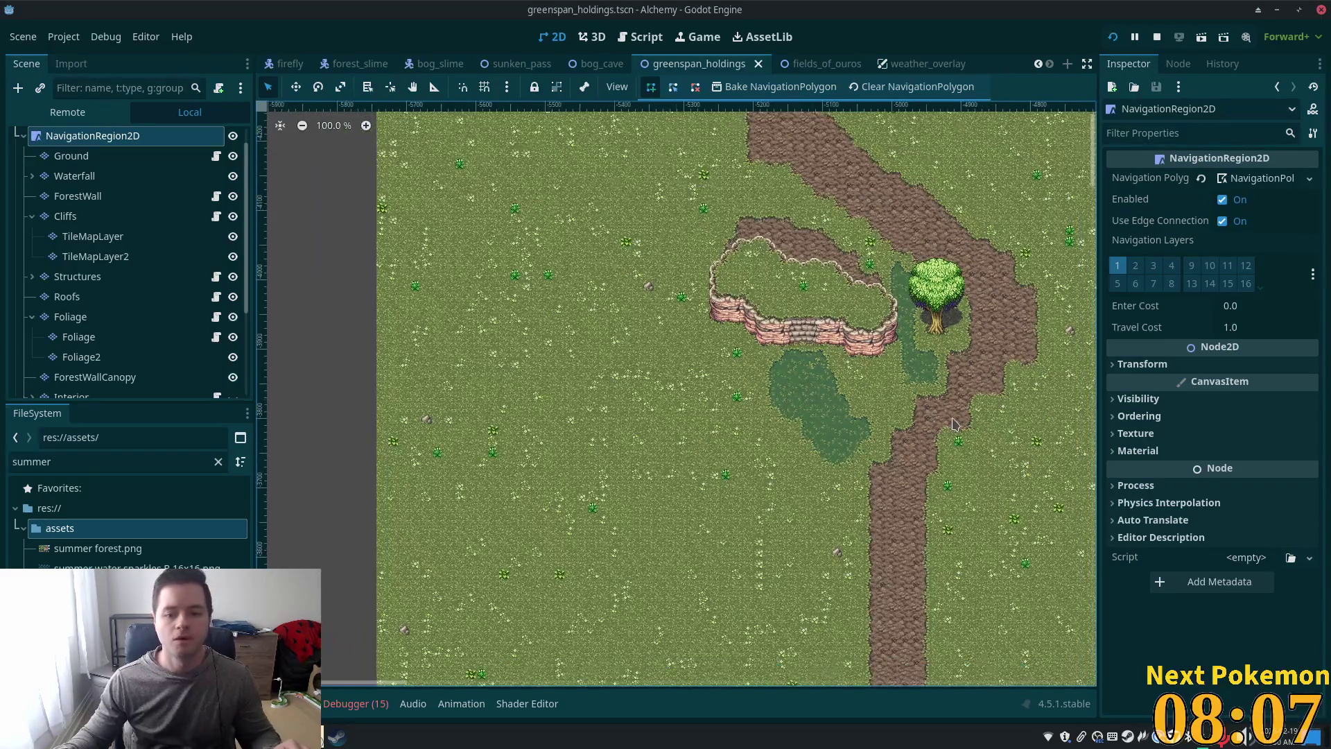
{"action": "scroll", "coordinate": [953, 423], "scroll_direction": "down", "scroll_amount": 2}
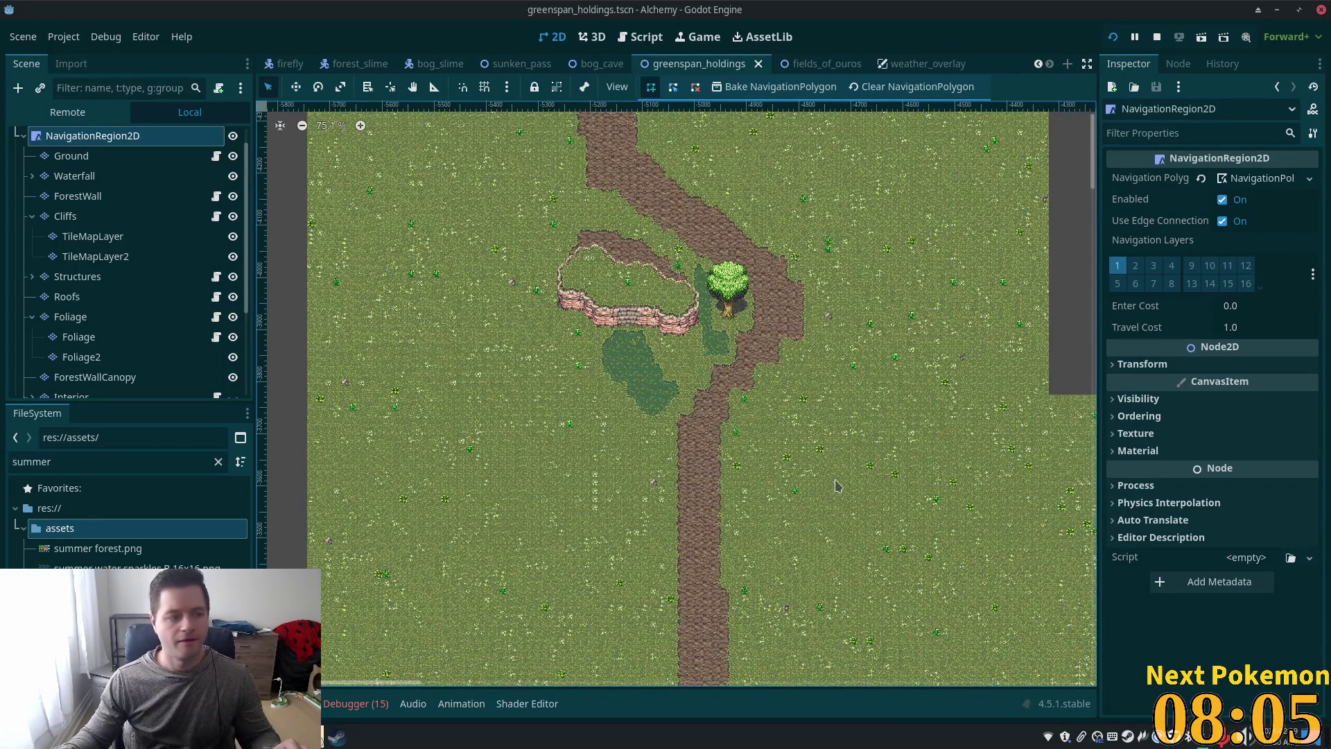
{"action": "left_click_drag", "start_coordinate": [842, 479], "coordinate": [873, 373]}
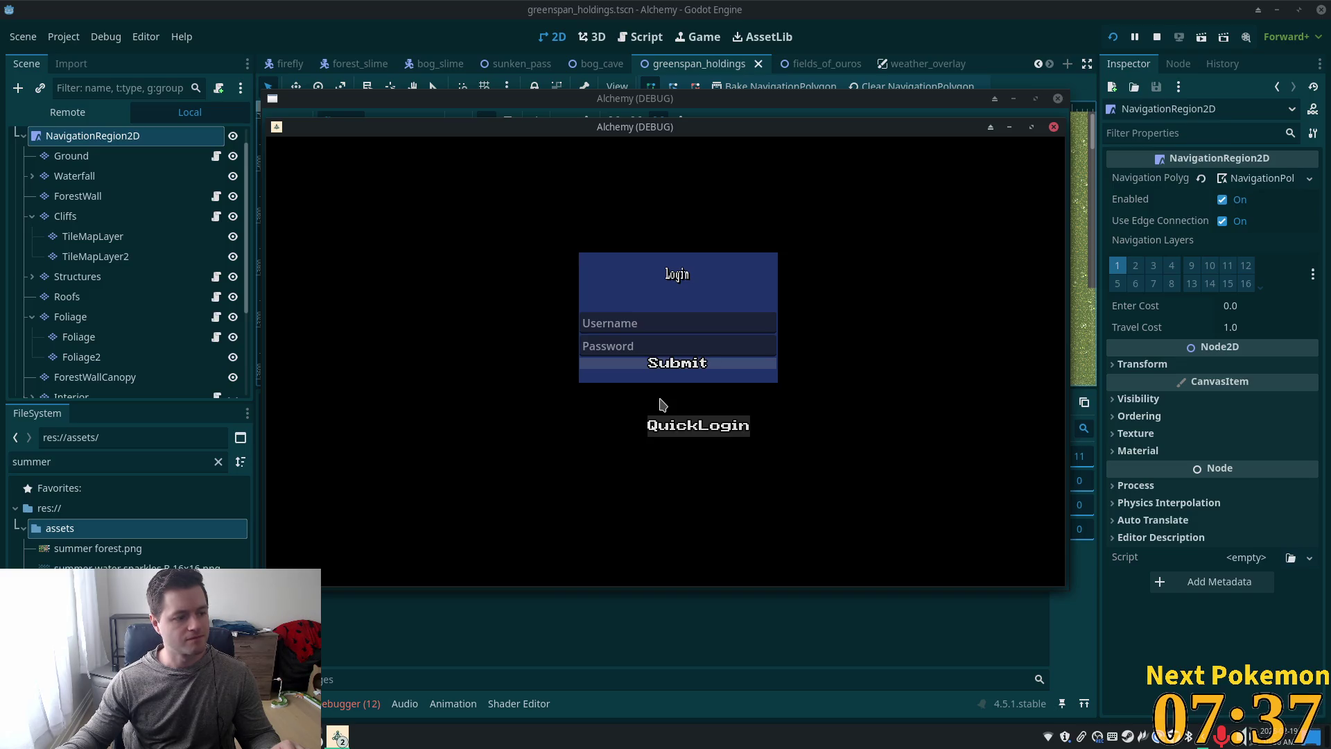
Step: Log in with QuickLogin and walk the character up-left through Indigo Bog toward the cliff cave
{"action": "left_click", "coordinate": [667, 423]}
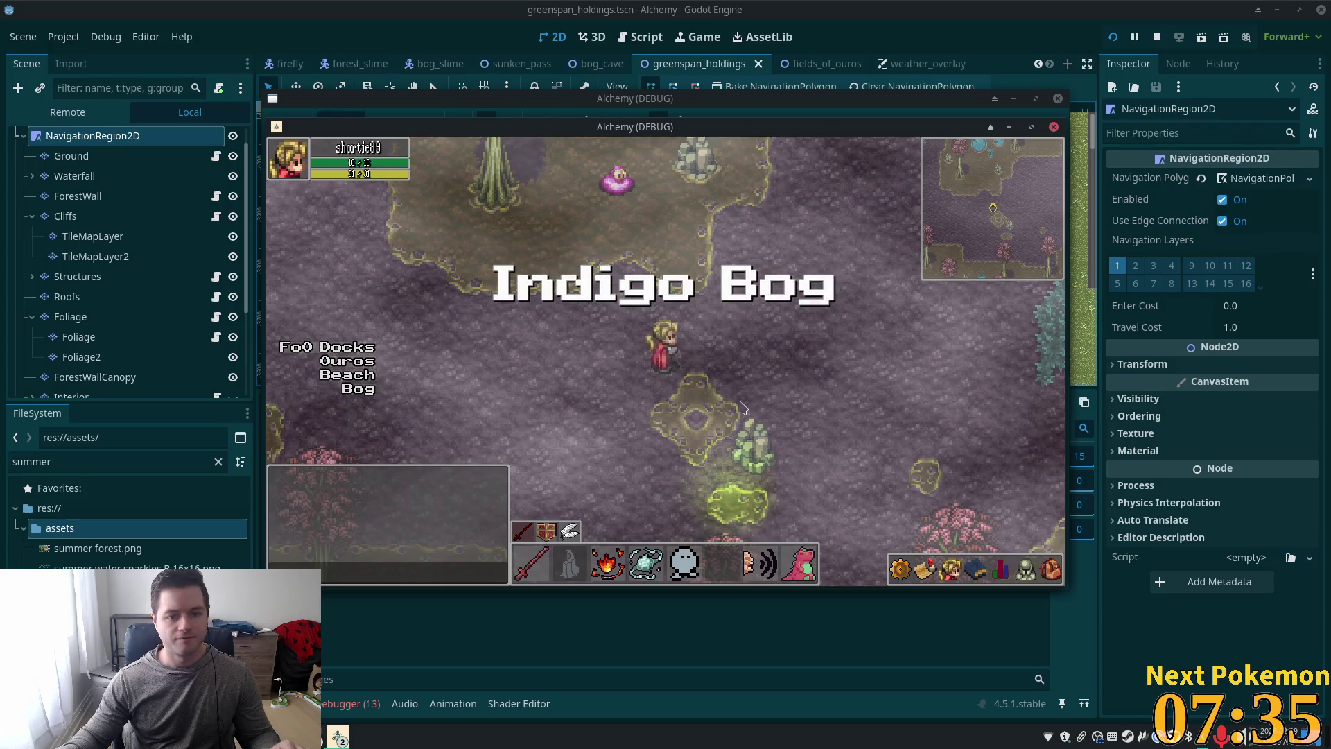
{"action": "key", "text": "Up"}
{"action": "key", "text": "Left"}
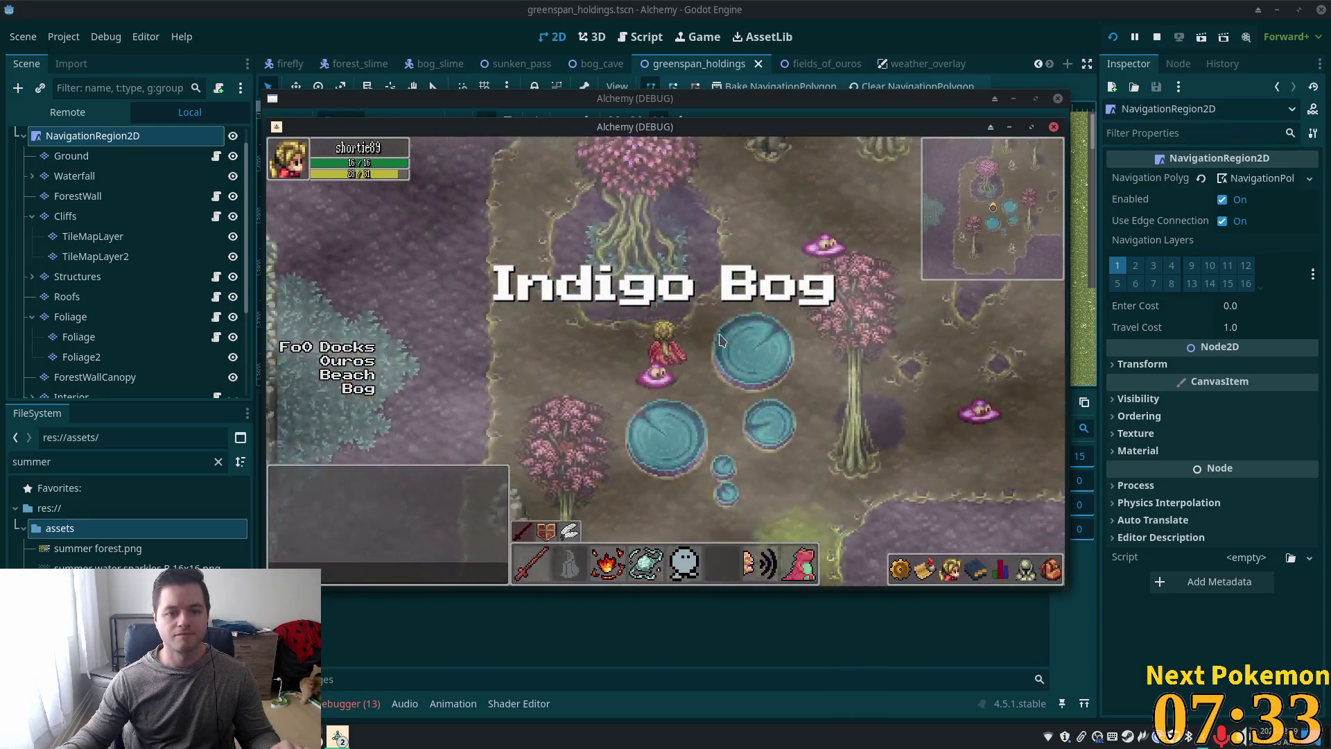
{"action": "key", "text": "Up"}
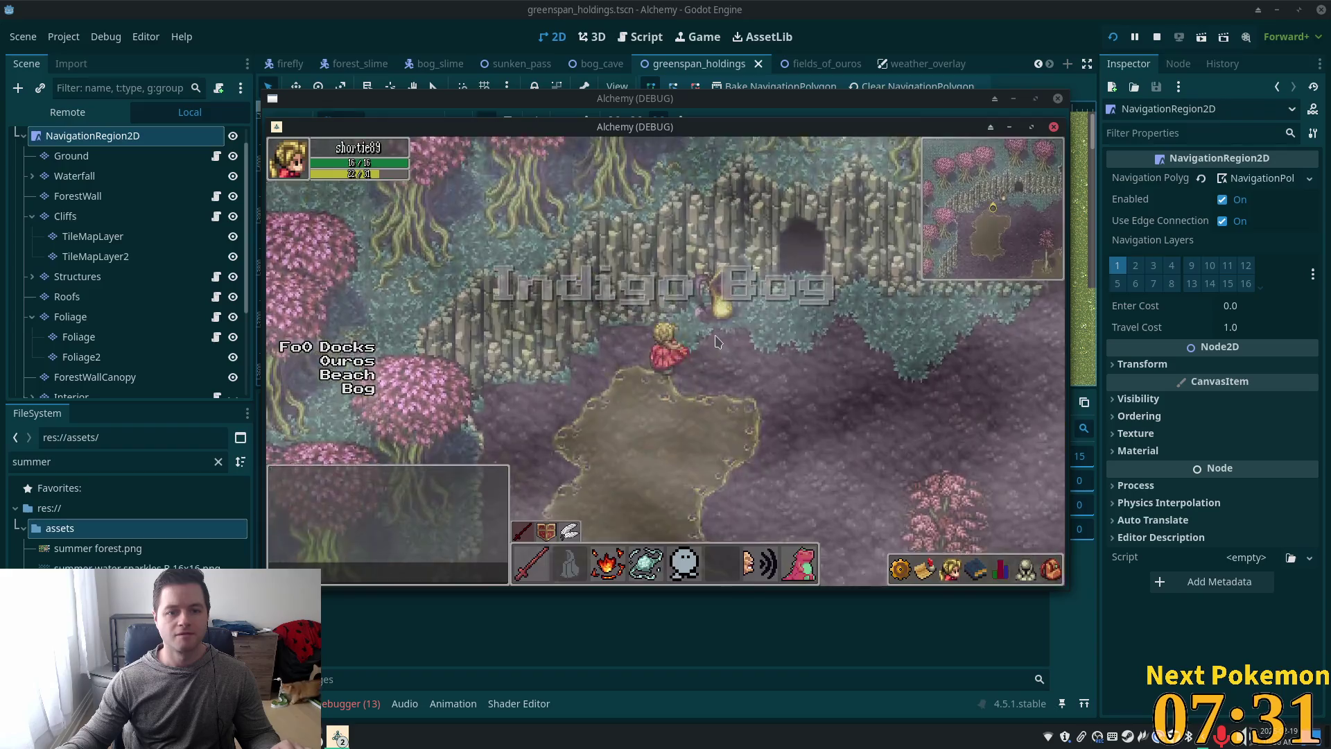